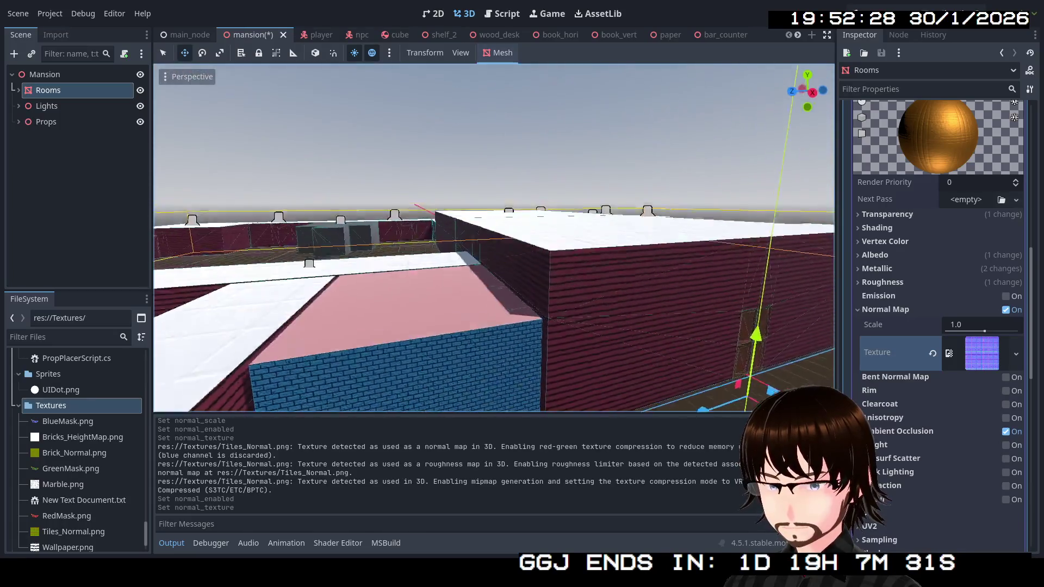
# Save the mansion scene and collapse the Surface 3 and Surface 7 GoldCeiling material entries.
pyautogui.hotkey('ctrl', 's')
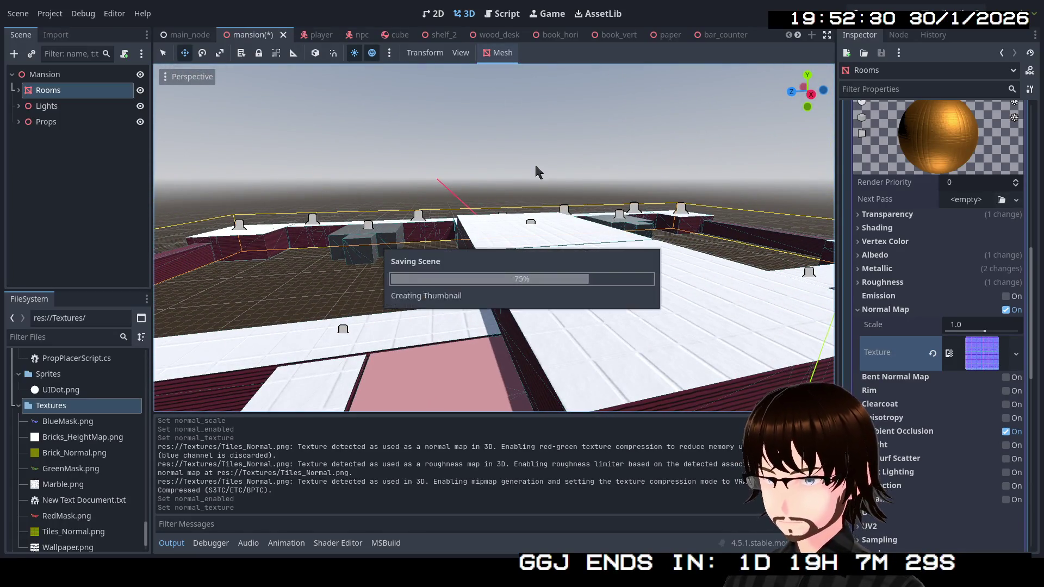
pyautogui.scroll(10, 935, 228)
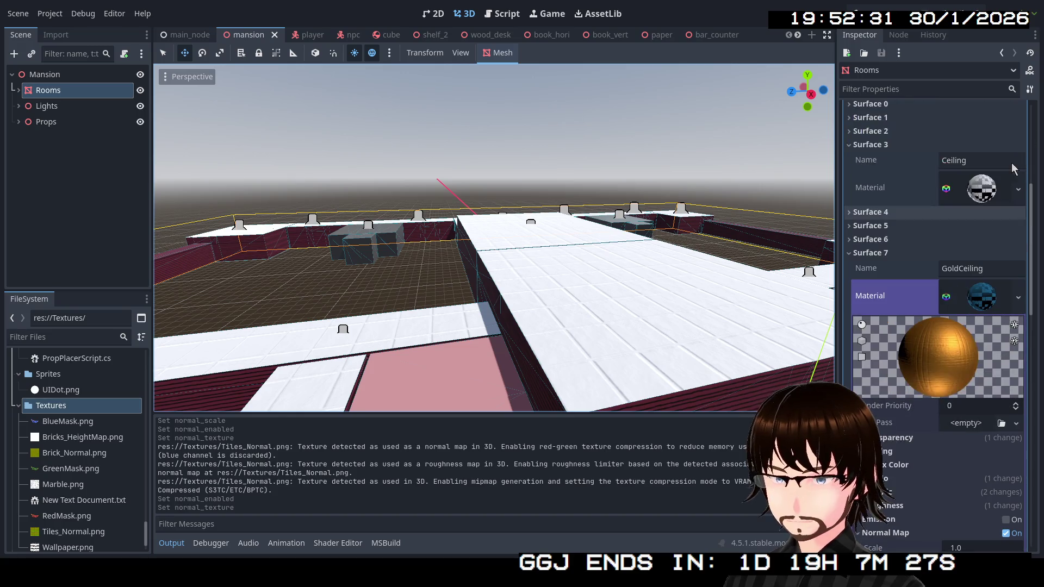
pyautogui.click(982, 297)
pyautogui.click(979, 187)
pyautogui.click(979, 187)
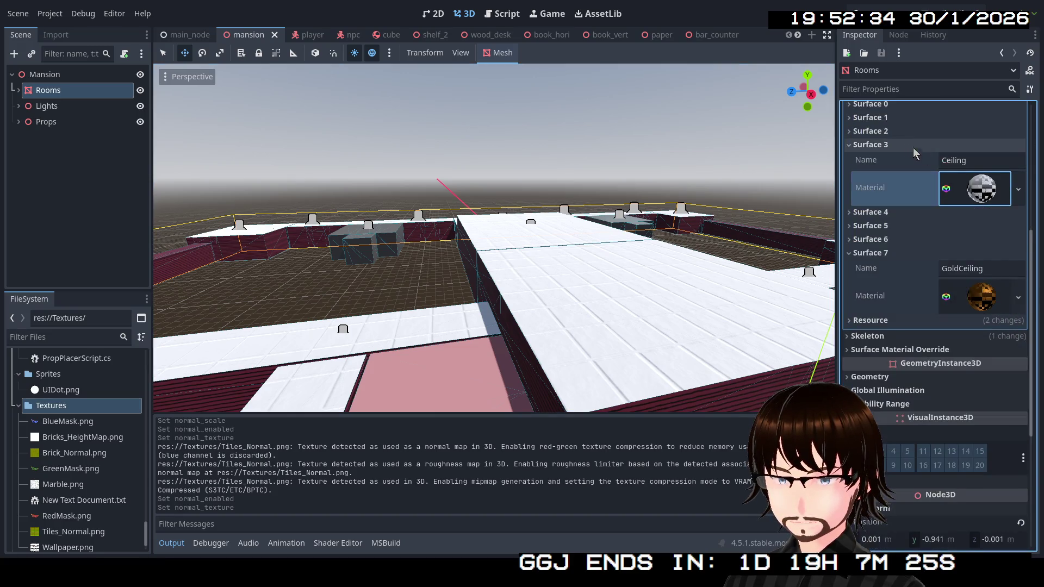
pyautogui.click(887, 144)
pyautogui.click(883, 200)
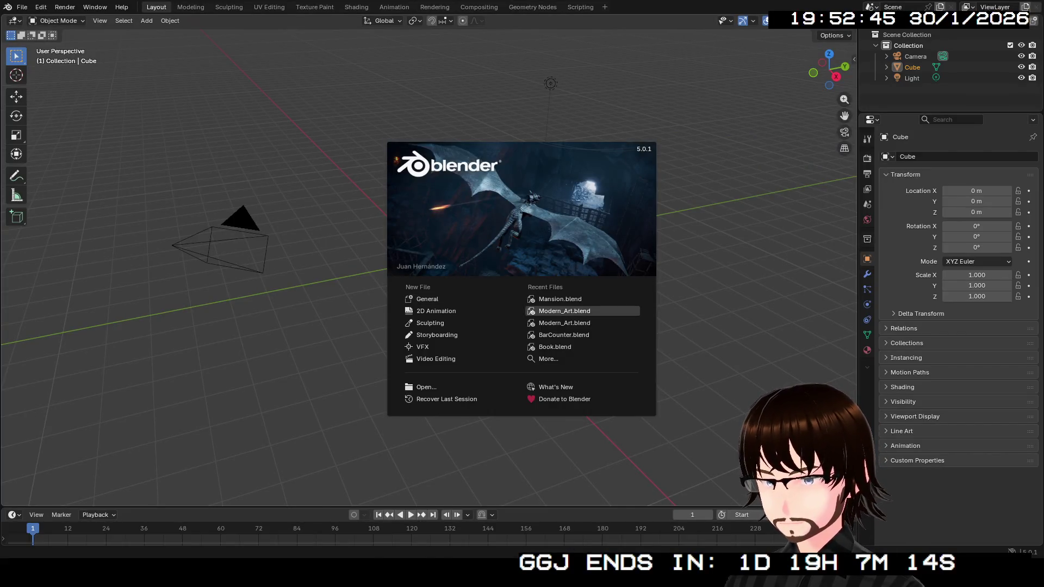
# Open the recent Mansion.blend file and enter Edit Mode on the Rooms mesh.
pyautogui.click(560, 299)
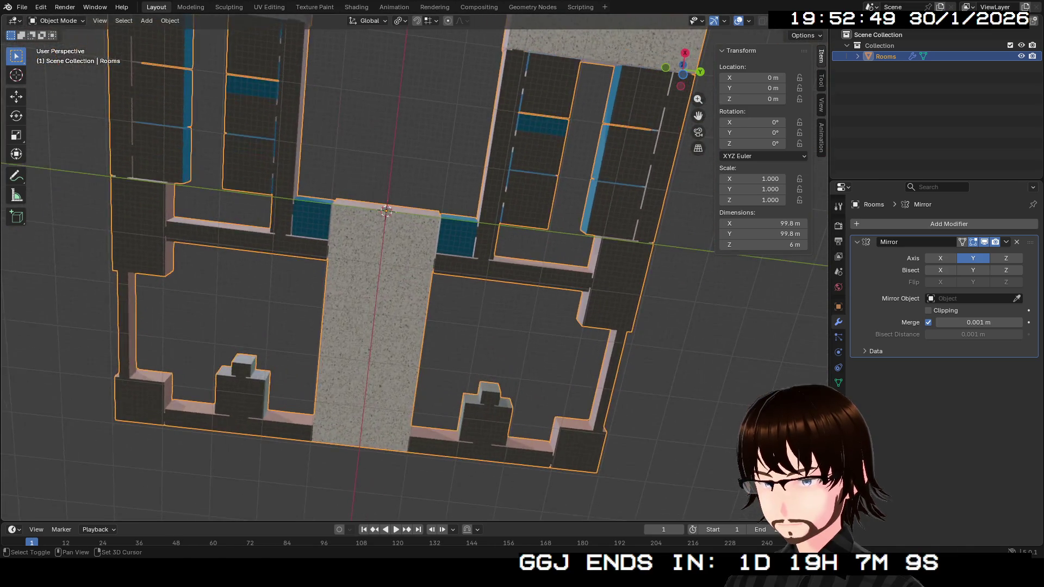
pyautogui.scroll(3, 414, 272)
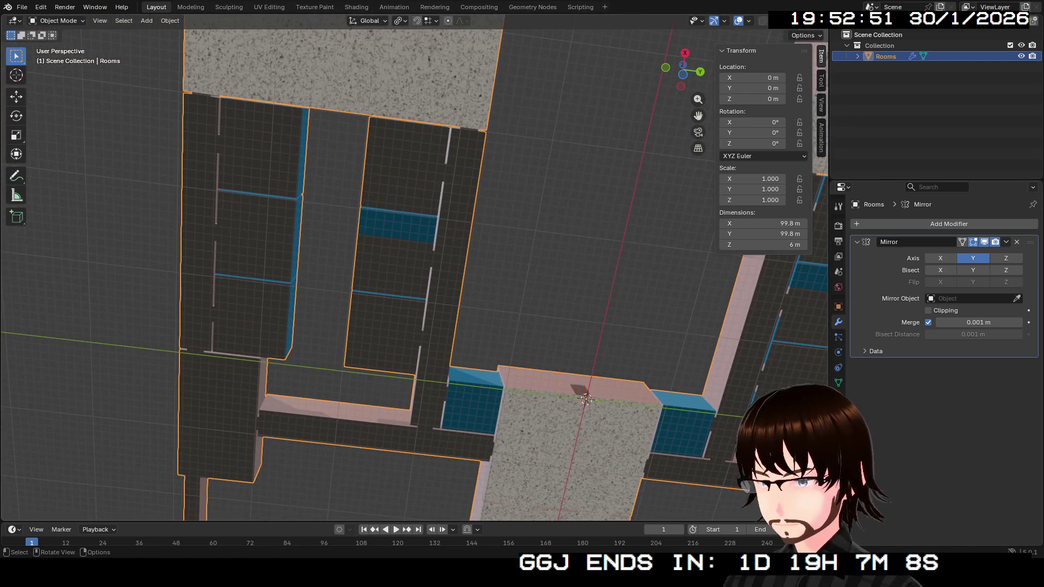
pyautogui.press('Tab')
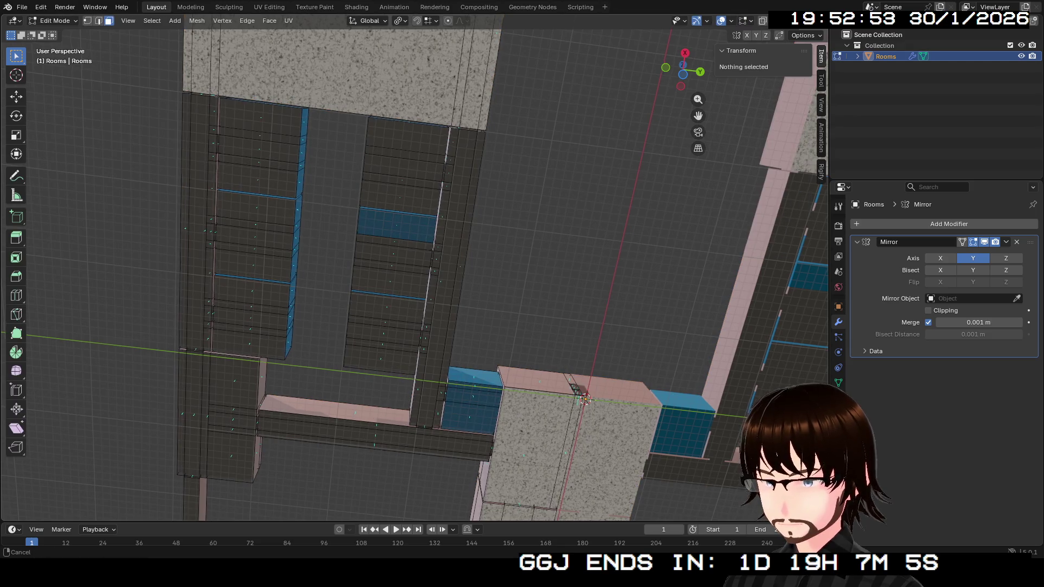
pyautogui.hscroll(4, 413, 272)
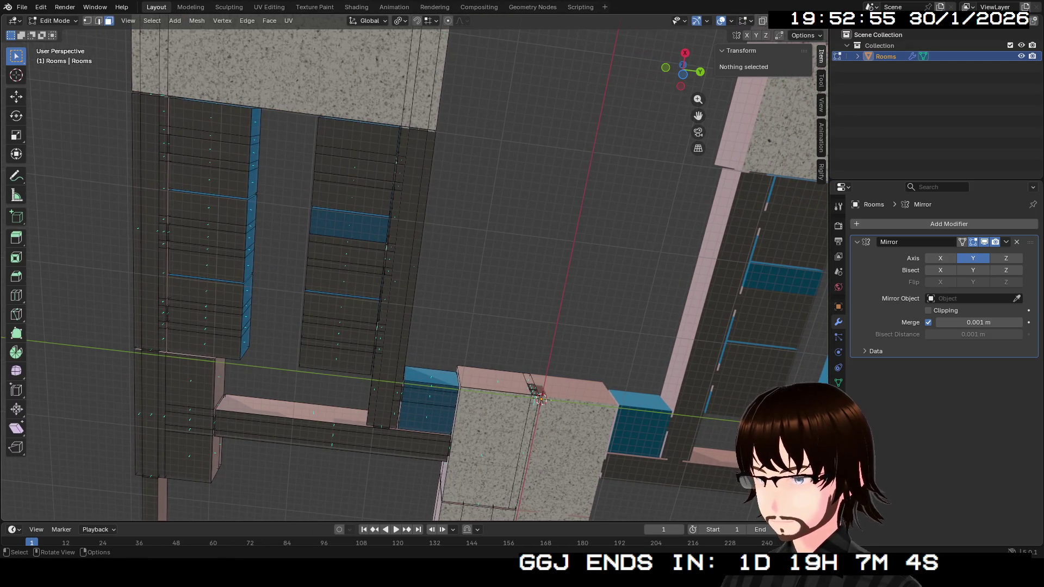
# Try a 3.2 m extrusion on a left-room face, undo it, and show the material slots.
pyautogui.click(349, 225)
pyautogui.write('e3.2')
pyautogui.press('Return')
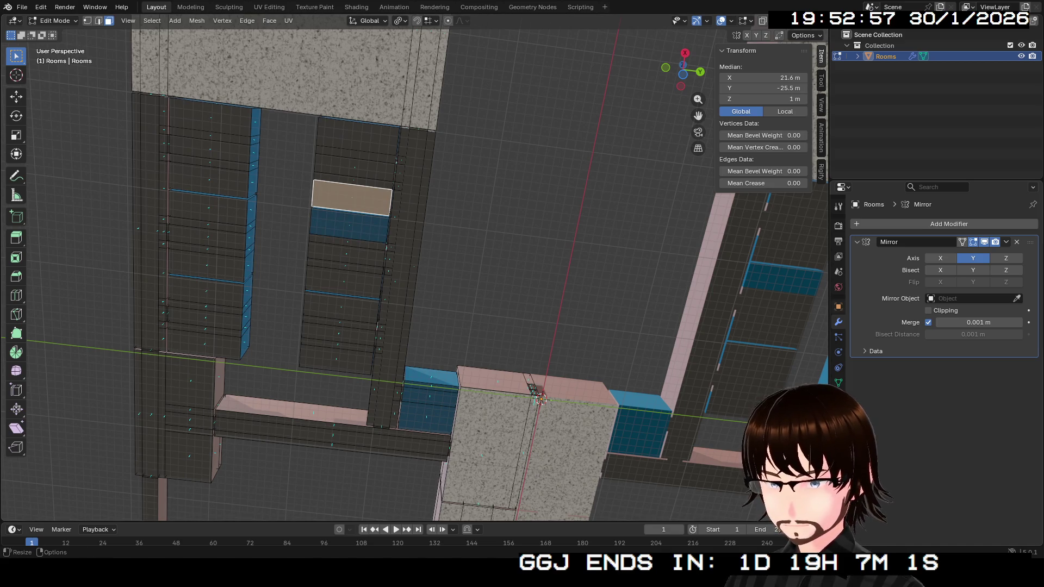
pyautogui.click(839, 397)
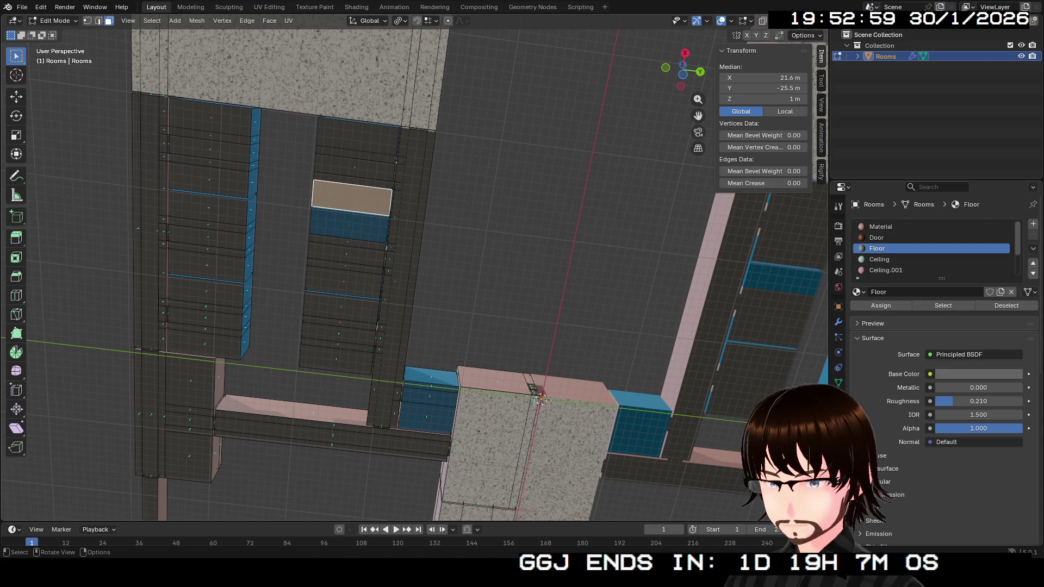
pyautogui.hotkey('ctrl', 'z')
pyautogui.scroll(-1, 933, 251)
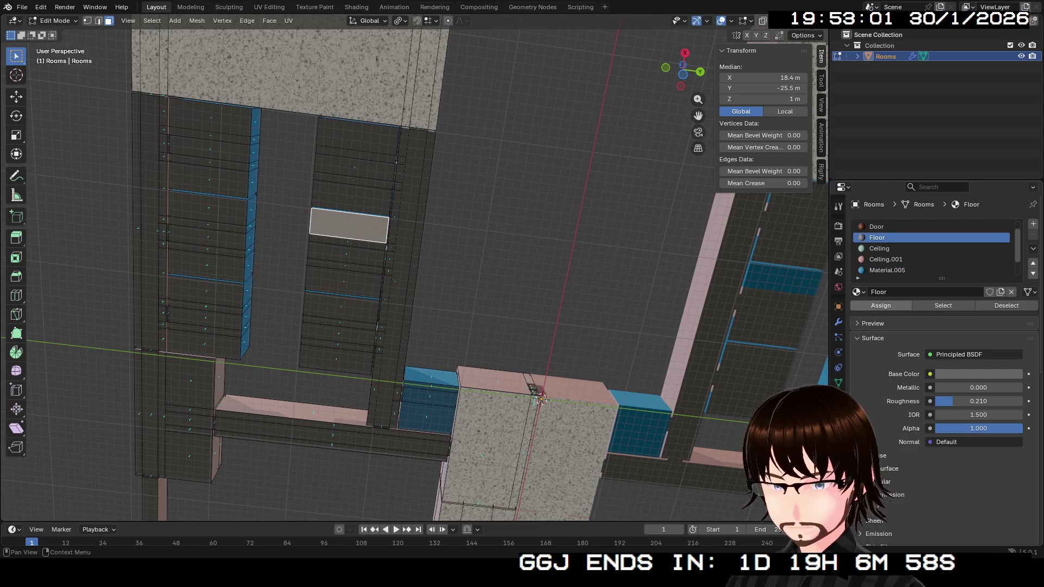
pyautogui.moveTo(541, 399)
pyautogui.mouseDown()
pyautogui.moveTo(532, 384)
pyautogui.moveTo(310, 354)
pyautogui.moveTo(244, 326)
pyautogui.moveTo(363, 232)
pyautogui.moveTo(475, 289)
pyautogui.moveTo(260, 435)
pyautogui.moveTo(452, 106)
pyautogui.mouseUp()
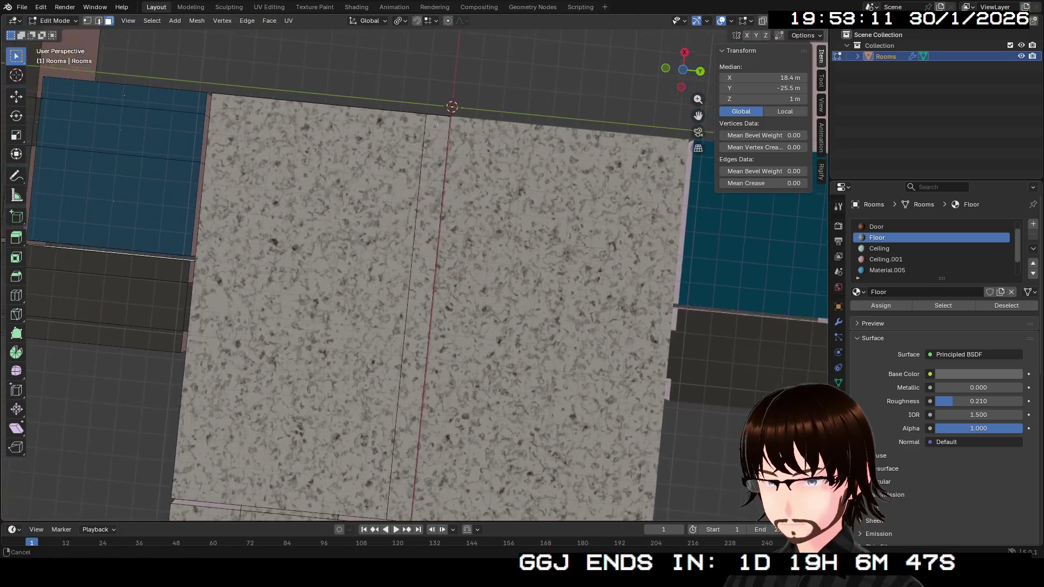
# Assign the OuterMat material to the three blue wall faces beside the marble floor.
pyautogui.scroll(-3, 413, 272)
pyautogui.click(245, 231)
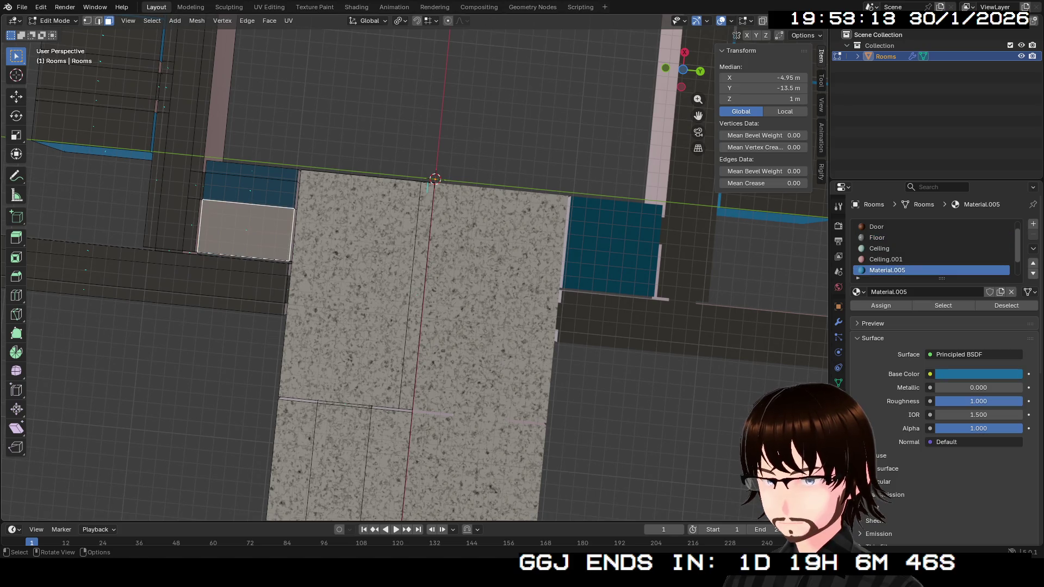
pyautogui.keyDown('shift'); pyautogui.click(250, 190); pyautogui.keyUp('shift')
pyautogui.keyDown('shift'); pyautogui.click(251, 170); pyautogui.keyUp('shift')
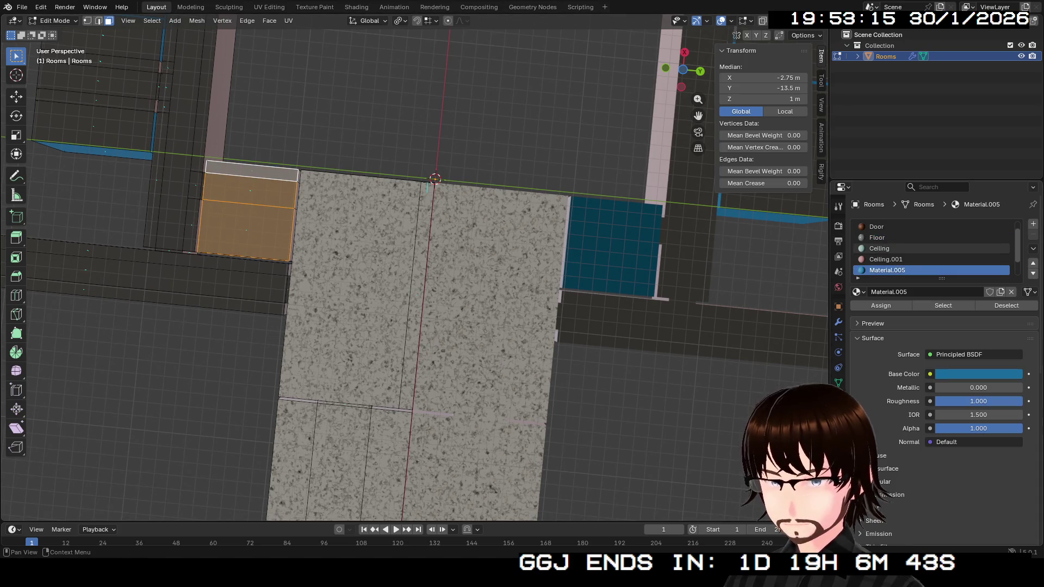
pyautogui.scroll(-2, 932, 249)
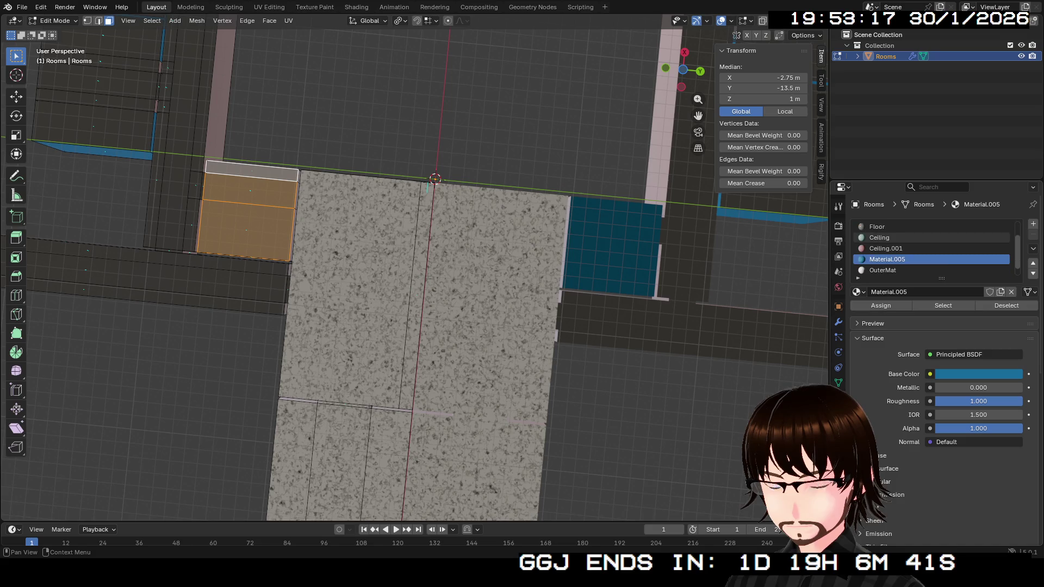
pyautogui.click(882, 259)
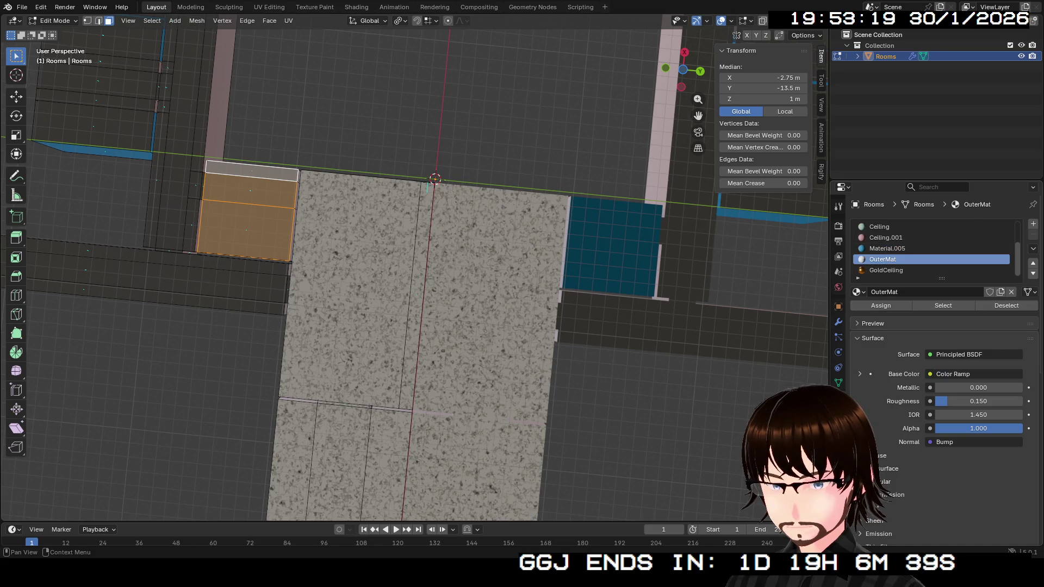
pyautogui.click(881, 306)
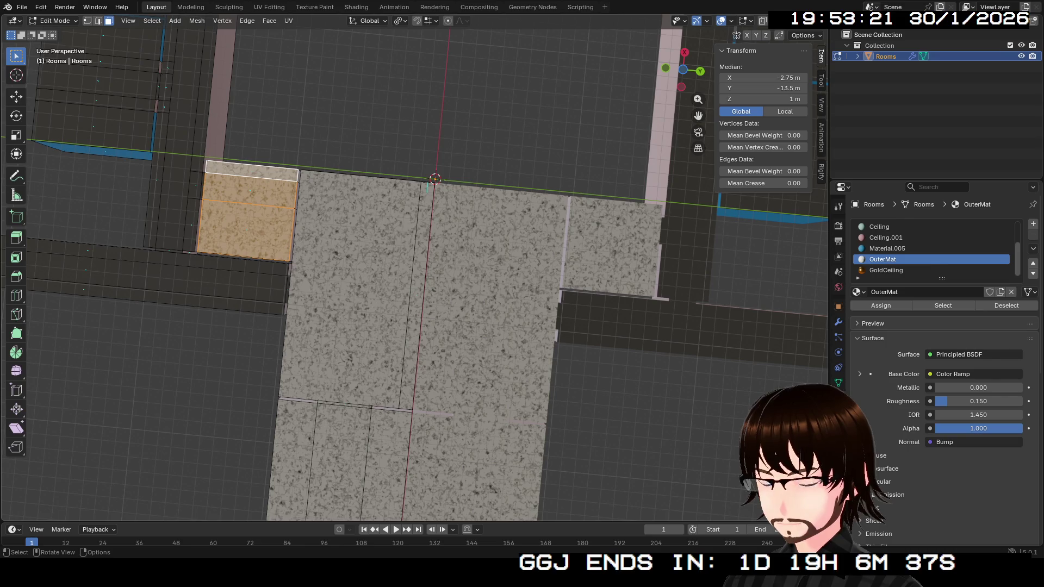
# Zoom and orbit around the rooms to inspect them, then return to Object Mode.
pyautogui.scroll(5, 414, 272)
pyautogui.scroll(5, 413, 272)
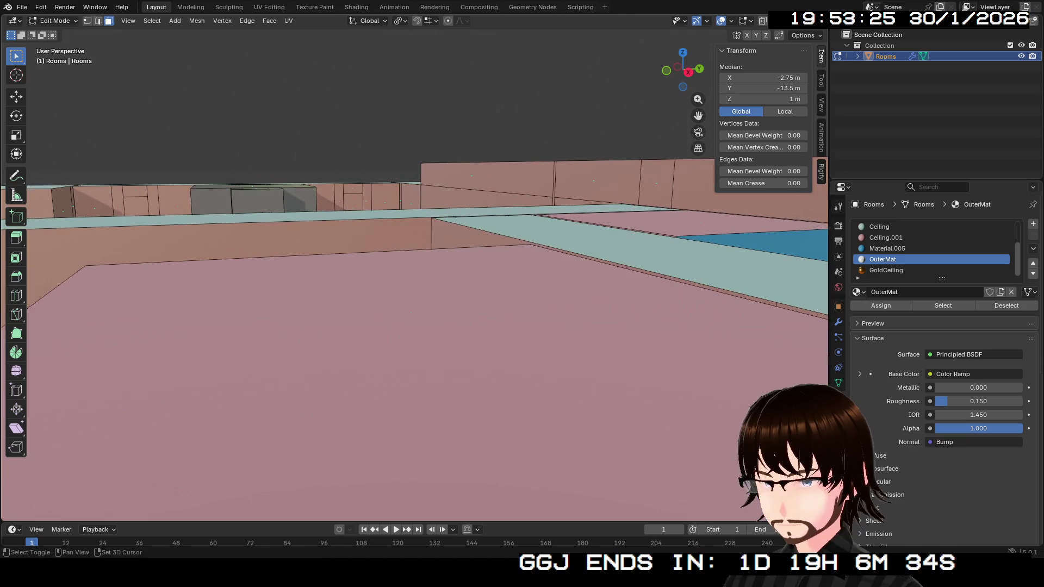
pyautogui.scroll(5, 413, 272)
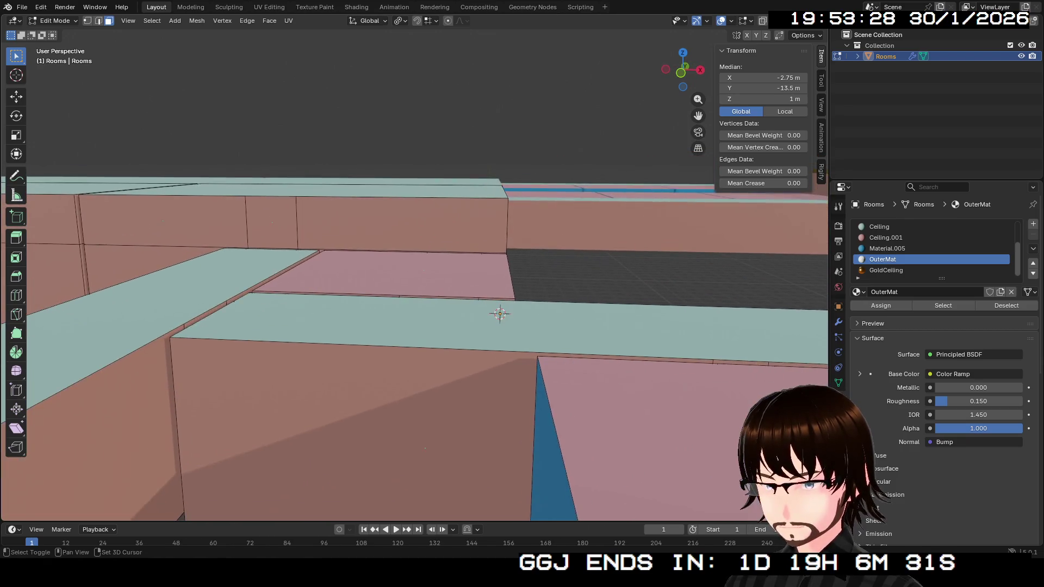
pyautogui.scroll(5, 413, 272)
pyautogui.scroll(3, 413, 272)
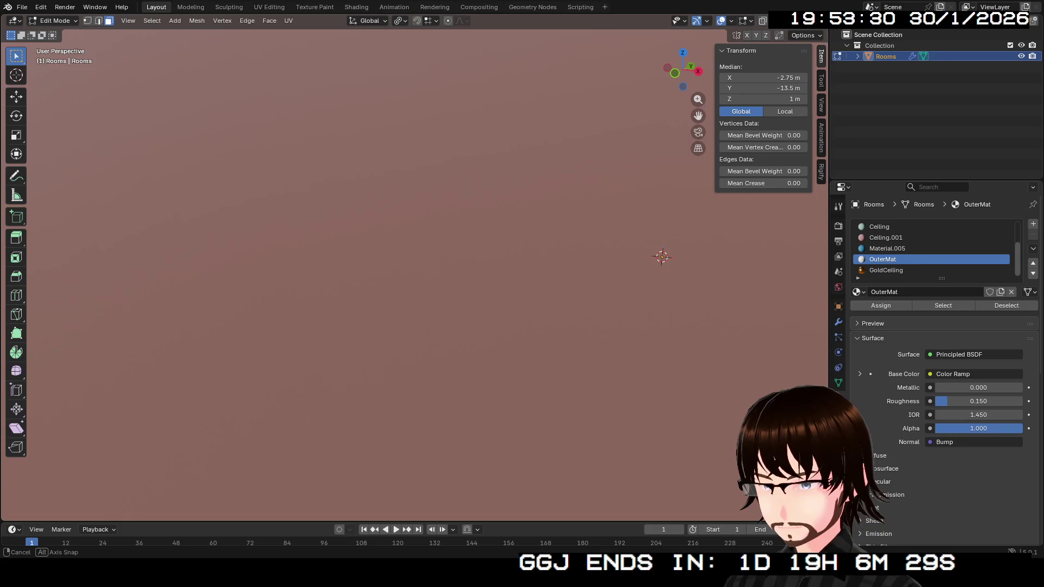
pyautogui.scroll(-8, 414, 272)
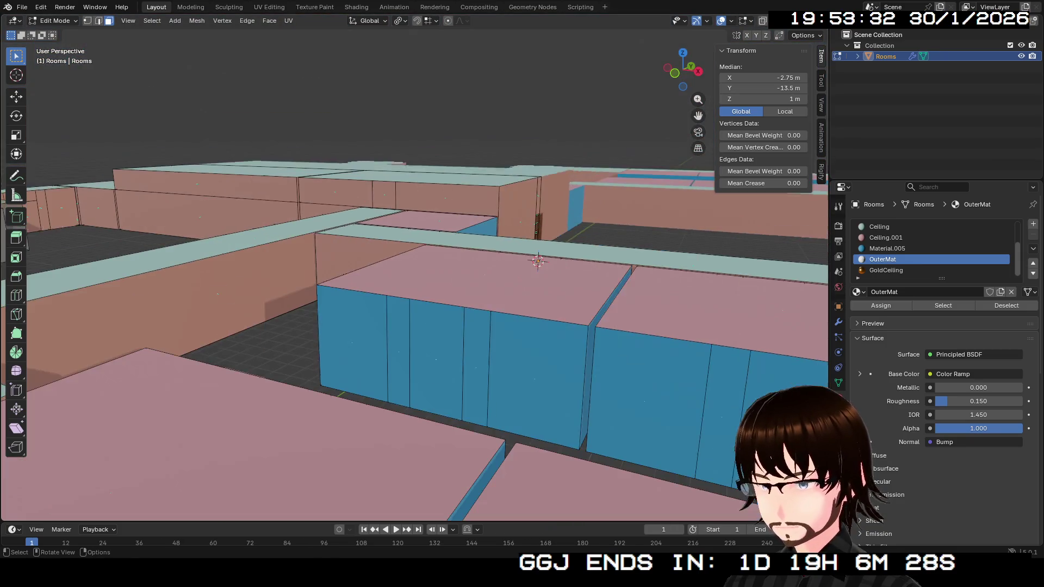
pyautogui.scroll(-5, 413, 272)
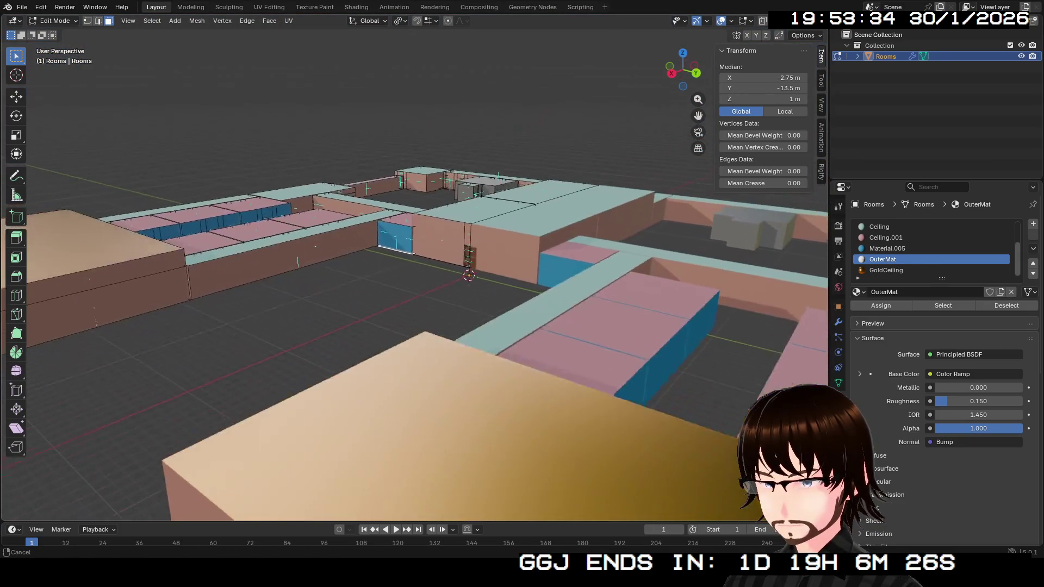
pyautogui.scroll(-2, 413, 271)
pyautogui.moveTo(413, 272)
pyautogui.mouseDown()
pyautogui.moveTo(468, 272)
pyautogui.moveTo(417, 315)
pyautogui.moveTo(417, 392)
pyautogui.moveTo(418, 370)
pyautogui.moveTo(478, 305)
pyautogui.moveTo(522, 380)
pyautogui.moveTo(522, 286)
pyautogui.mouseUp()
pyautogui.press('Tab')
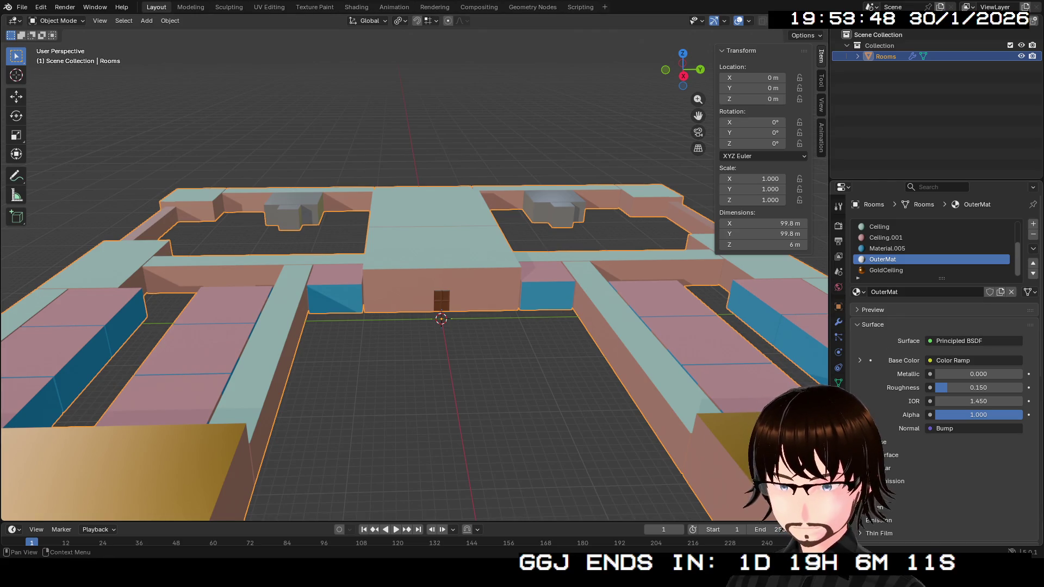
# Apply the Rooms object's Mirror modifier to bake the mirroring into the mesh.
pyautogui.click(838, 321)
pyautogui.click(1006, 243)
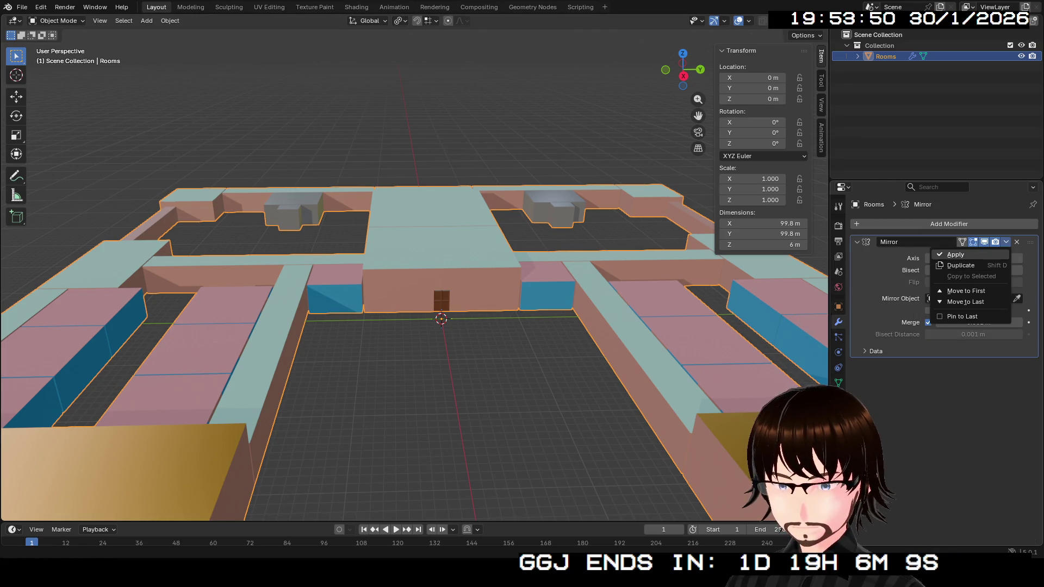
pyautogui.click(956, 255)
# Export the mirrored Rooms mesh from the File menu, then undo to restore the Mirror modifier.
pyautogui.click(22, 7)
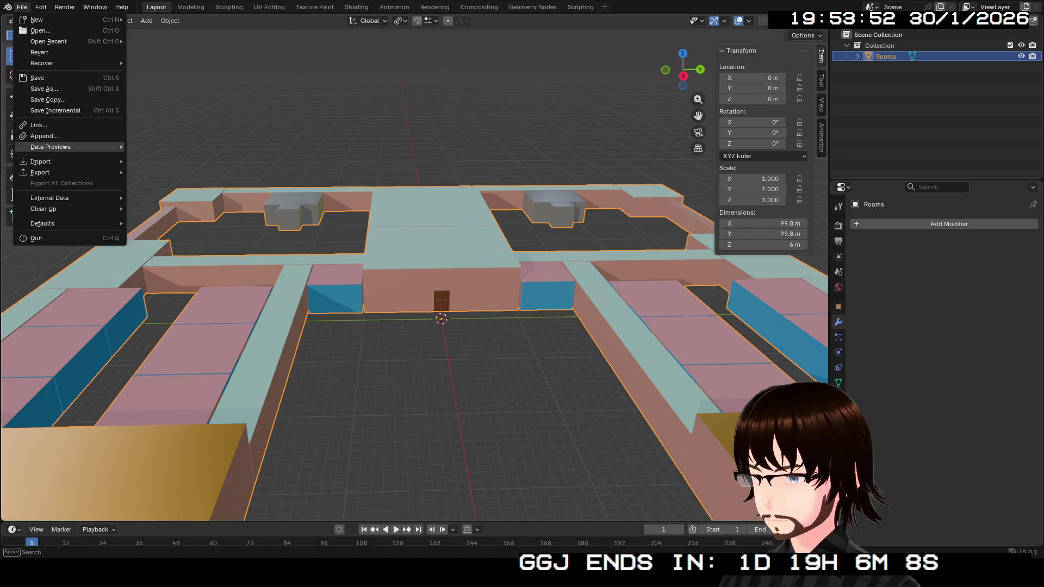
pyautogui.moveTo(40, 173)
pyautogui.click(179, 270)
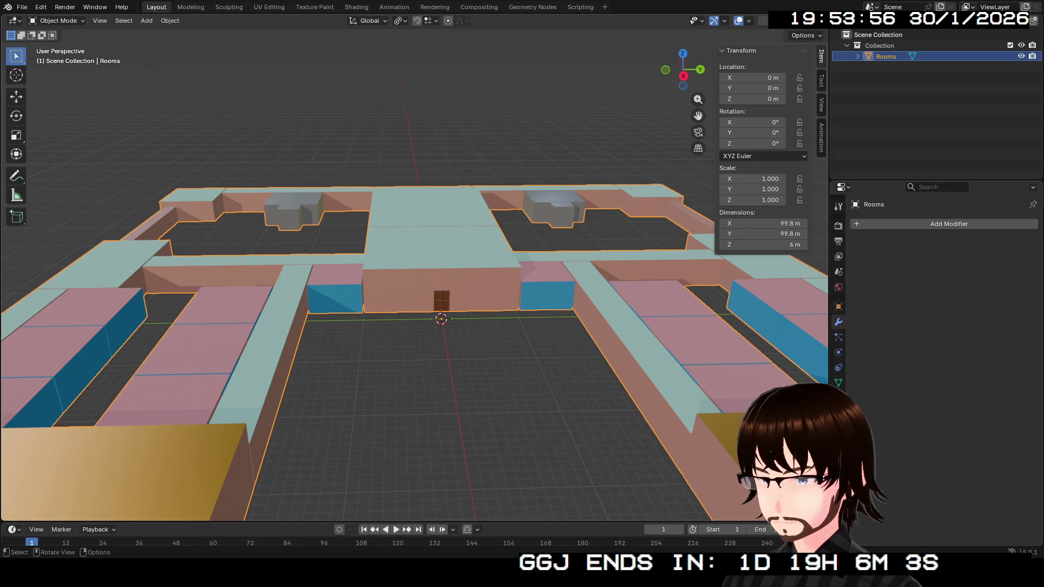
pyautogui.hotkey('ctrl', 'z')
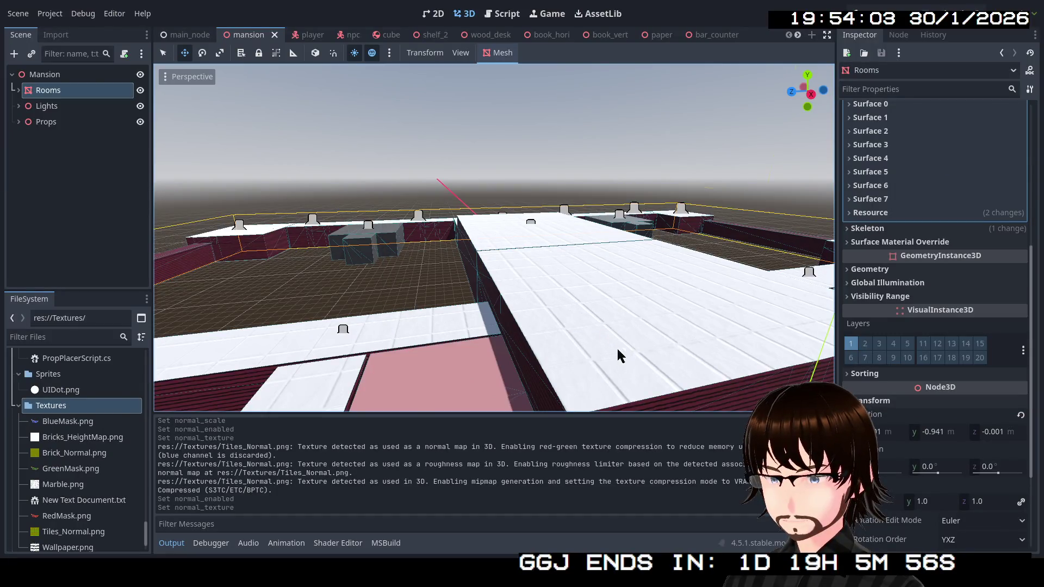
# Orbit to face the blue-brick room, then fly below the floor and up over the rooftops.
pyautogui.moveTo(617, 354); pyautogui.dragTo(602, 294)
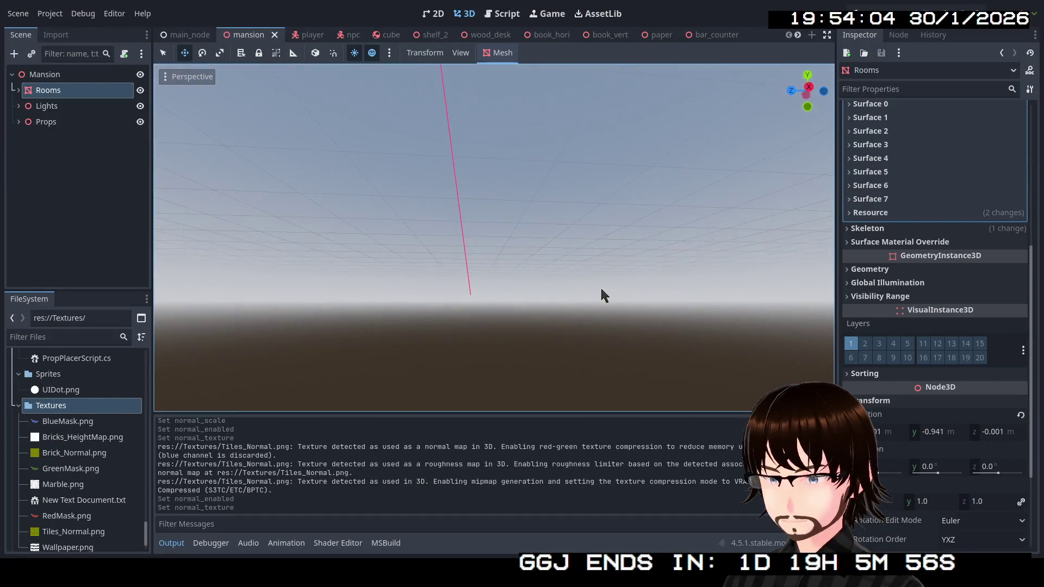
pyautogui.moveTo(576, 237)
pyautogui.mouseDown()
pyautogui.moveTo(555, 207)
pyautogui.moveTo(555, 228)
pyautogui.moveTo(544, 158)
pyautogui.moveTo(527, 215)
pyautogui.moveTo(528, 179)
pyautogui.moveTo(520, 188)
pyautogui.mouseUp()
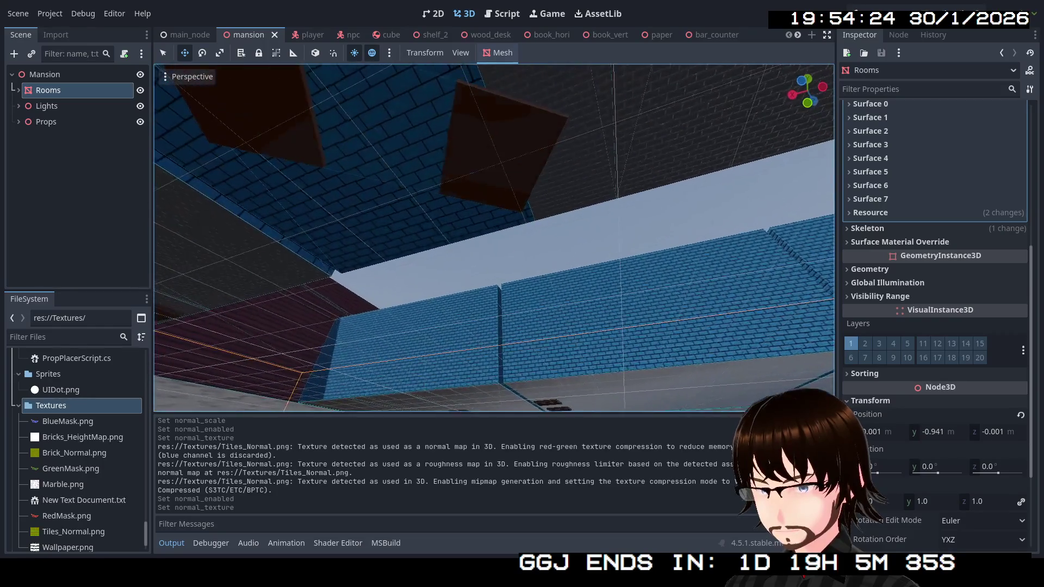
pyautogui.moveTo(519, 188)
pyautogui.mouseDown()
pyautogui.moveTo(520, 176)
pyautogui.moveTo(476, 187)
pyautogui.mouseUp()
pyautogui.press('q')
pyautogui.press('e')
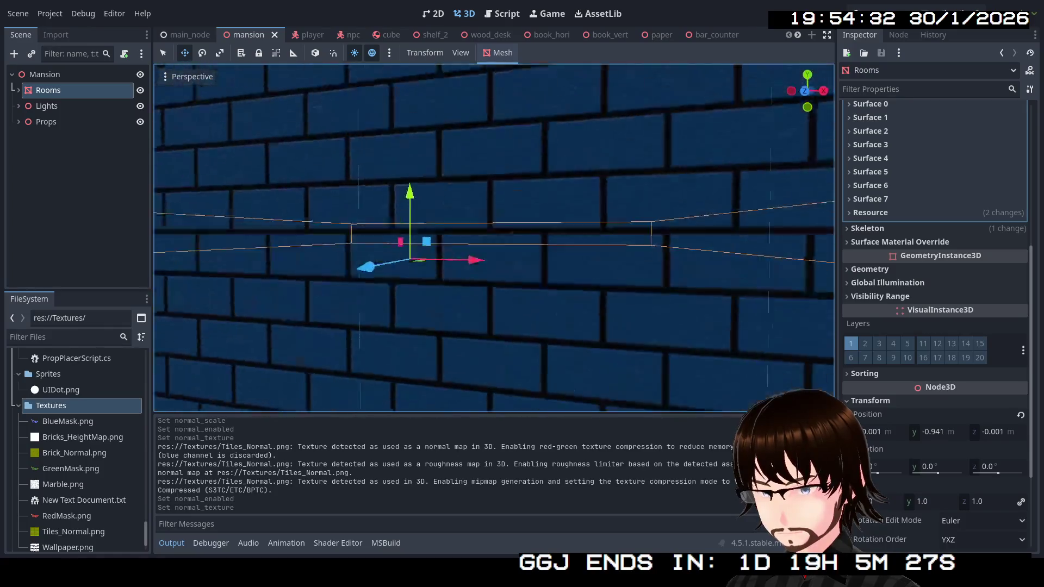
pyautogui.press('w')
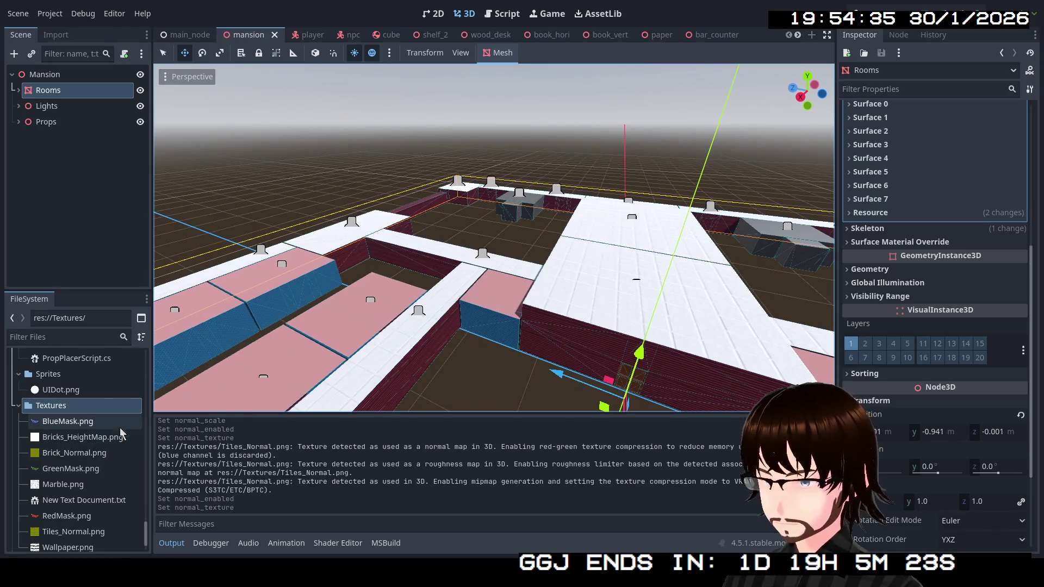
# Reimport Models/Mansion.glb from the FileSystem dock to pick up the updated Blender mesh.
pyautogui.scroll(3, 20, 413)
pyautogui.scroll(6, 86, 430)
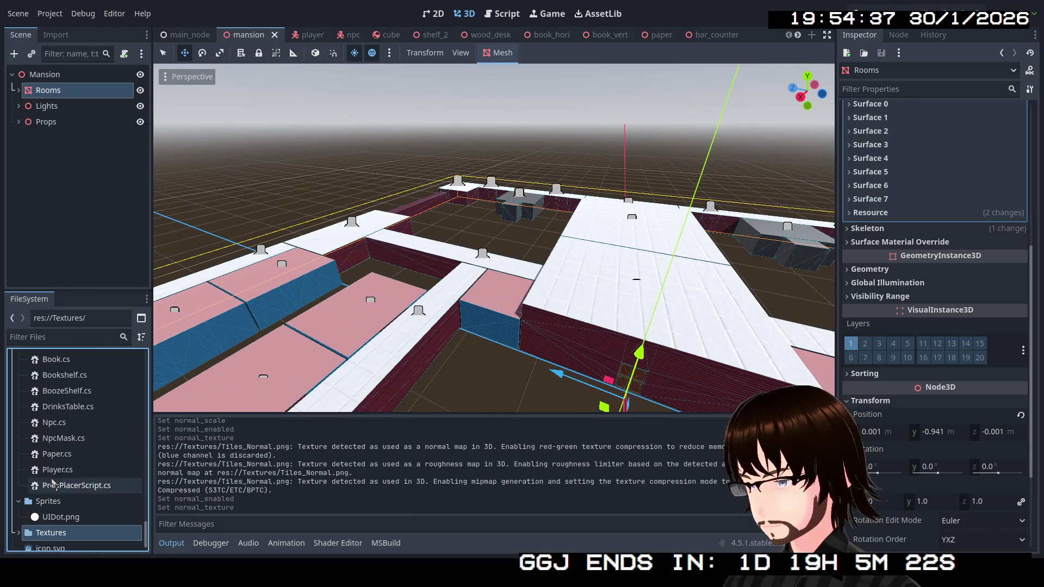
pyautogui.scroll(5, 90, 427)
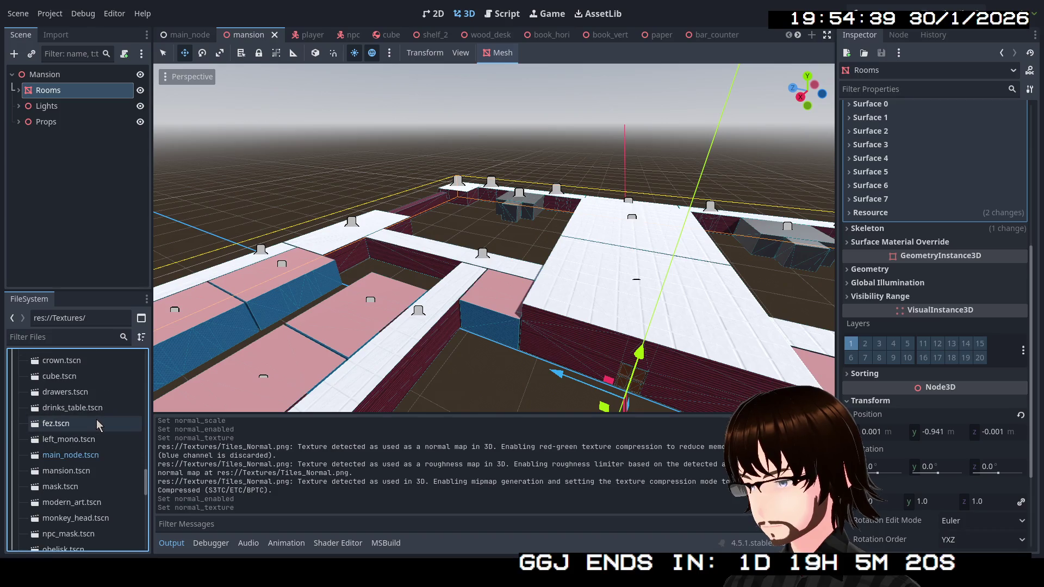
pyautogui.scroll(8, 98, 445)
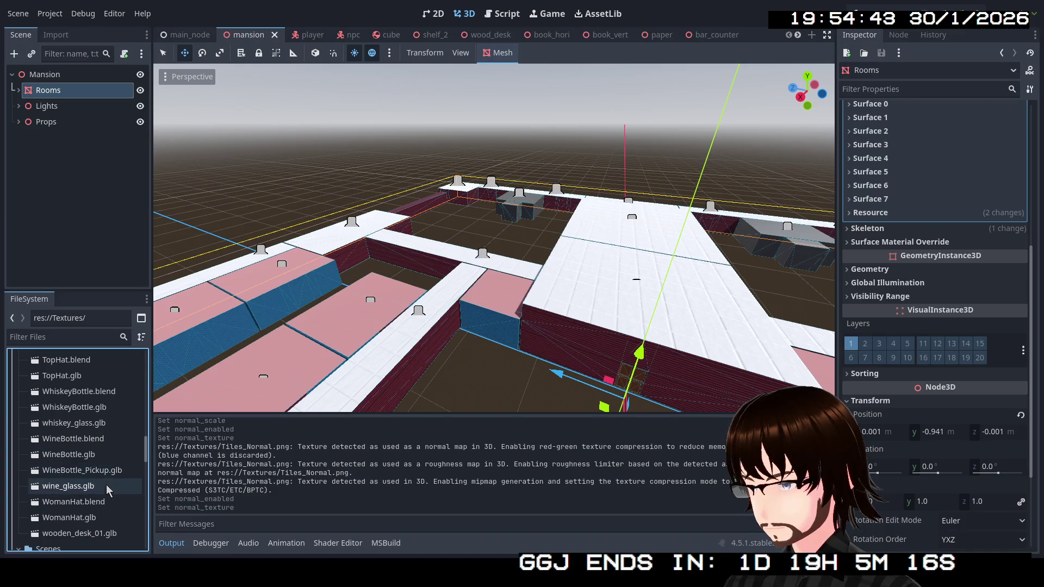
pyautogui.scroll(8, 108, 493)
pyautogui.scroll(-5, 109, 489)
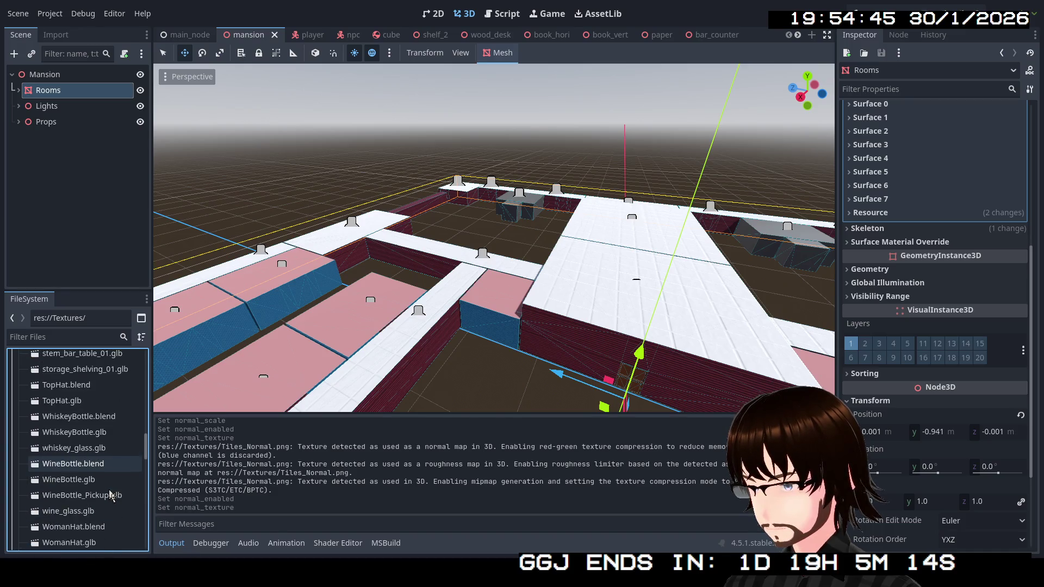
pyautogui.scroll(10, 109, 490)
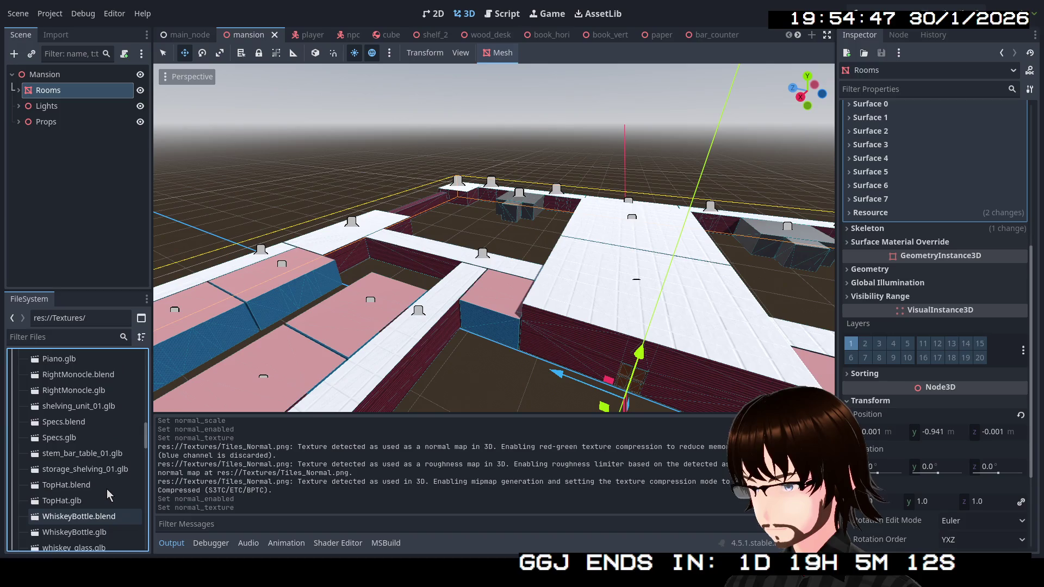
pyautogui.scroll(3, 102, 485)
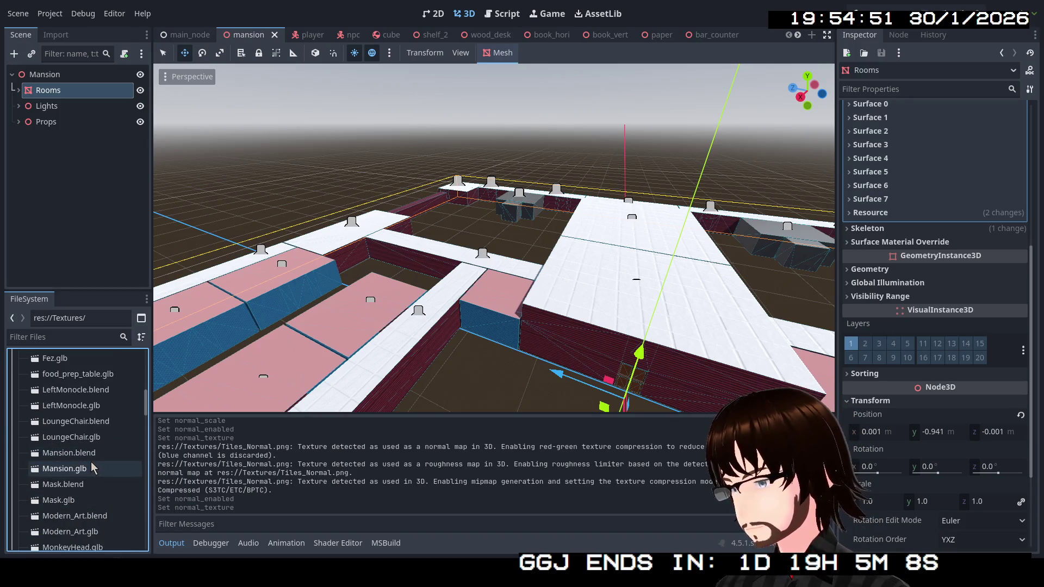
pyautogui.click(84, 469)
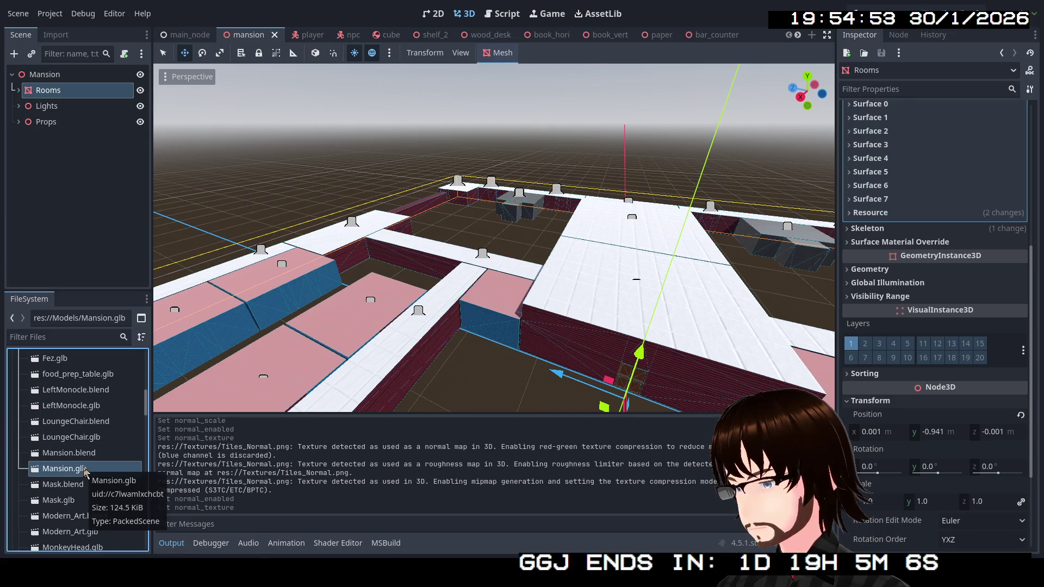
pyautogui.rightClick(85, 470)
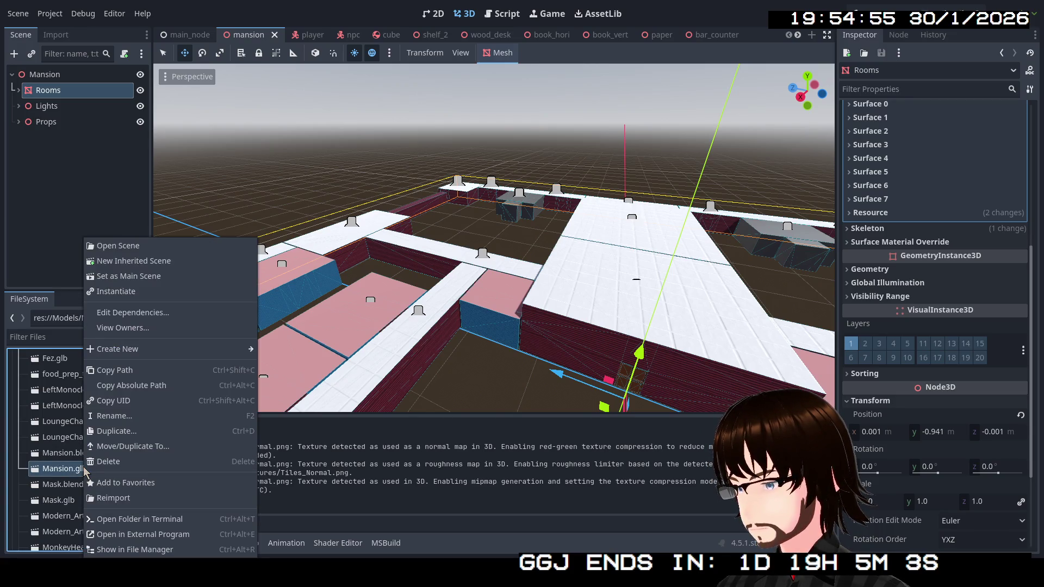
pyautogui.click(143, 499)
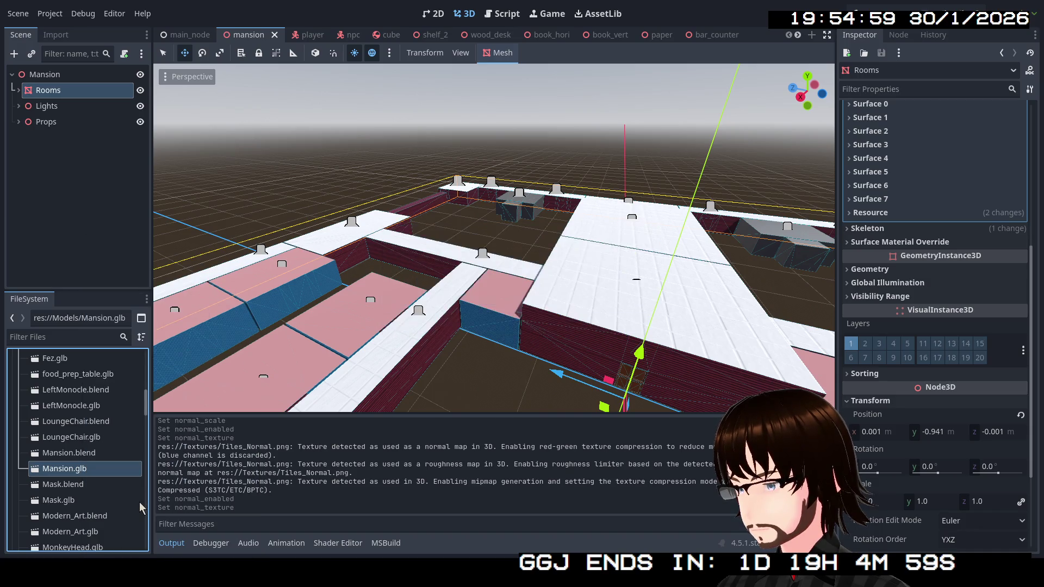
pyautogui.press('w')
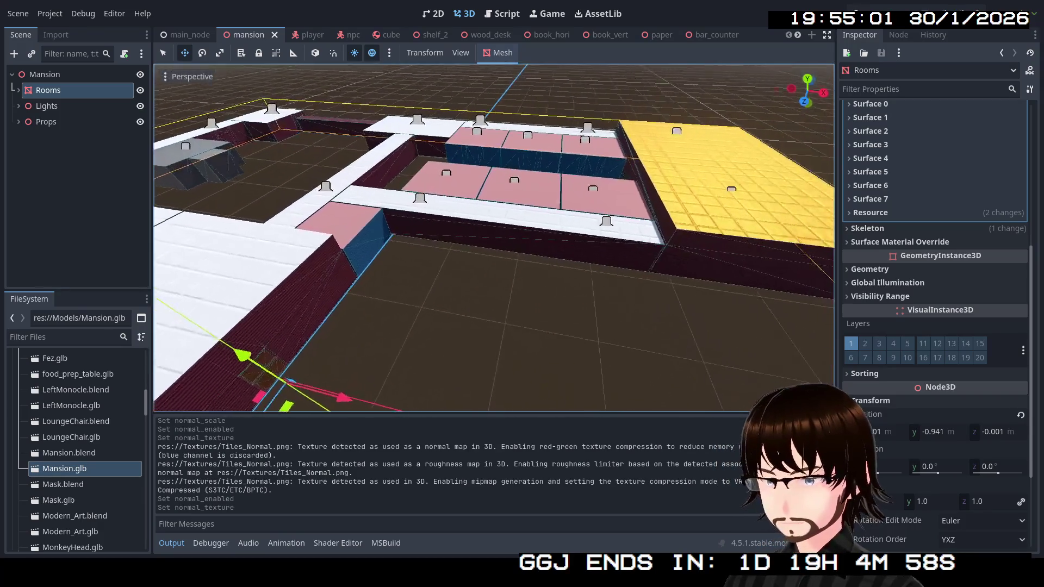
pyautogui.press('w')
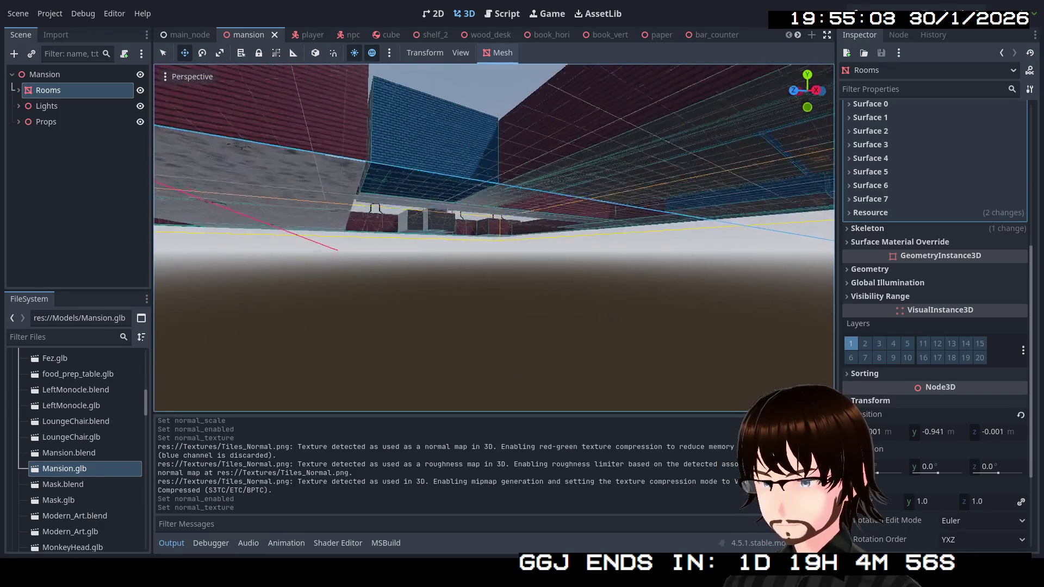
pyautogui.press('e')
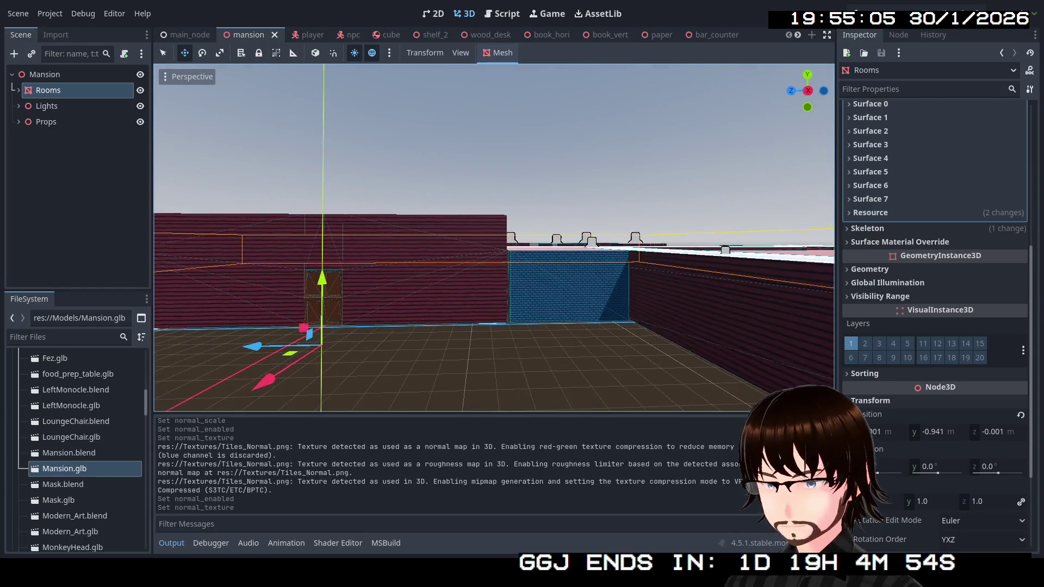
pyautogui.scroll(5, 903, 223)
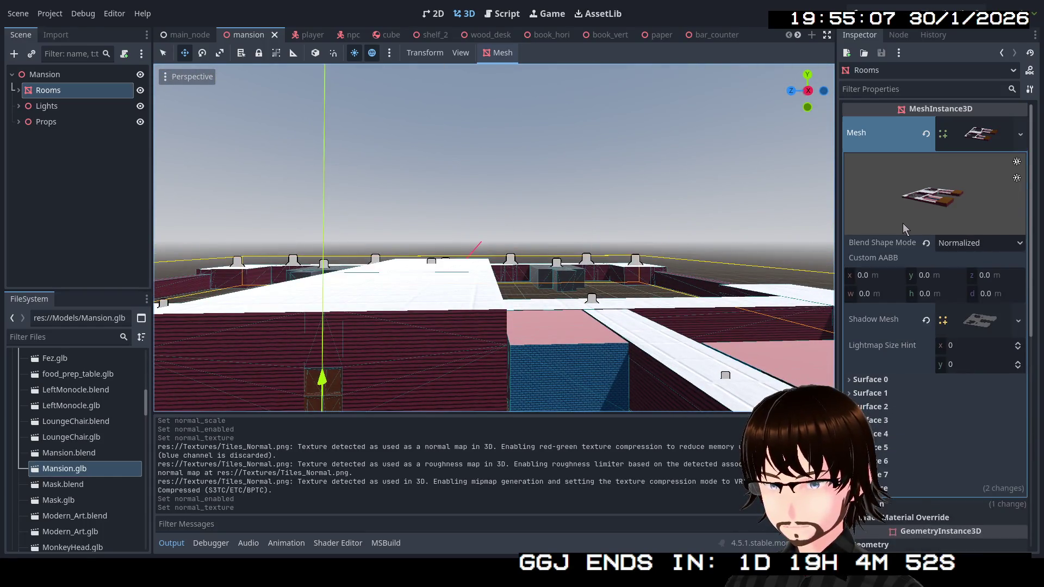
pyautogui.click(987, 141)
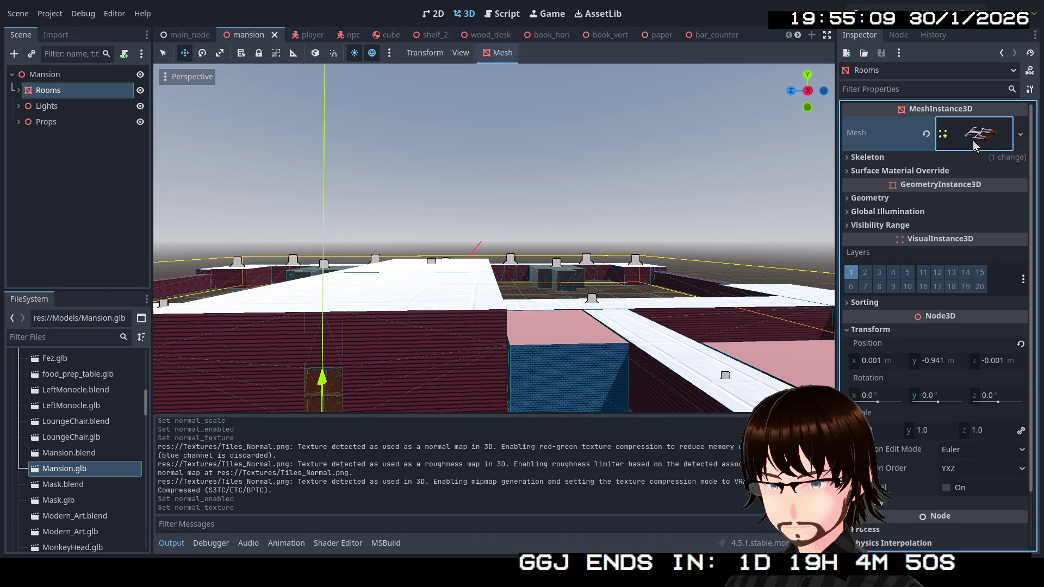
pyautogui.click(1020, 138)
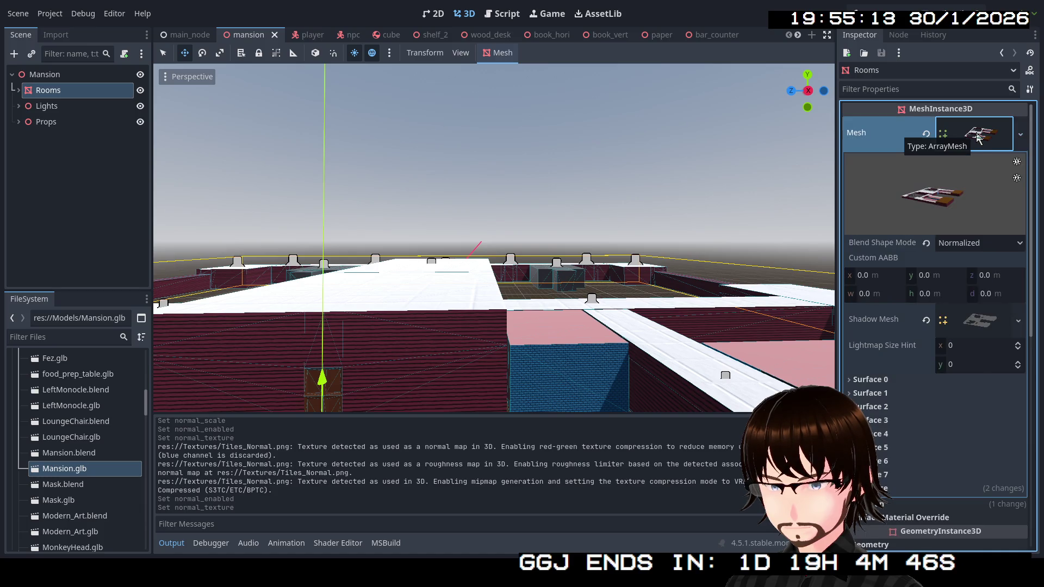
pyautogui.click(1020, 133)
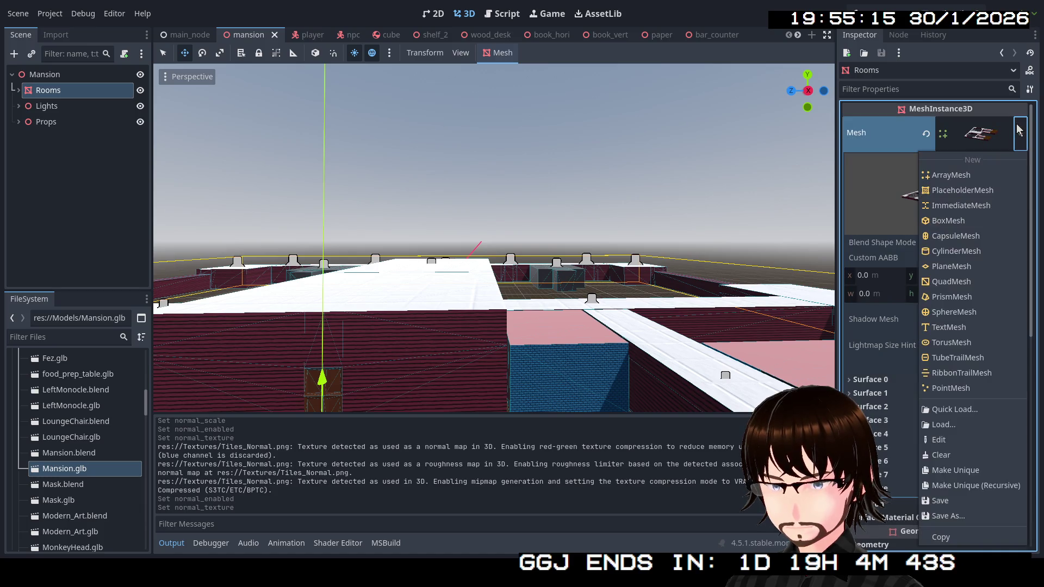
pyautogui.click(967, 426)
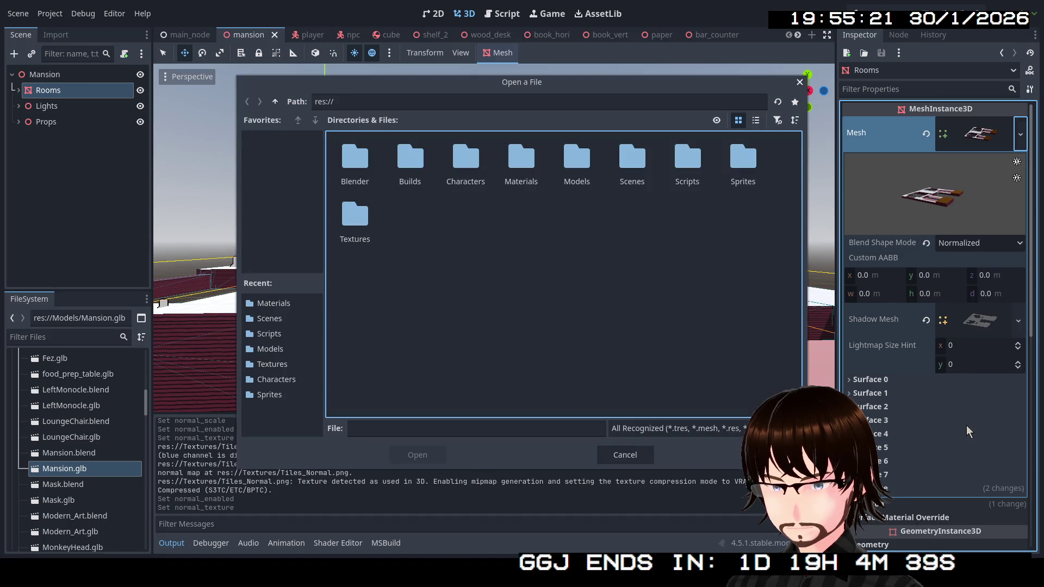
pyautogui.click(645, 459)
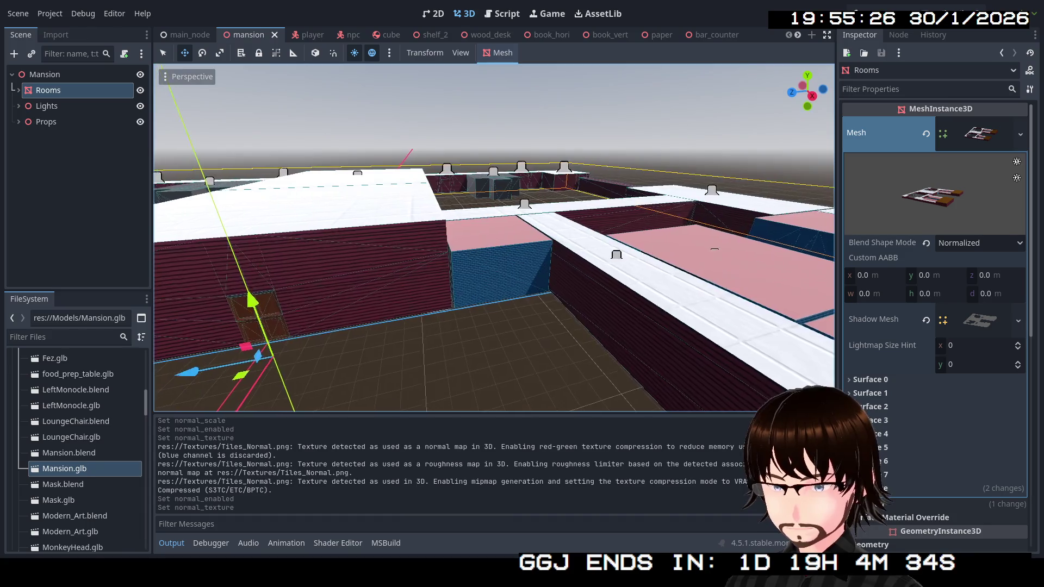
pyautogui.moveTo(333, 217); pyautogui.dragTo(334, 217)
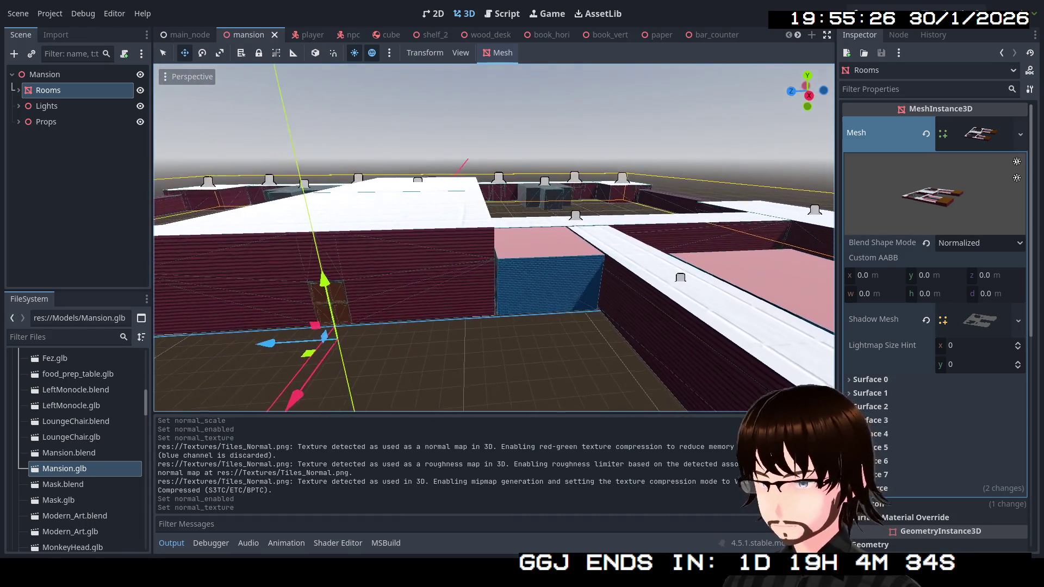
# Instance Mansion.glb under the root Mansion node and make its children editable.
pyautogui.click(46, 75)
pyautogui.rightClick(47, 77)
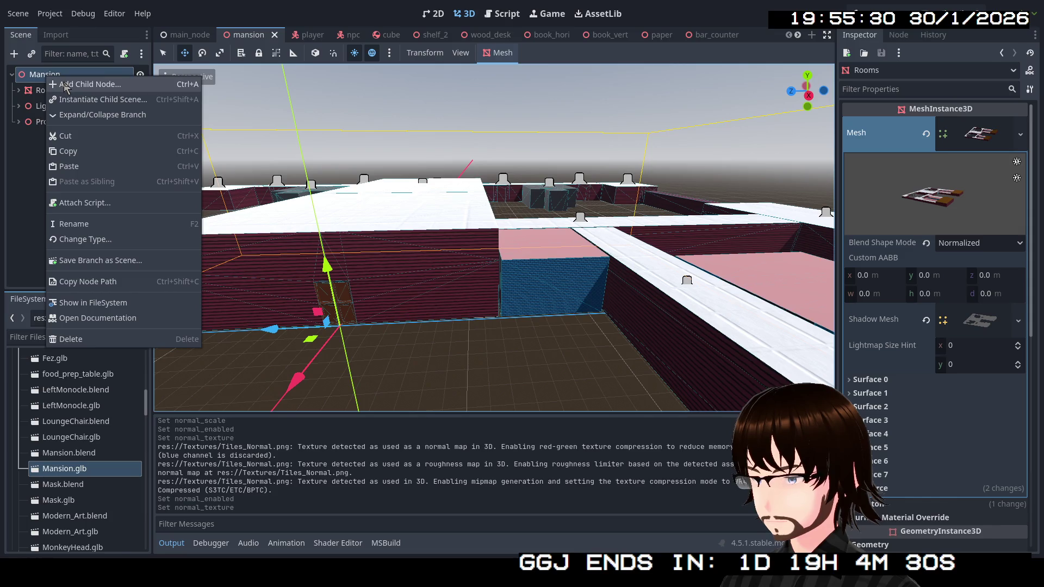
pyautogui.press('Escape')
pyautogui.moveTo(64, 469); pyautogui.dragTo(66, 82)
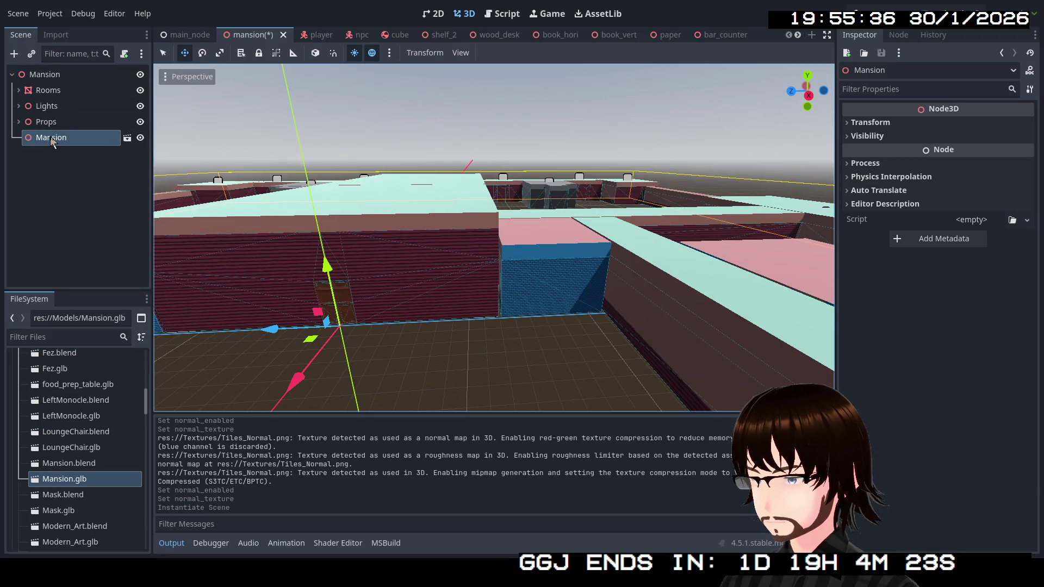
pyautogui.rightClick(35, 140)
pyautogui.click(97, 445)
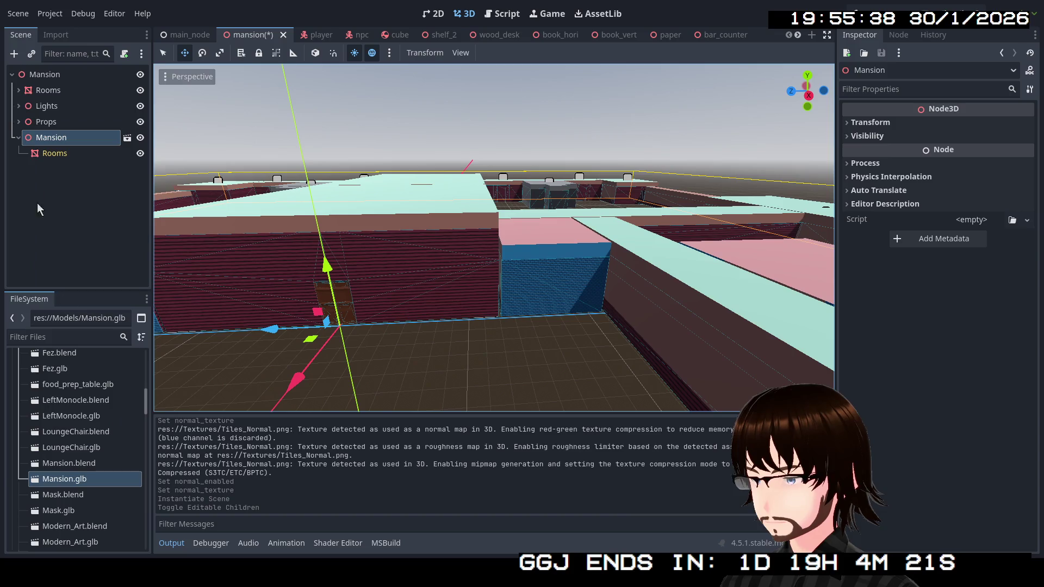
# Paste a copy of the instance's Rooms mesh as Rooms2 under the root, placed after Rooms.
pyautogui.rightClick(38, 155)
pyautogui.click(47, 76)
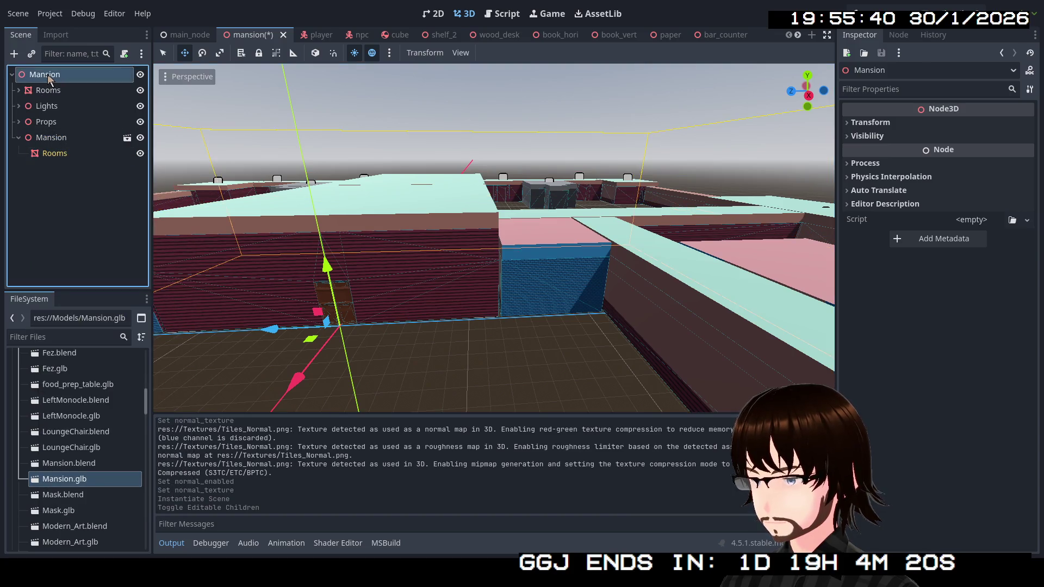
pyautogui.hotkey('ctrl', 'v')
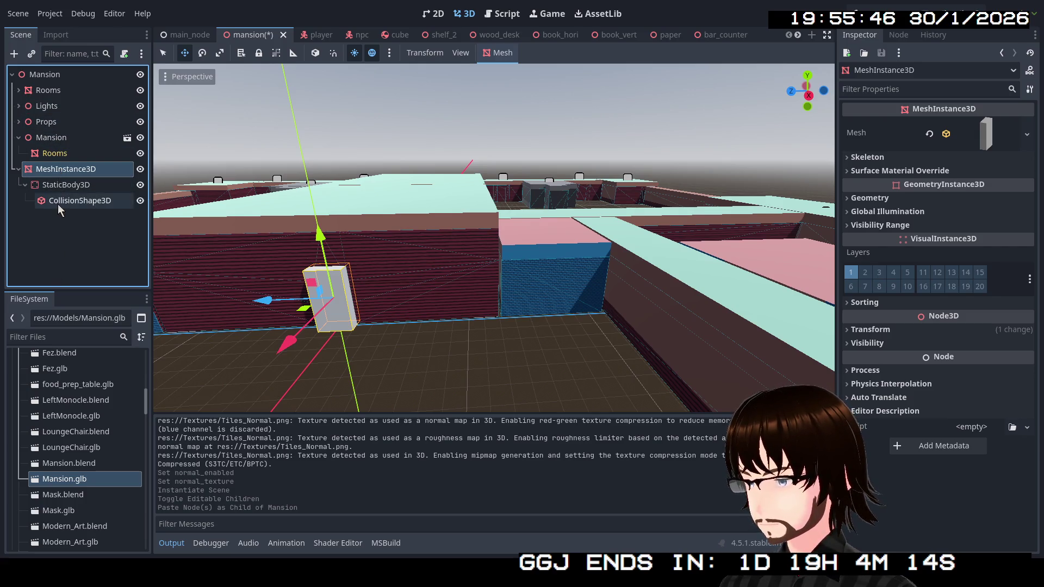
pyautogui.hotkey('ctrl', 'z')
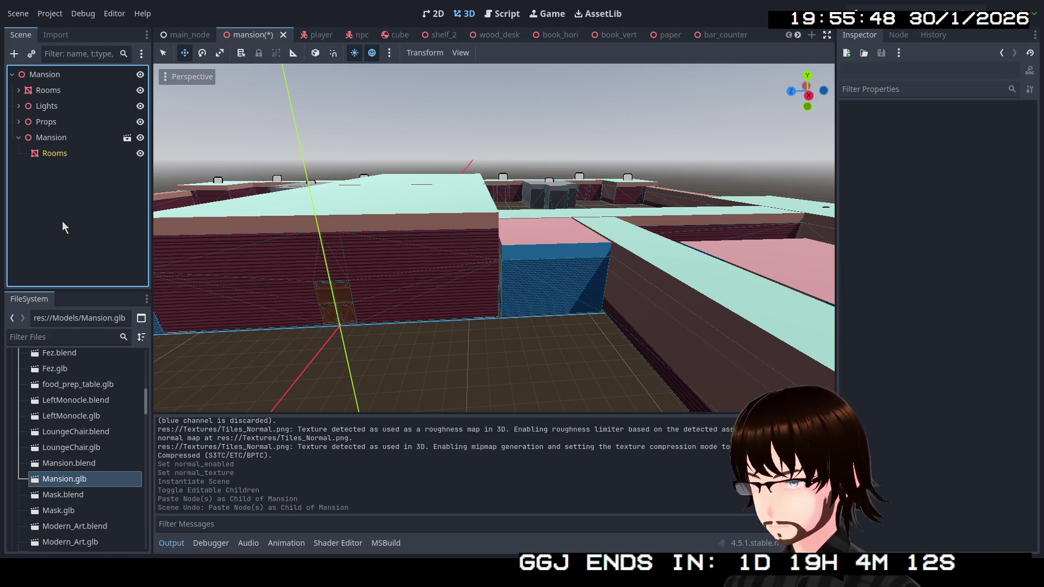
pyautogui.click(50, 153)
pyautogui.click(63, 79)
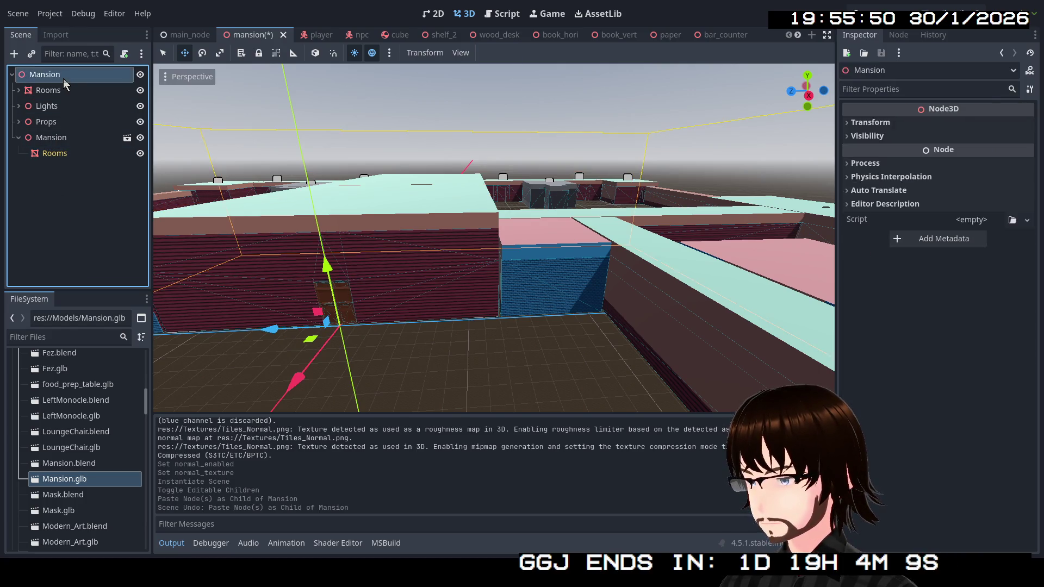
pyautogui.hotkey('ctrl', 'v')
pyautogui.moveTo(67, 170); pyautogui.dragTo(54, 100)
pyautogui.click(19, 91)
pyautogui.click(19, 90)
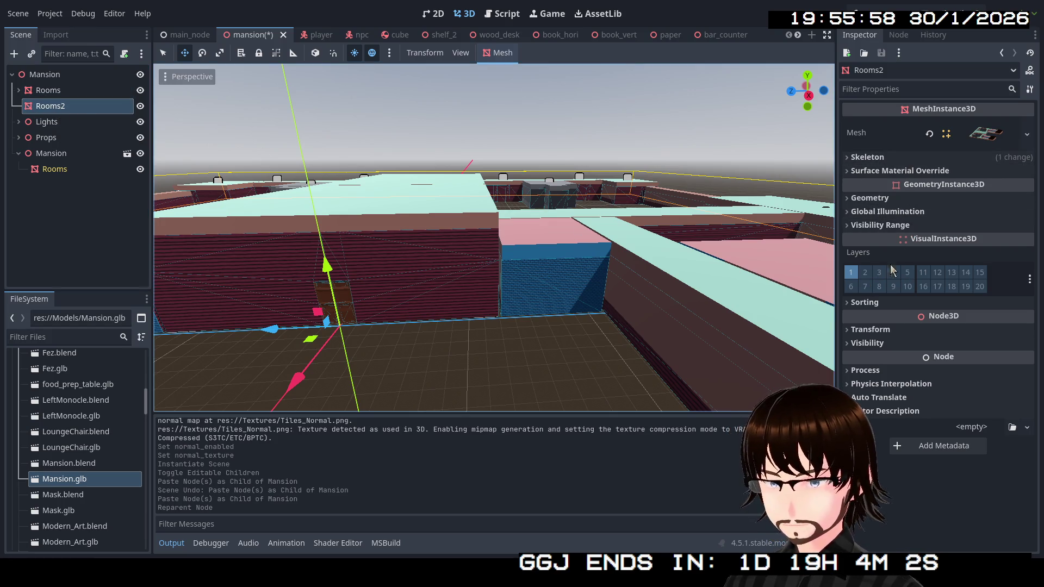
pyautogui.click(896, 326)
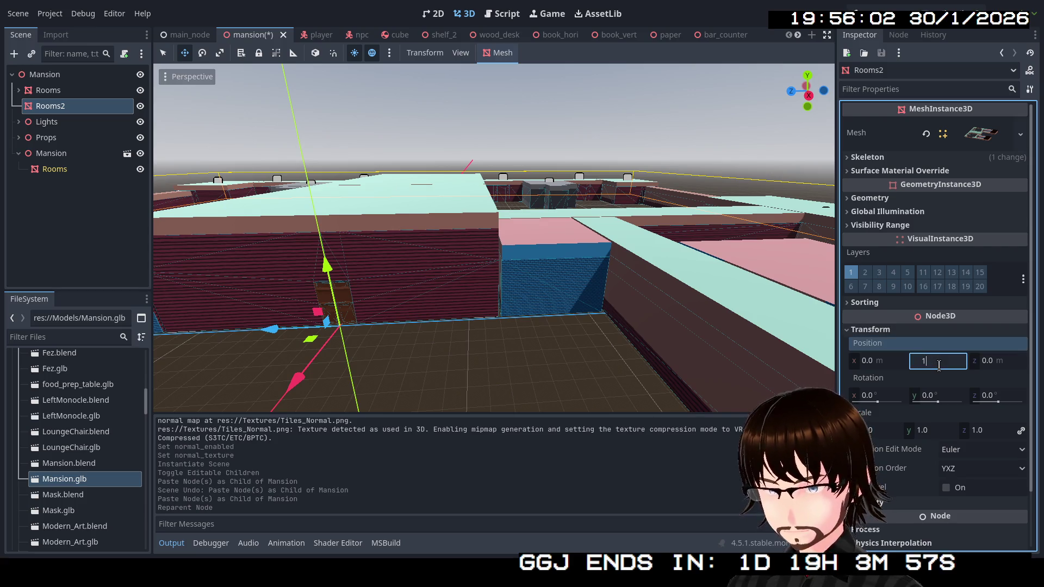
# Adjust Rooms2's Transform Y position while viewing from ground level, settling on -1.0 m.
pyautogui.press('Return')
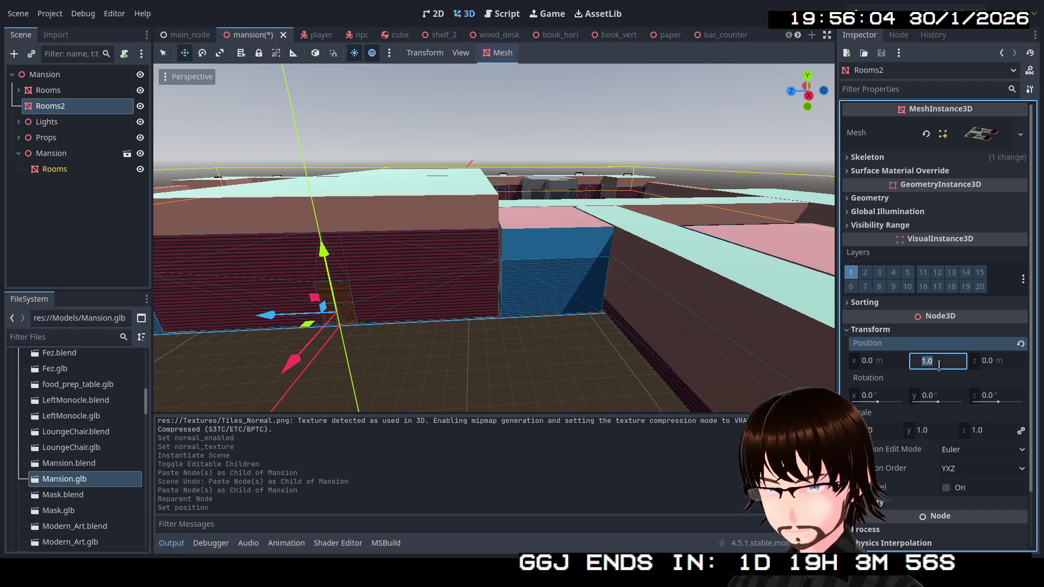
pyautogui.press('Return')
pyautogui.press('w')
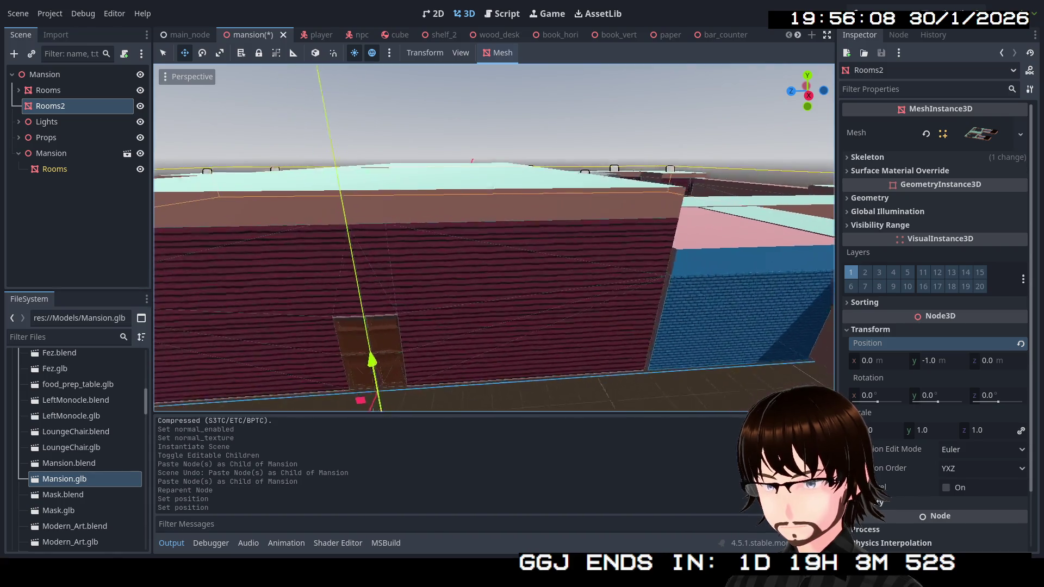
pyautogui.press('w')
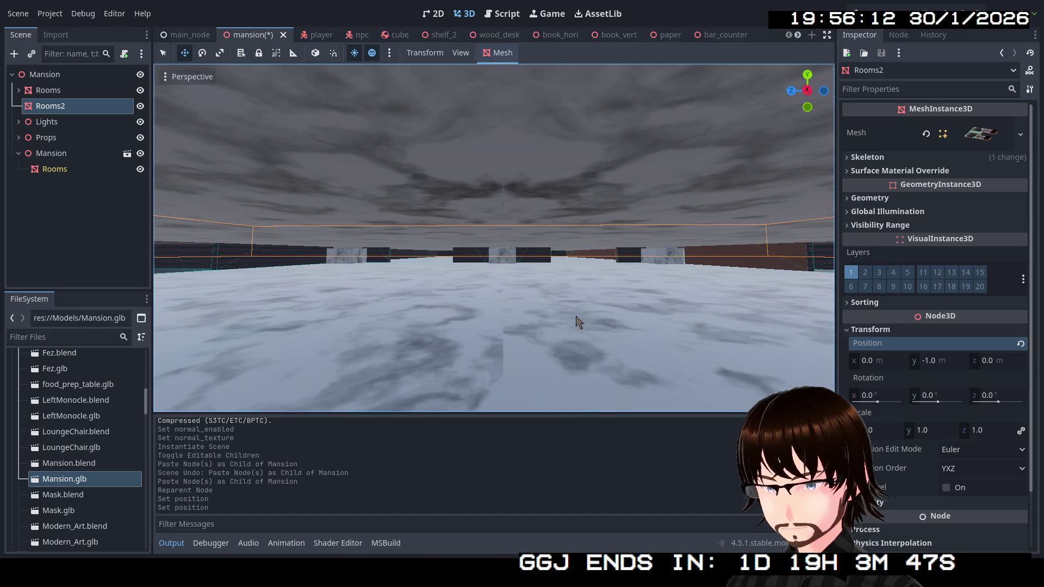
pyautogui.moveTo(936, 359)
pyautogui.mouseDown()
pyautogui.moveTo(843, 359)
pyautogui.moveTo(865, 359)
pyautogui.mouseUp()
pyautogui.moveTo(937, 364); pyautogui.dragTo(938, 364)
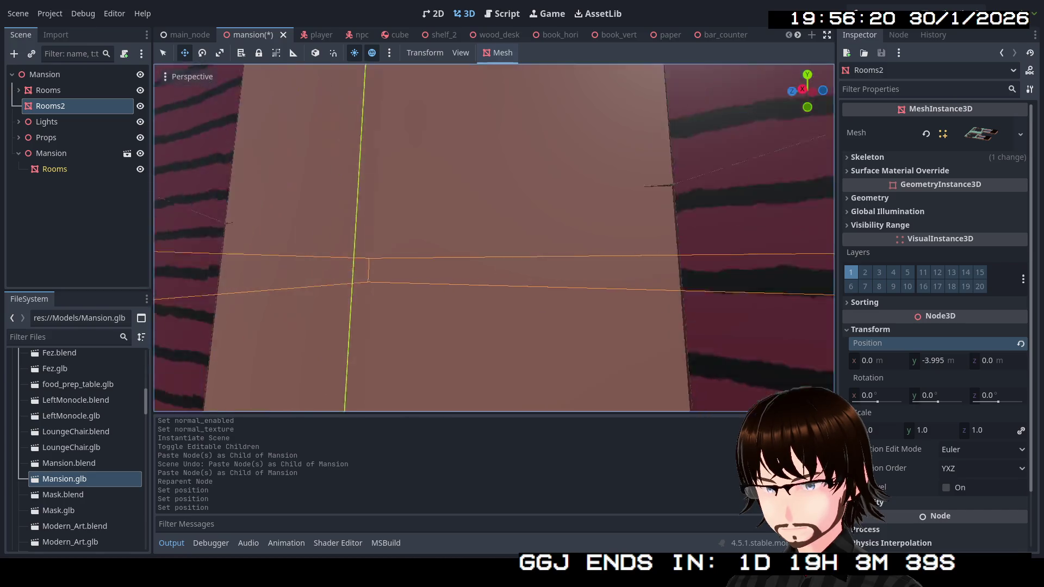
pyautogui.moveTo(495, 239); pyautogui.dragTo(841, 302)
pyautogui.moveTo(941, 364); pyautogui.dragTo(976, 363)
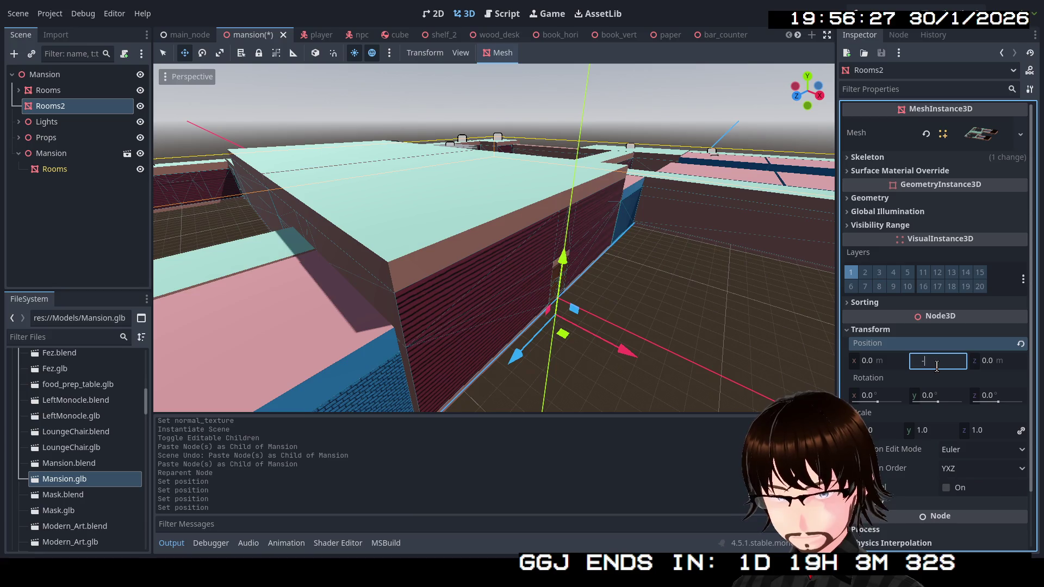
pyautogui.write('-1')
pyautogui.press('Return')
pyautogui.moveTo(686, 324); pyautogui.dragTo(609, 394)
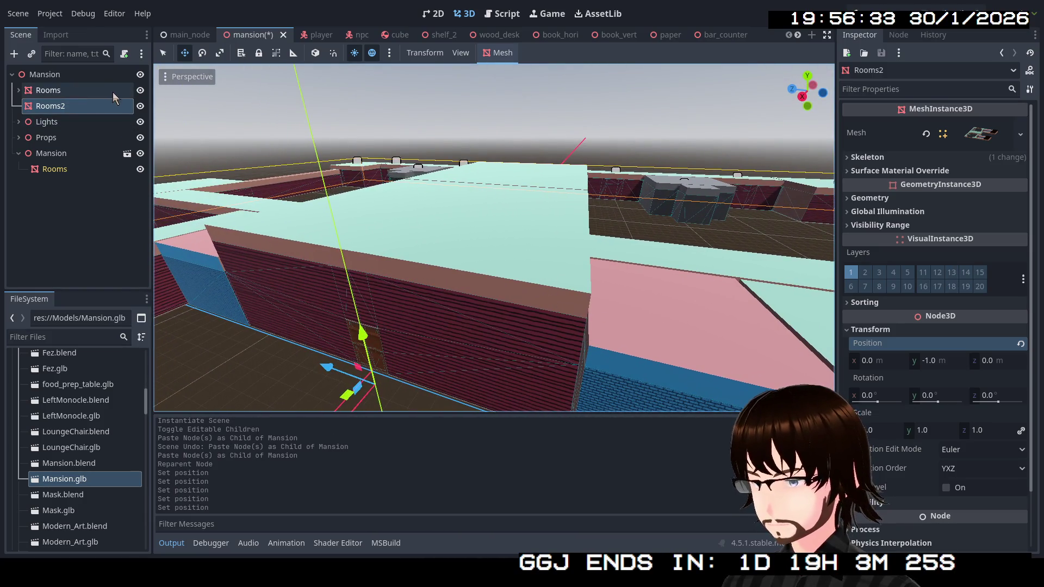
# Hide Rooms and the instanced Mansion, flicking Rooms2's visibility to compare the meshes.
pyautogui.click(140, 90)
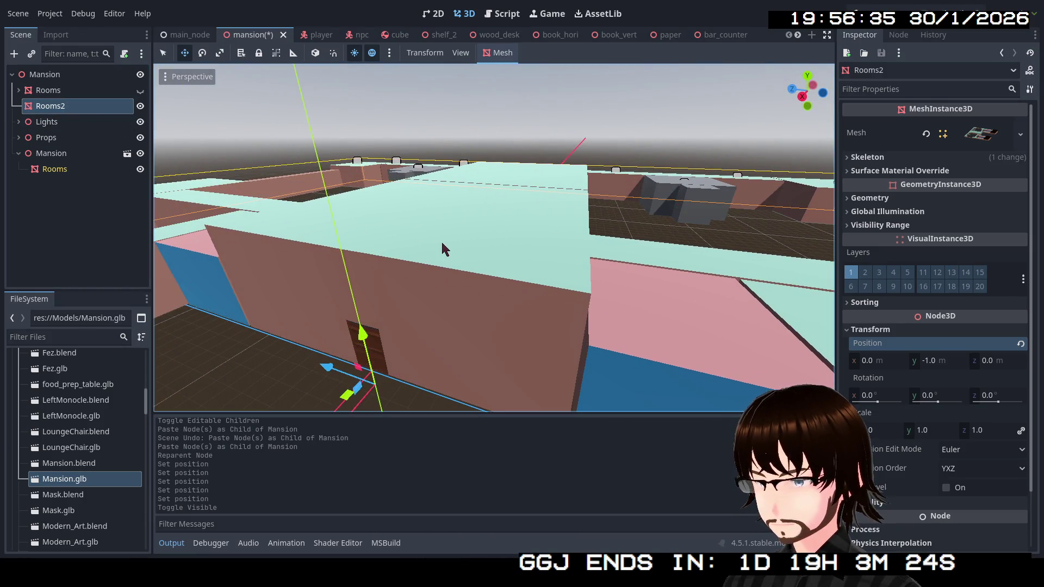
pyautogui.click(143, 107)
pyautogui.click(143, 107)
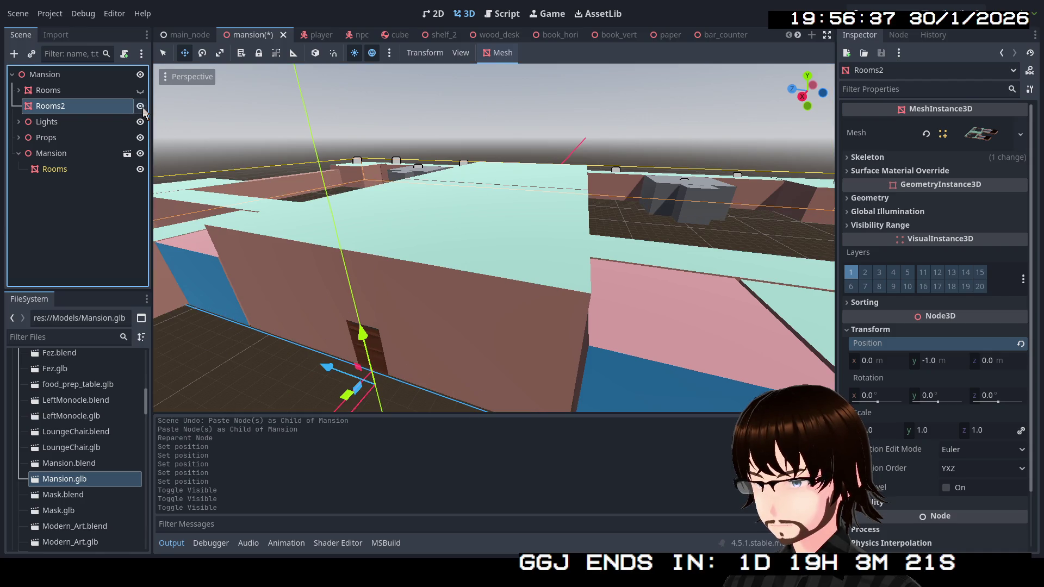
pyautogui.click(143, 108)
pyautogui.click(142, 108)
pyautogui.click(142, 108)
pyautogui.click(142, 108)
pyautogui.click(142, 107)
pyautogui.click(142, 108)
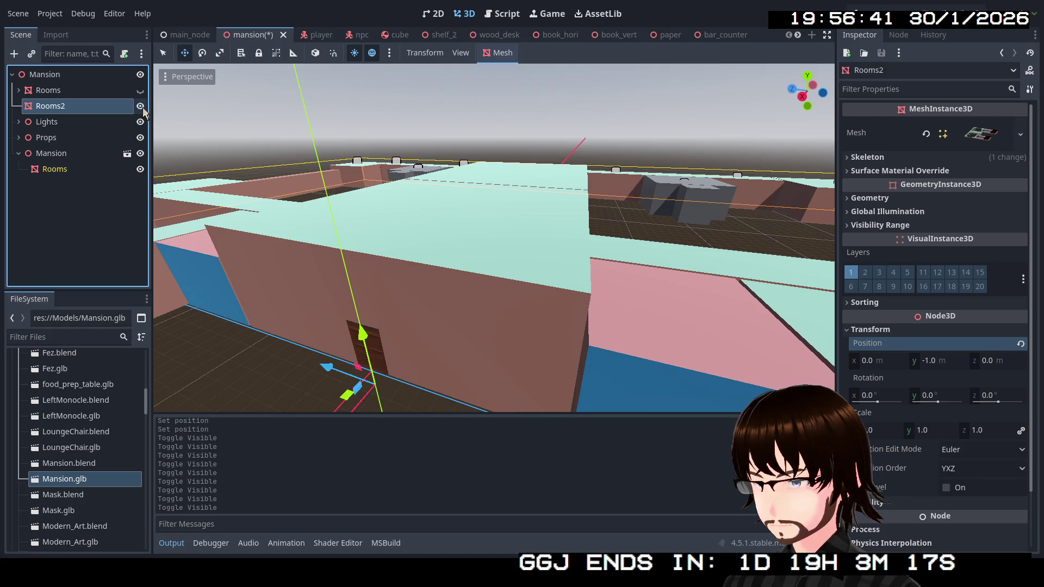
pyautogui.click(142, 155)
pyautogui.click(142, 108)
pyautogui.click(143, 108)
# Compare the textured Rooms walls, ending with Rooms shown and Rooms2 hidden and selected.
pyautogui.click(141, 92)
pyautogui.click(142, 95)
pyautogui.click(142, 96)
pyautogui.click(141, 95)
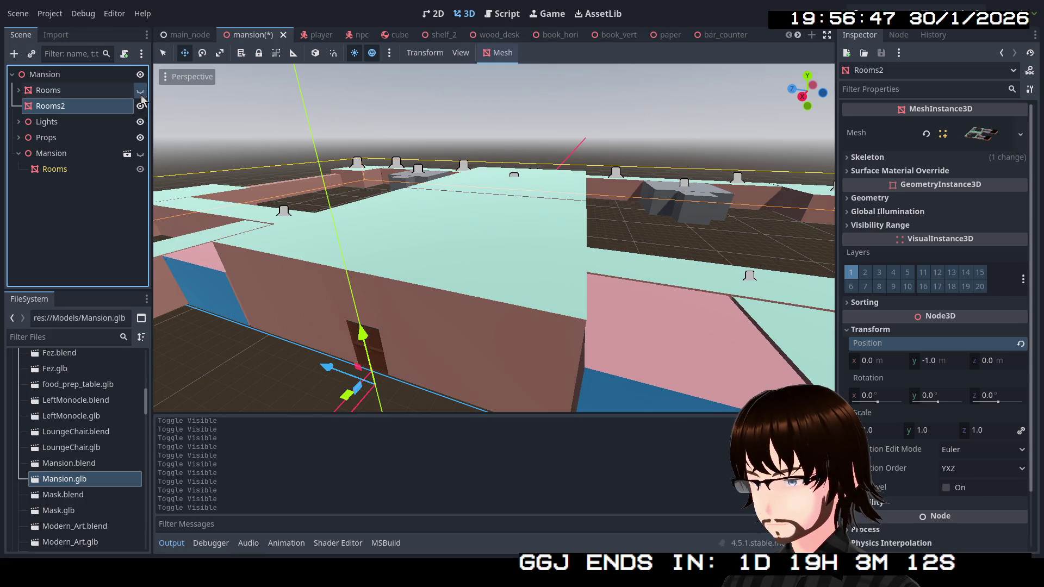
pyautogui.click(141, 91)
pyautogui.click(143, 107)
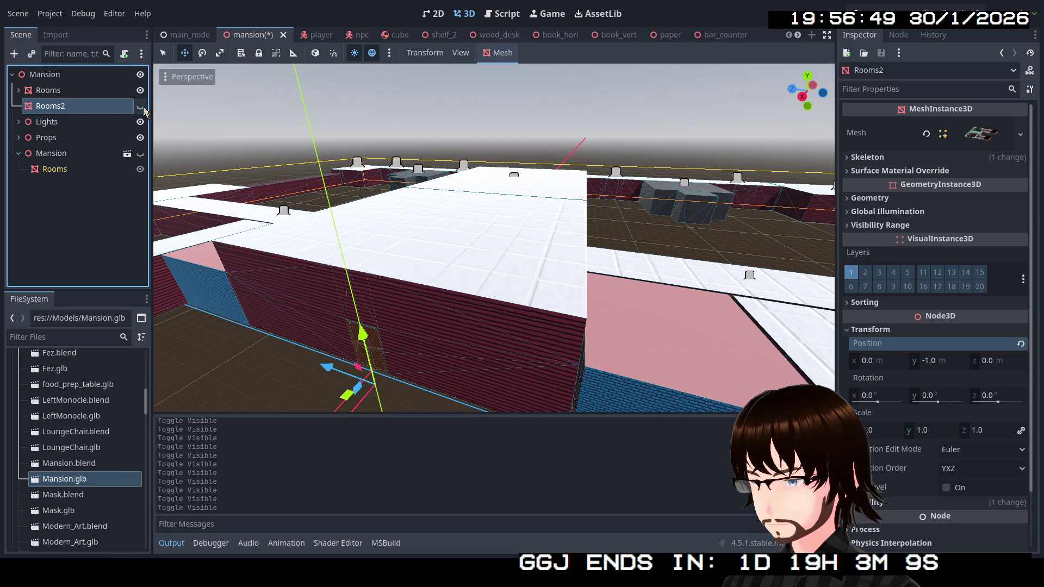
pyautogui.click(50, 94)
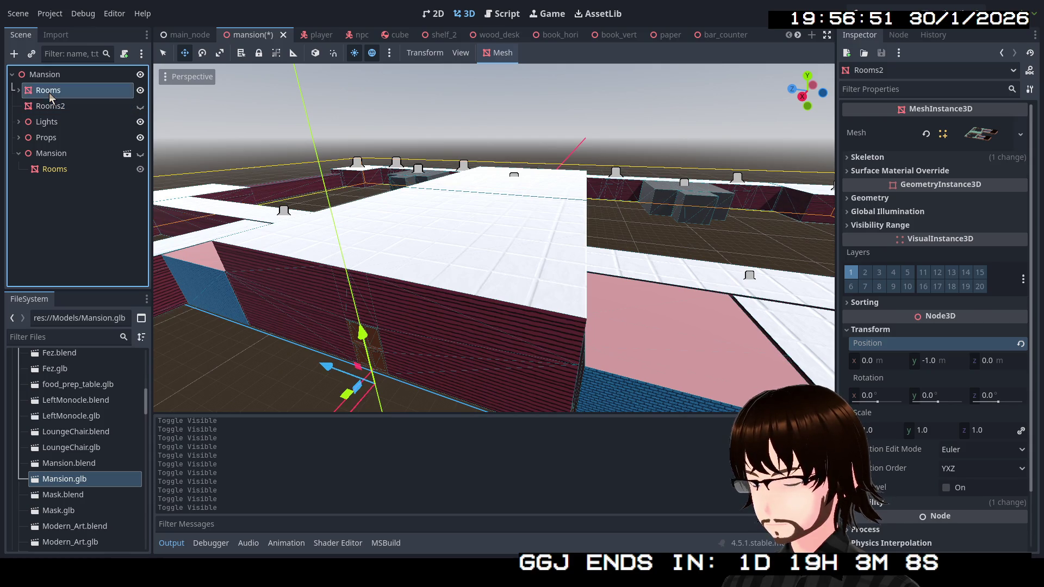
pyautogui.click(50, 106)
pyautogui.click(498, 55)
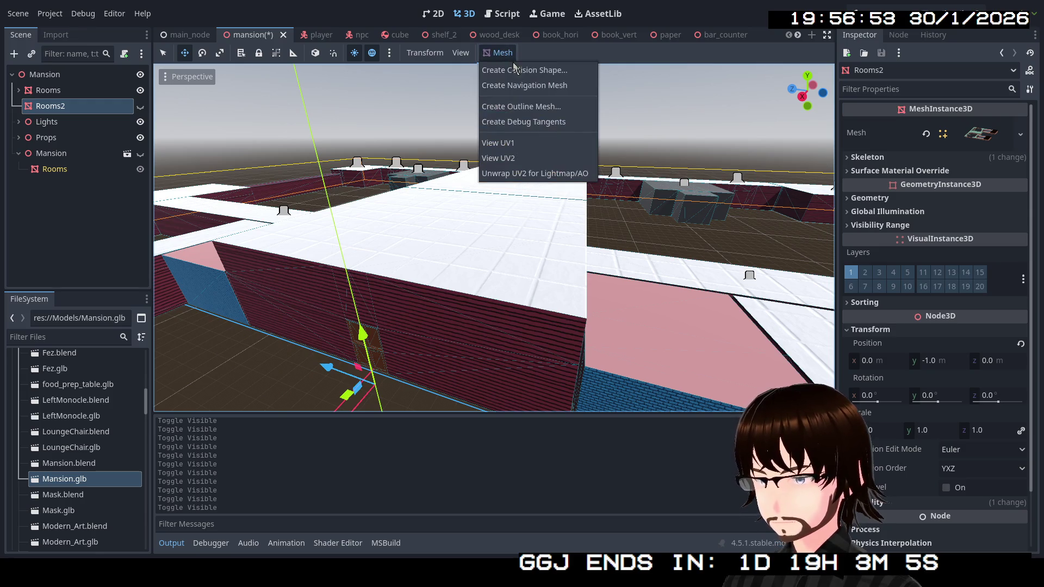
# Create a Trimesh collision shape for Rooms2.
pyautogui.click(518, 72)
pyautogui.click(527, 294)
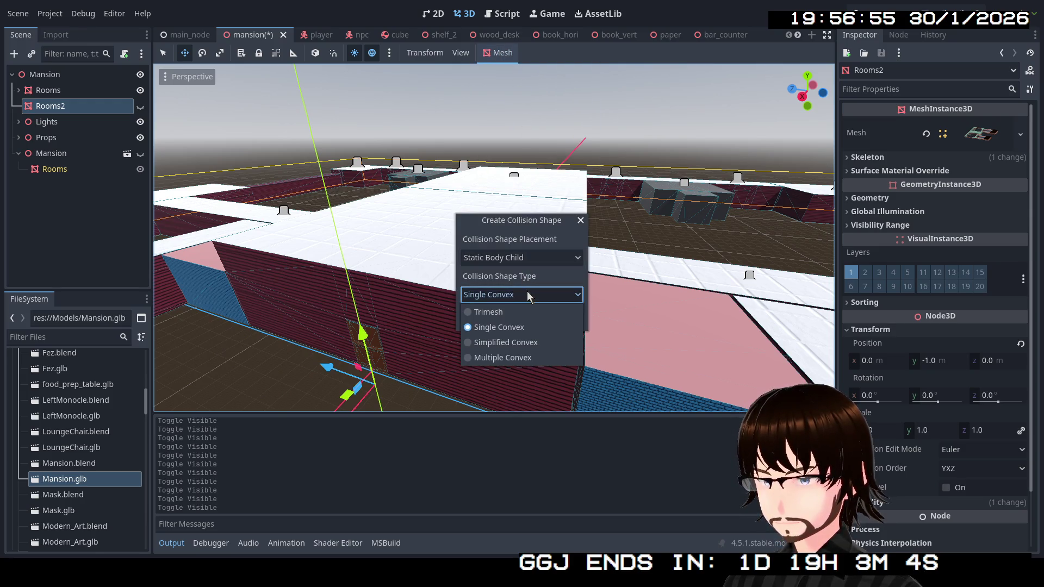
pyautogui.click(512, 312)
pyautogui.click(491, 317)
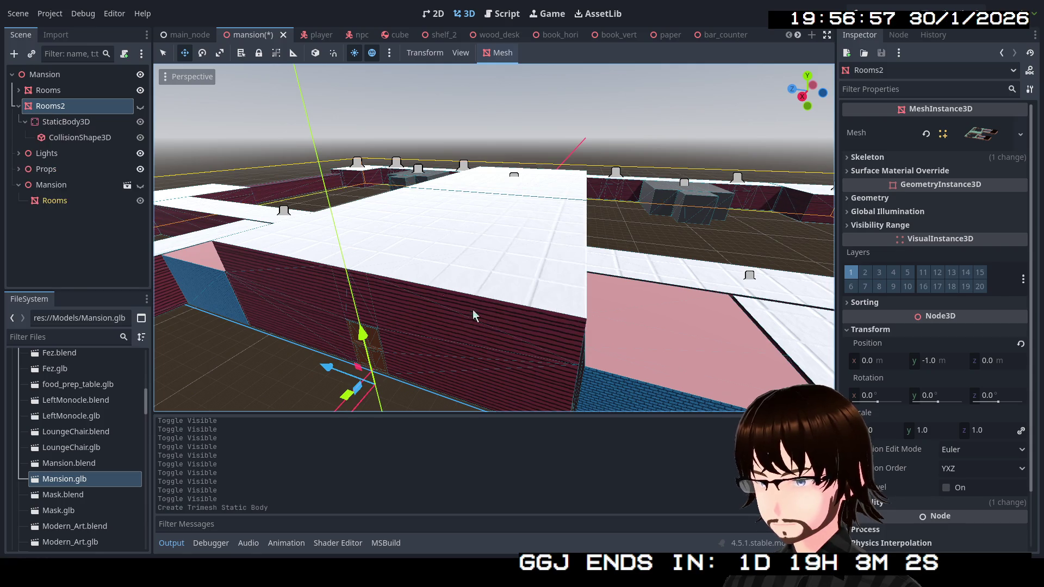
# Keep Rooms2 hidden, then select Rooms and expand it to show its collision children.
pyautogui.click(140, 107)
pyautogui.click(140, 107)
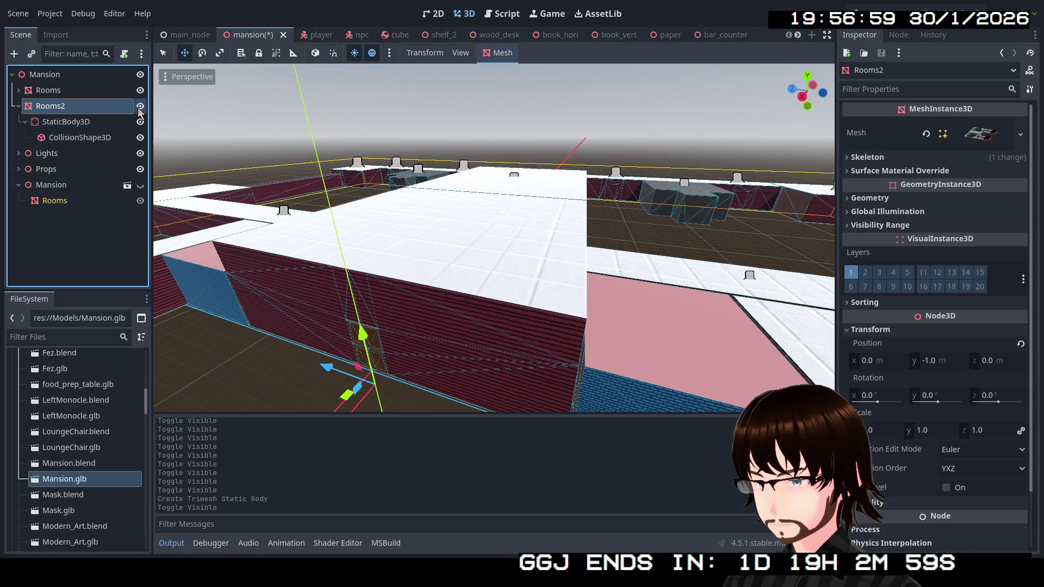
pyautogui.click(54, 93)
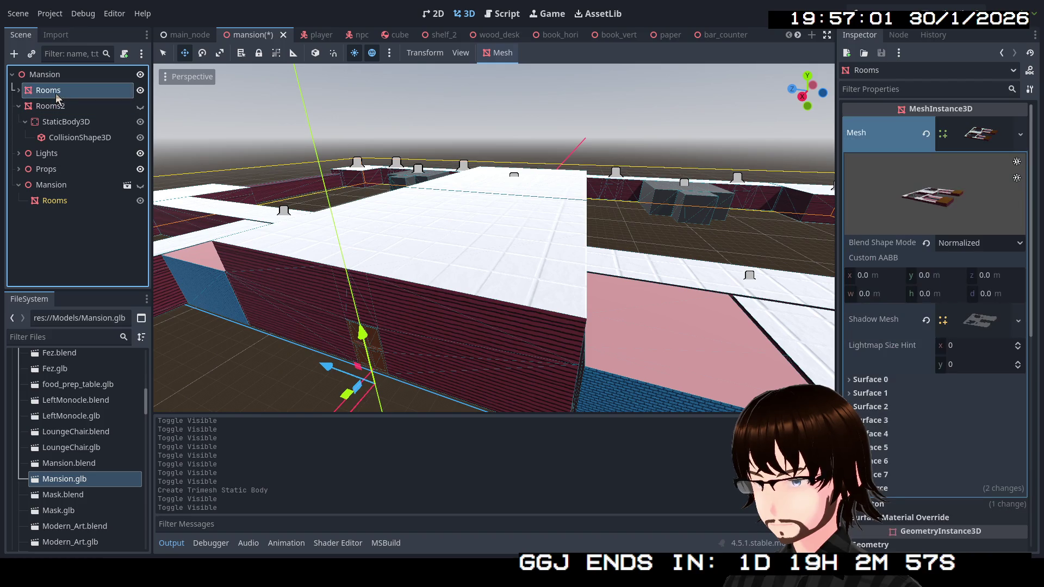
pyautogui.click(19, 91)
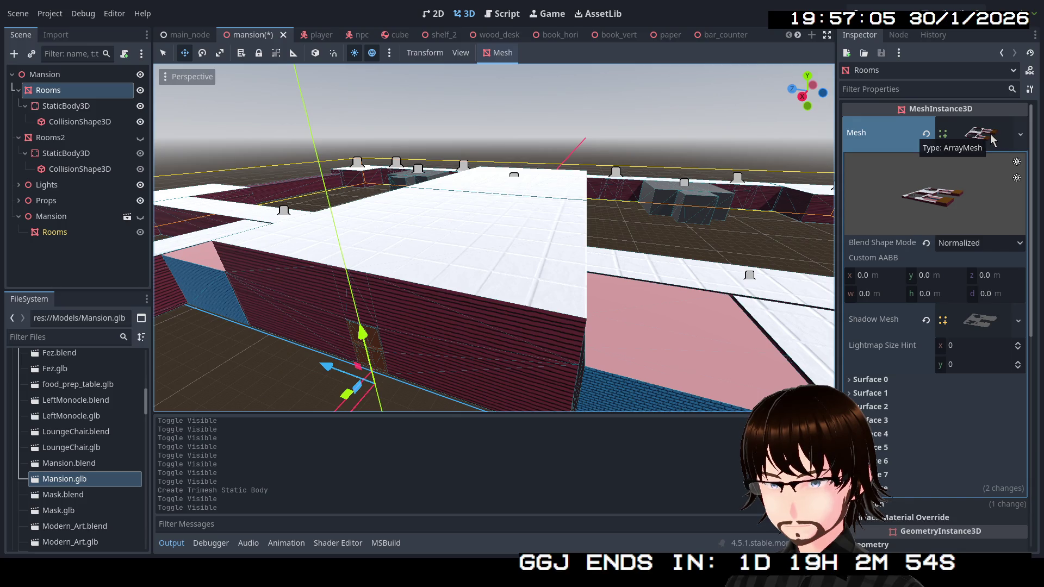
# Copy the Rooms mesh and paste it into Rooms2's Mesh property.
pyautogui.click(1021, 137)
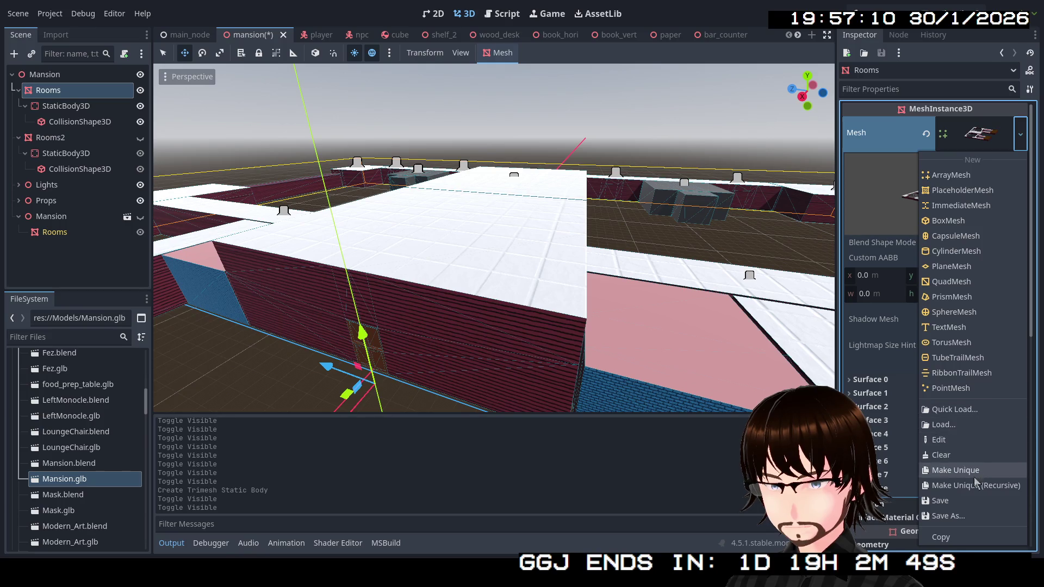
pyautogui.click(955, 539)
pyautogui.click(60, 138)
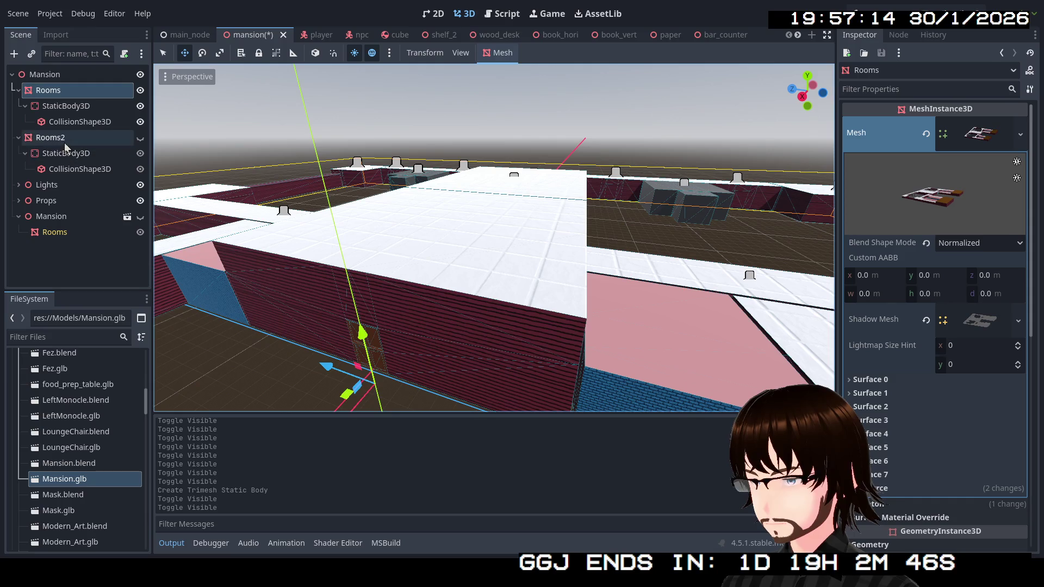
pyautogui.click(1021, 135)
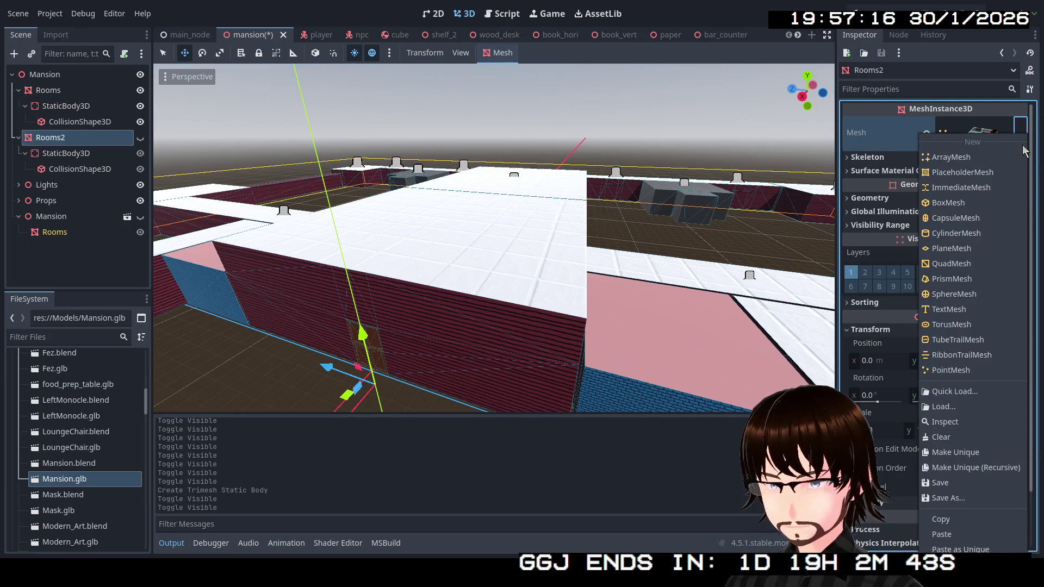
pyautogui.click(952, 536)
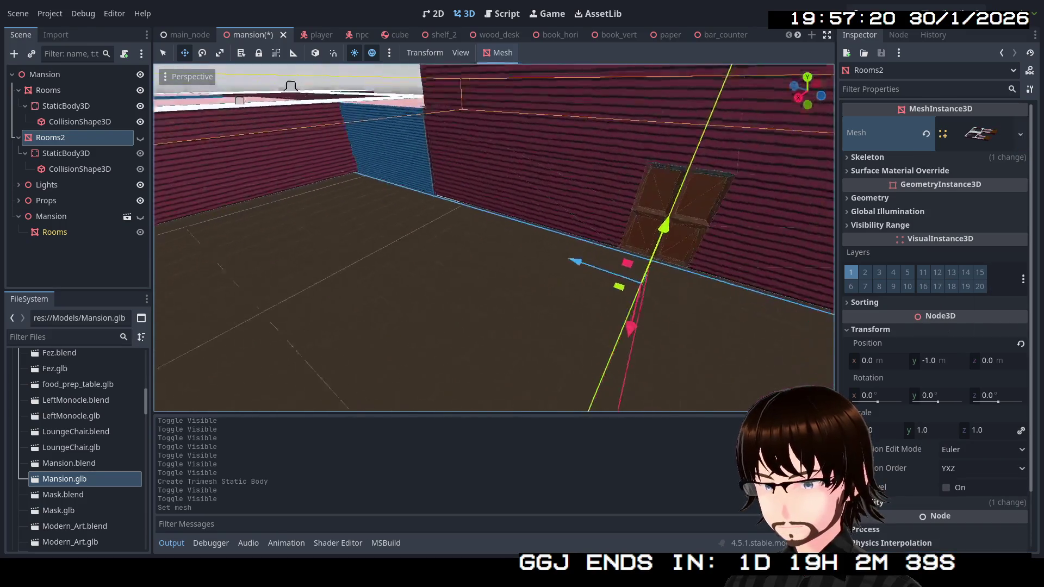
# Hide Rooms and show Rooms2, undo the mesh paste, then toggle both visibilities again.
pyautogui.click(140, 90)
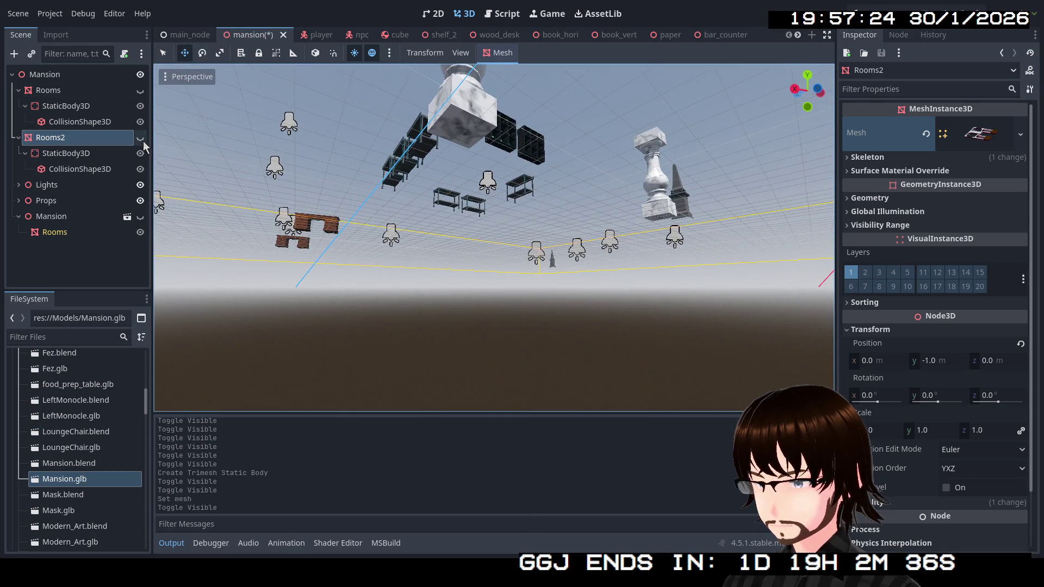
pyautogui.click(140, 139)
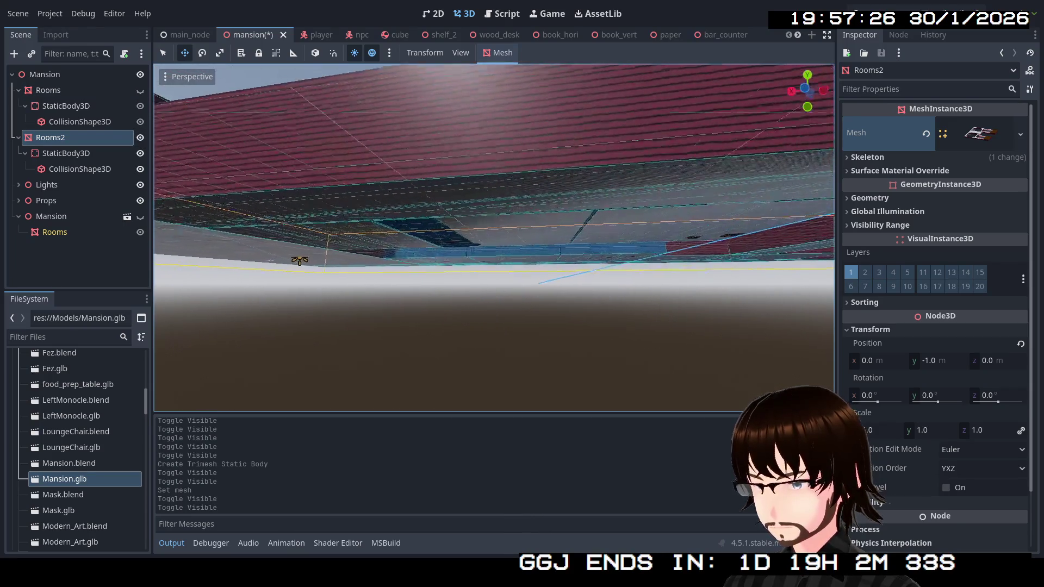
pyautogui.hotkey('ctrl', 'z')
pyautogui.hotkey('ctrl', 'z')
pyautogui.hotkey('ctrl', 'z')
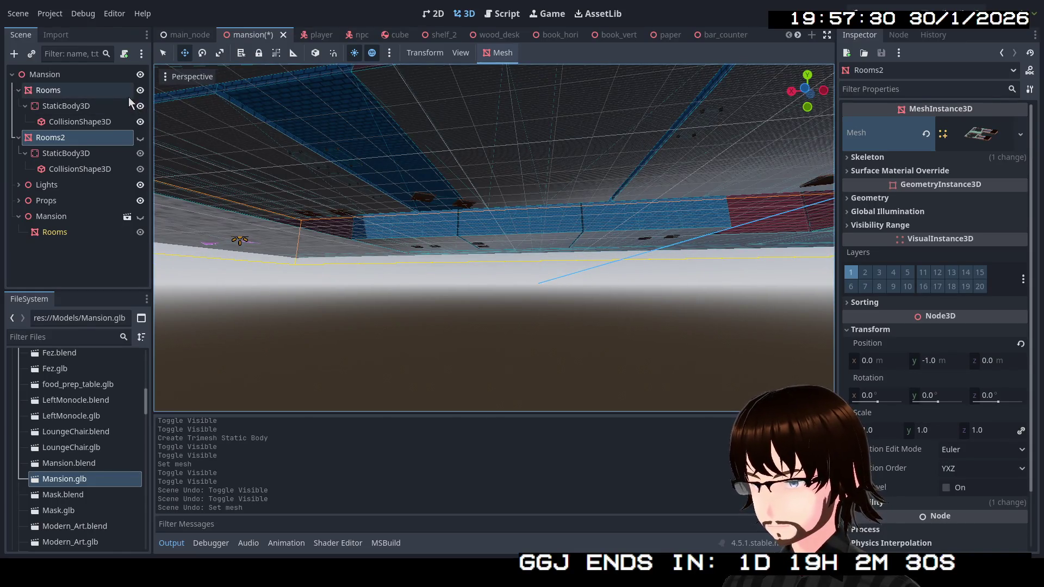
pyautogui.click(140, 90)
pyautogui.click(140, 138)
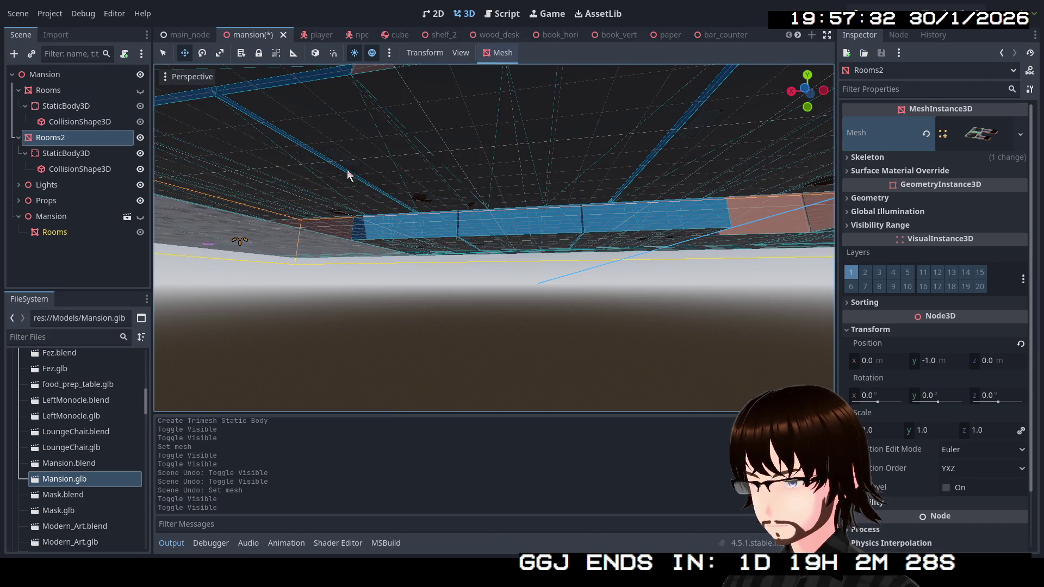
# Fly the view up above the roofs and select the Rooms node.
pyautogui.press('w')
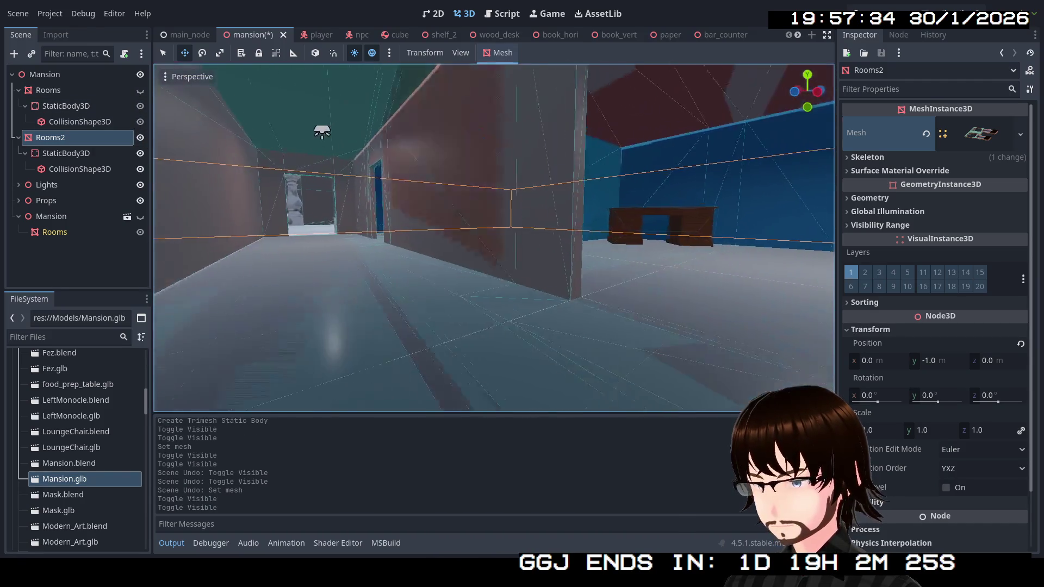
pyautogui.press('e')
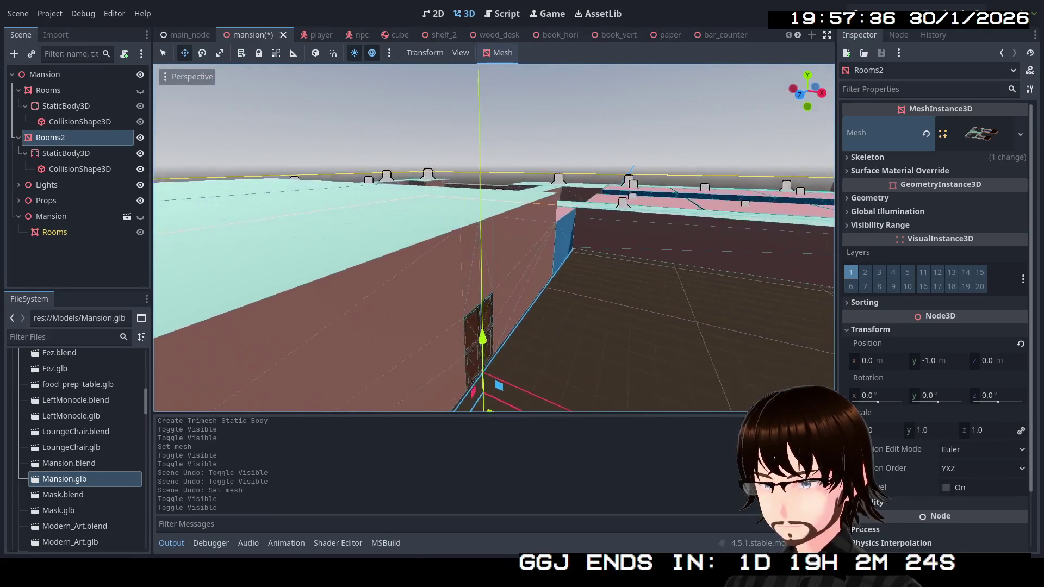
pyautogui.click(98, 90)
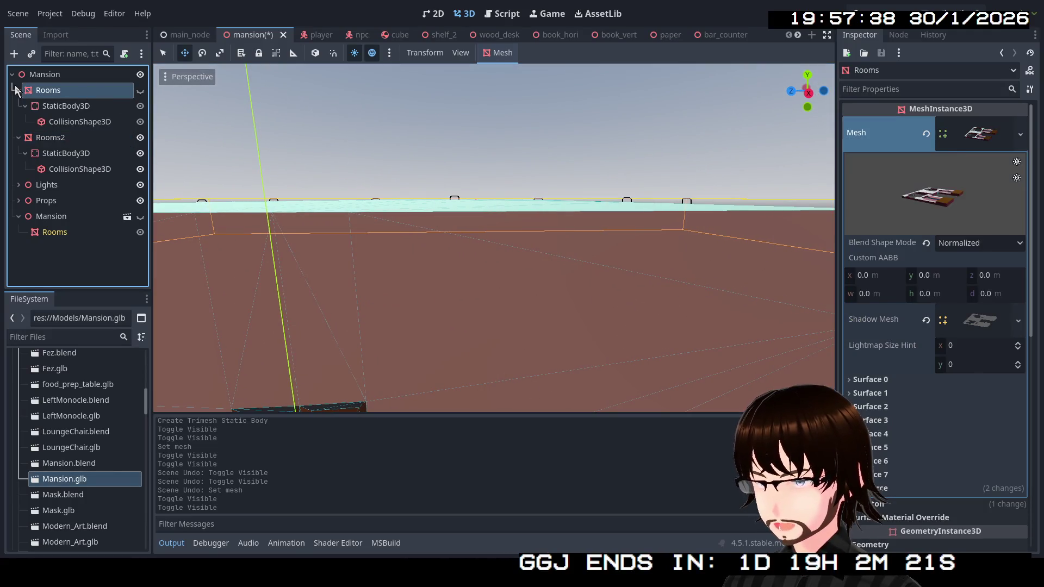
# Show the striped Rooms walls and start saving Surface 0's wall material, then cancel.
pyautogui.click(140, 138)
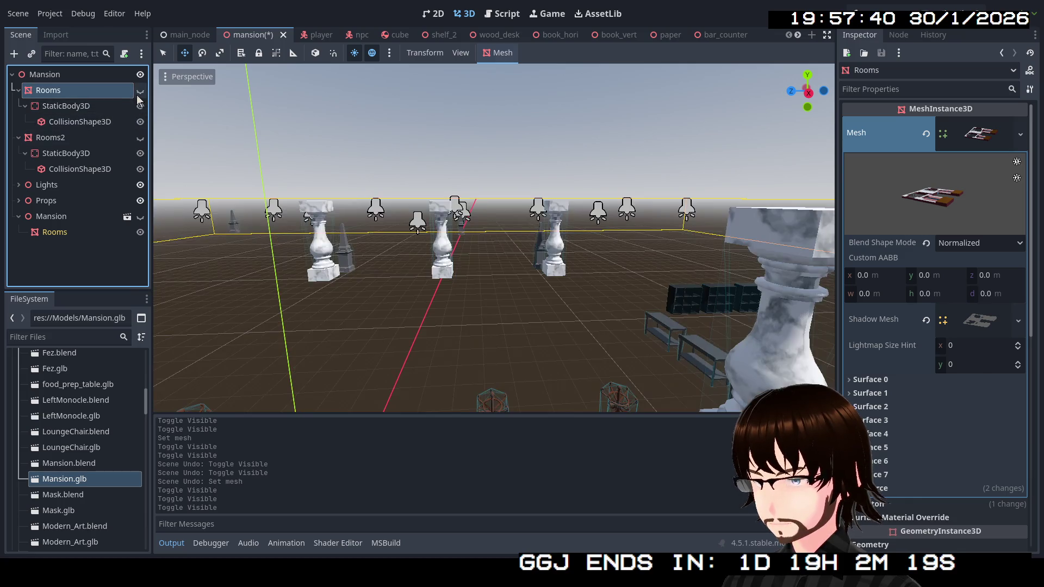
pyautogui.click(141, 90)
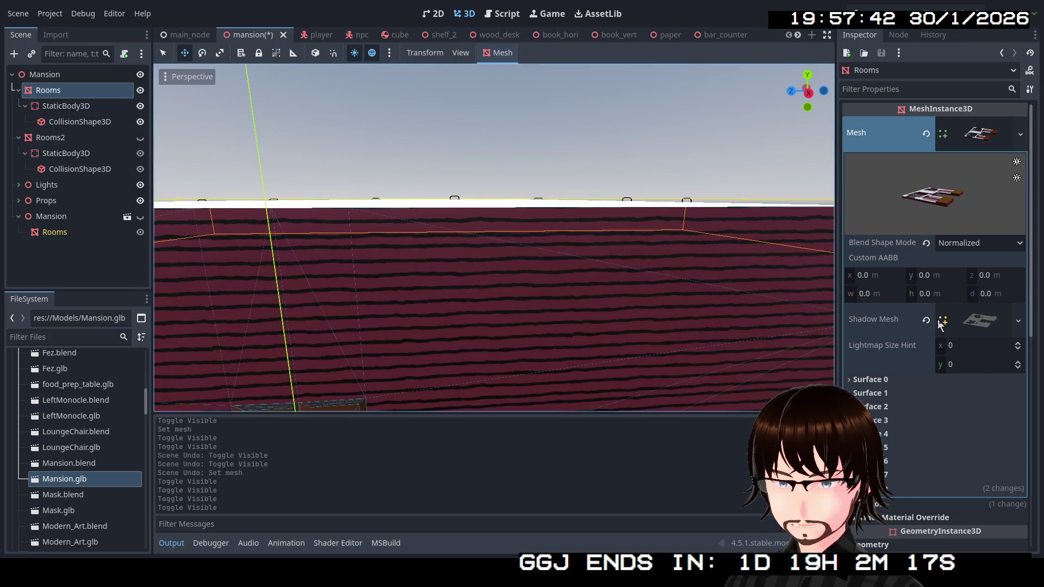
pyautogui.click(871, 380)
pyautogui.click(1020, 430)
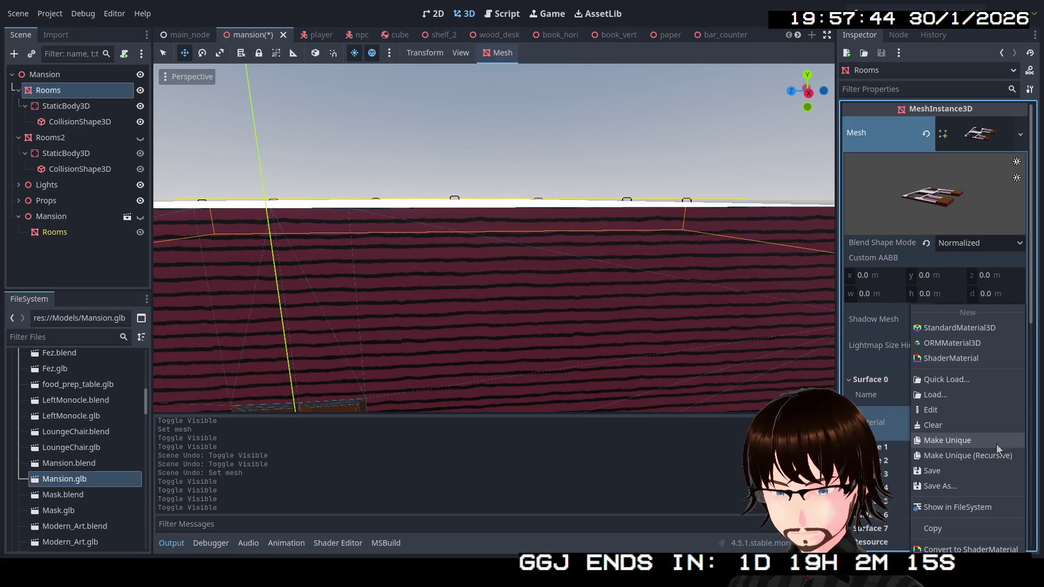
pyautogui.click(957, 485)
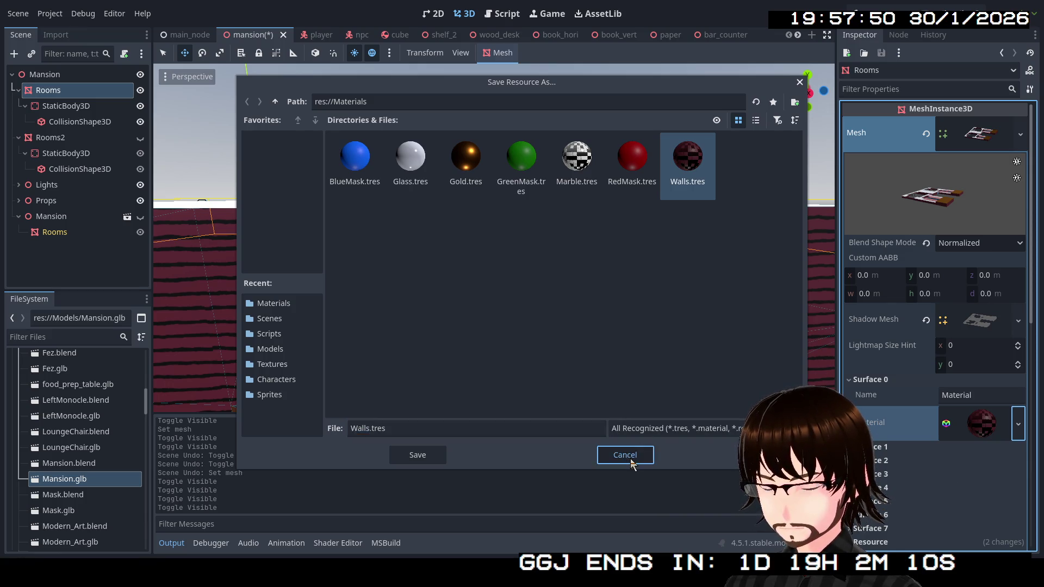
pyautogui.click(626, 455)
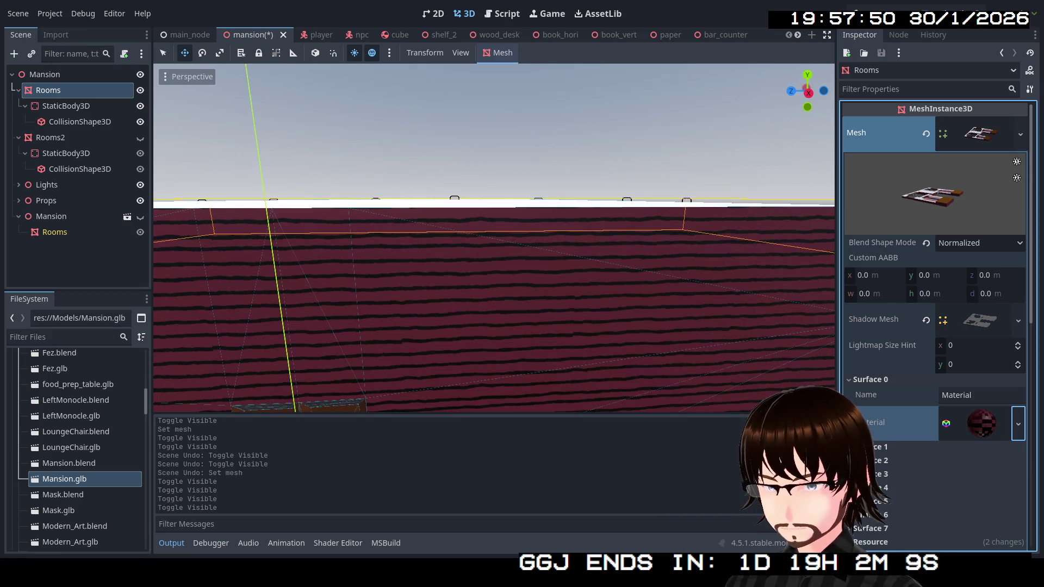
pyautogui.click(892, 380)
pyautogui.click(889, 394)
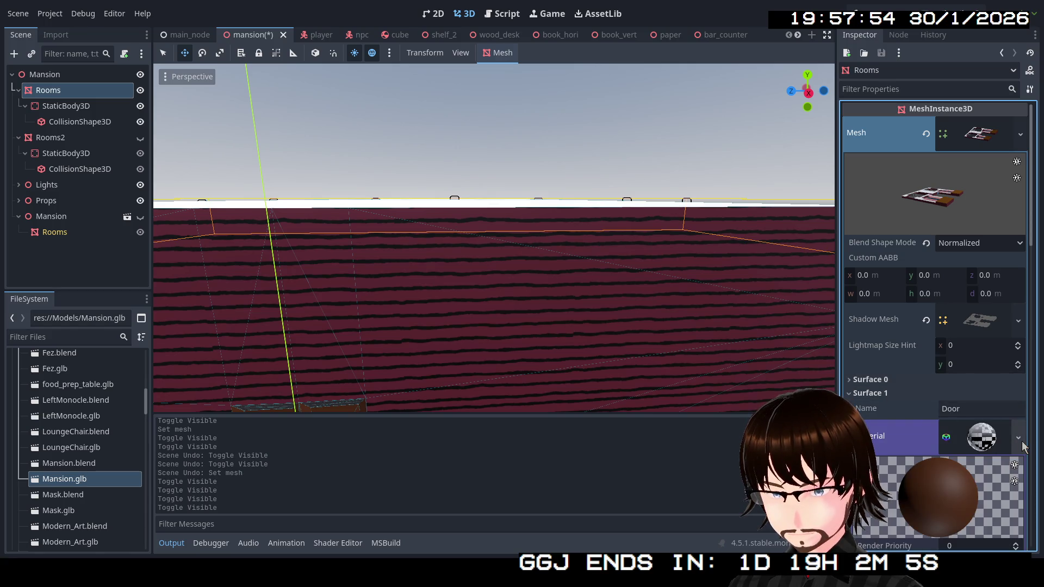
pyautogui.click(884, 393)
# Save the Surface 2 floor material as 'Floor' in res://Materials.
pyautogui.click(890, 407)
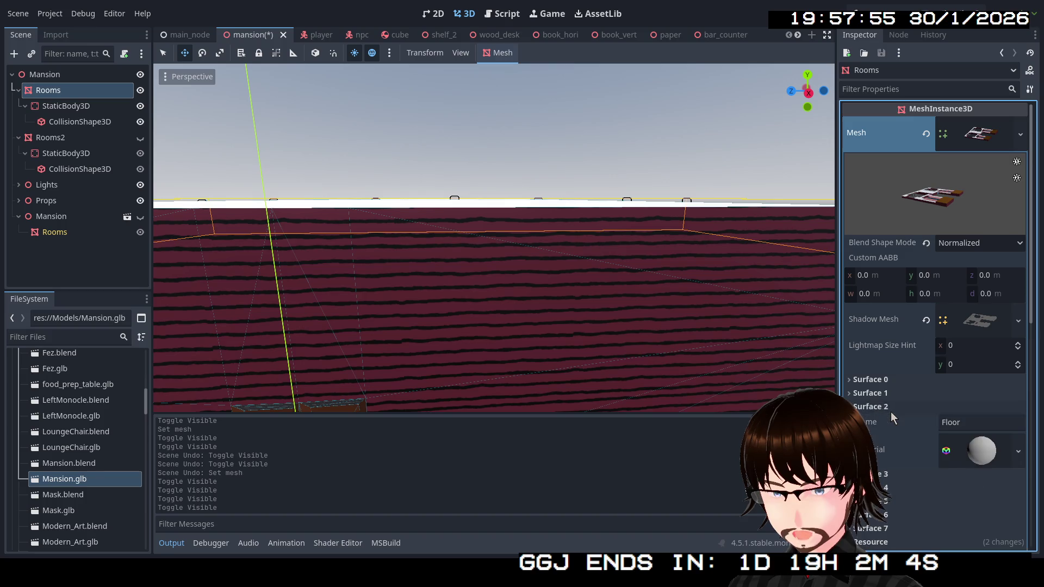
pyautogui.click(987, 456)
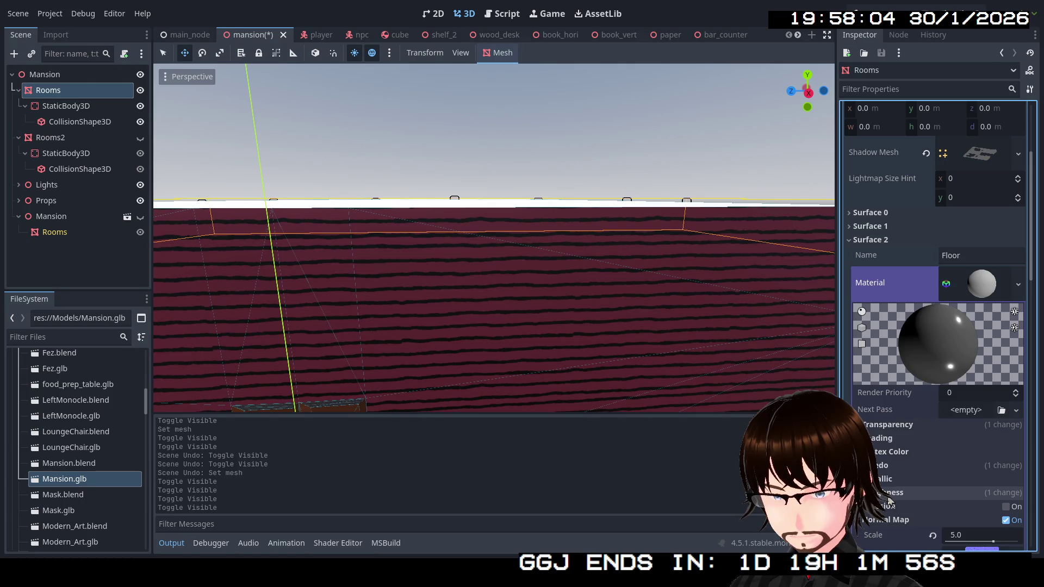
pyautogui.scroll(-2, 906, 494)
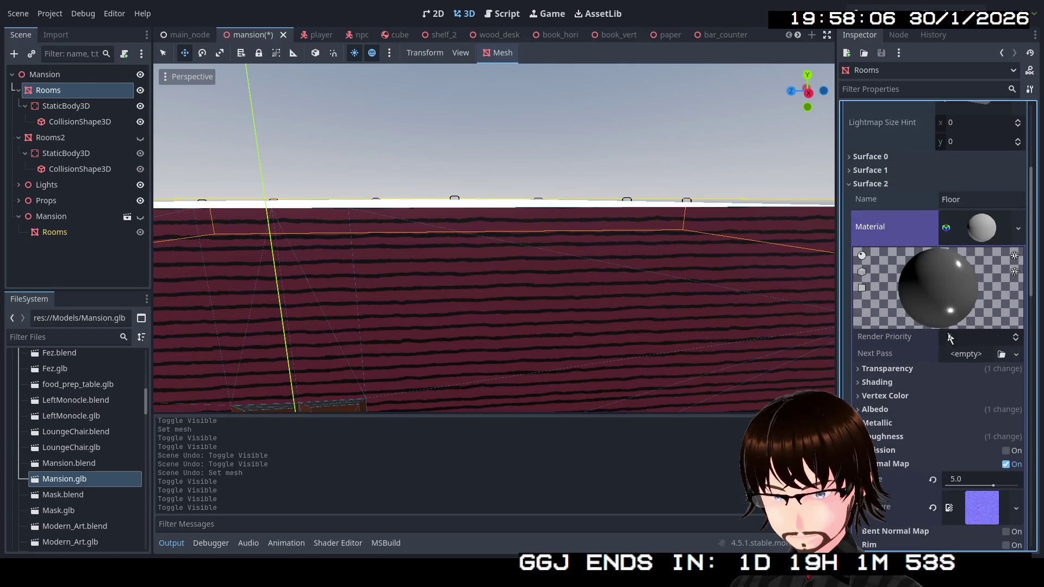
pyautogui.click(1019, 228)
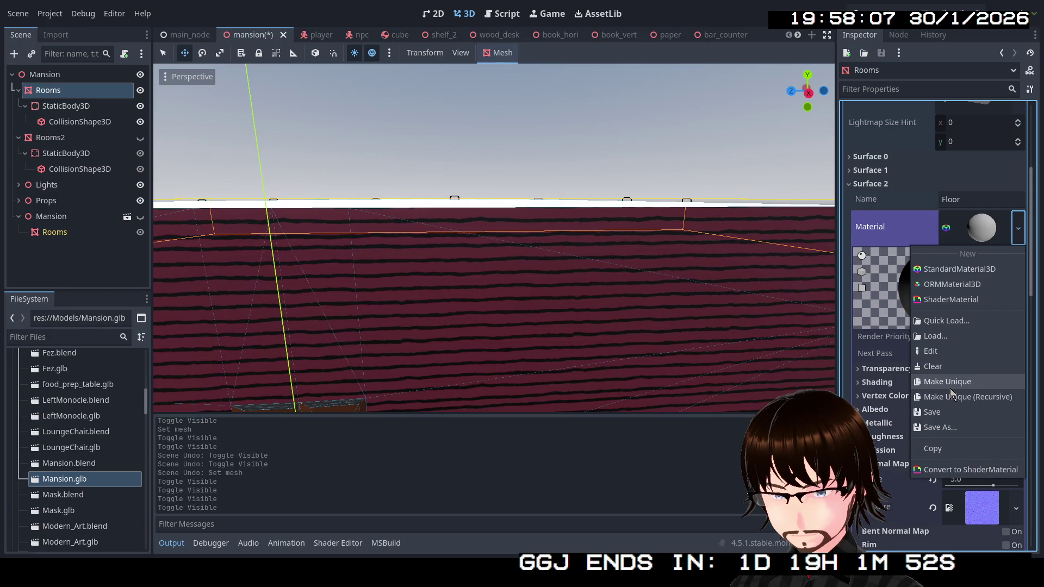
pyautogui.click(954, 426)
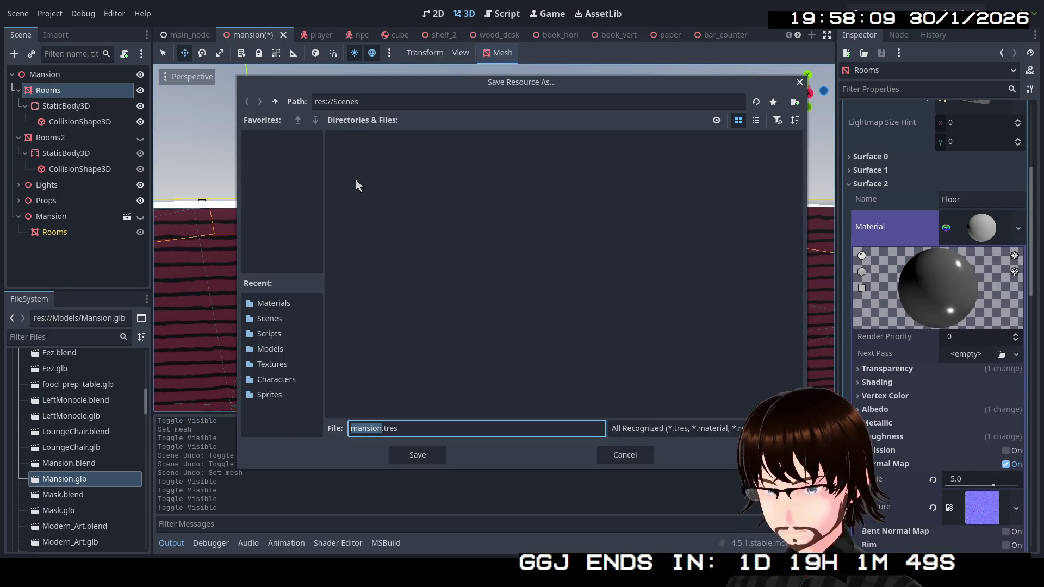
pyautogui.click(275, 102)
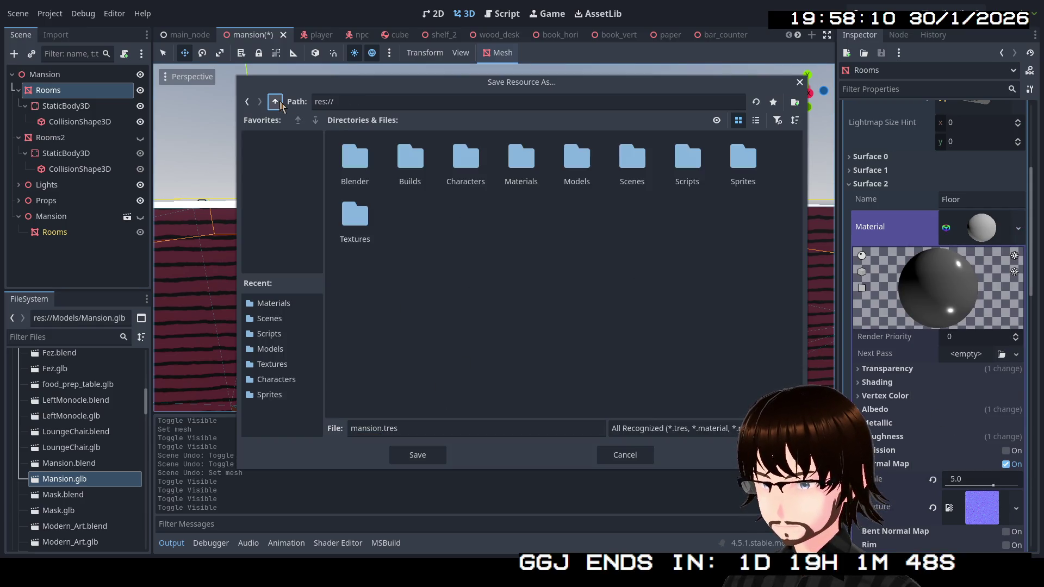
pyautogui.doubleClick(521, 163)
pyautogui.click(446, 429)
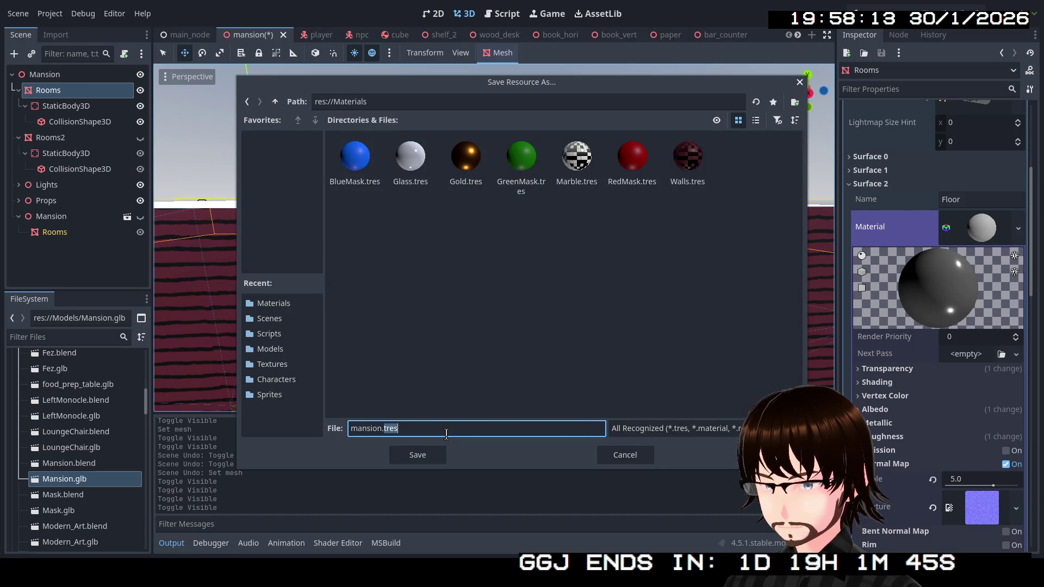
pyautogui.write('Floor')
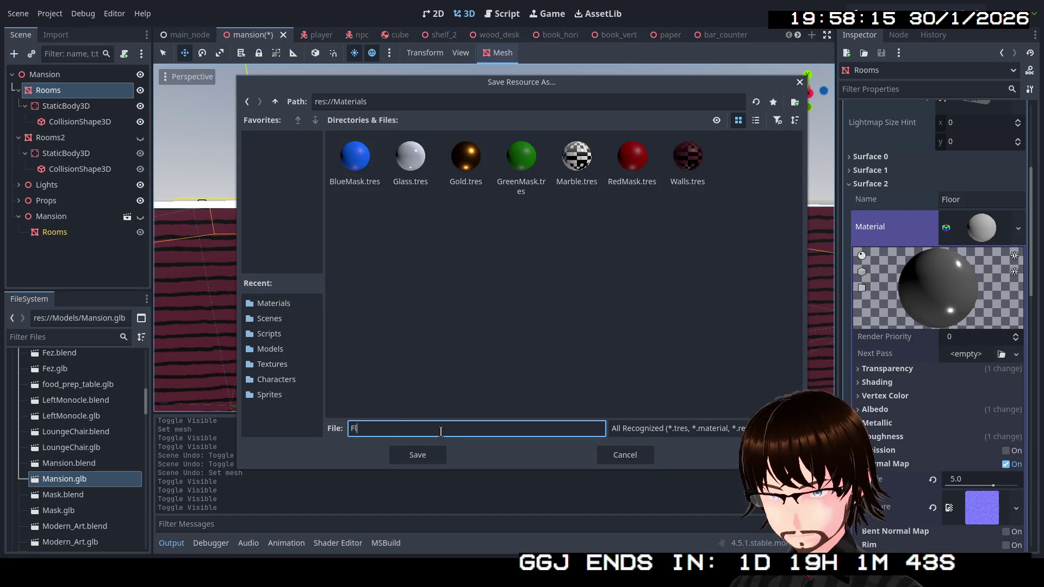
pyautogui.press('Return')
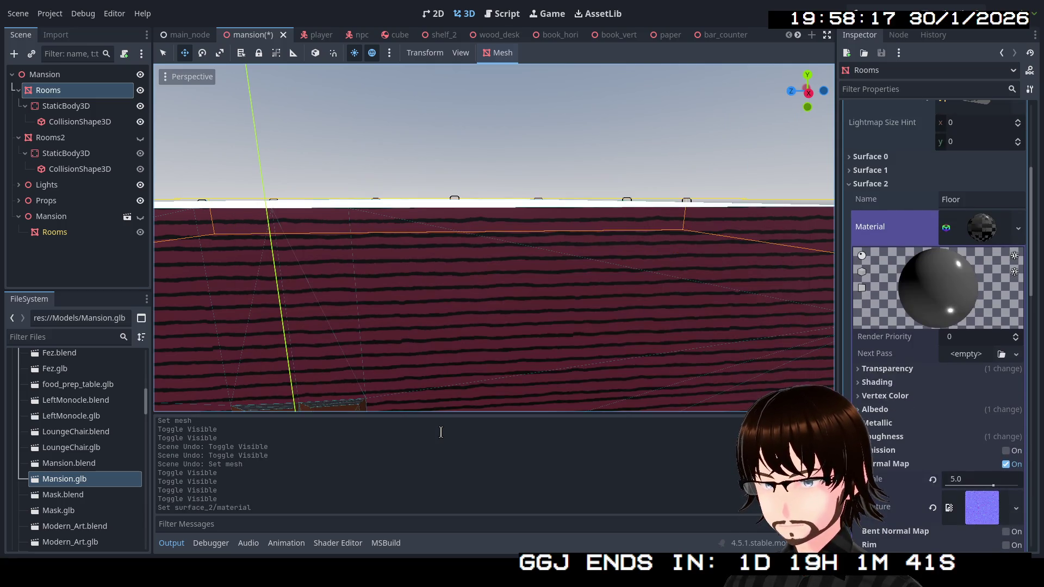
# Save the Surface 3 ceiling material as 'WhiteCeiling' in res://Materials.
pyautogui.click(876, 184)
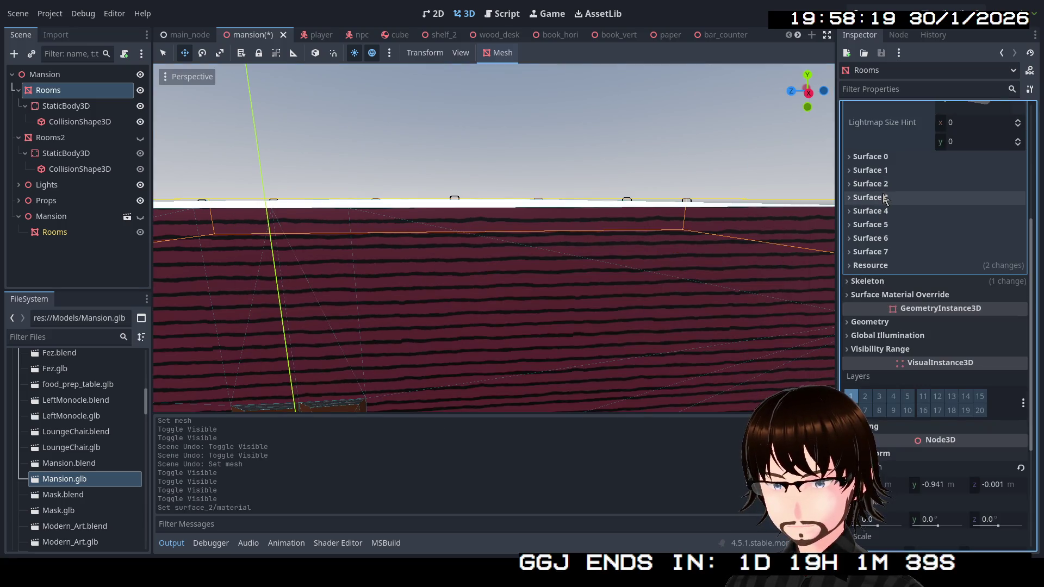
pyautogui.click(883, 198)
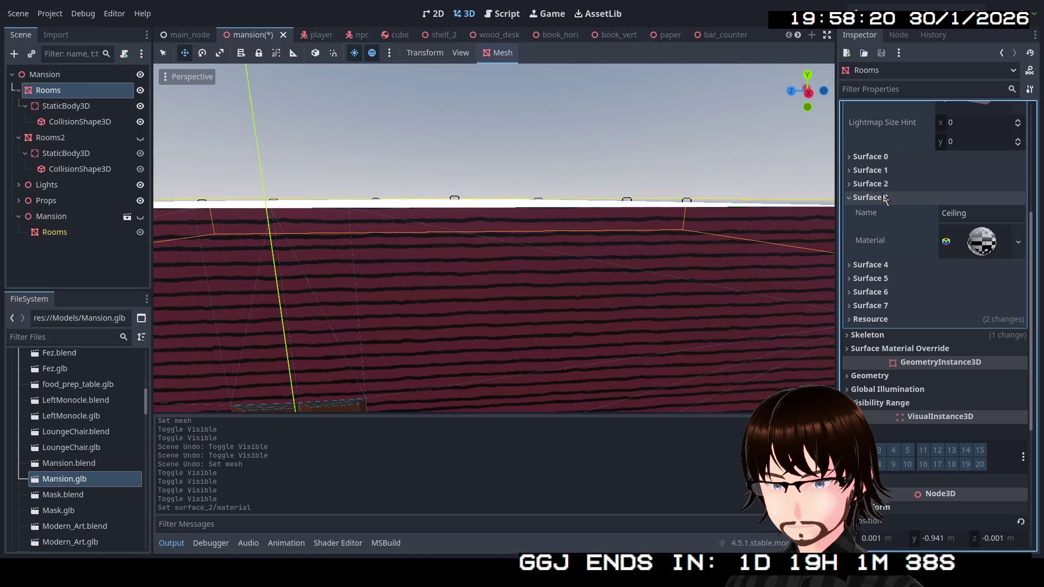
pyautogui.click(982, 241)
pyautogui.click(982, 241)
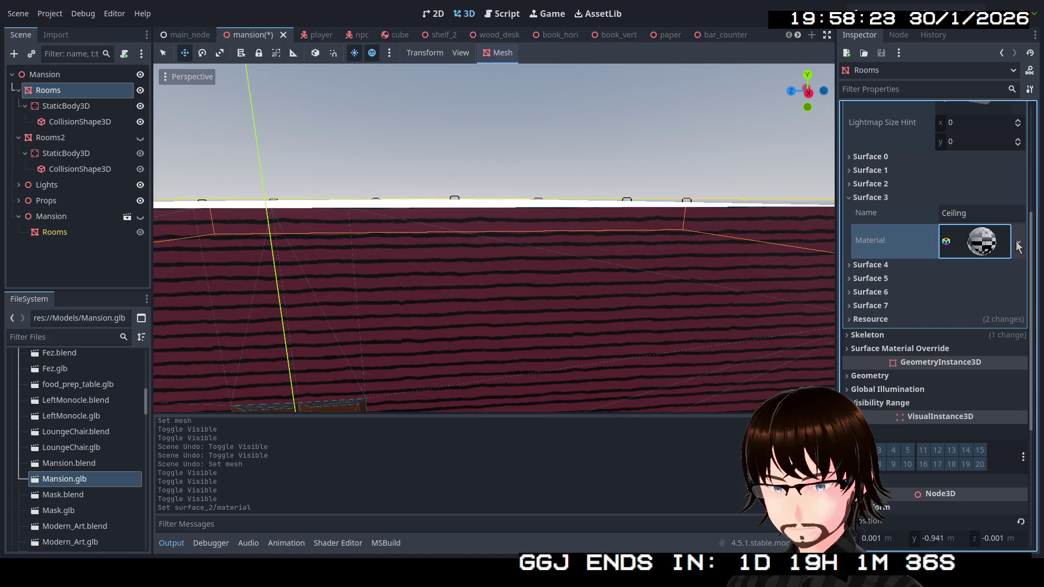
pyautogui.click(1018, 244)
pyautogui.click(952, 444)
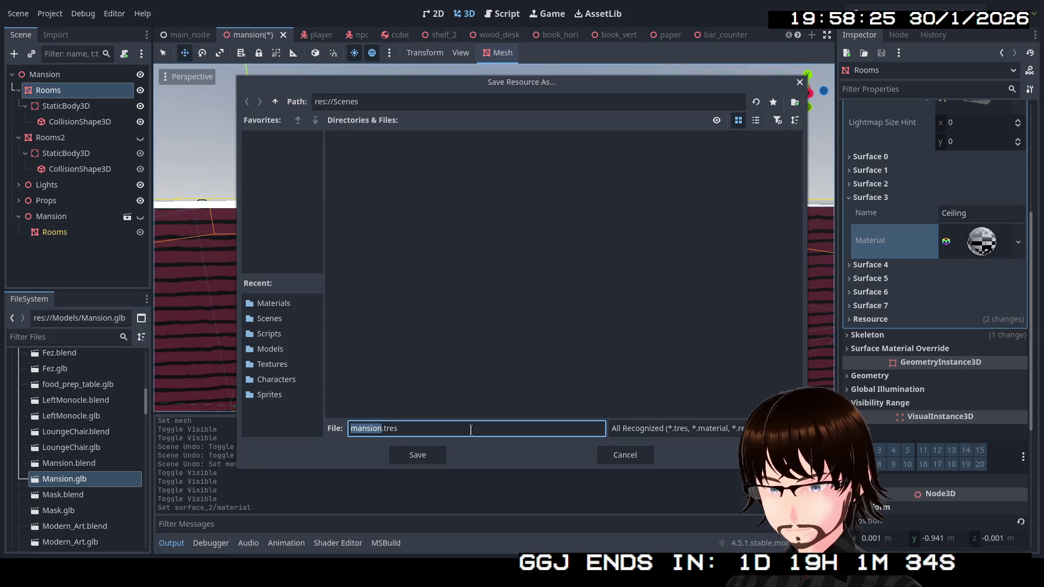
pyautogui.click(276, 101)
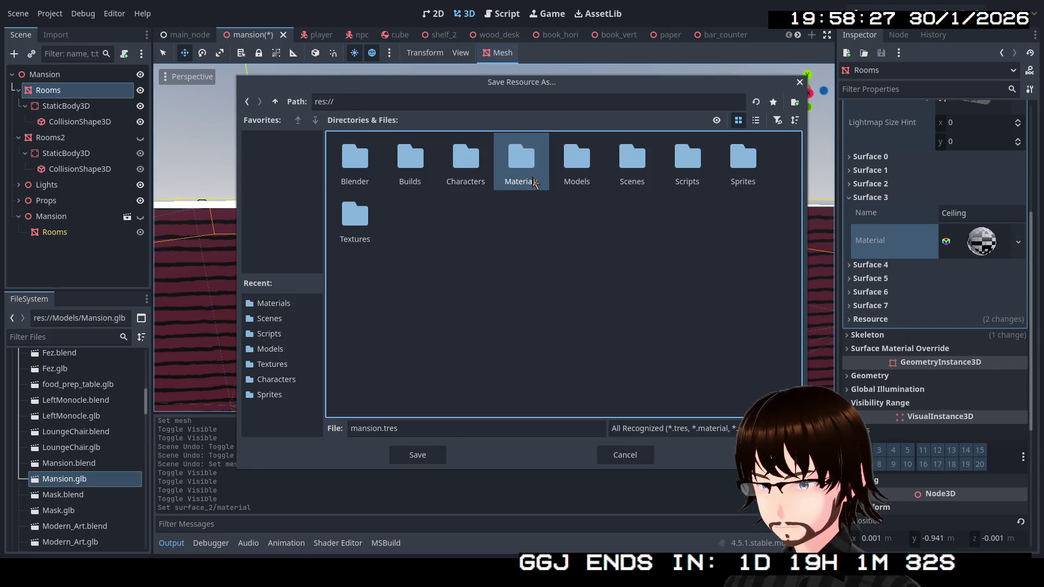
pyautogui.doubleClick(519, 157)
pyautogui.click(419, 430)
pyautogui.write('WhiteCeiling')
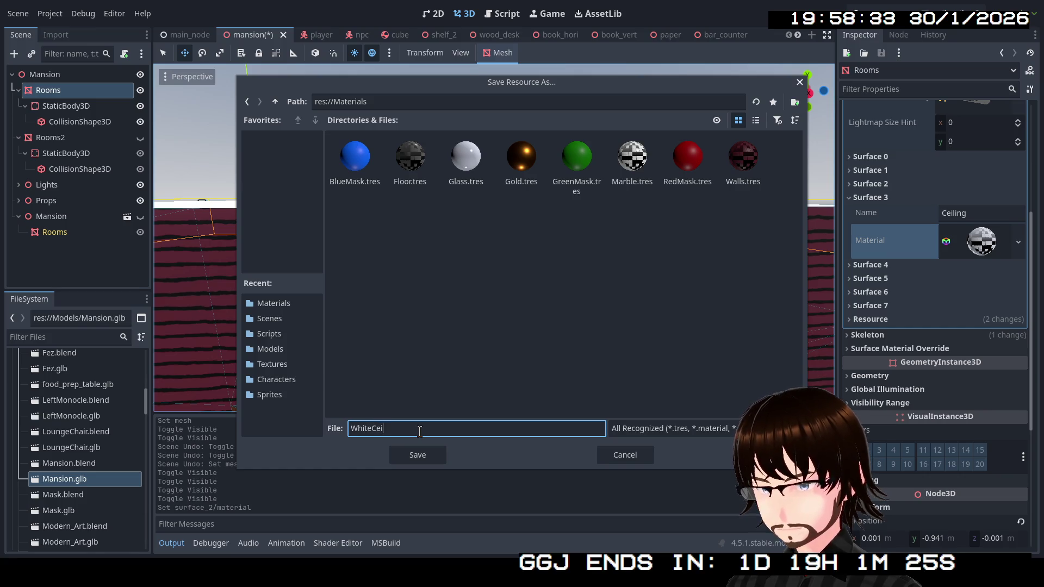
pyautogui.press('Return')
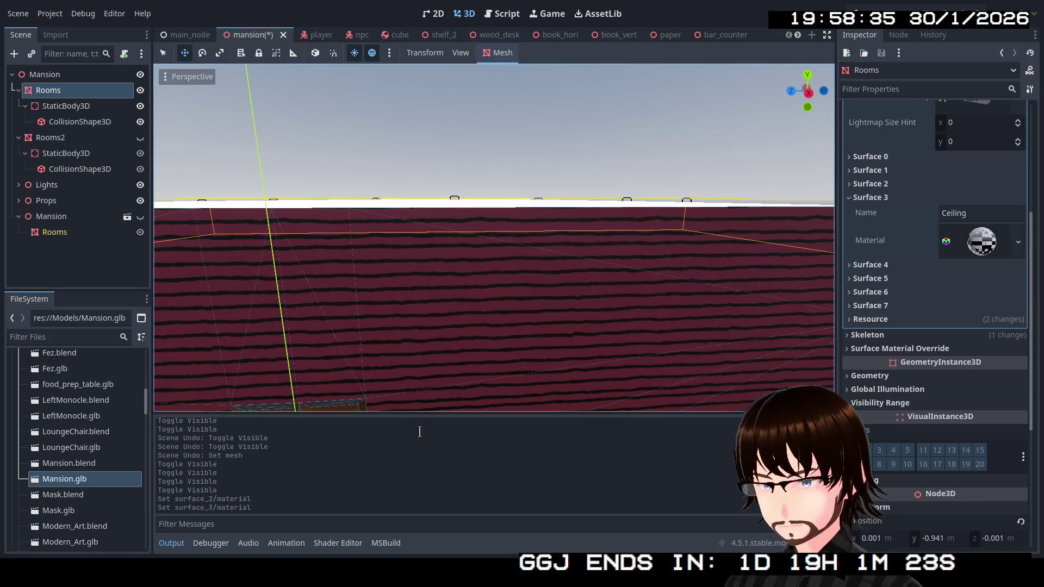
# Expand Surface 4 and select its Ceiling.001 material.
pyautogui.click(889, 197)
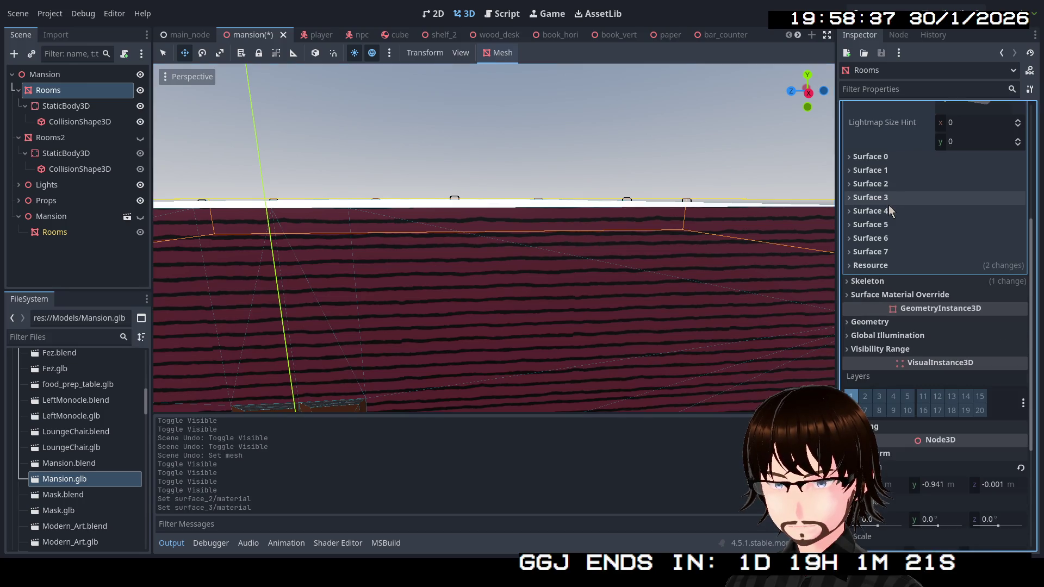
pyautogui.click(890, 210)
pyautogui.click(982, 255)
# Save the Surface 4 Ceiling.001 material as 'PinkCeiling' in res://Materials.
pyautogui.click(983, 255)
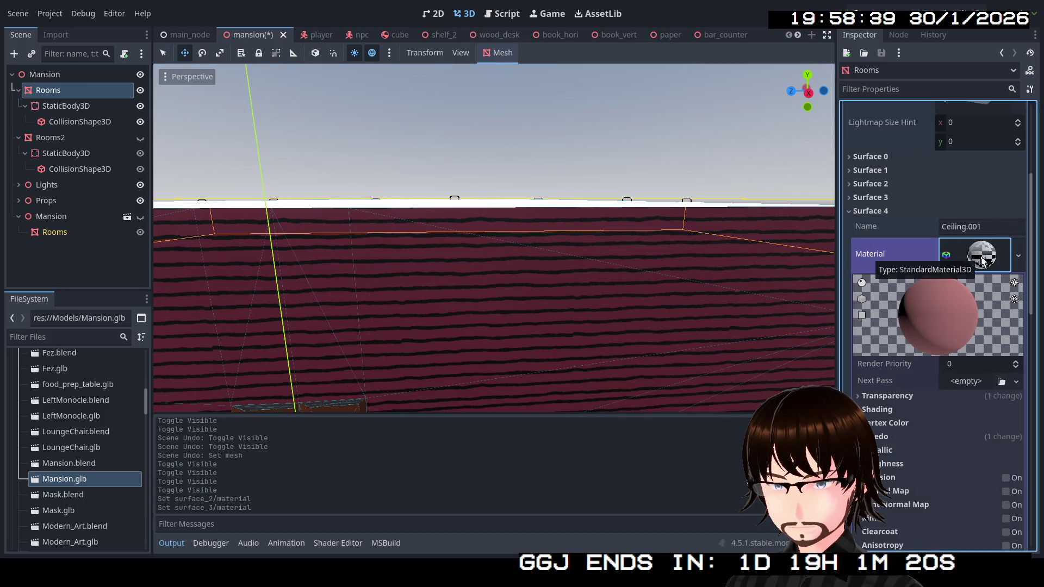
pyautogui.click(982, 260)
pyautogui.click(1019, 255)
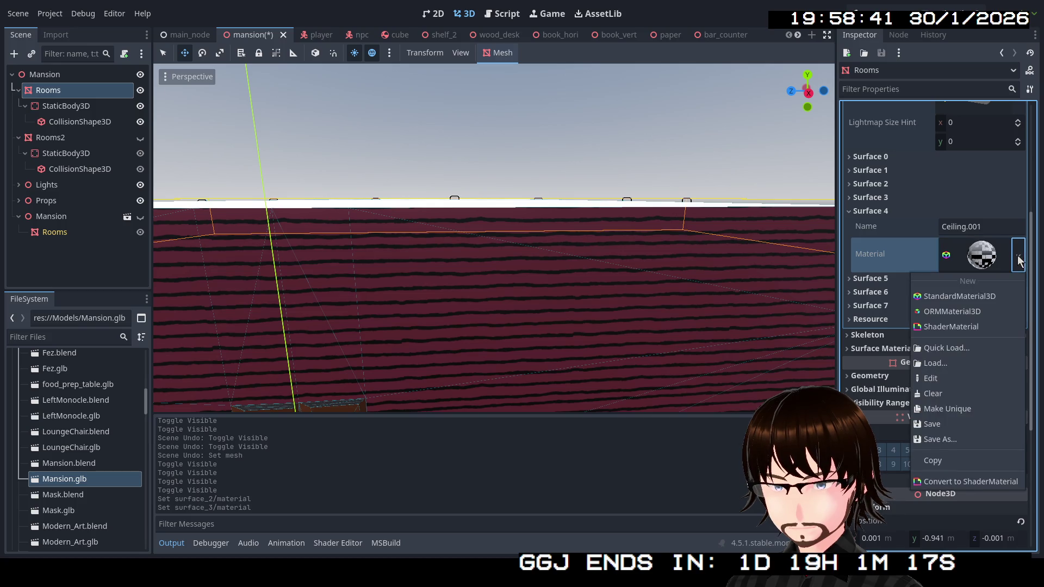
pyautogui.click(967, 440)
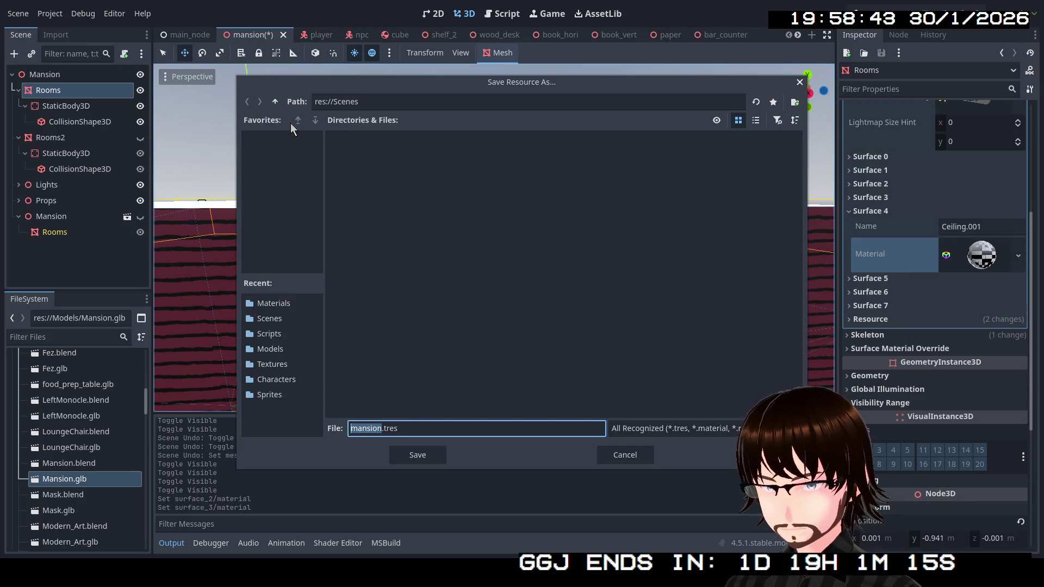
pyautogui.click(276, 102)
pyautogui.doubleClick(531, 171)
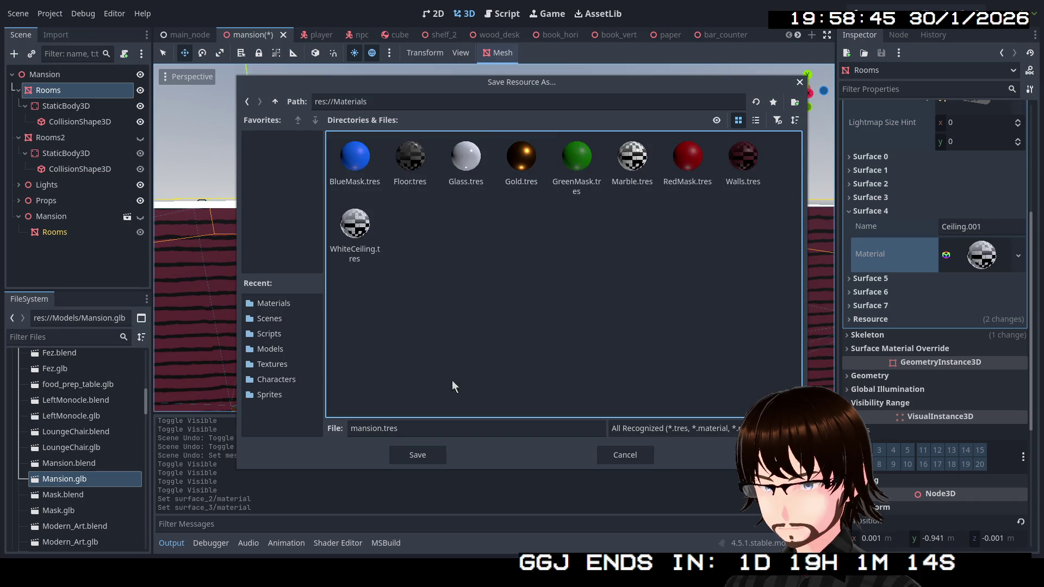
pyautogui.click(400, 427)
pyautogui.write('PinkCeiling')
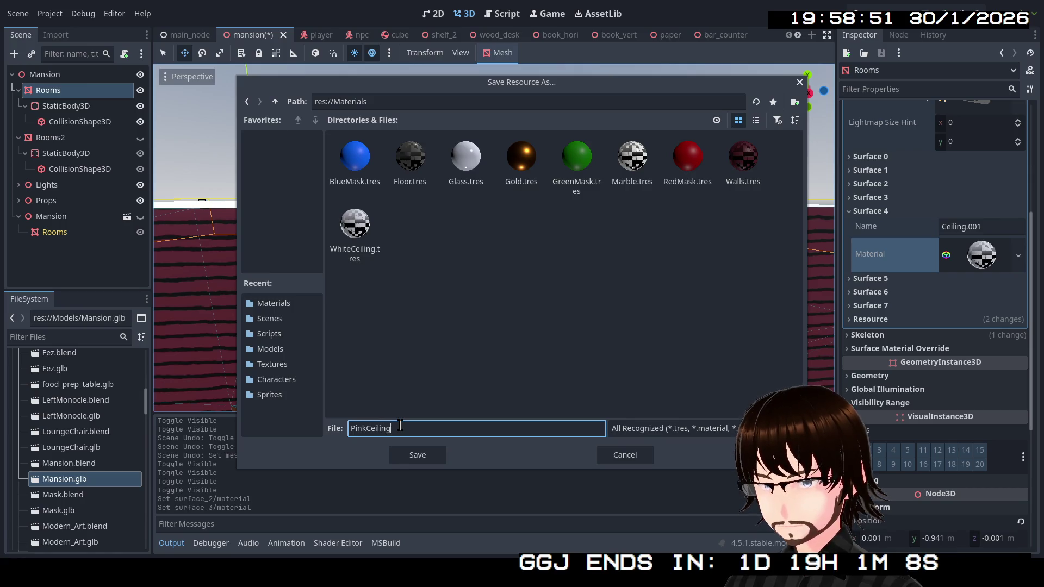
pyautogui.press('Return')
# Save the Surface 5 blue brick material as 'BlueBrick' in res://Materials.
pyautogui.click(871, 211)
pyautogui.click(880, 225)
pyautogui.click(983, 272)
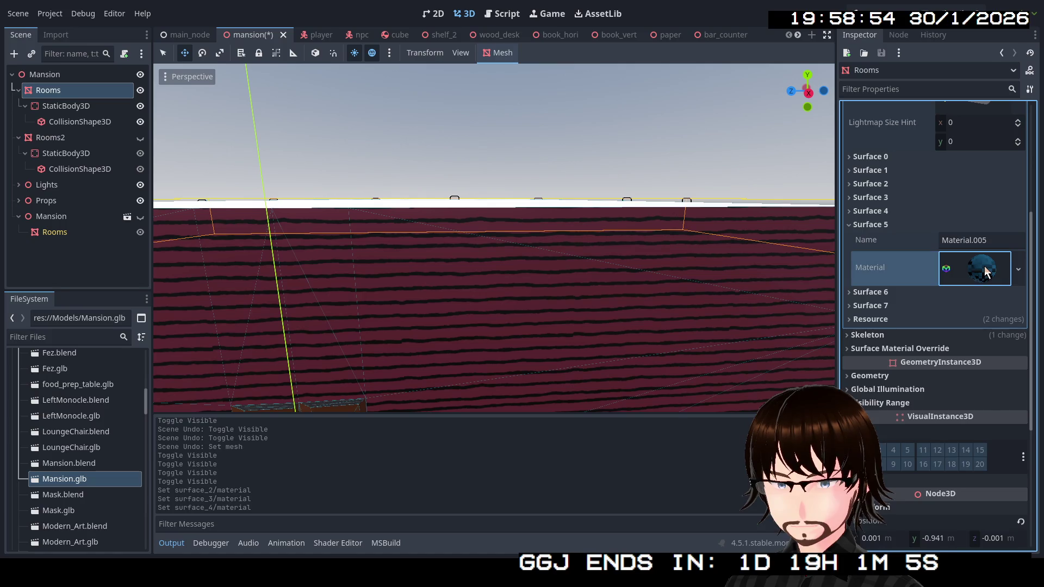
pyautogui.click(1019, 271)
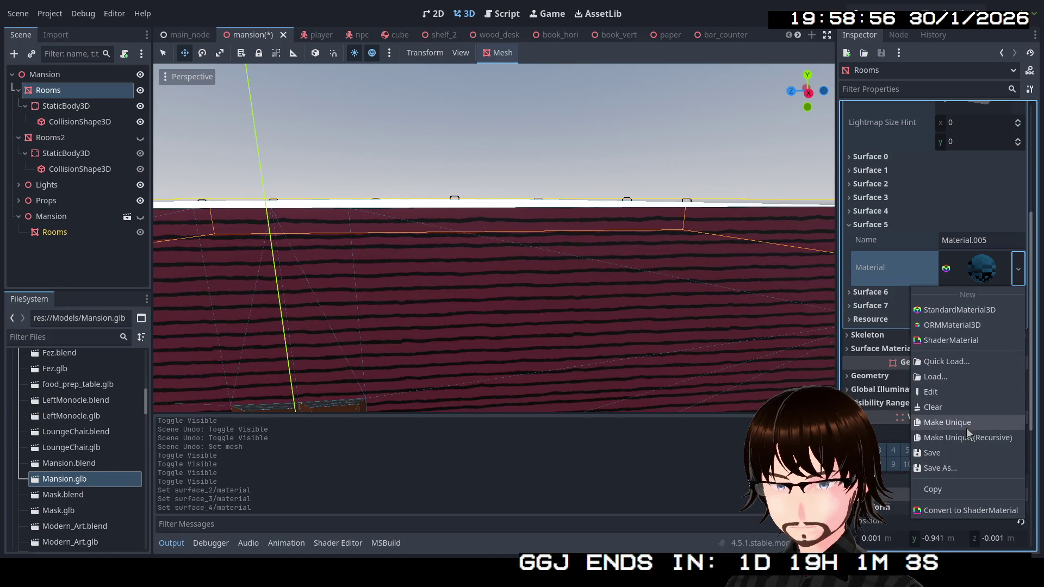
pyautogui.click(953, 469)
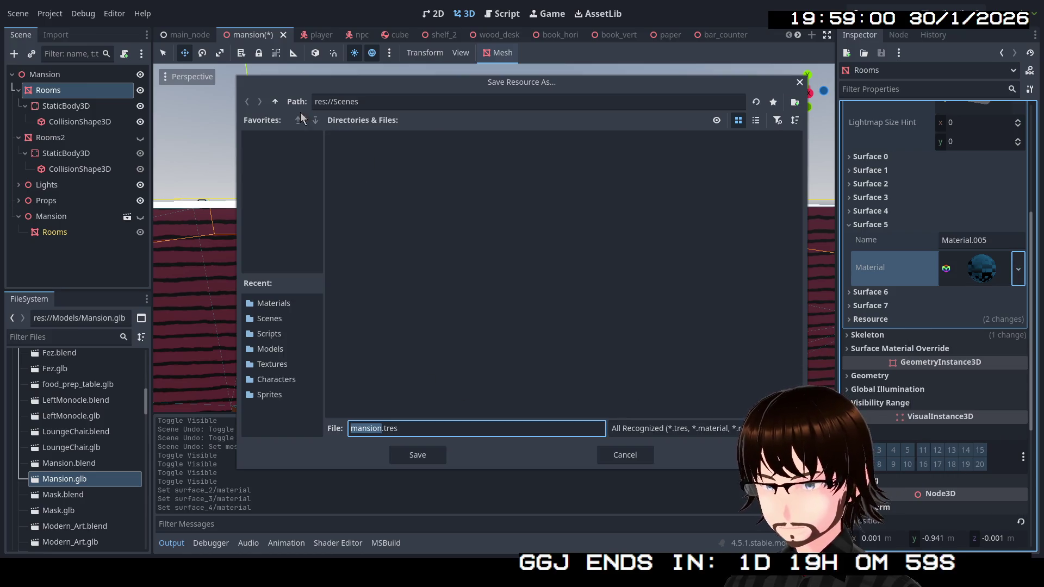
pyautogui.click(275, 102)
pyautogui.doubleClick(535, 176)
pyautogui.click(445, 429)
pyautogui.write('BlueBrick')
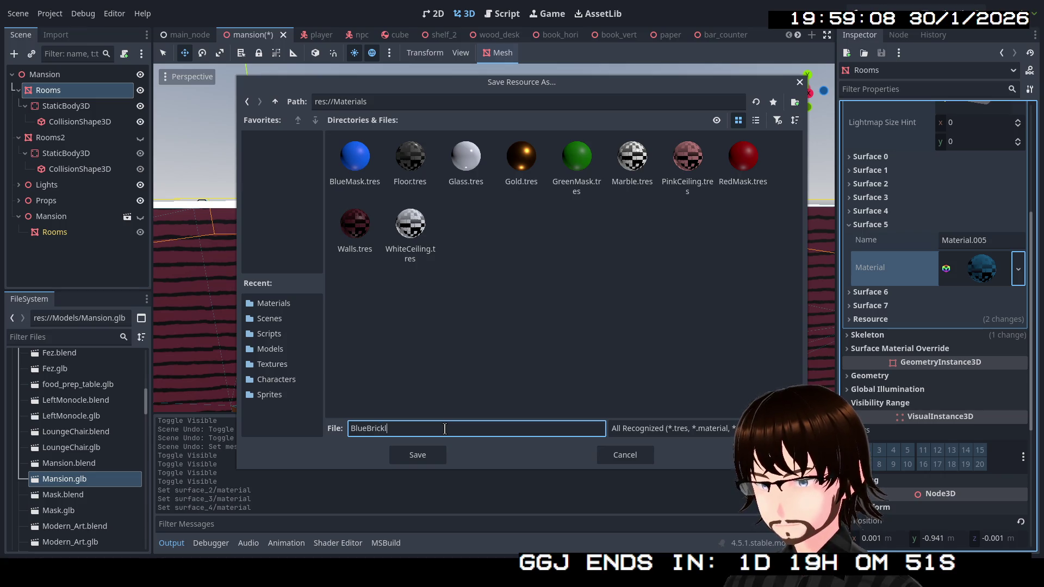
pyautogui.press('Return')
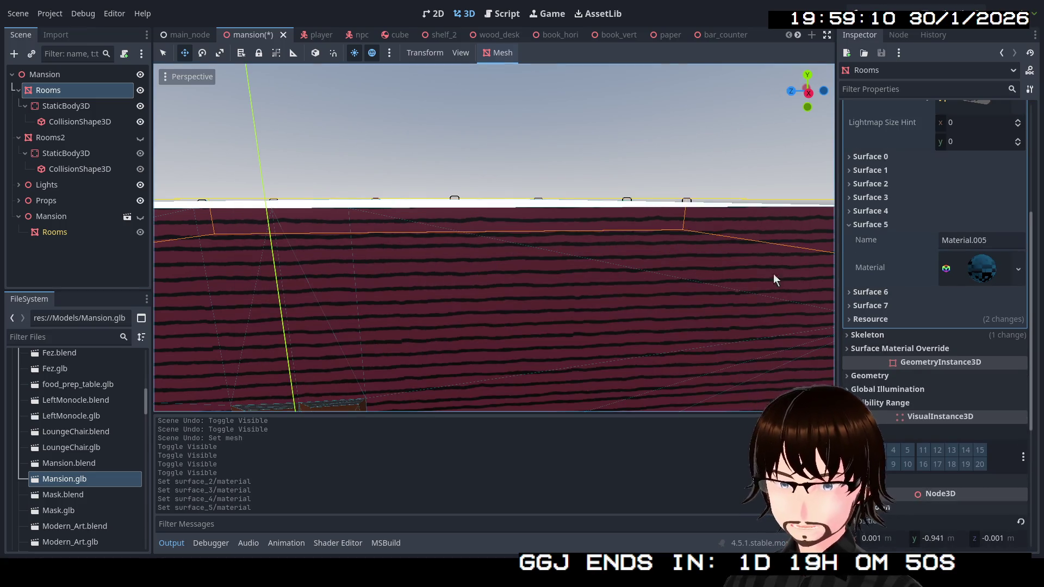
# Save the Surface 6 OuterMat marble material to a file named 'Matble'.
pyautogui.click(888, 228)
pyautogui.click(890, 237)
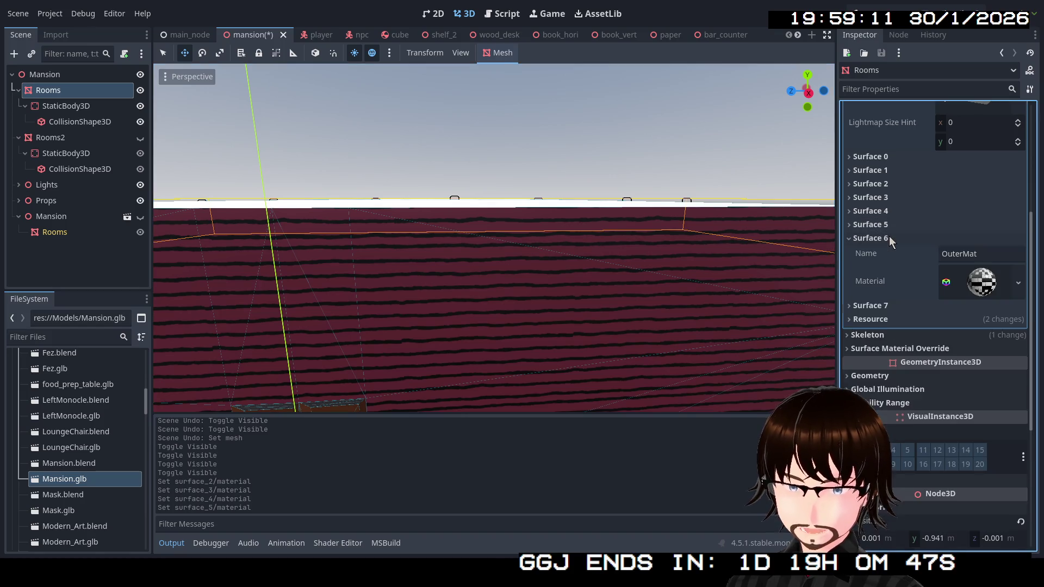
pyautogui.click(1018, 282)
pyautogui.click(986, 286)
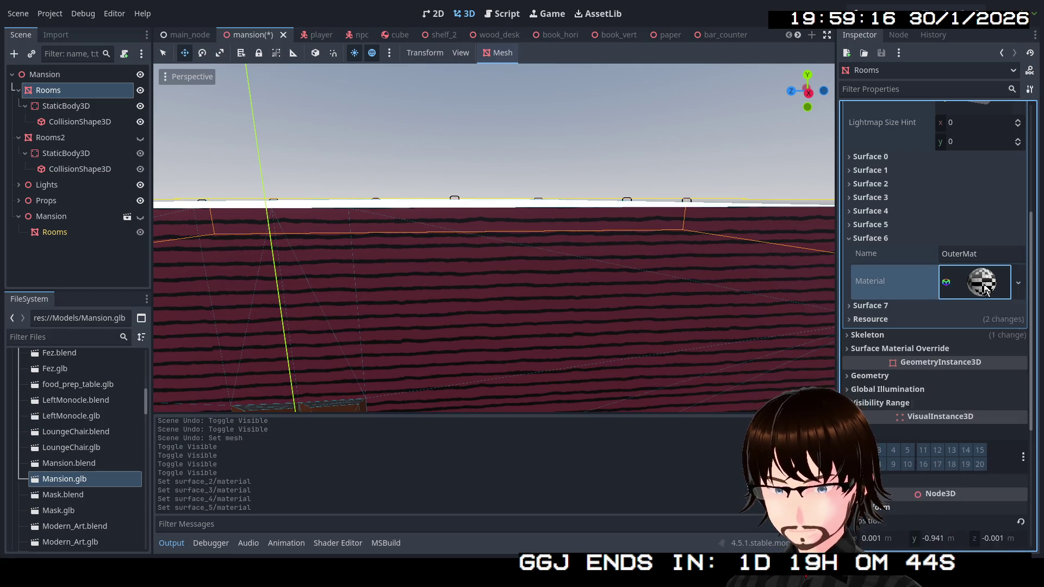
pyautogui.click(986, 287)
pyautogui.click(986, 286)
pyautogui.click(985, 287)
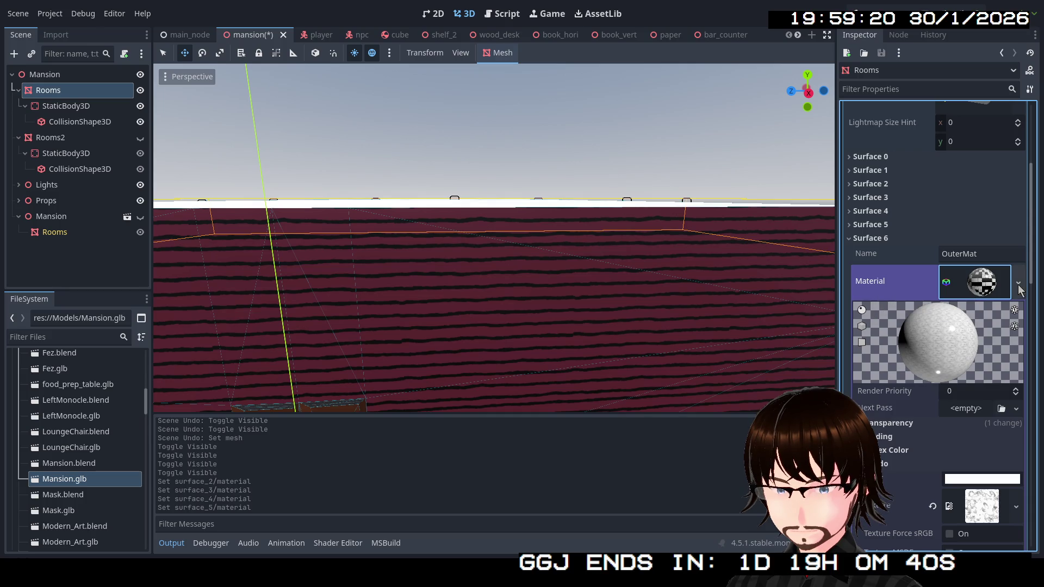
pyautogui.click(1018, 283)
pyautogui.click(934, 484)
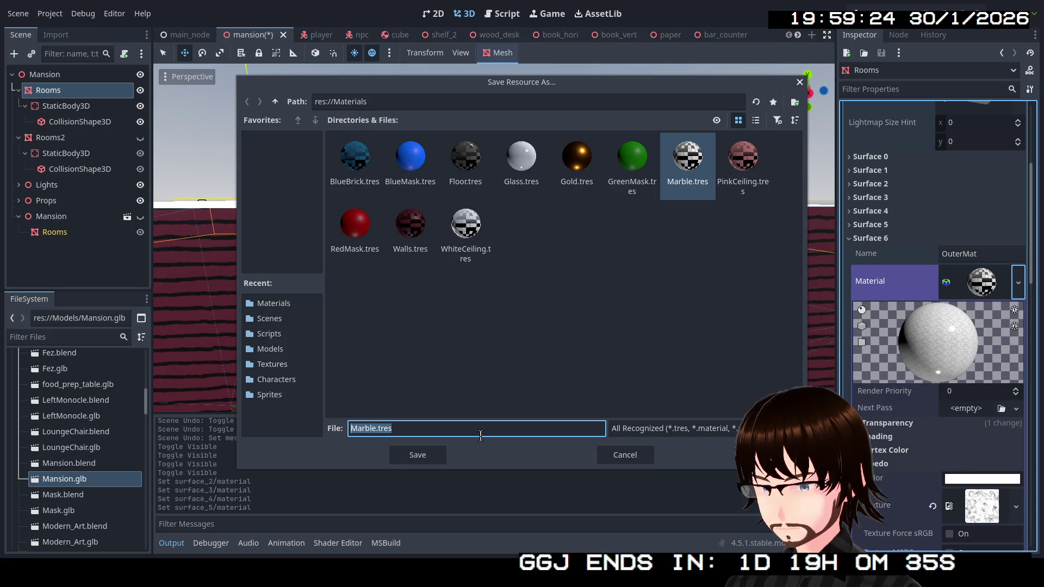
pyautogui.write('MatbleFloo')
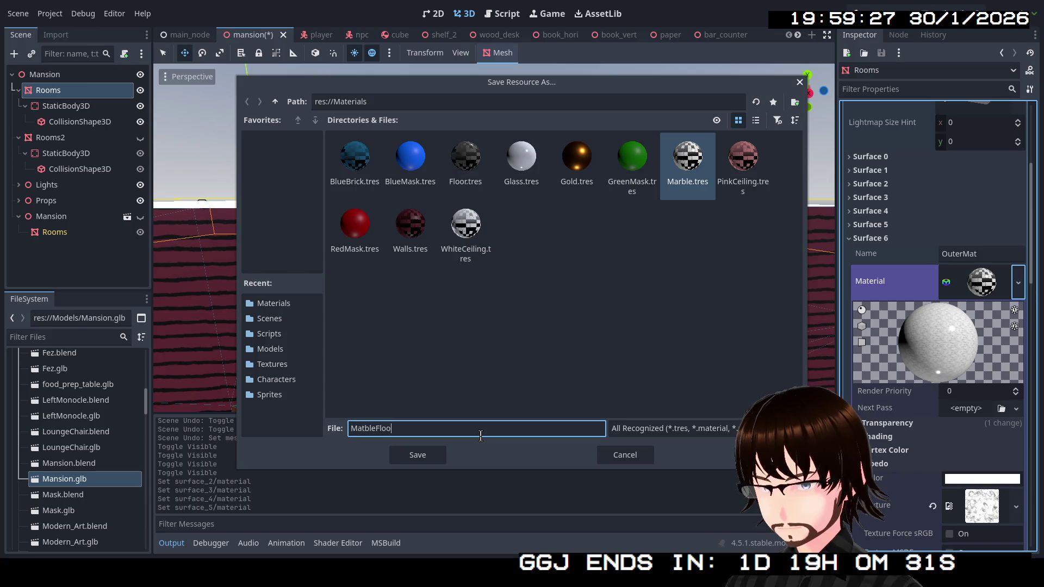
pyautogui.press('Return')
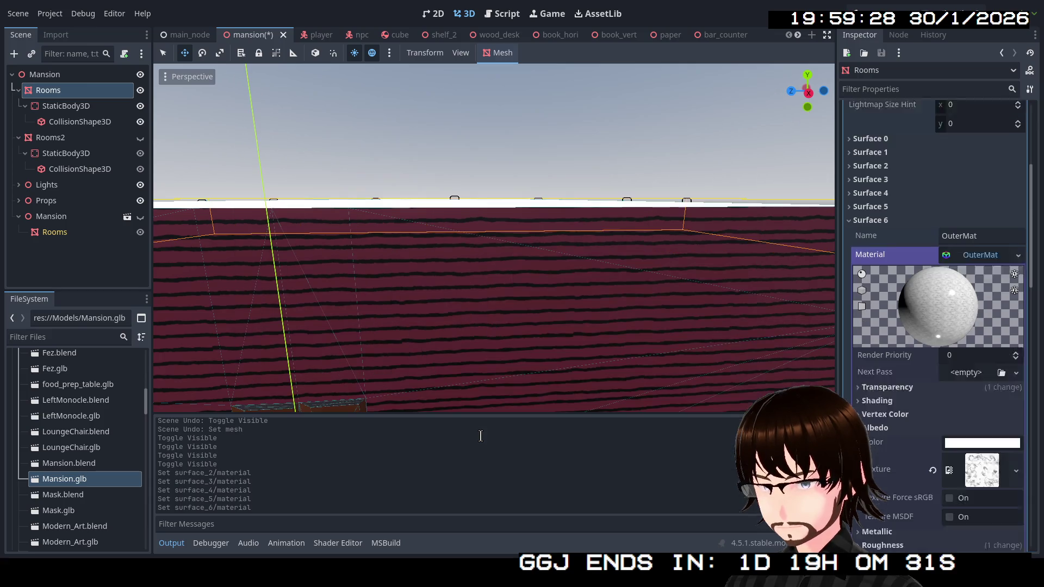
pyautogui.click(1002, 292)
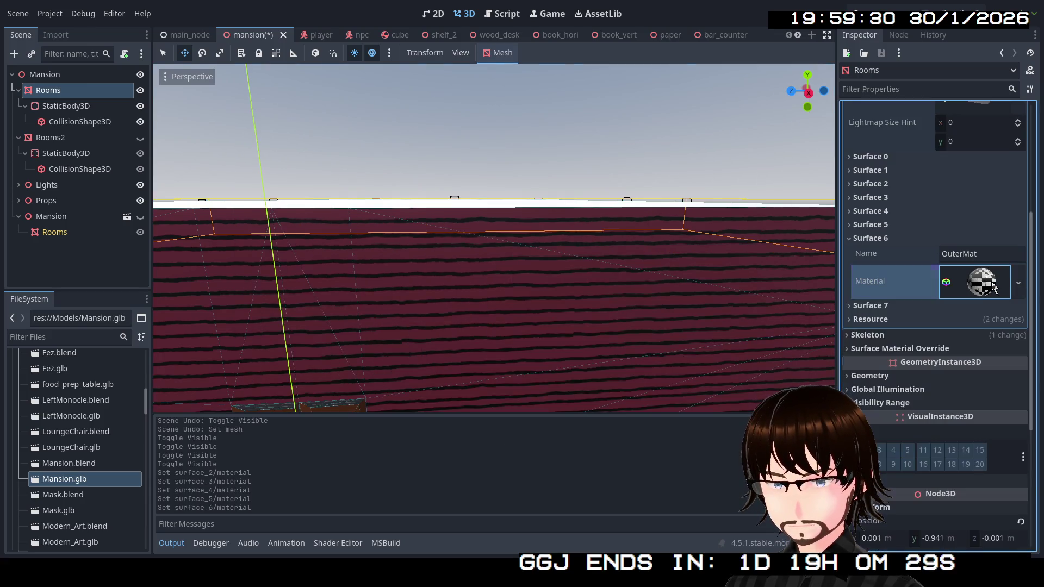
# Save the Surface 7 material as 'GoldCeiling' in res://Materials.
pyautogui.click(895, 305)
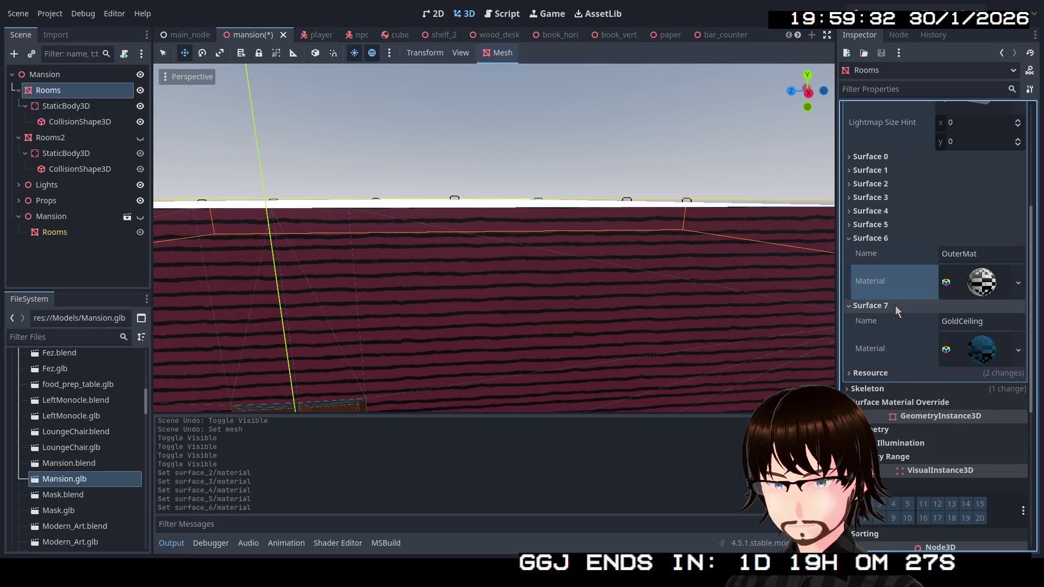
pyautogui.click(983, 347)
pyautogui.click(1019, 351)
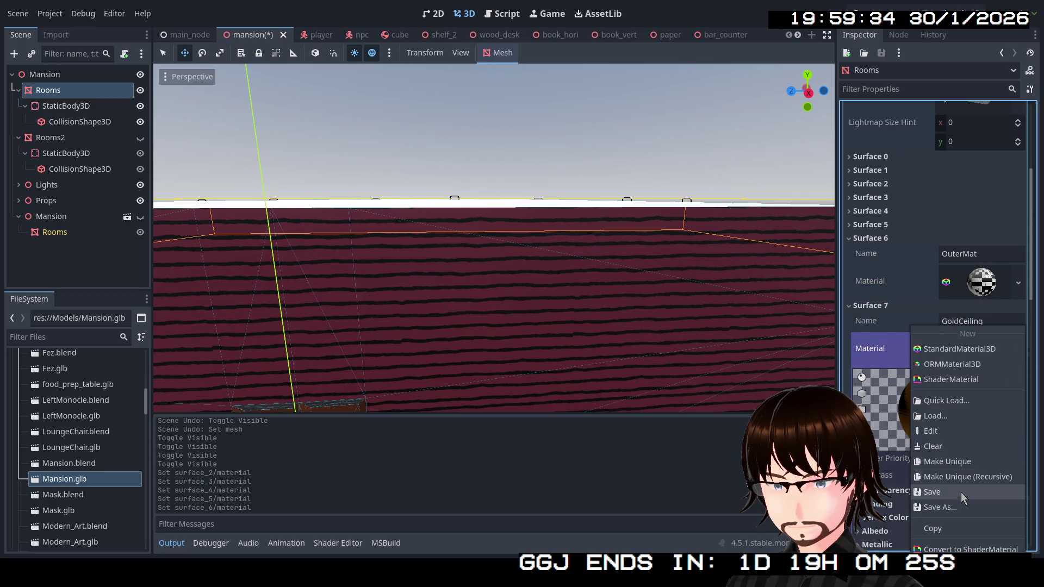
pyautogui.click(949, 508)
pyautogui.click(275, 101)
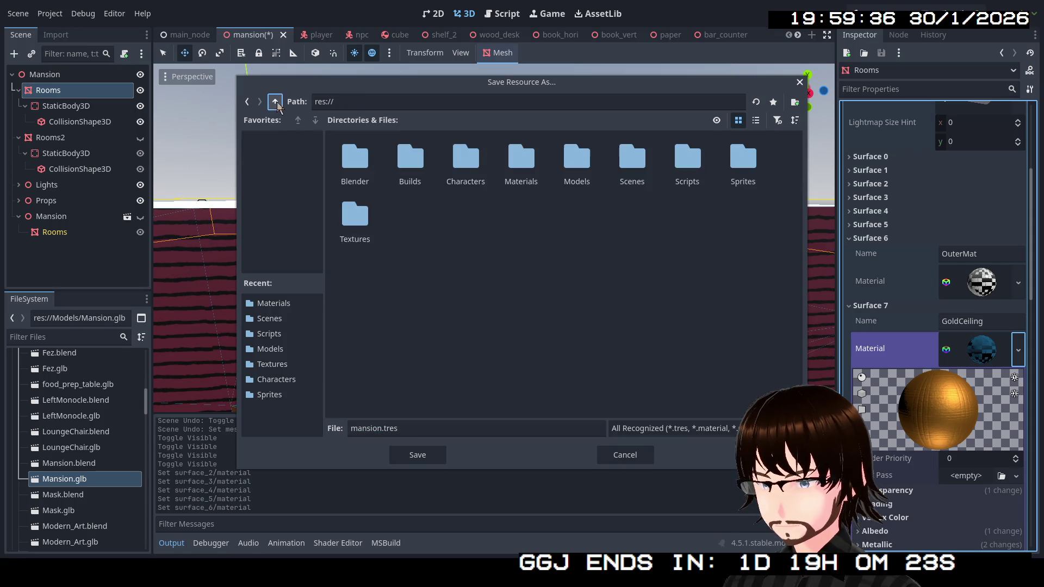
pyautogui.doubleClick(520, 171)
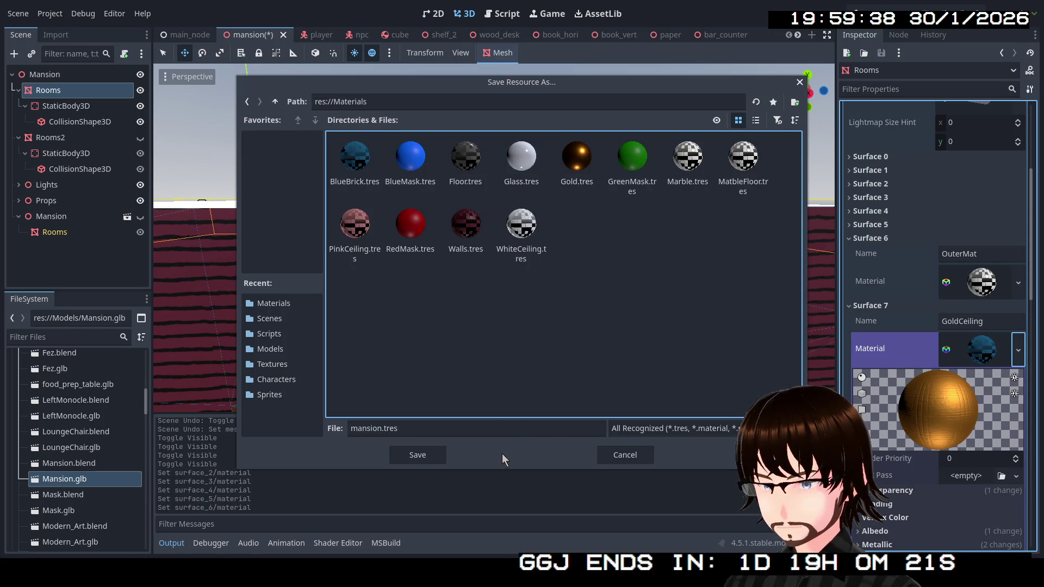
pyautogui.doubleClick(474, 424)
pyautogui.write('GoldCeiling')
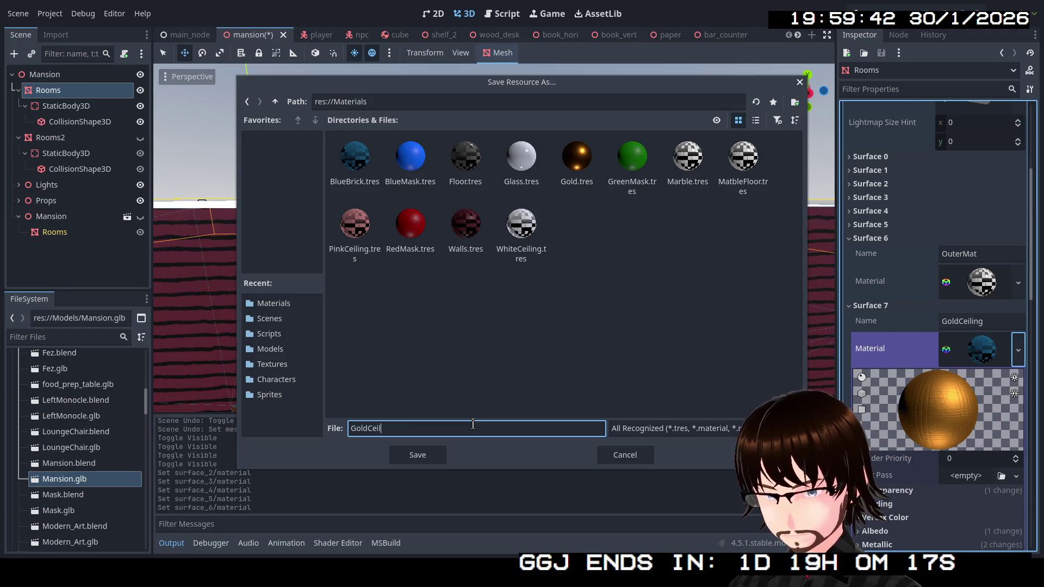
pyautogui.press('Return')
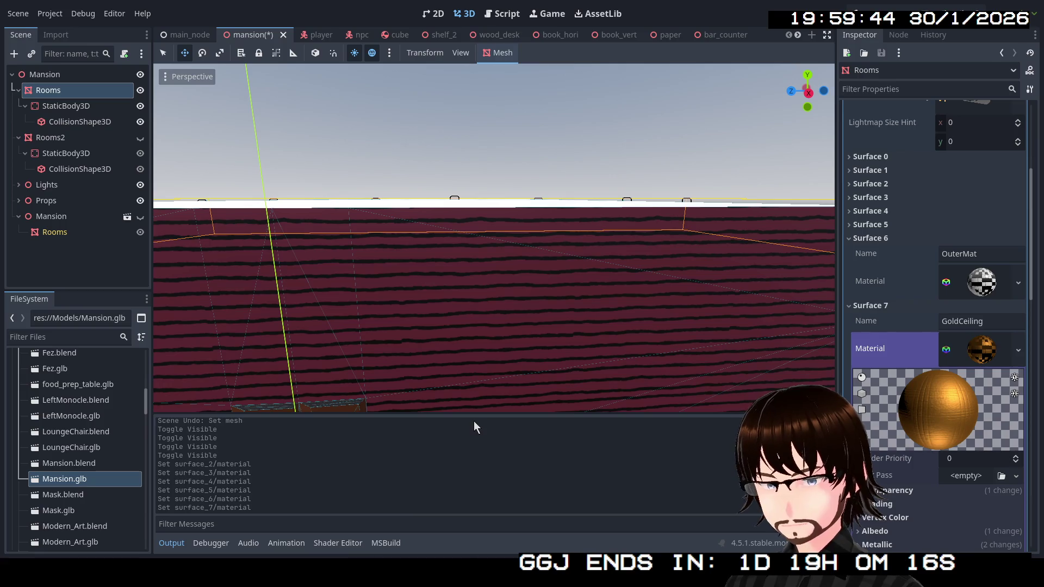
# Collapse Surfaces 6 and 7 and select the Rooms2 node.
pyautogui.click(873, 239)
pyautogui.click(885, 253)
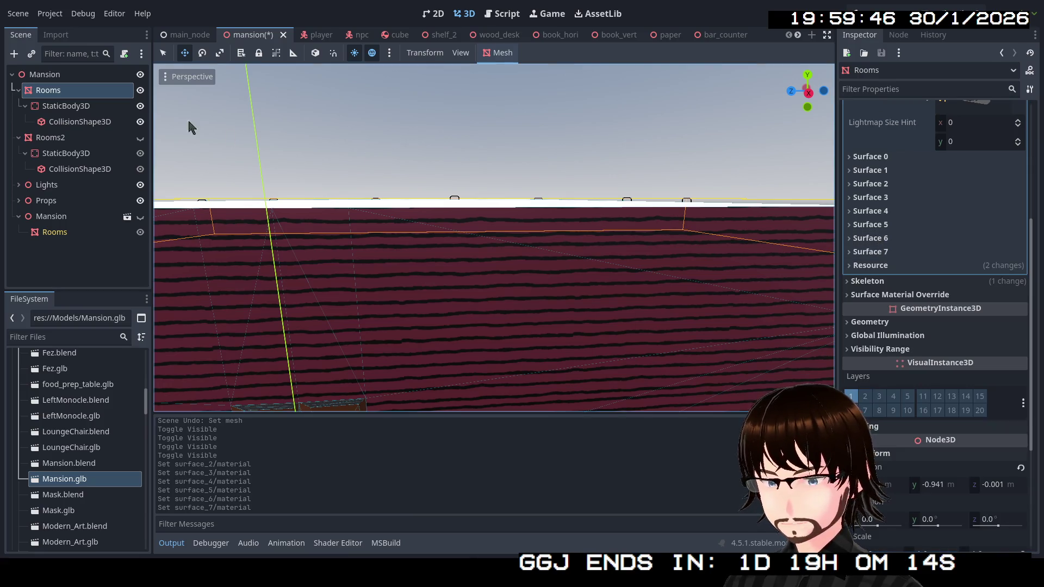
pyautogui.click(70, 139)
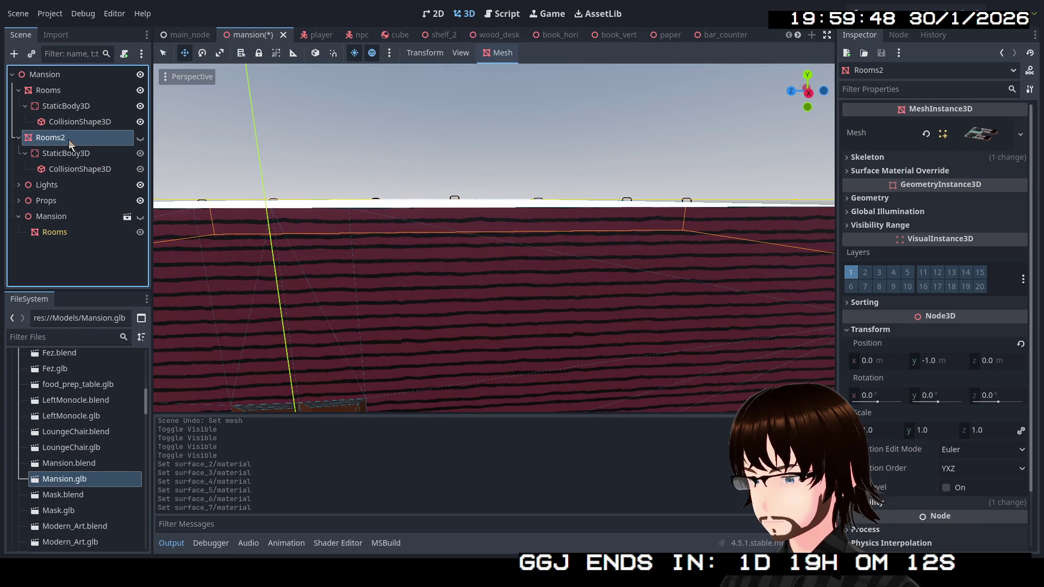
# Hide Rooms, show Rooms2, and inspect the material on its mesh's Surface 0.
pyautogui.click(139, 92)
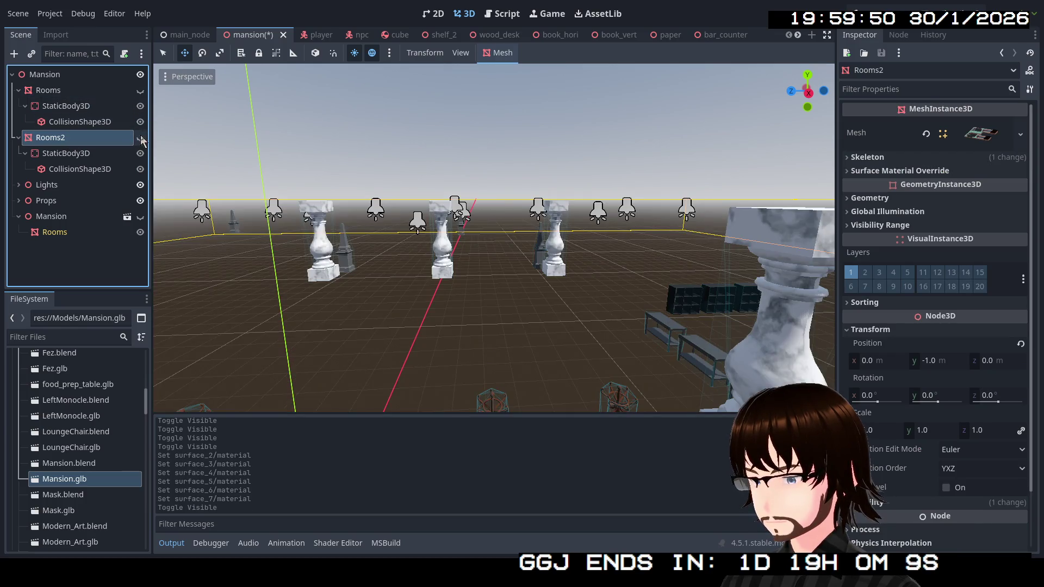
pyautogui.click(140, 138)
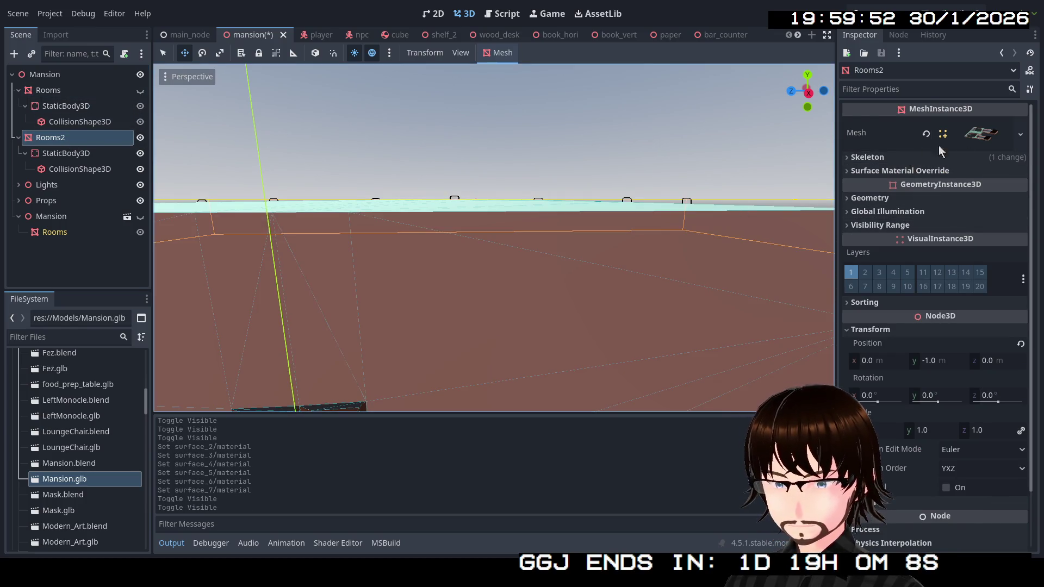
pyautogui.click(984, 142)
pyautogui.click(895, 381)
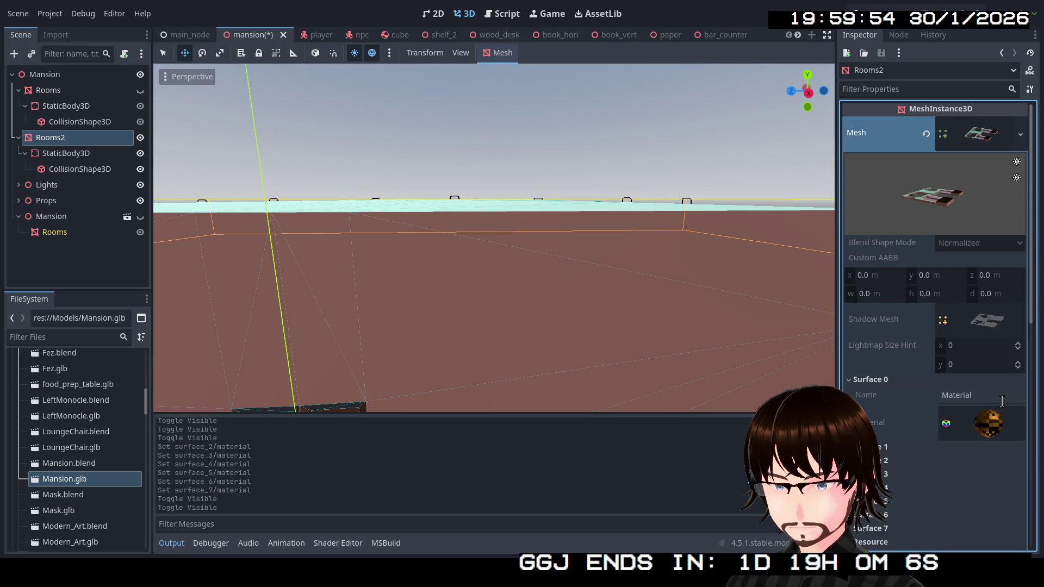
pyautogui.click(1002, 428)
pyautogui.scroll(-3, 964, 469)
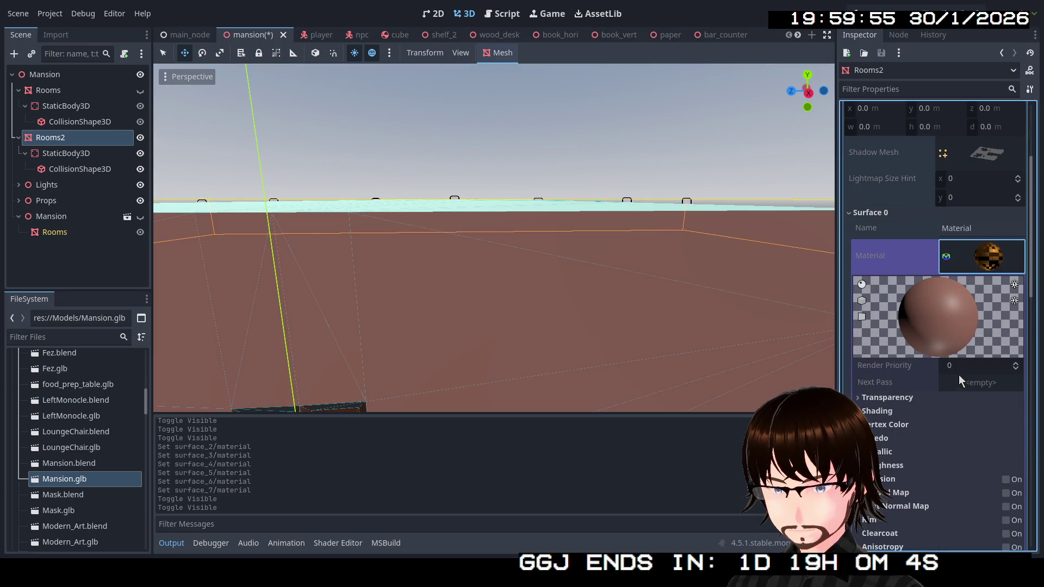
pyautogui.click(990, 267)
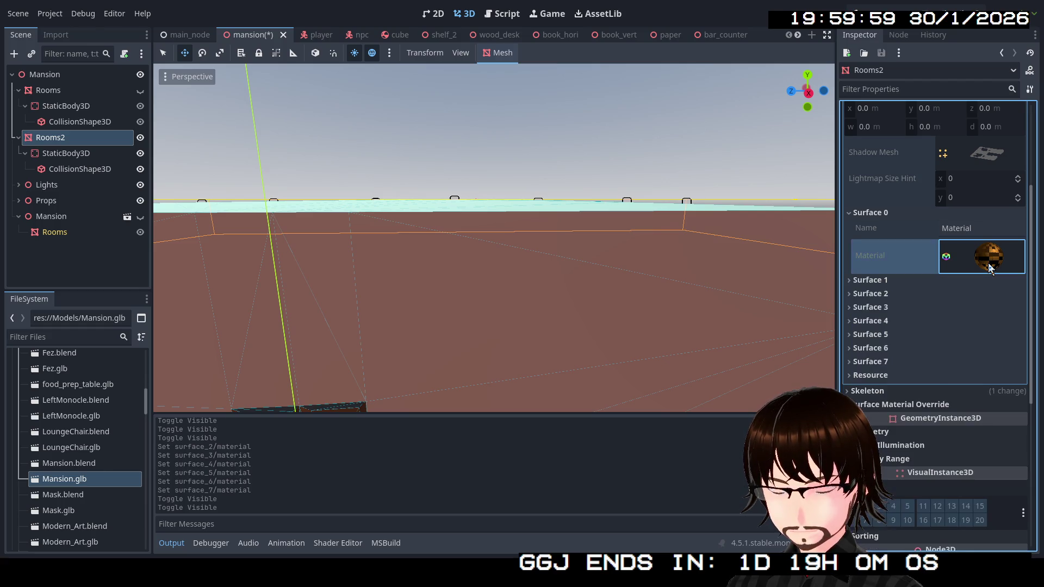
pyautogui.click(990, 267)
pyautogui.click(992, 267)
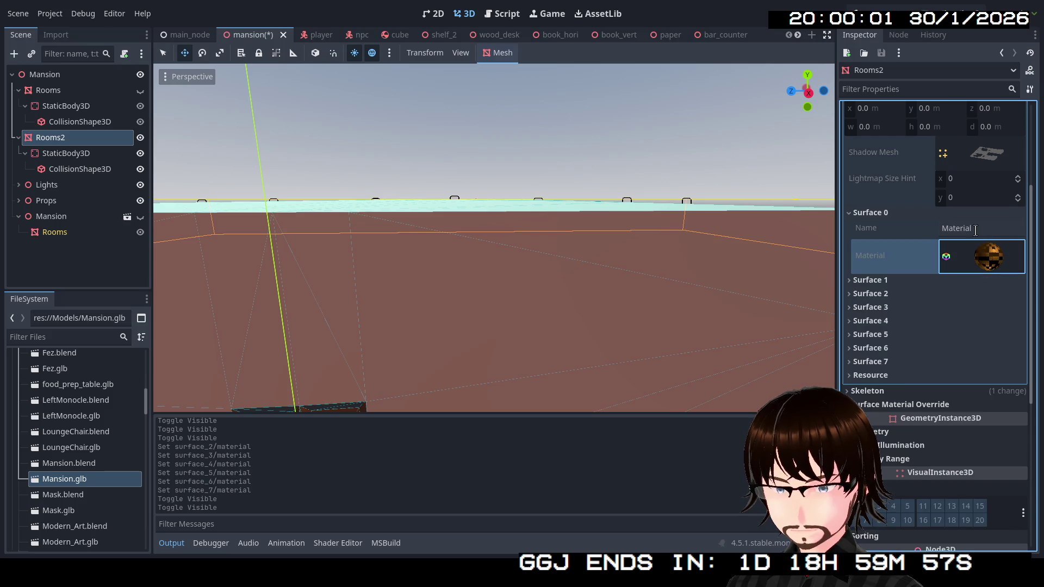
pyautogui.click(905, 217)
# Quick Load Walls.tres into Rooms2's surface material override slot 0 and view the walls.
pyautogui.click(952, 351)
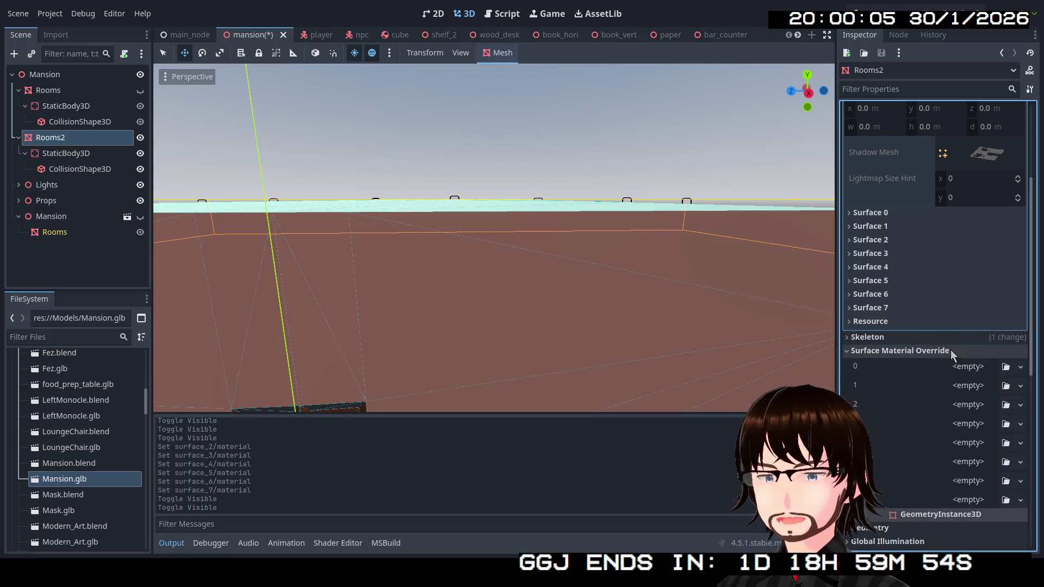
pyautogui.click(1021, 369)
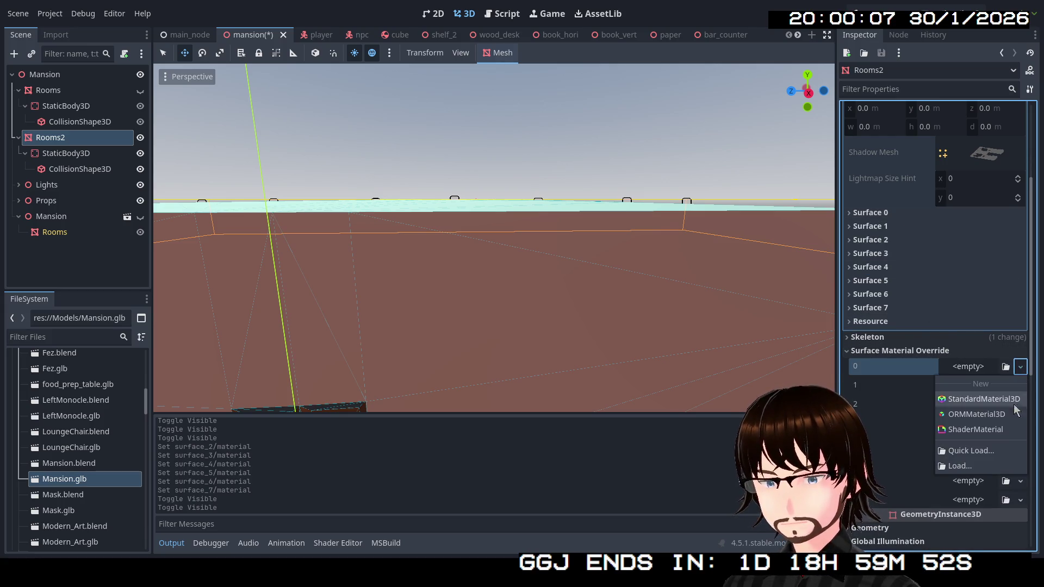
pyautogui.click(971, 451)
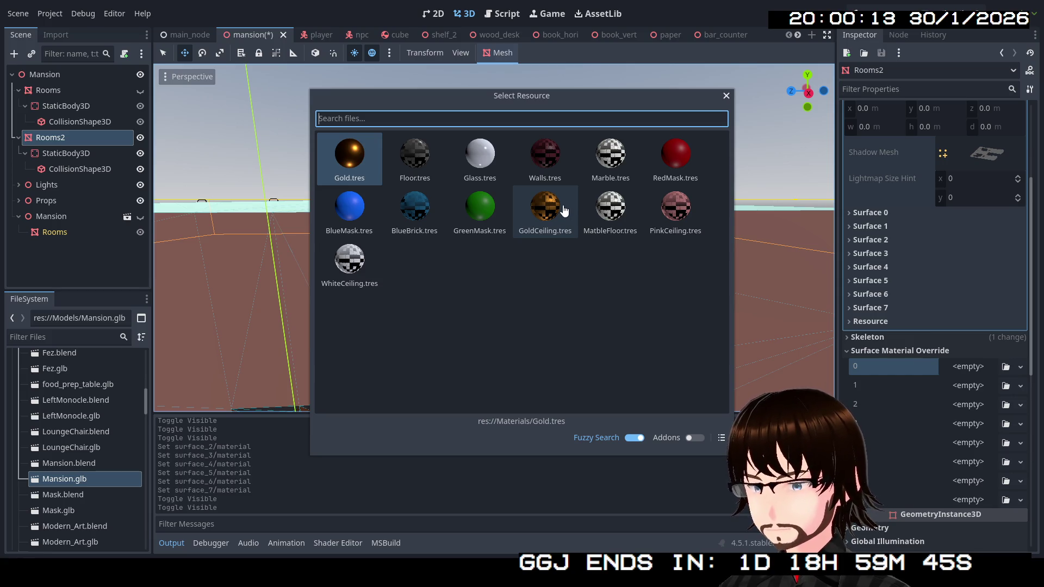
pyautogui.doubleClick(543, 158)
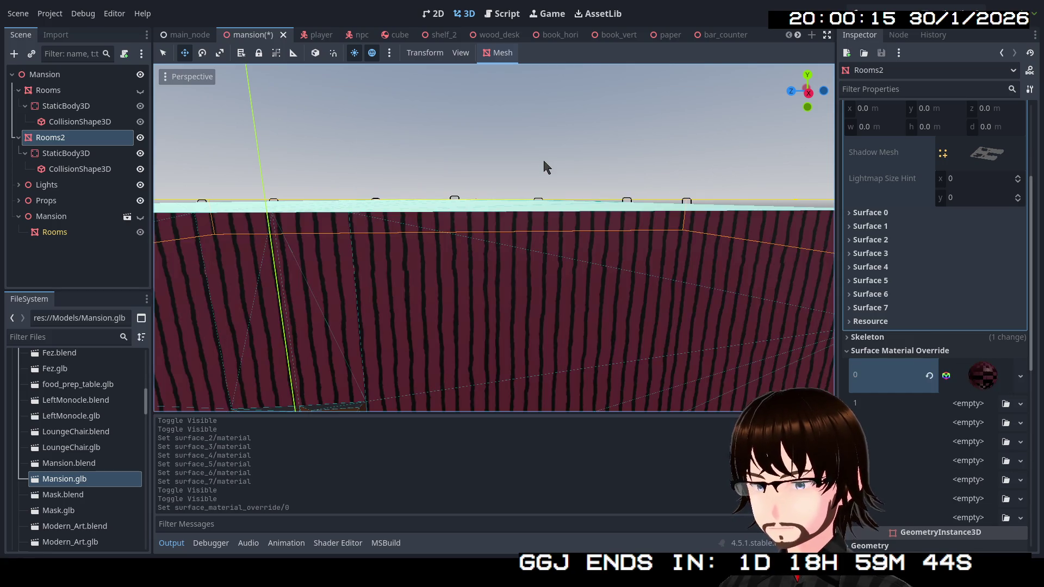
pyautogui.moveTo(590, 231); pyautogui.dragTo(590, 231)
# Open the wall override's UV1 settings, try x and y offsets, and undo back to 0.
pyautogui.moveTo(668, 258); pyautogui.dragTo(668, 259)
pyautogui.scroll(-5, 923, 342)
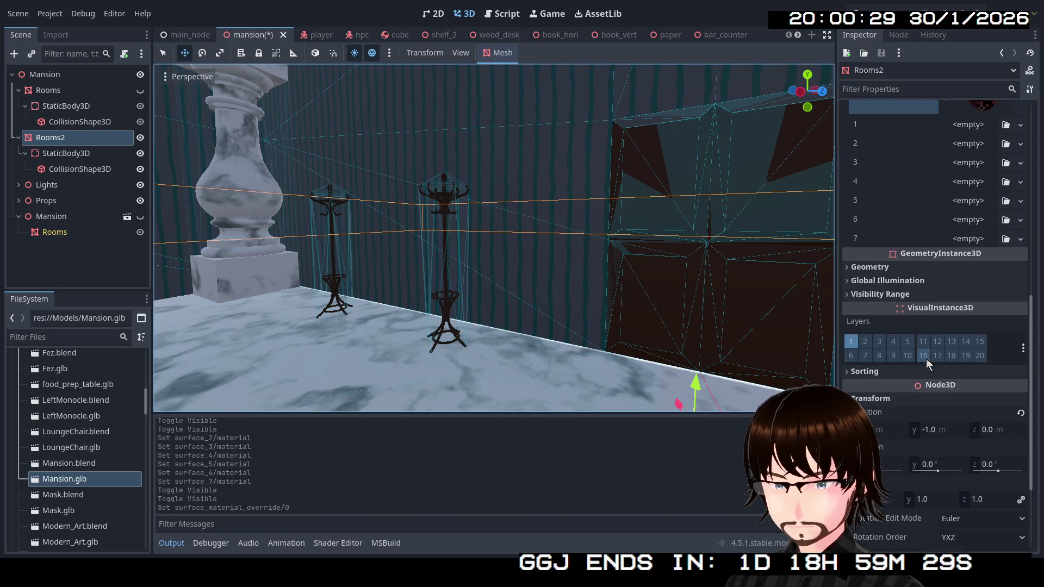
pyautogui.scroll(6, 919, 344)
pyautogui.click(983, 433)
pyautogui.scroll(-10, 962, 370)
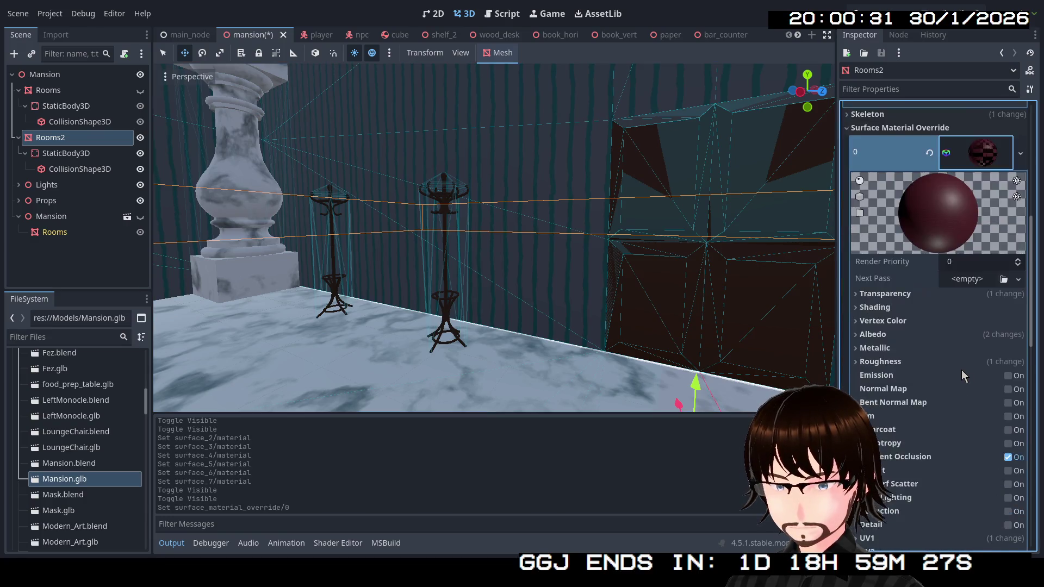
pyautogui.click(869, 316)
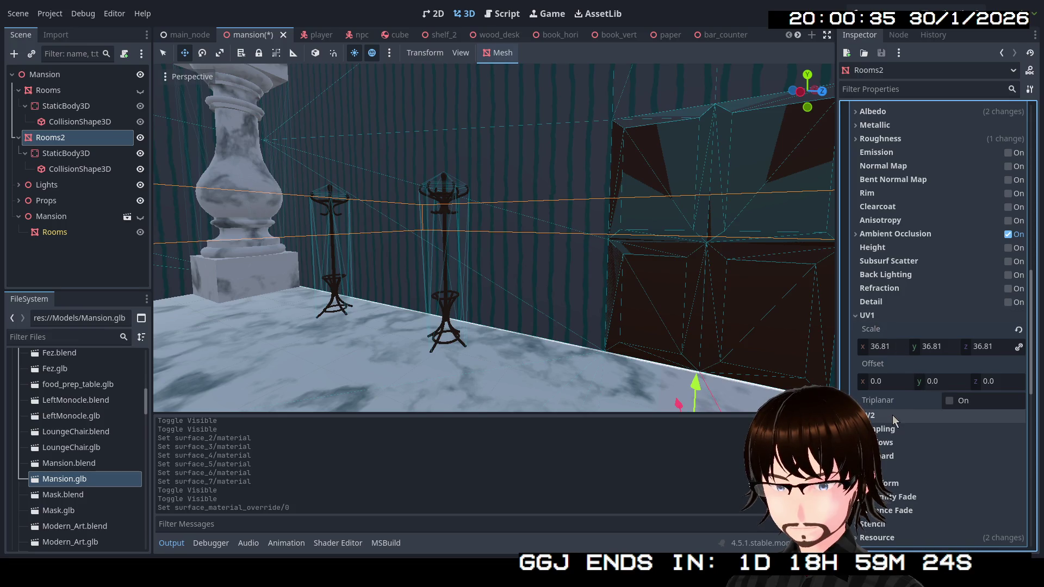
pyautogui.moveTo(935, 380); pyautogui.dragTo(1006, 381)
pyautogui.hotkey('ctrl', 'z')
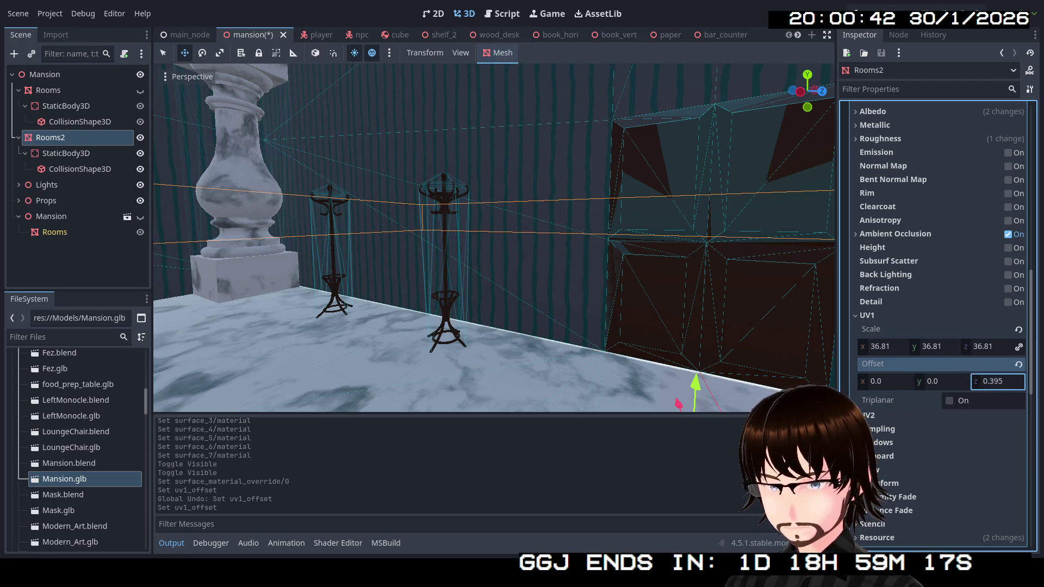
pyautogui.hotkey('ctrl', 'z')
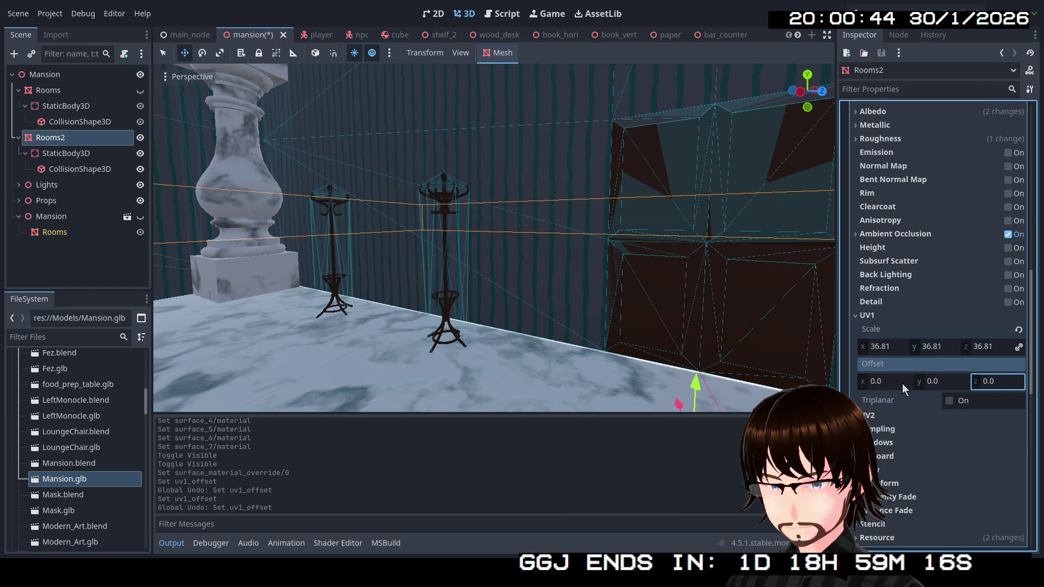
pyautogui.moveTo(885, 386); pyautogui.dragTo(900, 386)
pyautogui.hotkey('ctrl', 'z')
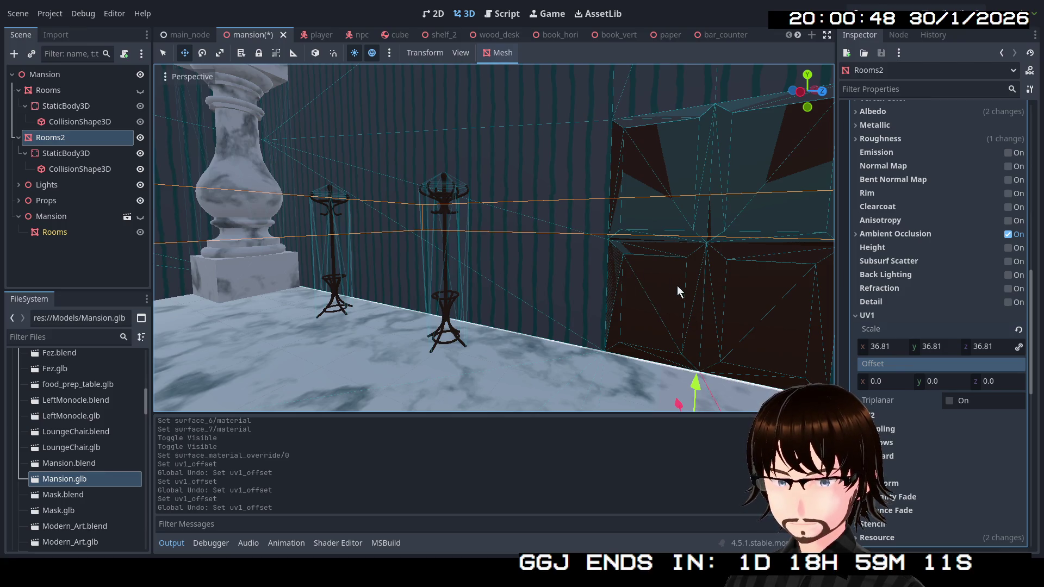
# Fly around the mansion to view the striped walls, then collapse the override material editor.
pyautogui.press('w')
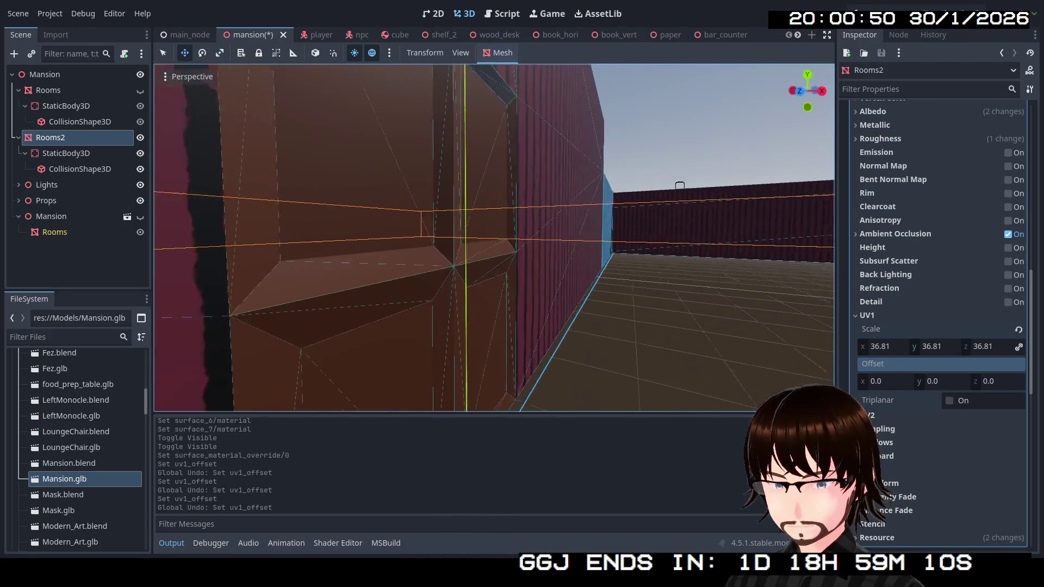
pyautogui.press('s')
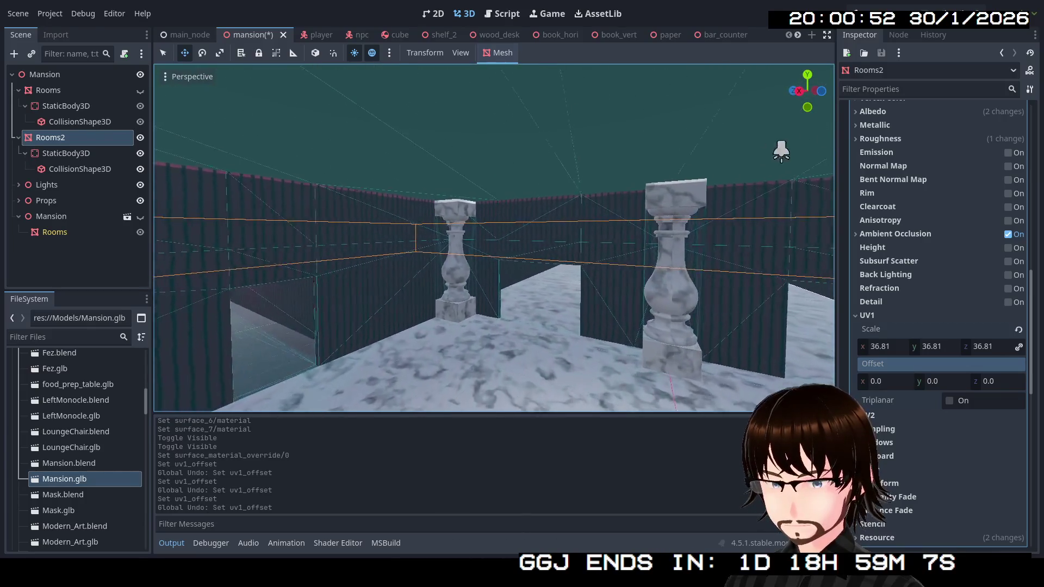
pyautogui.press('s')
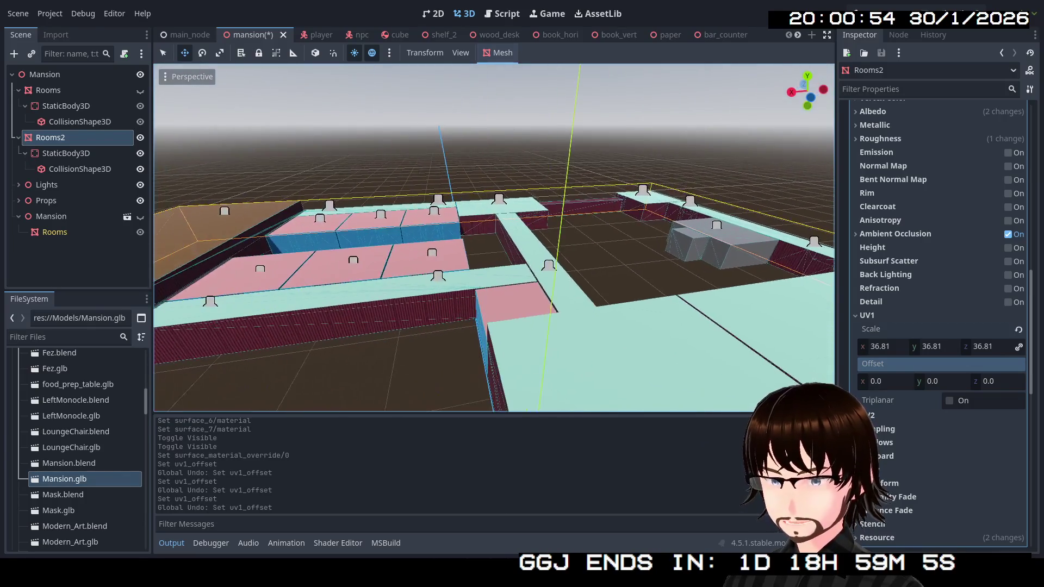
pyautogui.press('w')
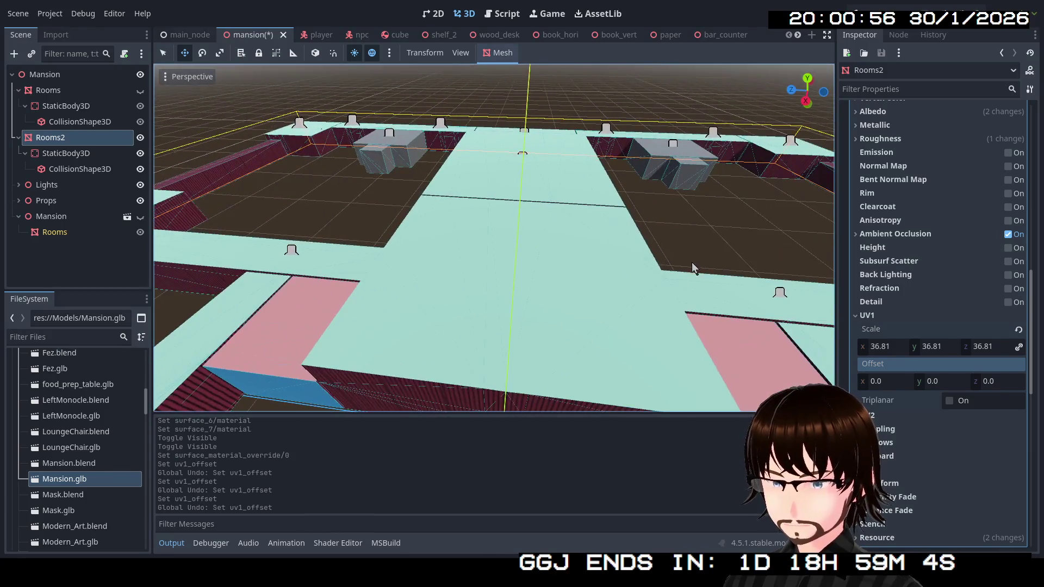
pyautogui.press('w')
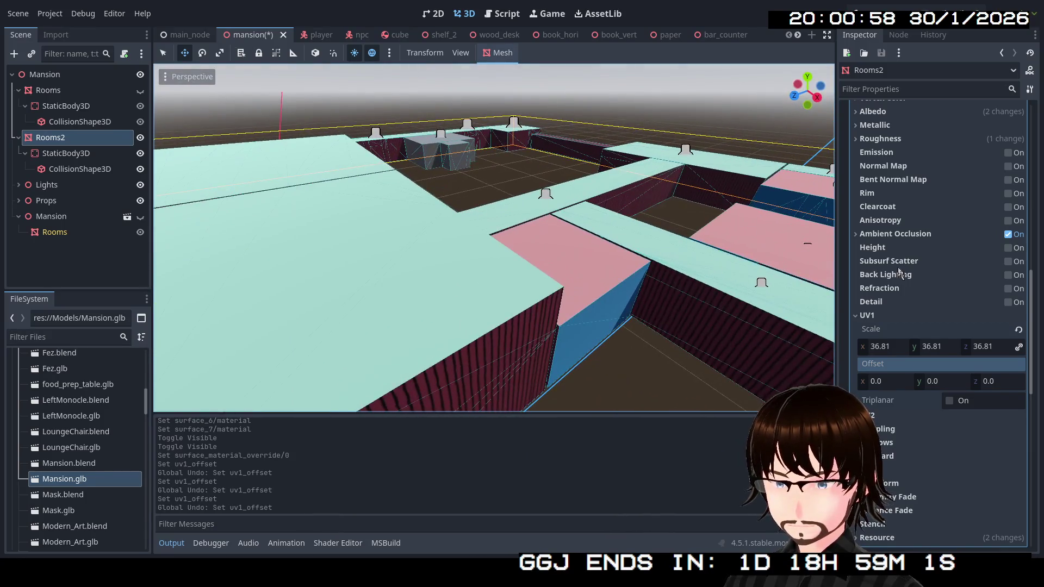
pyautogui.scroll(5, 899, 272)
pyautogui.click(987, 214)
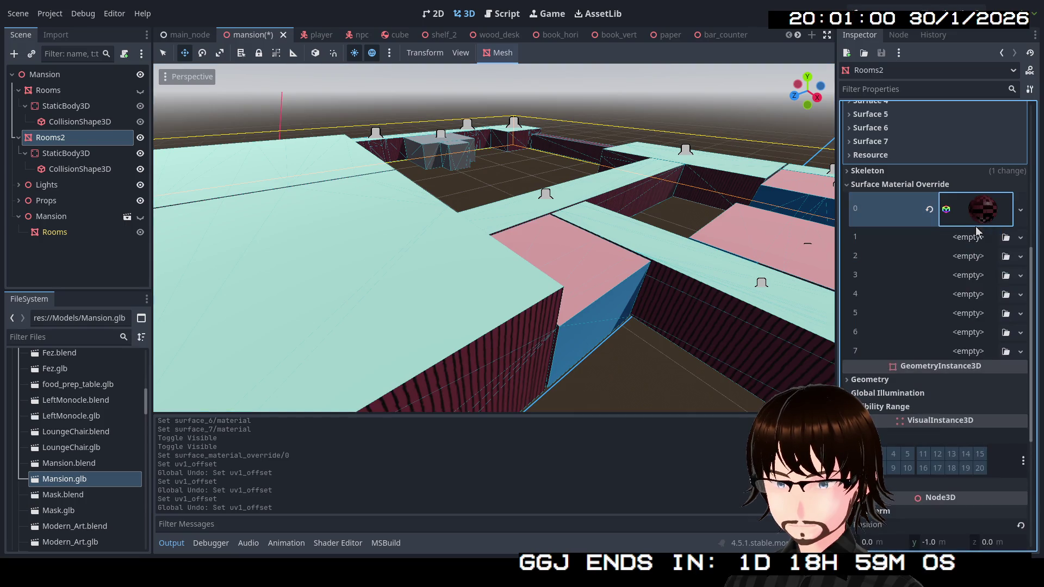
# Dismiss slot 1's material picker and load PinkCeiling.tres into override slot 2.
pyautogui.click(1021, 239)
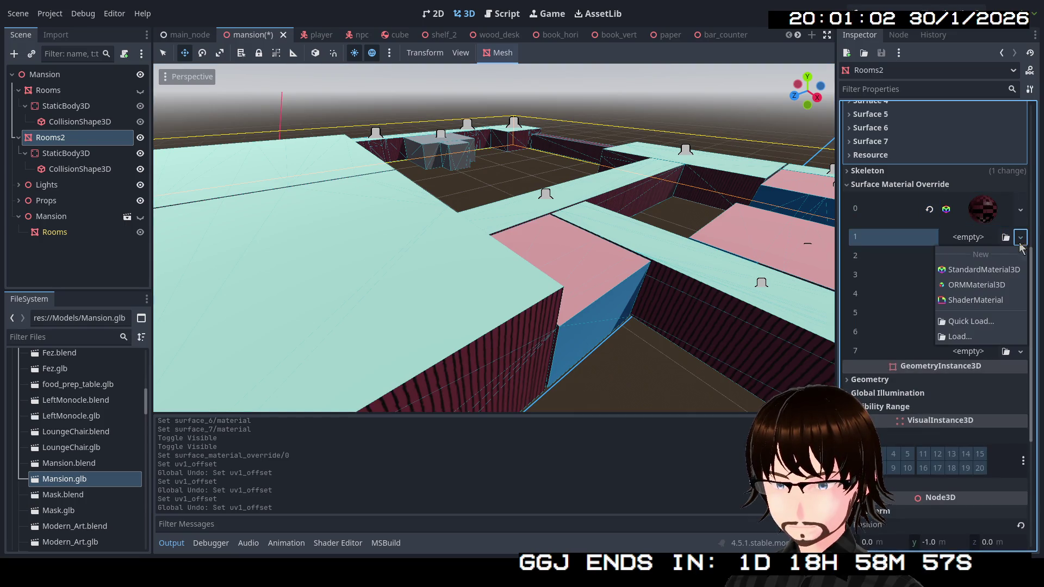
pyautogui.click(987, 324)
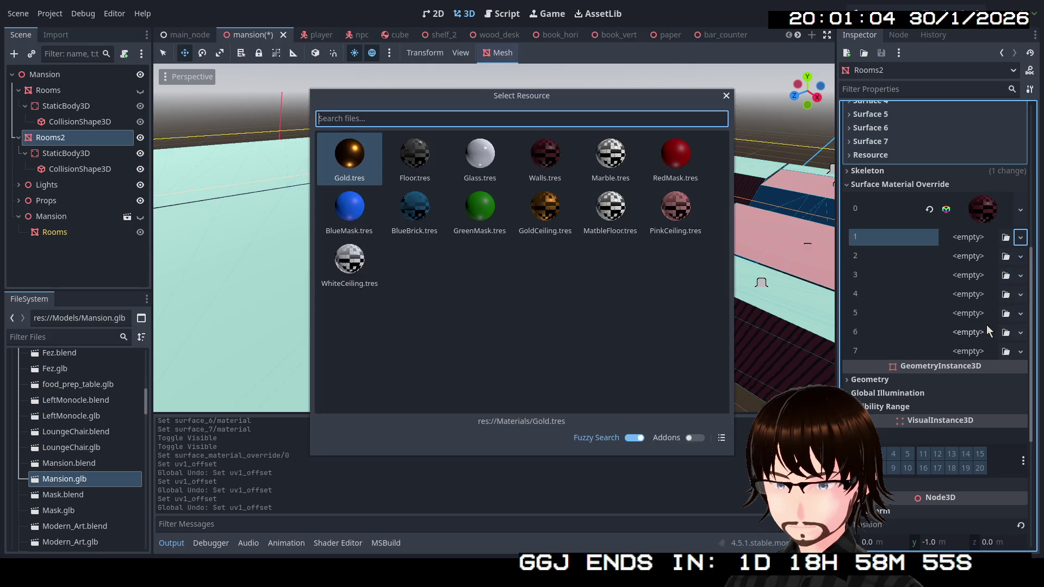
pyautogui.click(727, 96)
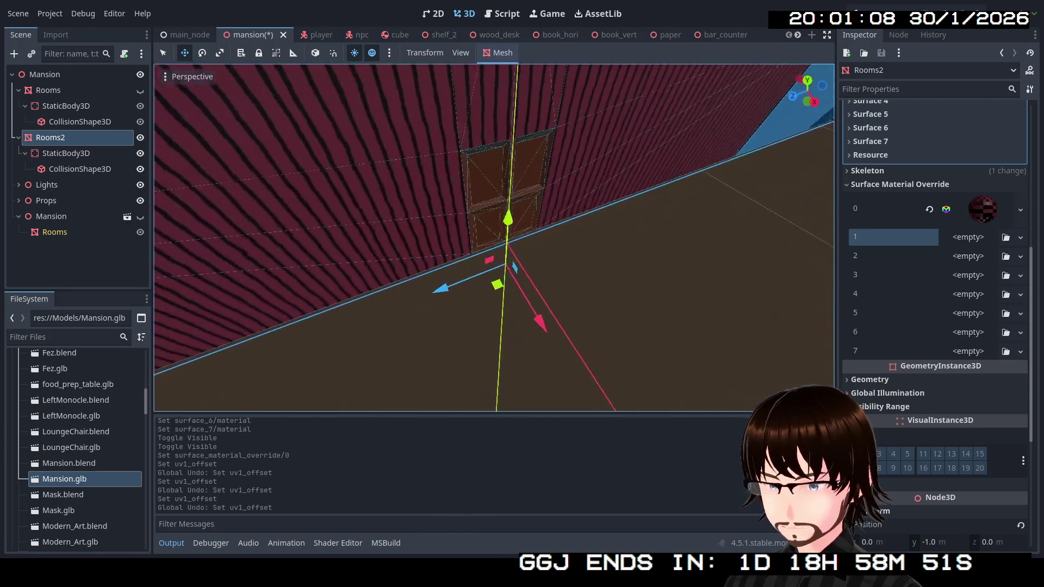
pyautogui.click(1020, 257)
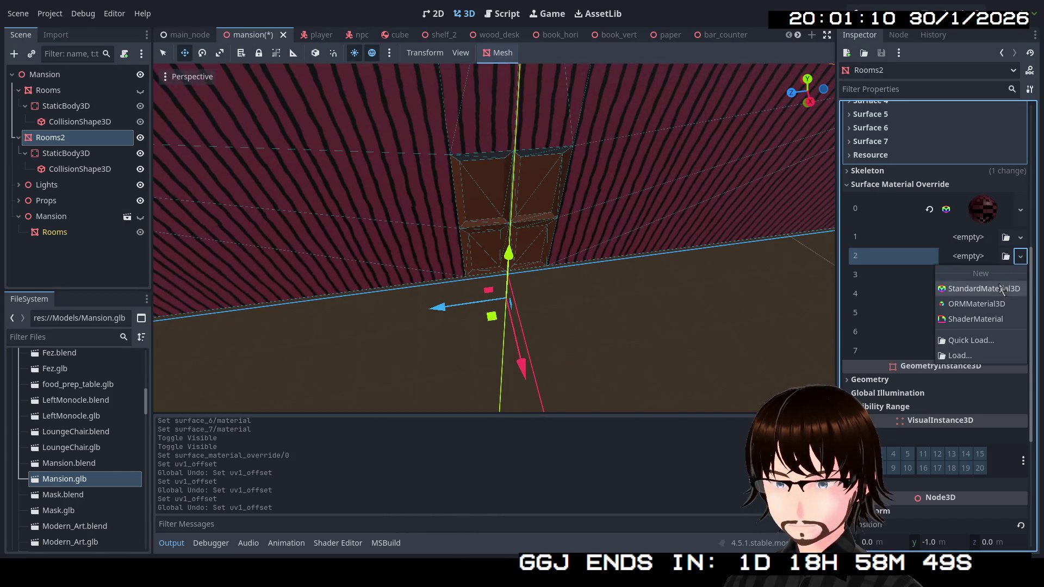
pyautogui.click(973, 341)
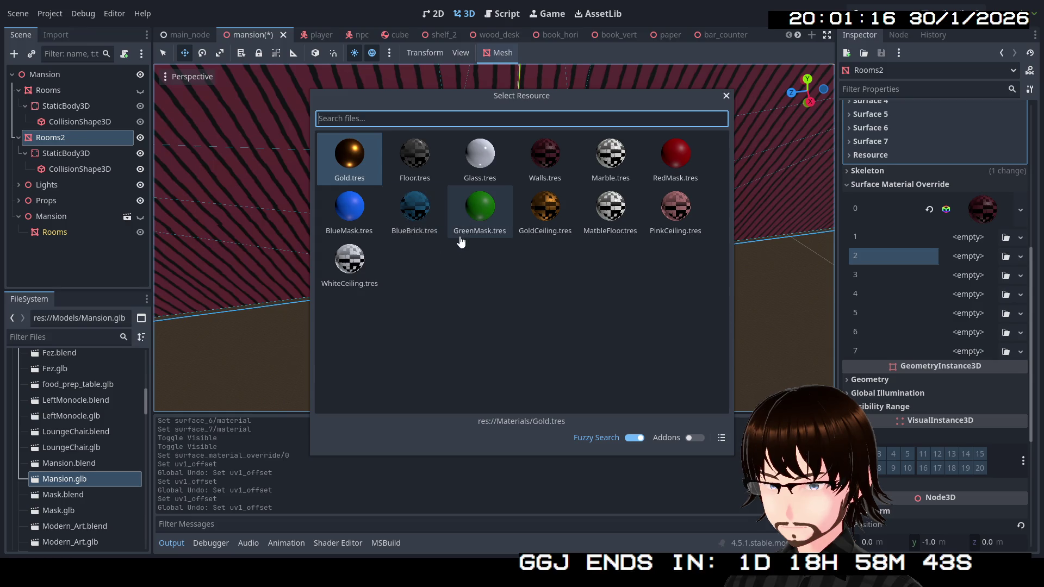
pyautogui.doubleClick(675, 207)
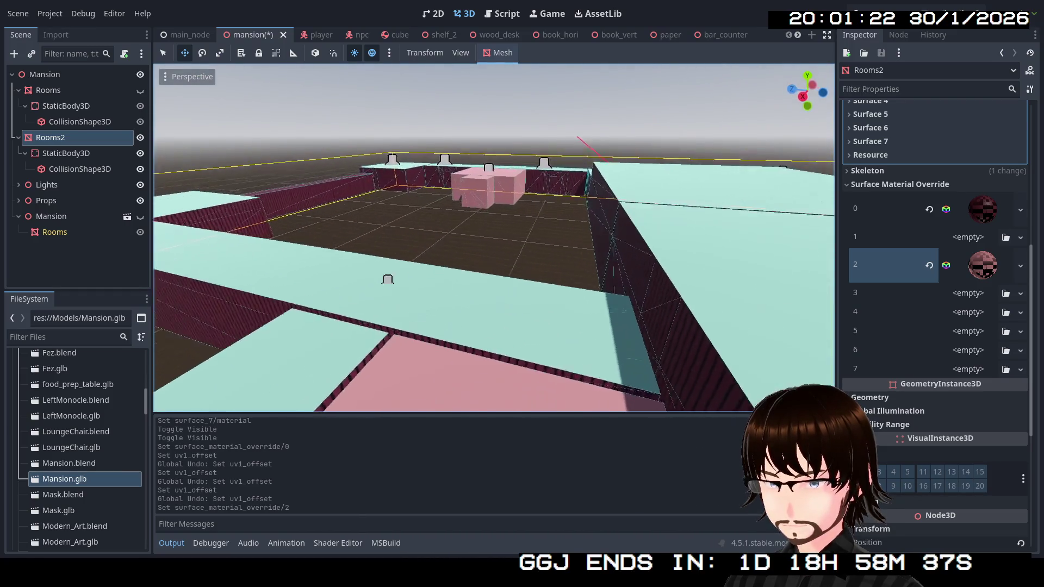
# Replace override slot 2 with a dark grey checkered material from Materials.
pyautogui.click(1021, 266)
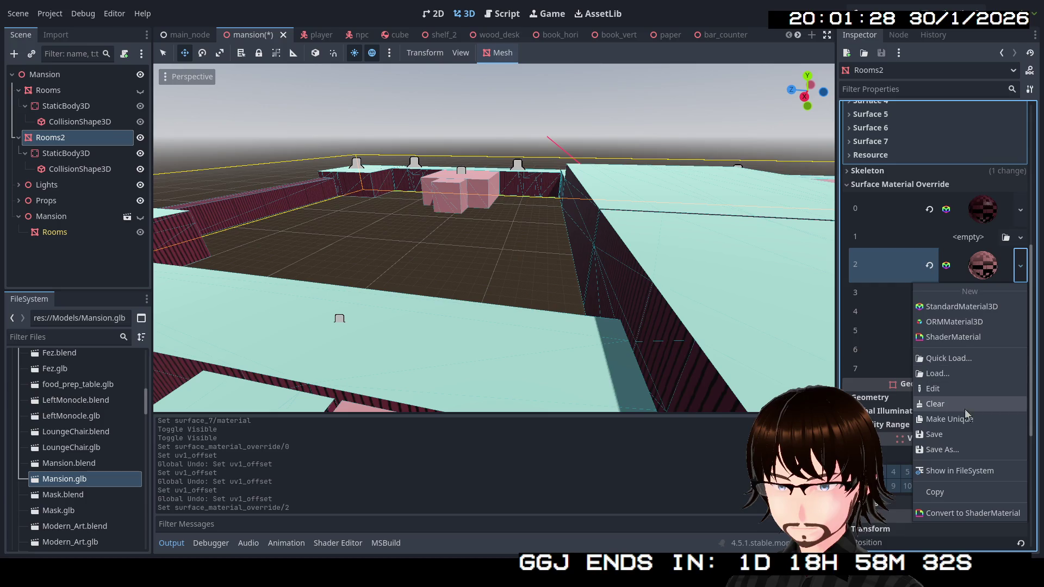
pyautogui.click(961, 361)
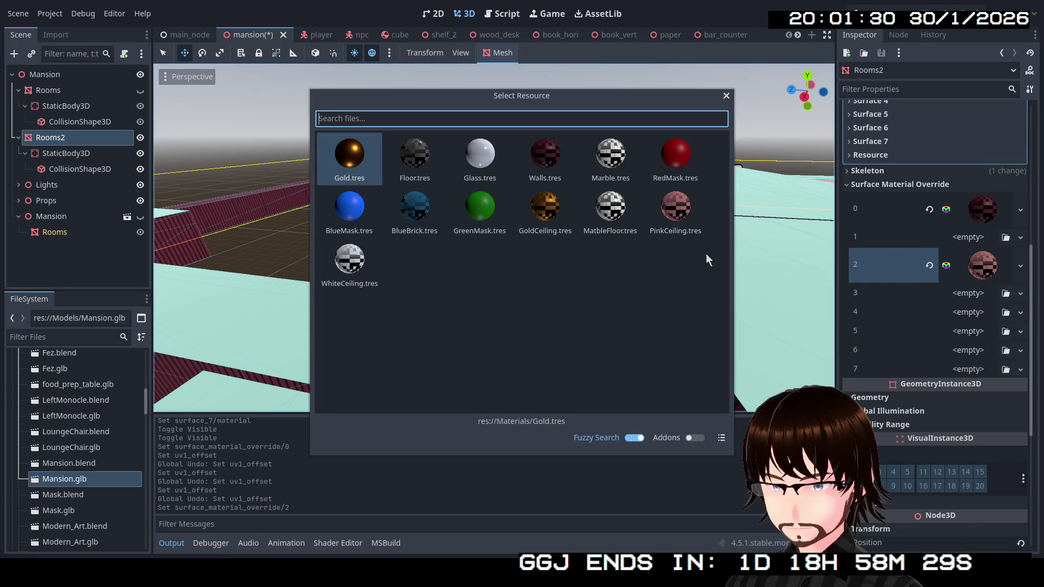
pyautogui.doubleClick(420, 153)
pyautogui.scroll(8, 489, 211)
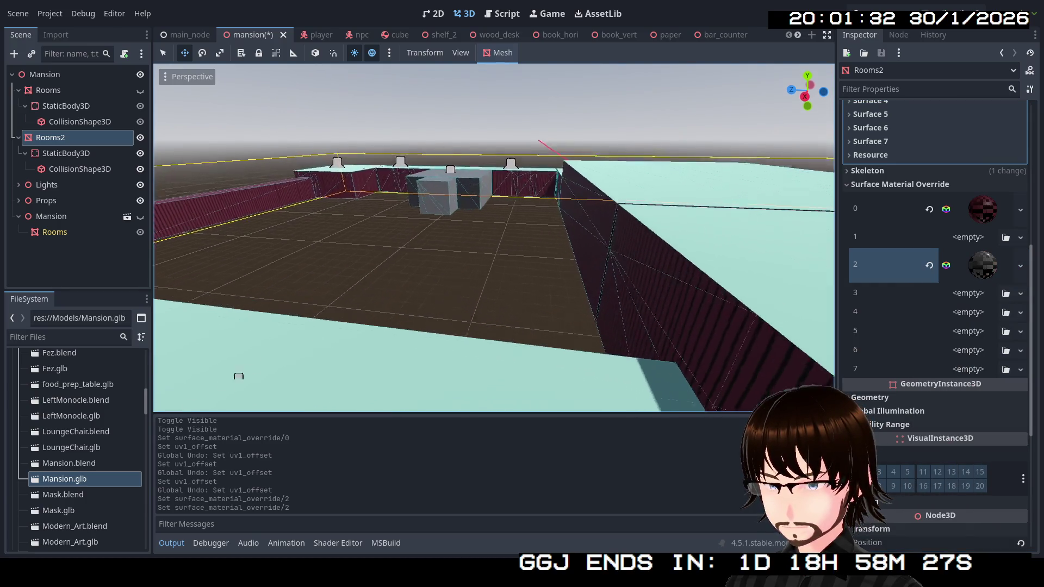
pyautogui.press('w')
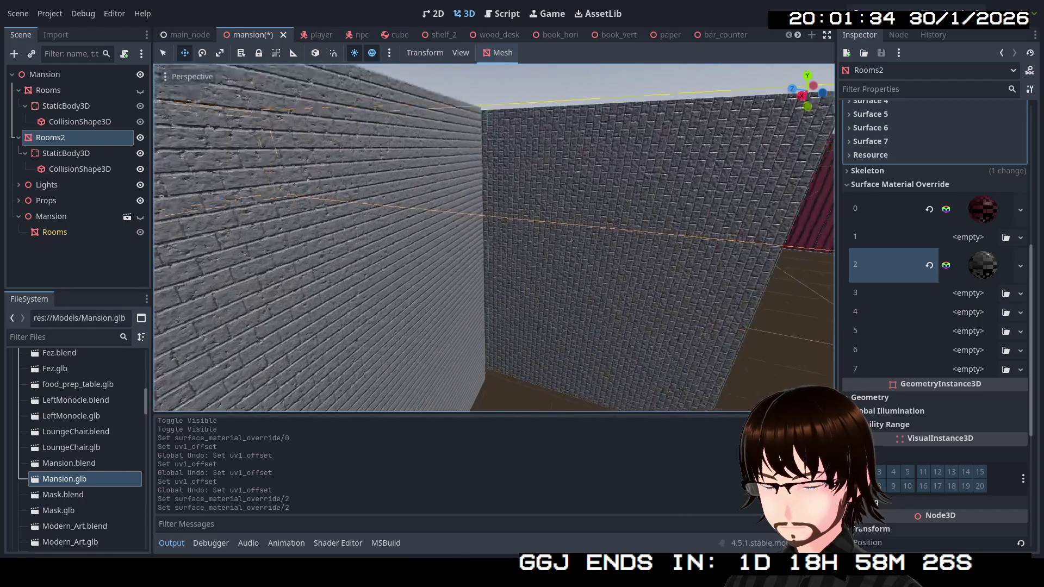
pyautogui.press('w')
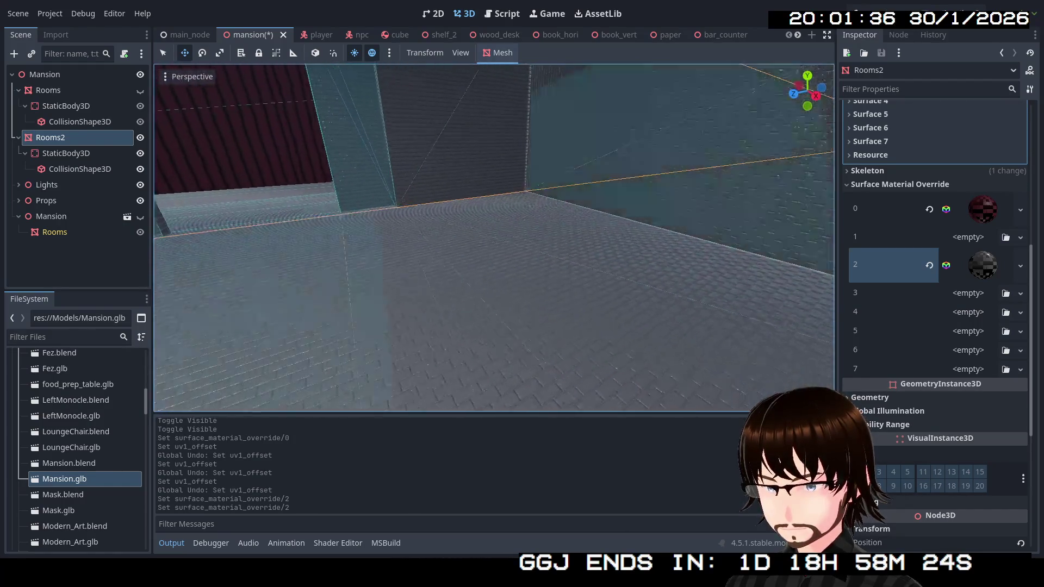
pyautogui.press('w')
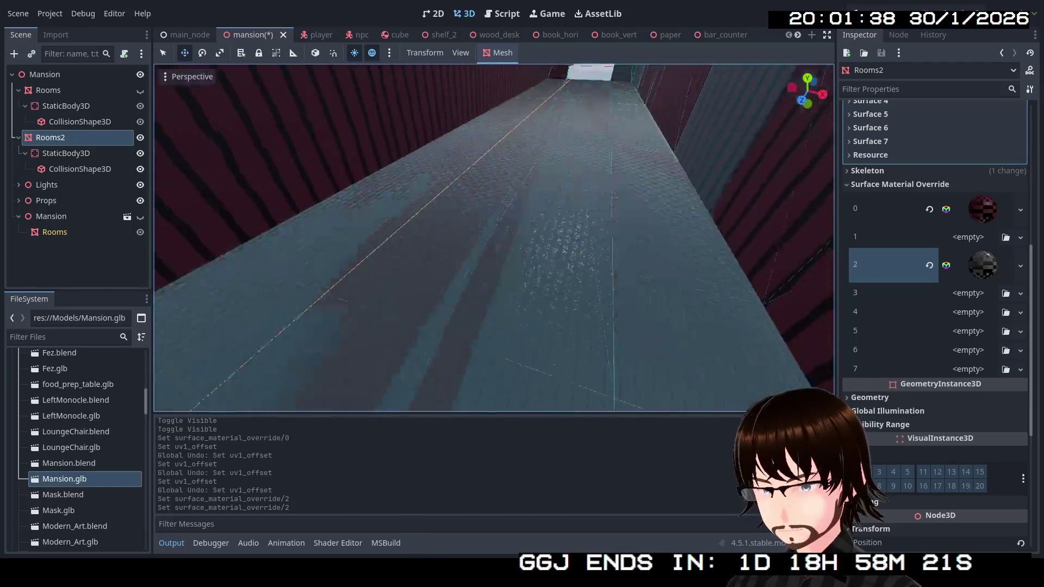
pyautogui.press('w')
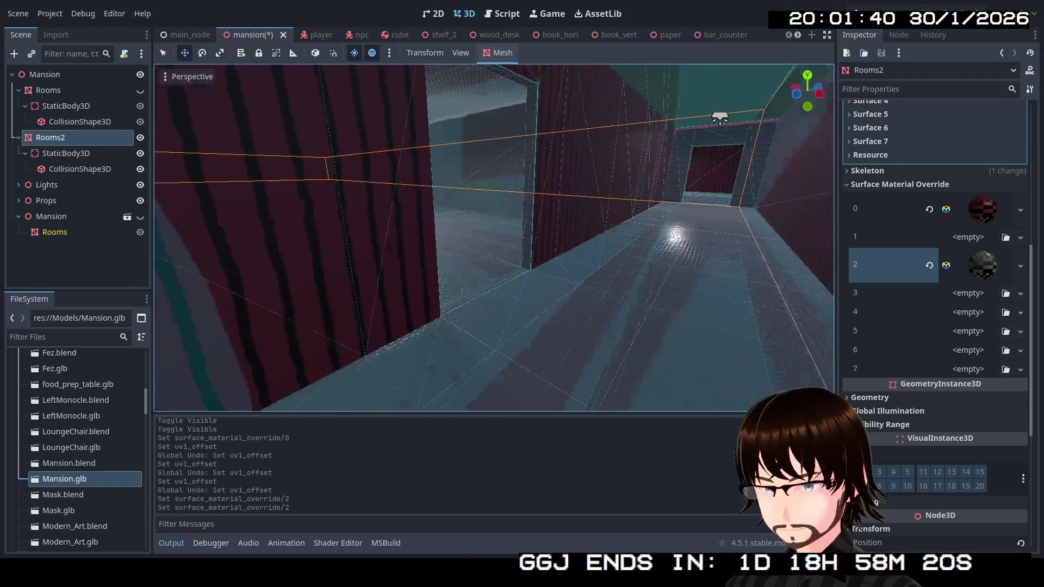
pyautogui.press('w')
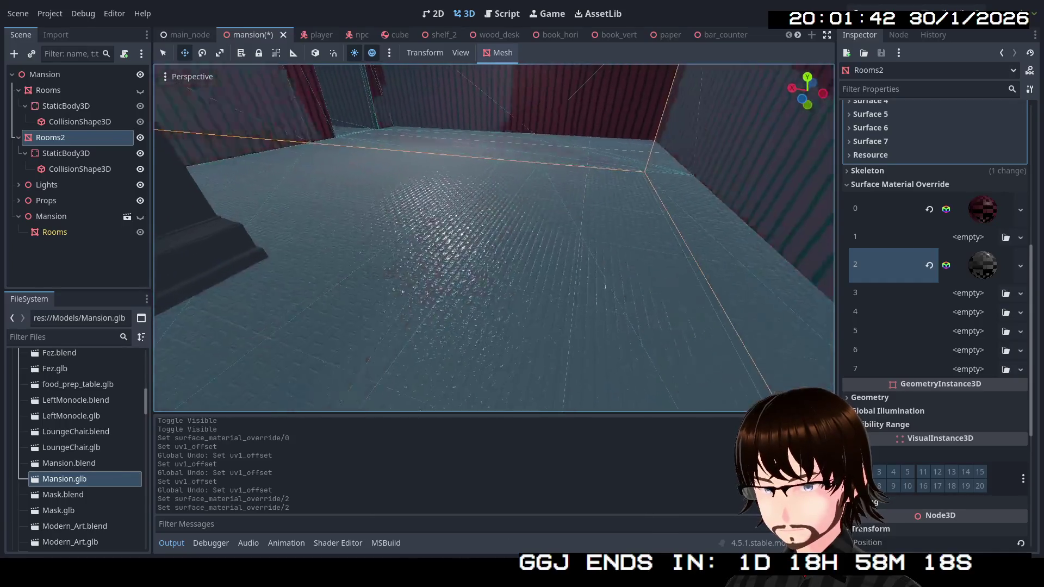
pyautogui.press('w')
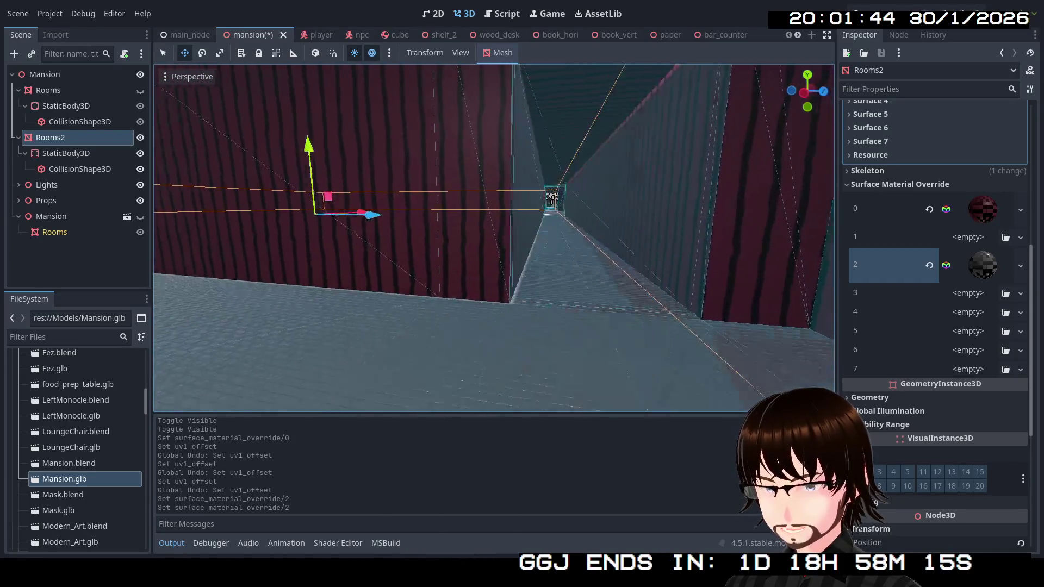
# Assign WhiteCeiling.tres to Rooms2's surface override slot 3, replacing a pink checker trial.
pyautogui.click(1021, 294)
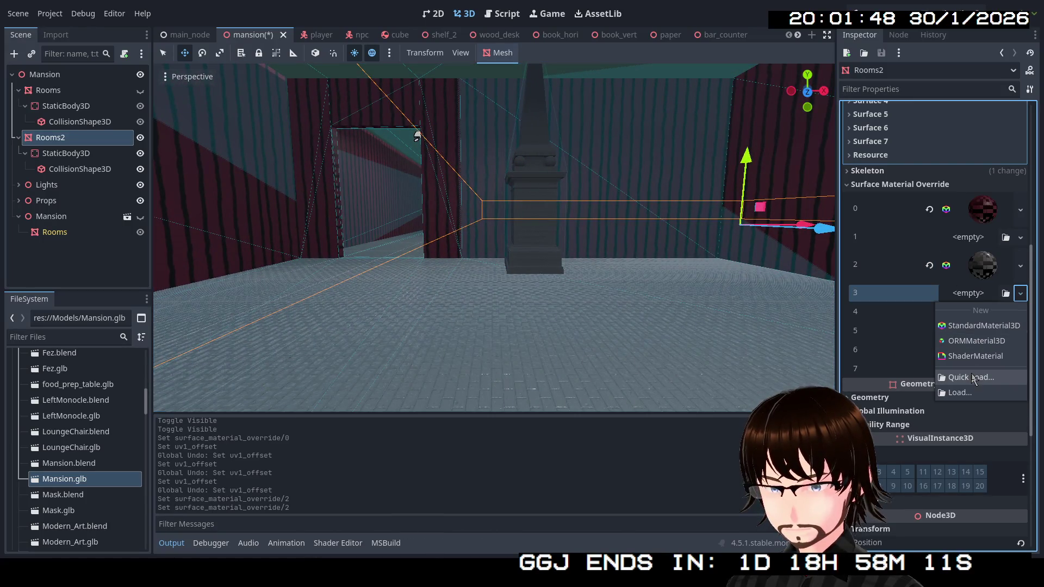
pyautogui.click(972, 379)
pyautogui.doubleClick(666, 212)
pyautogui.moveTo(666, 212)
pyautogui.mouseDown()
pyautogui.moveTo(680, 185)
pyautogui.moveTo(669, 201)
pyautogui.mouseUp()
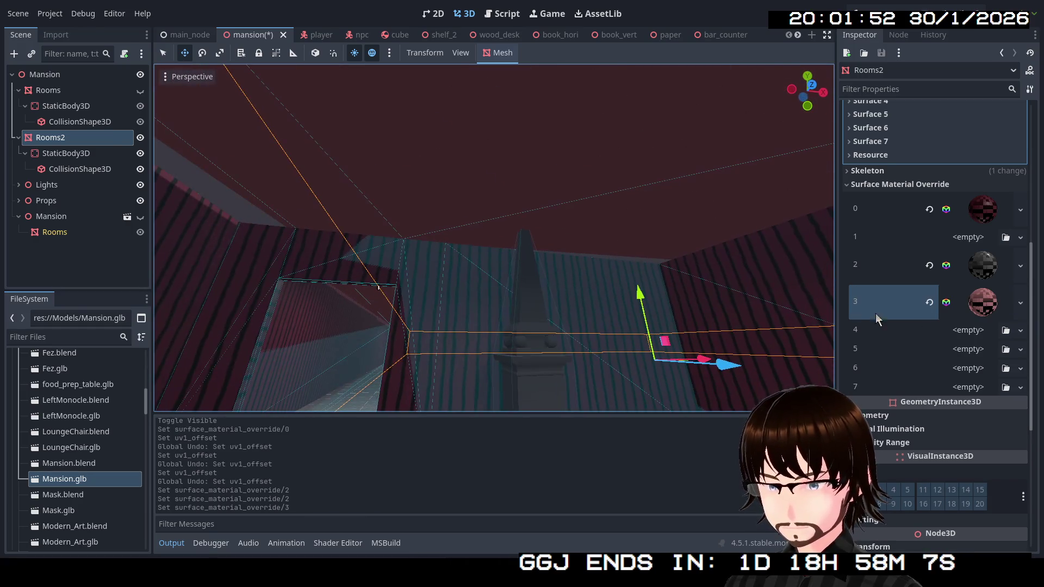
pyautogui.click(1021, 303)
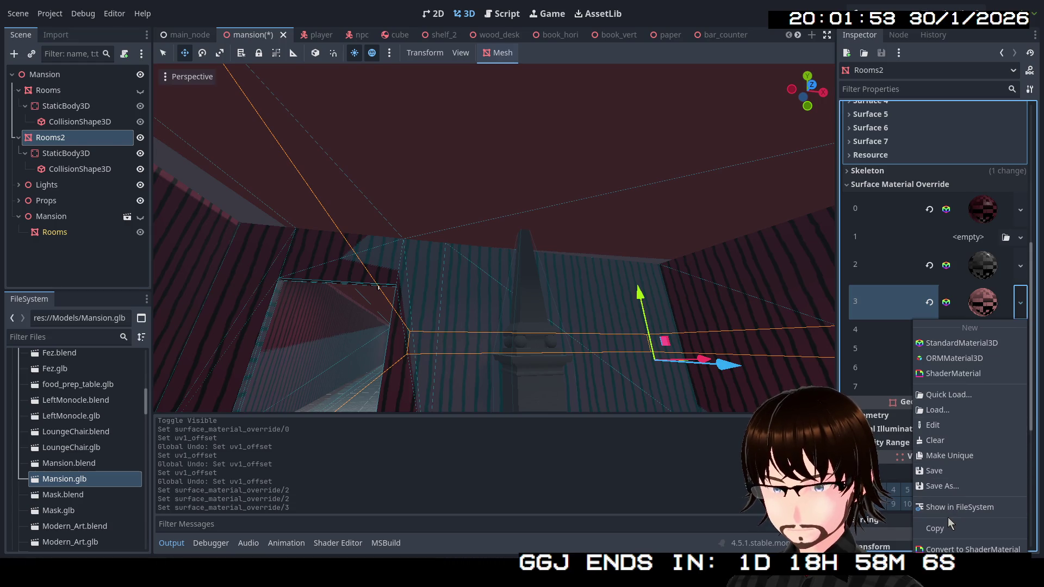
pyautogui.click(949, 395)
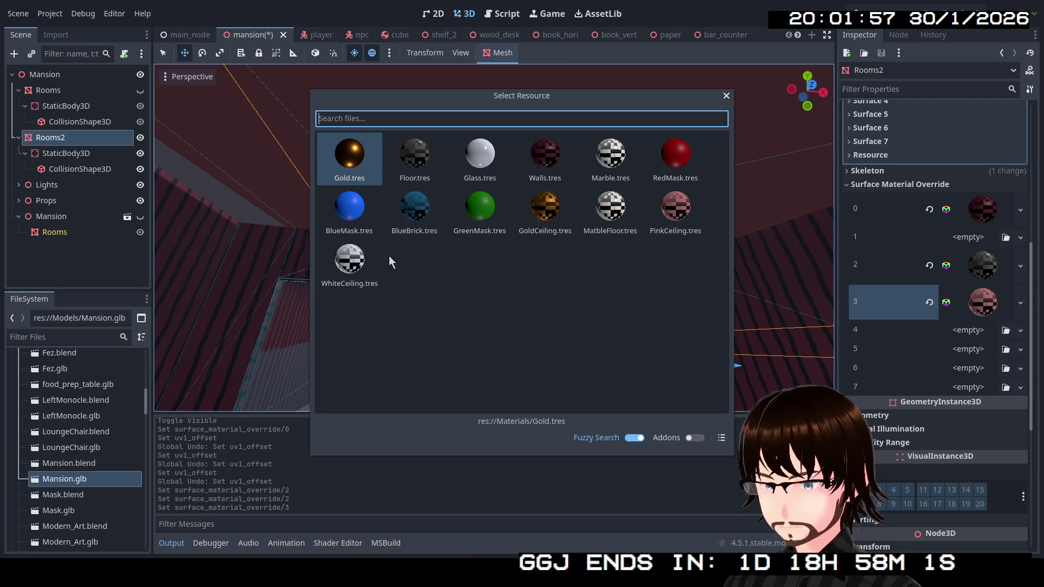
pyautogui.doubleClick(342, 266)
pyautogui.moveTo(484, 269); pyautogui.dragTo(810, 288)
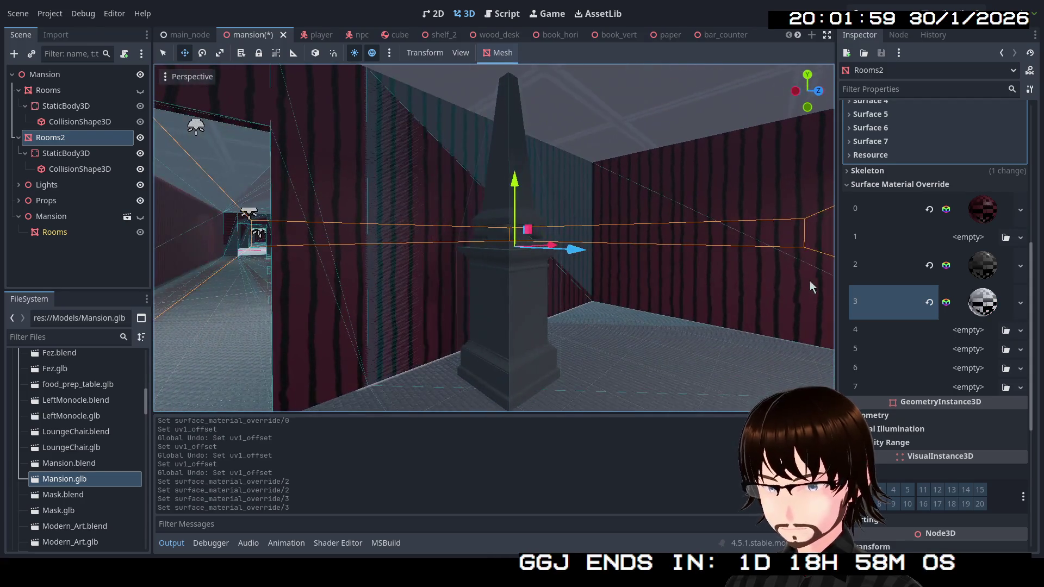
# Quick Load MatbleFloor.tres into Rooms2's surface override slot 4.
pyautogui.click(1021, 331)
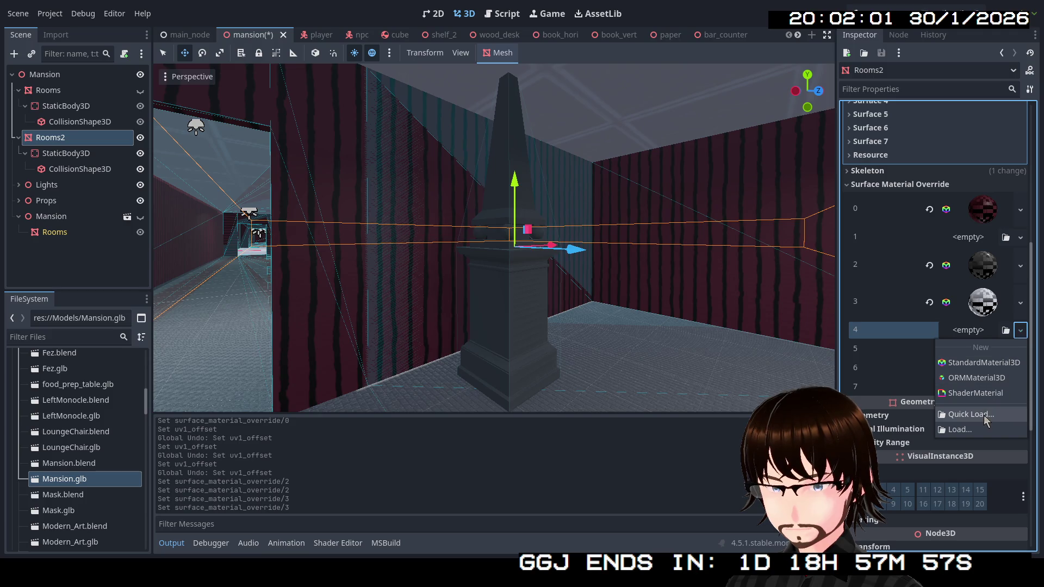
pyautogui.click(971, 415)
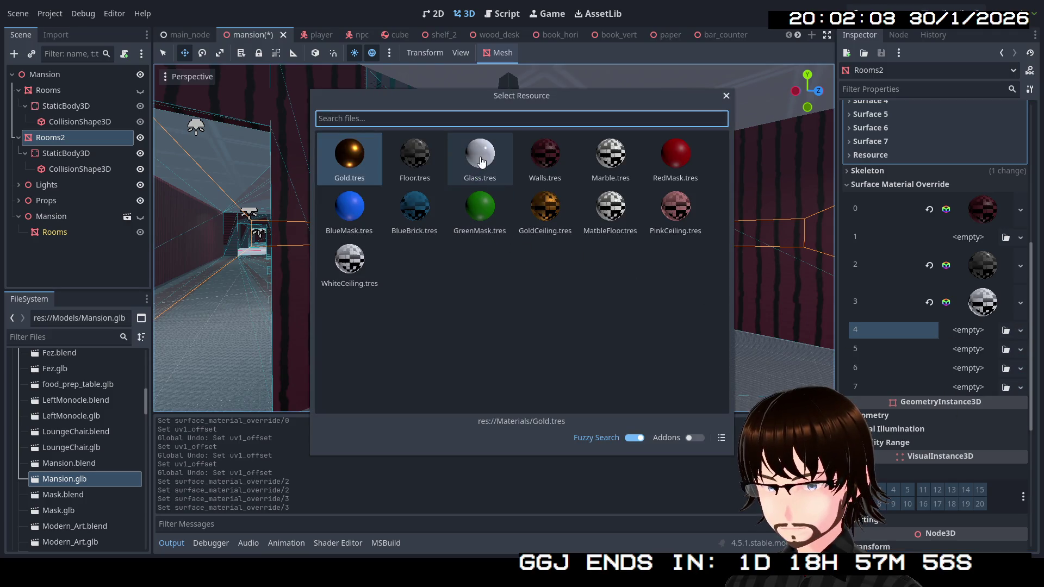
pyautogui.doubleClick(609, 212)
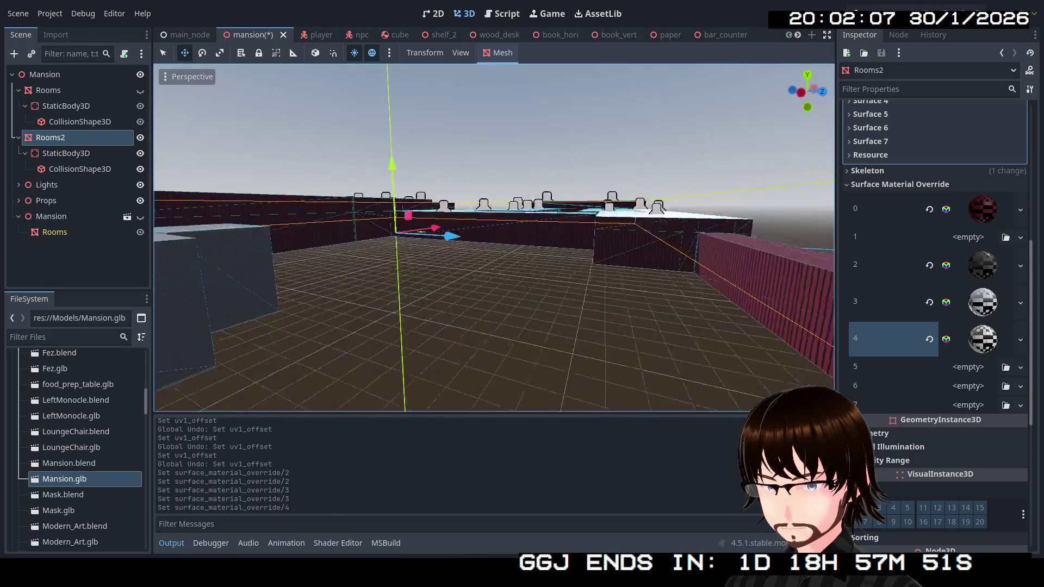
# Fly through the rooms checking the white marble floors, then open slot 4's material choices.
pyautogui.press('w')
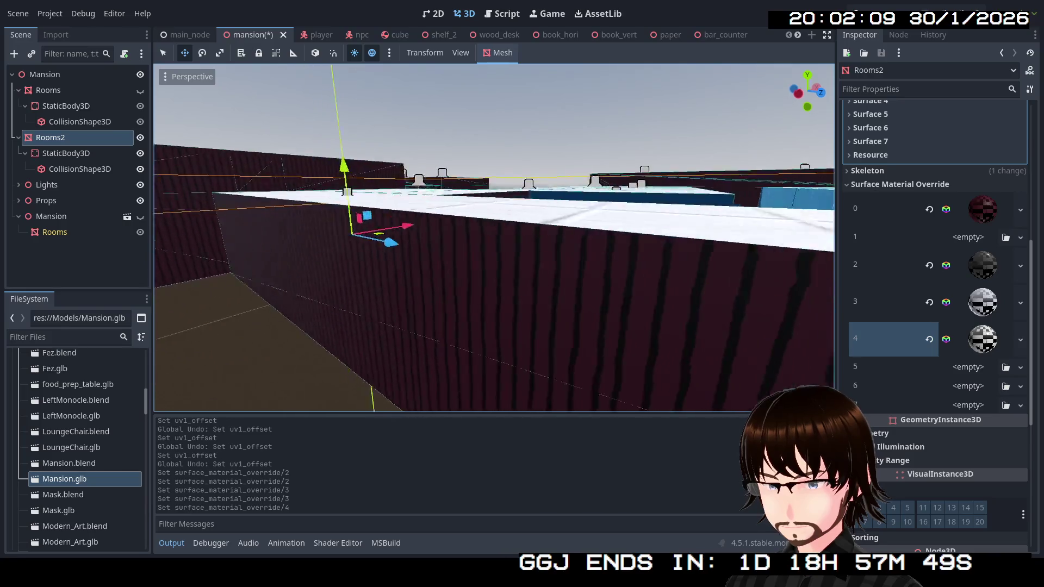
pyautogui.press('w')
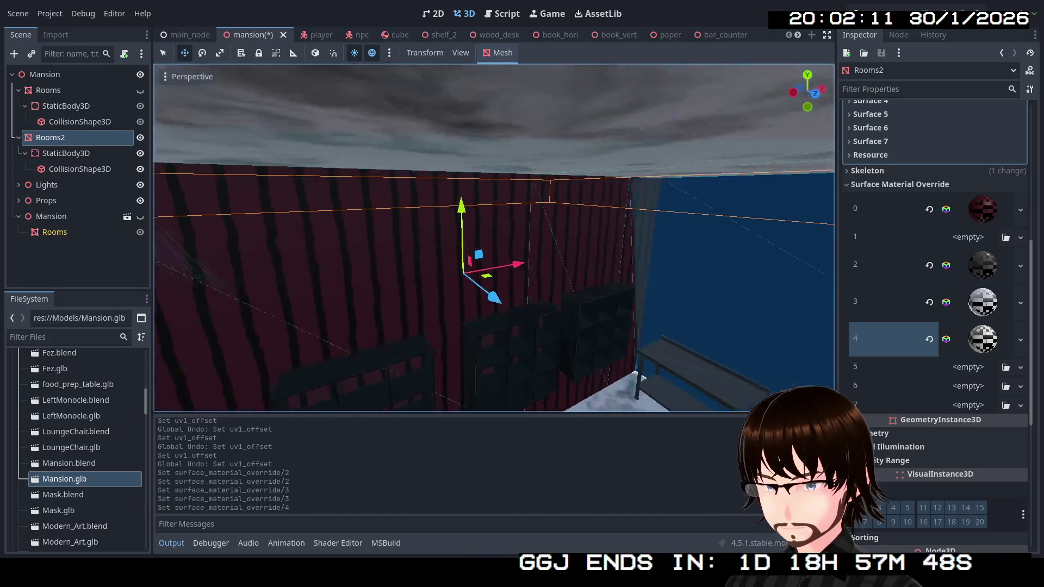
pyautogui.press('w')
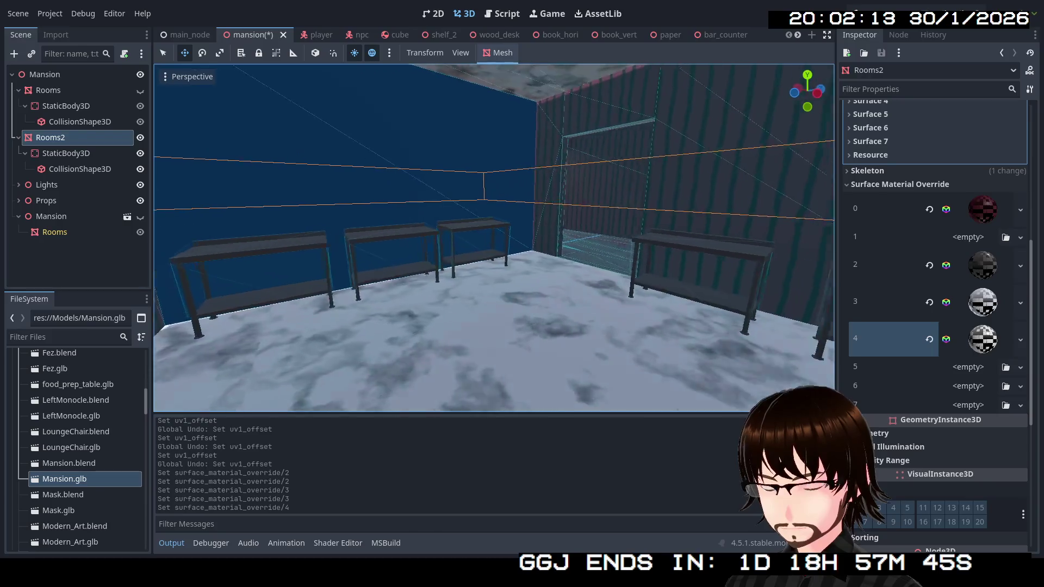
pyautogui.press('w')
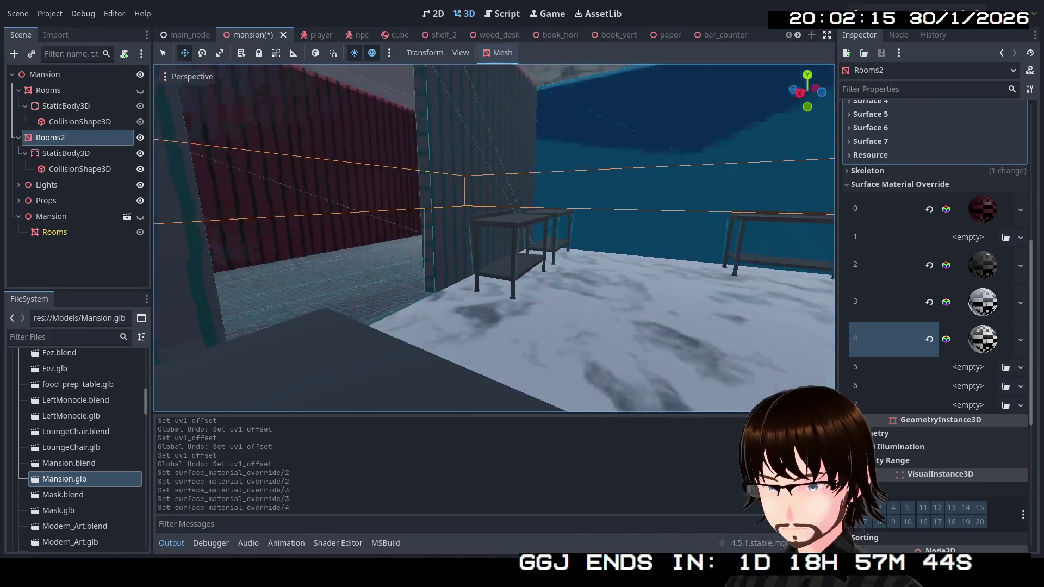
pyautogui.press('w')
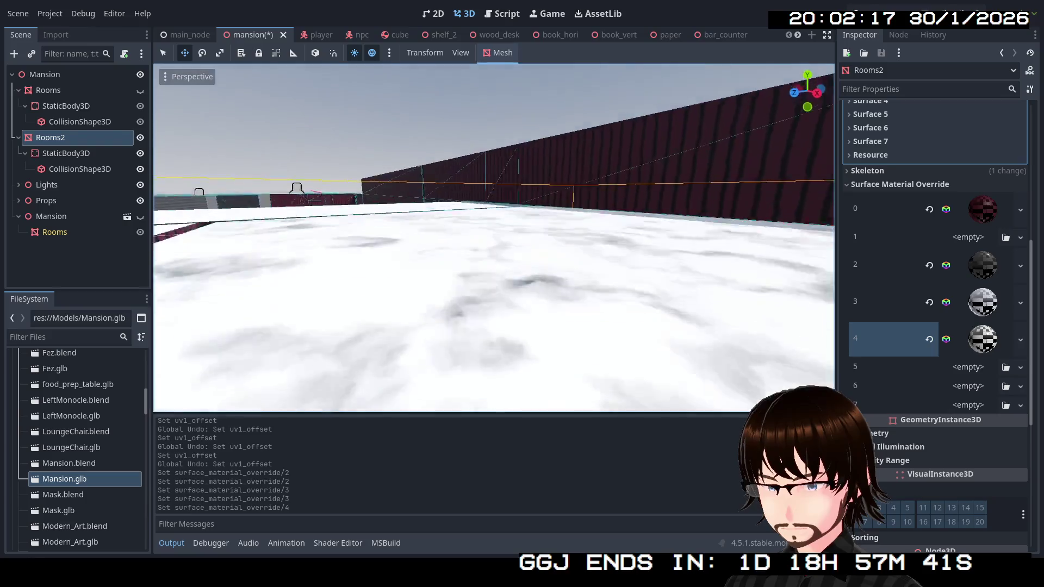
pyautogui.press('w')
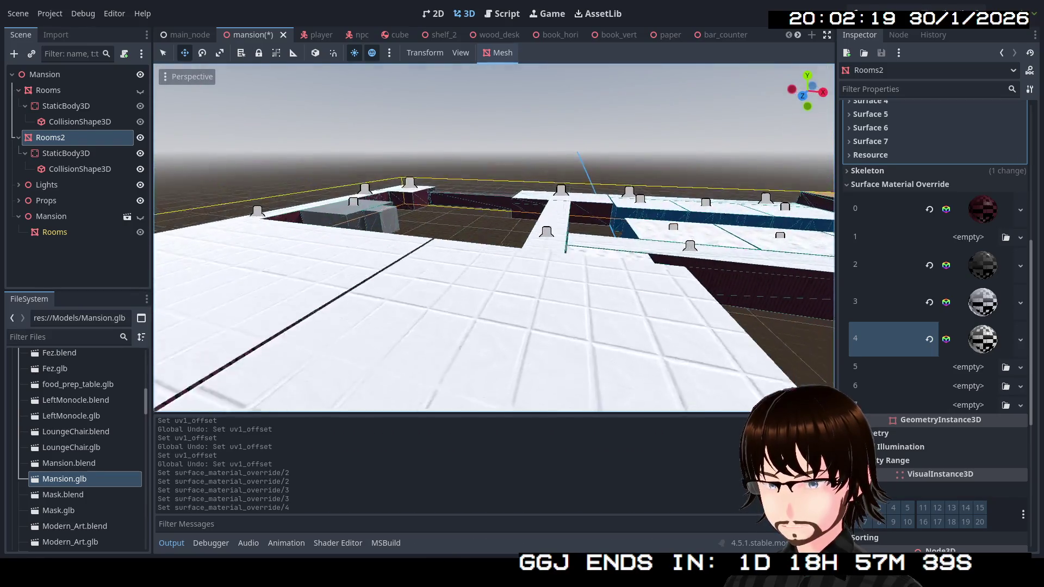
pyautogui.press('w')
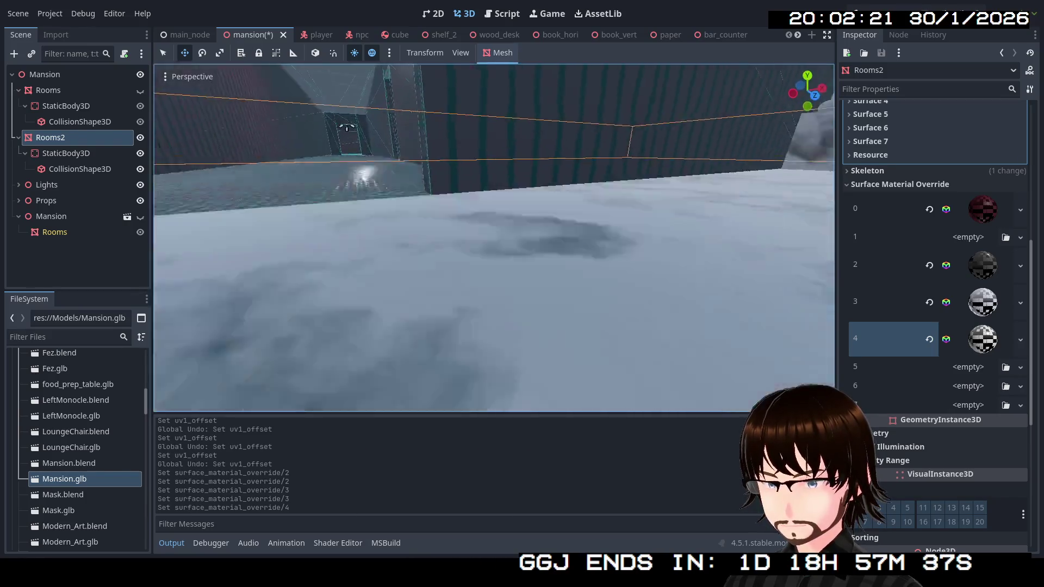
pyautogui.press('w')
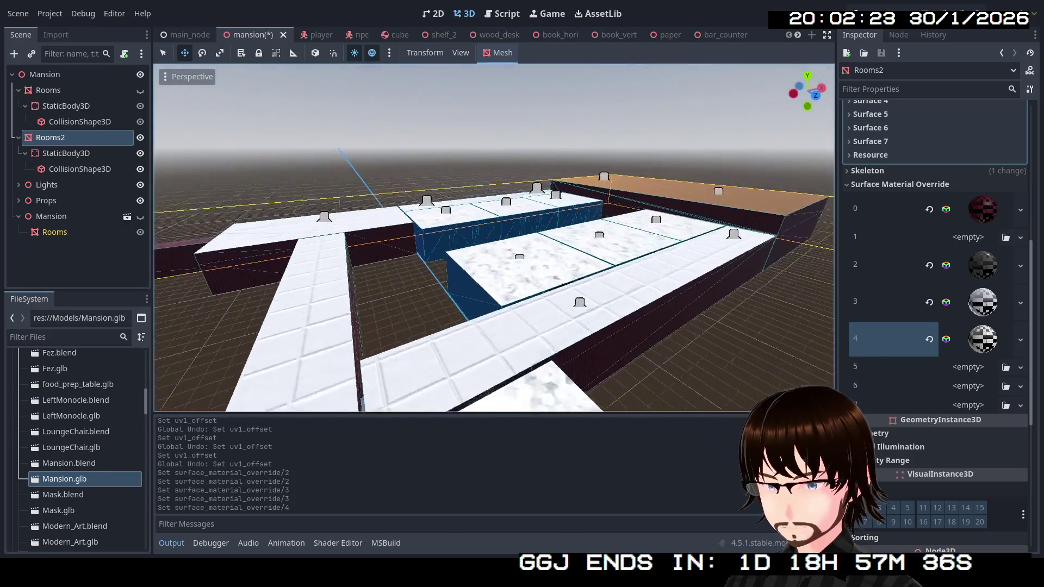
pyautogui.press('w')
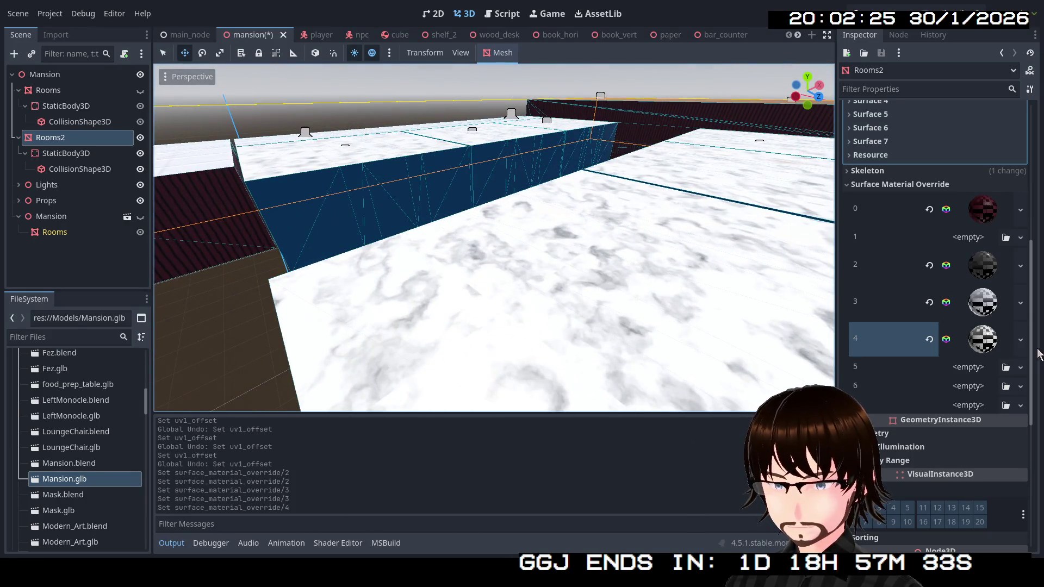
pyautogui.click(1023, 337)
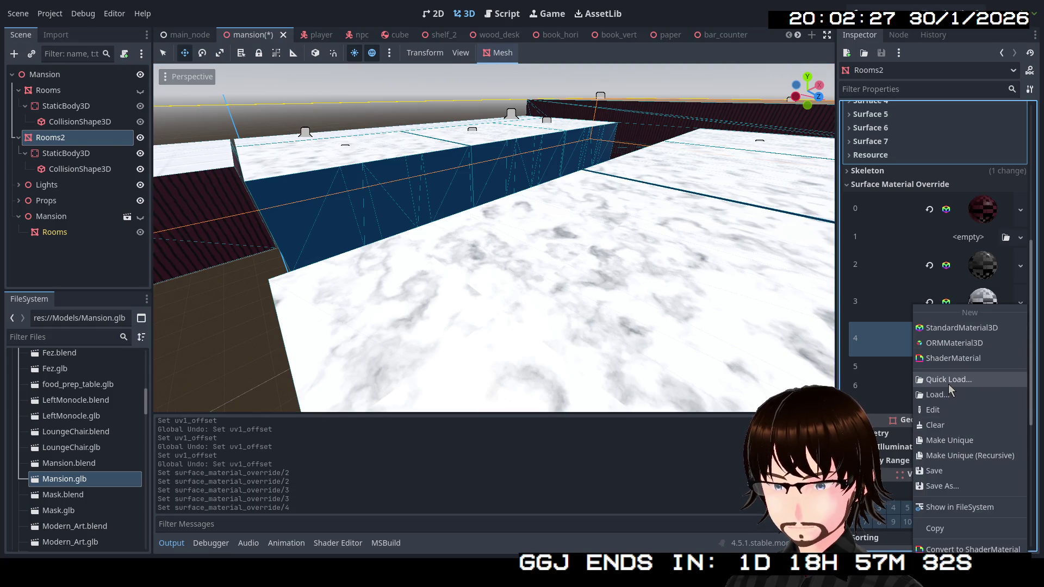
# Quick Load a pink material into surface 4, then fly past the marble balusters and corridor.
pyautogui.click(948, 380)
pyautogui.doubleClick(677, 185)
pyautogui.press('w')
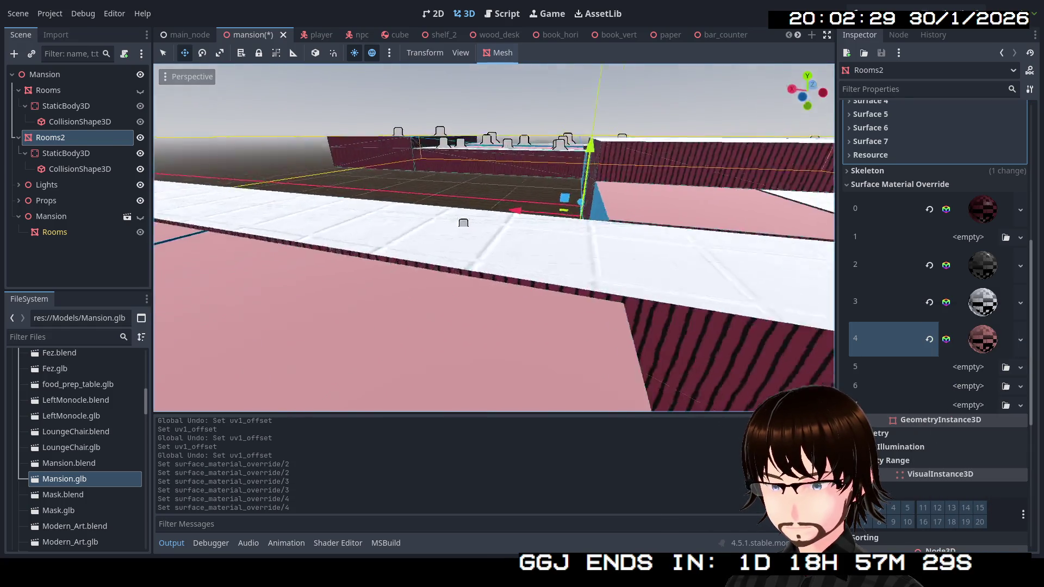
pyautogui.press('w')
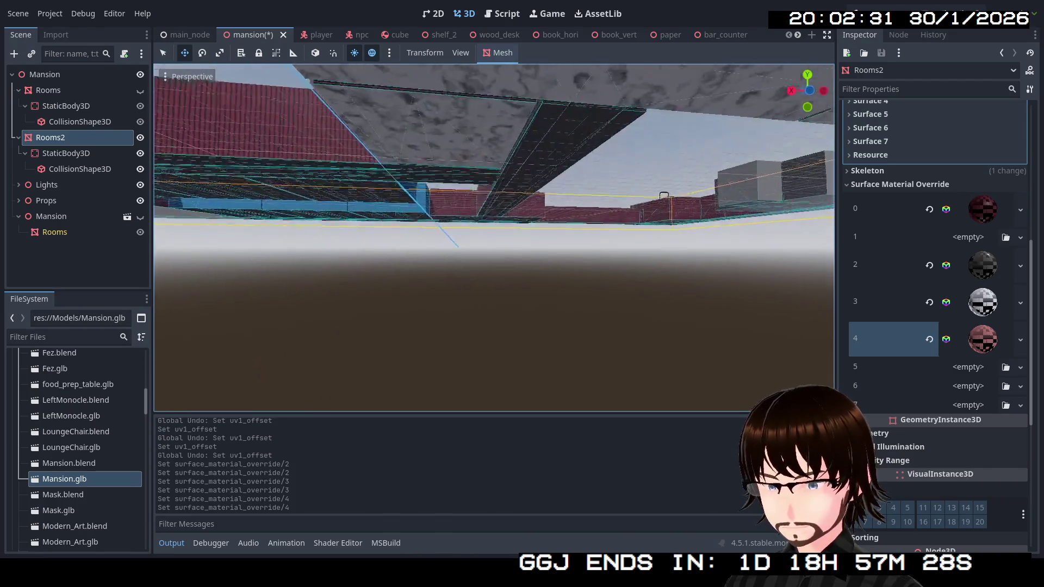
pyautogui.press('w')
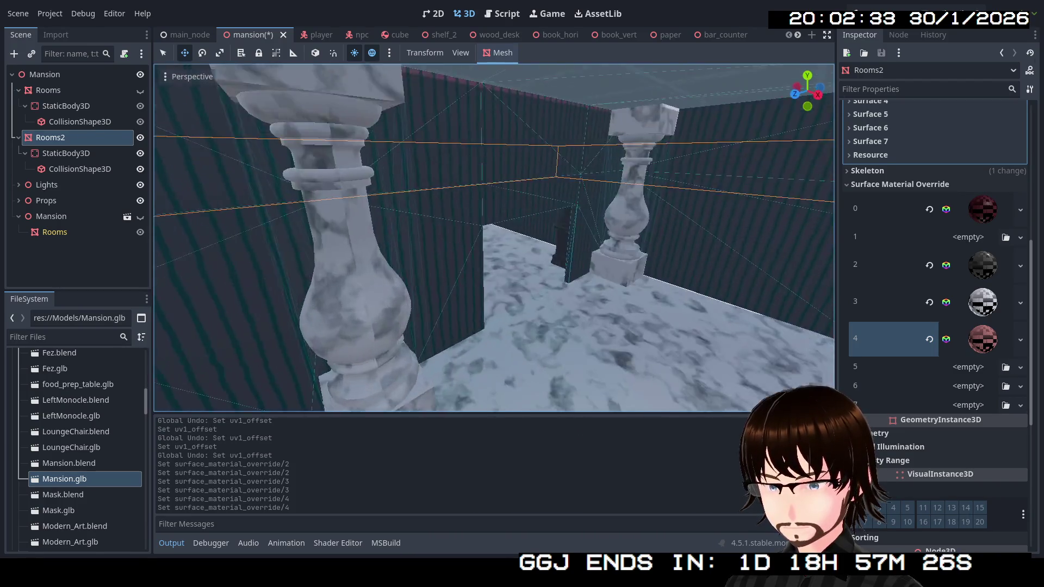
pyautogui.press('w')
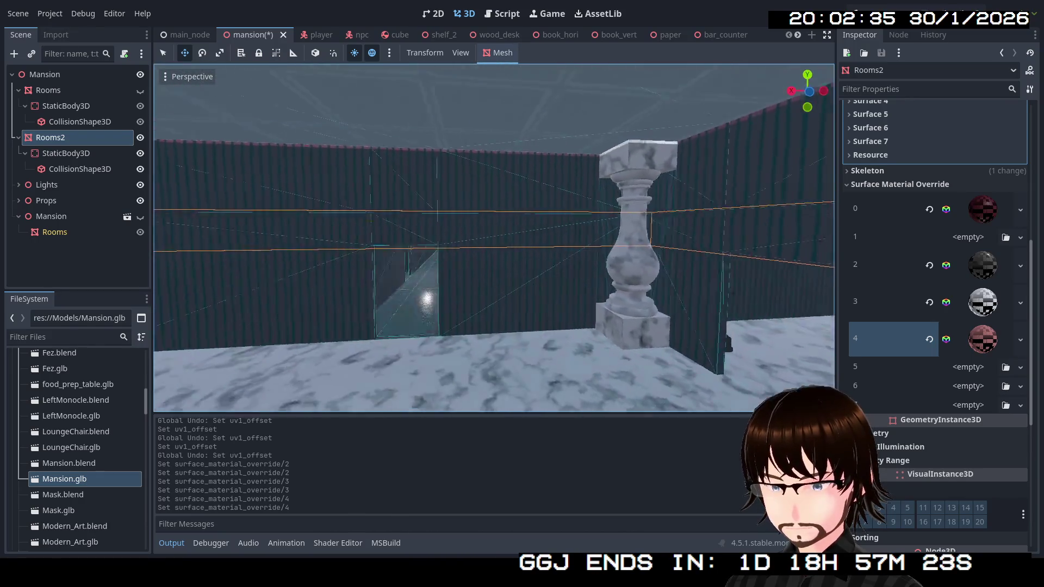
pyautogui.press('w')
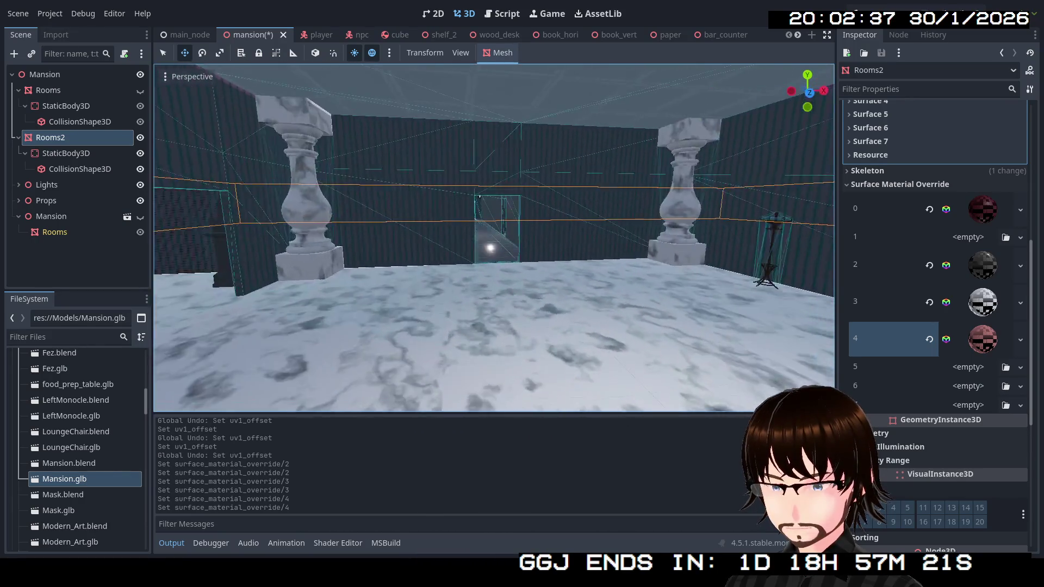
pyautogui.scroll(-3, 919, 342)
pyautogui.scroll(3, 946, 302)
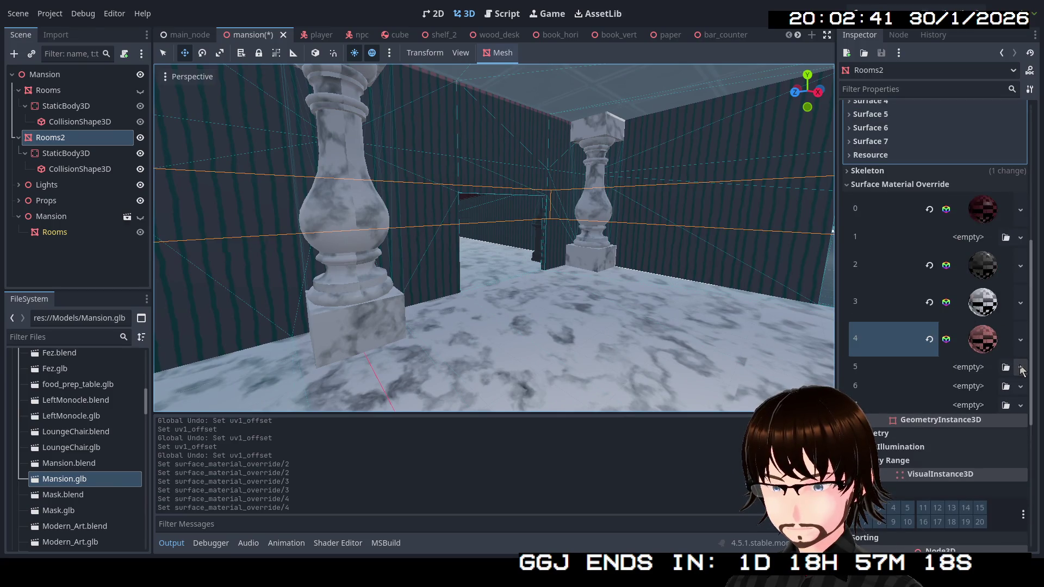
# Quick Load RedMask.tres into Rooms2's surface 5 override, turning those walls red.
pyautogui.click(1020, 368)
pyautogui.click(993, 452)
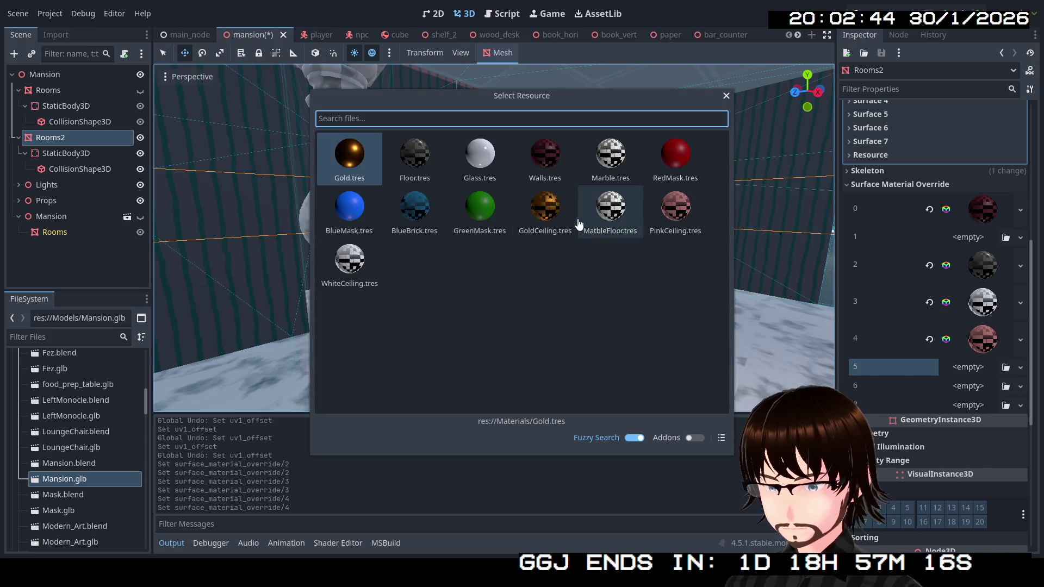
pyautogui.doubleClick(663, 166)
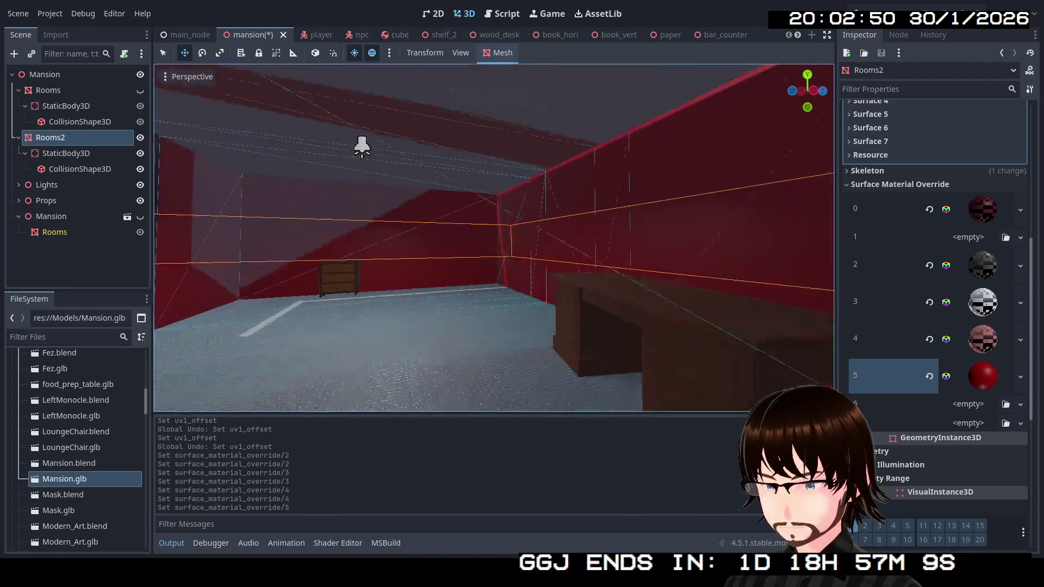
pyautogui.click(1021, 376)
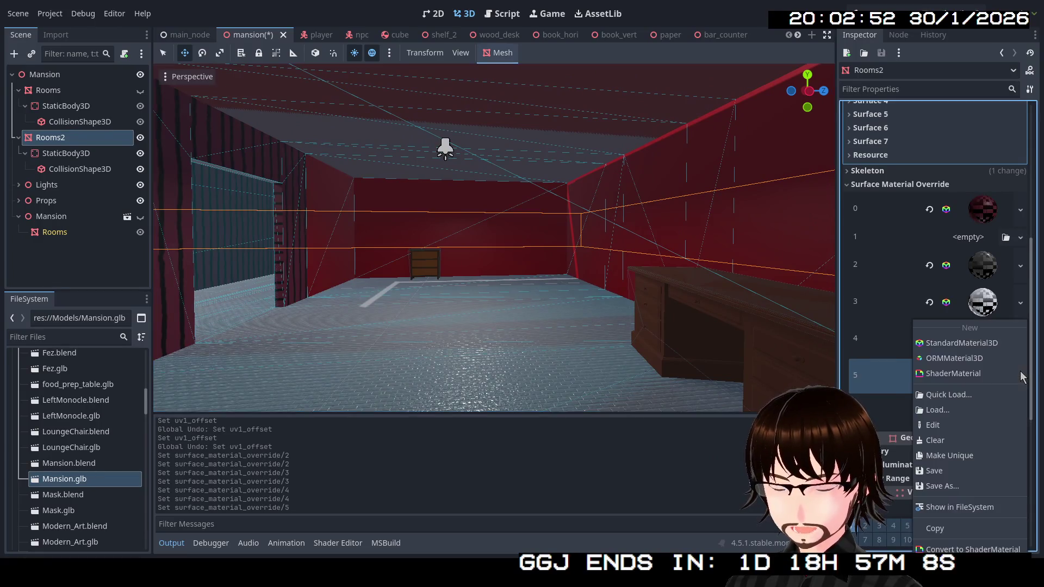
# Replace surface 5's red override with BlueBrick.tres.
pyautogui.click(948, 397)
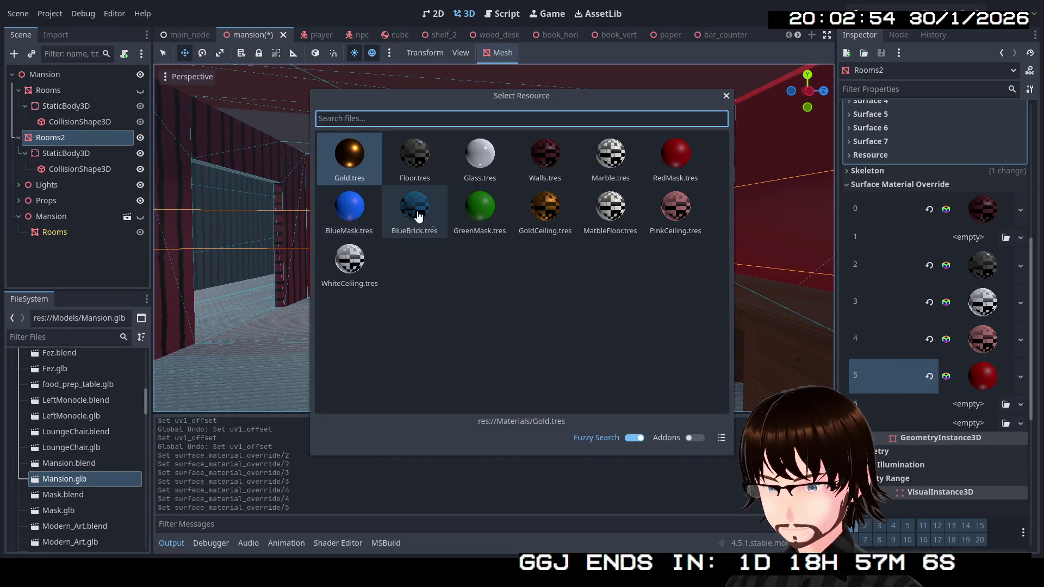
pyautogui.doubleClick(417, 215)
pyautogui.scroll(-5, 486, 224)
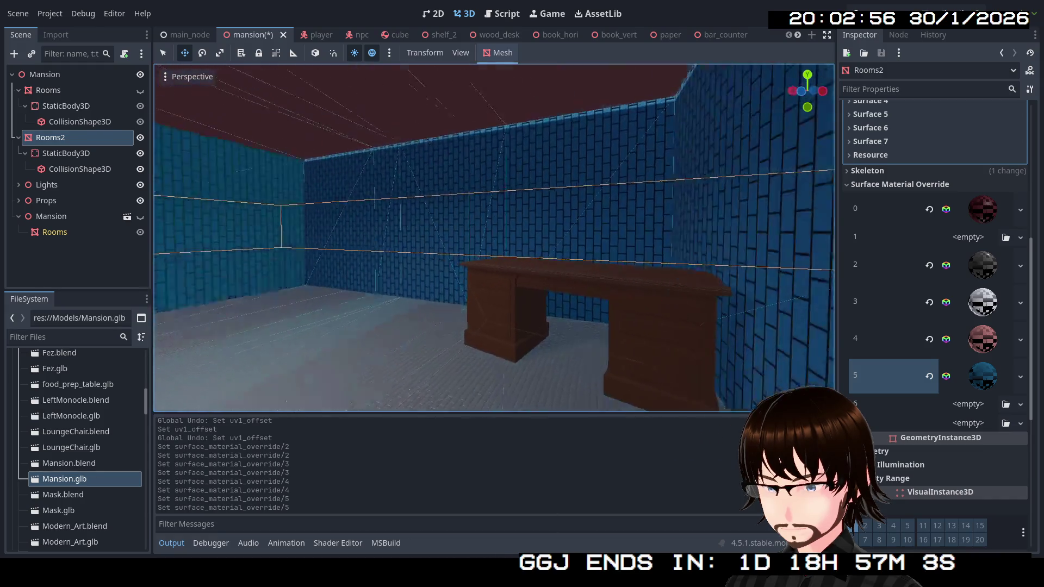
# Fly into the blue-brick room, over the rooftops, and down close to the brick wall.
pyautogui.press('s')
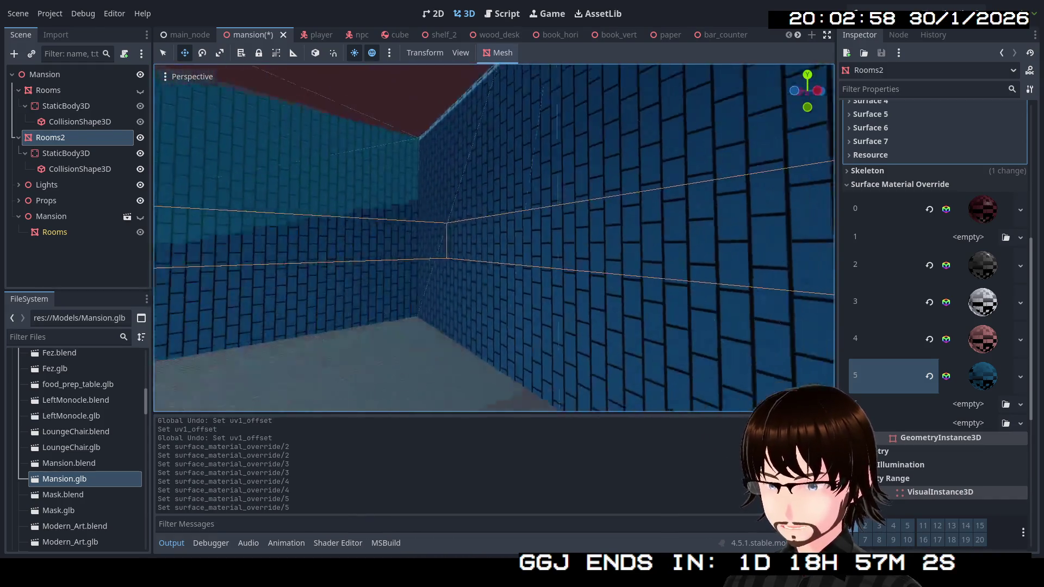
pyautogui.press('w')
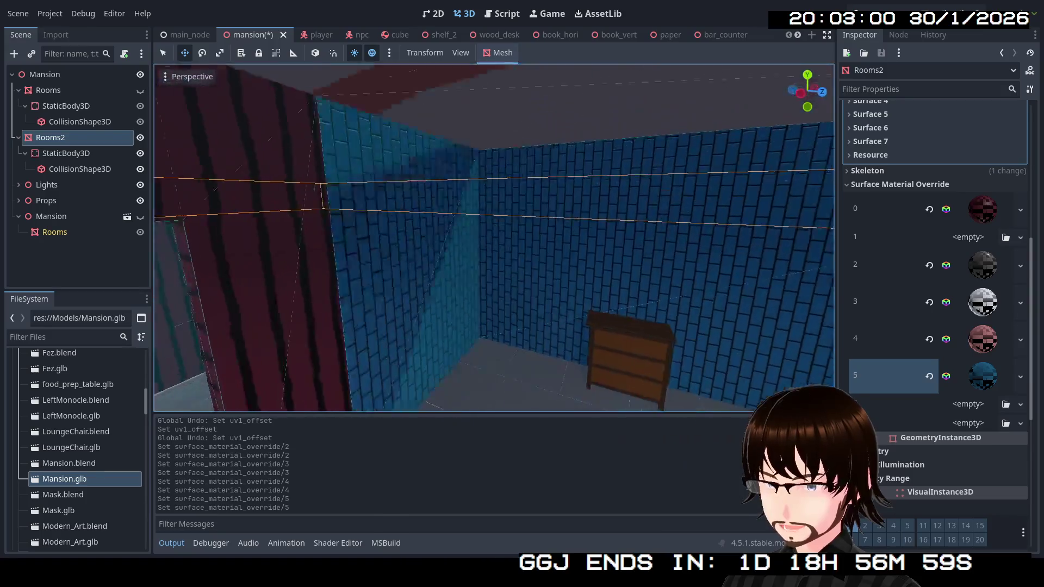
pyautogui.press('e')
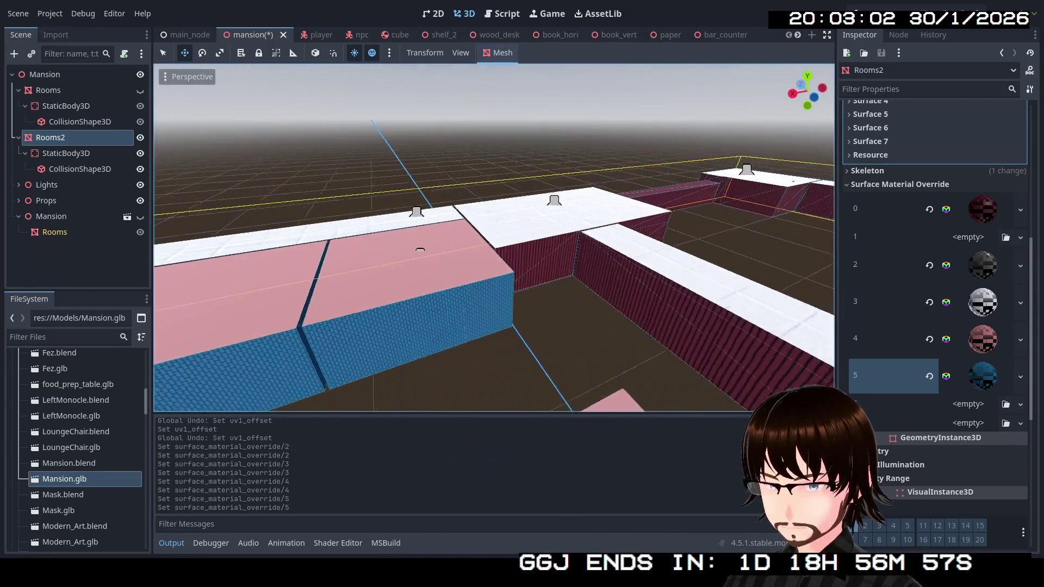
pyautogui.press('q')
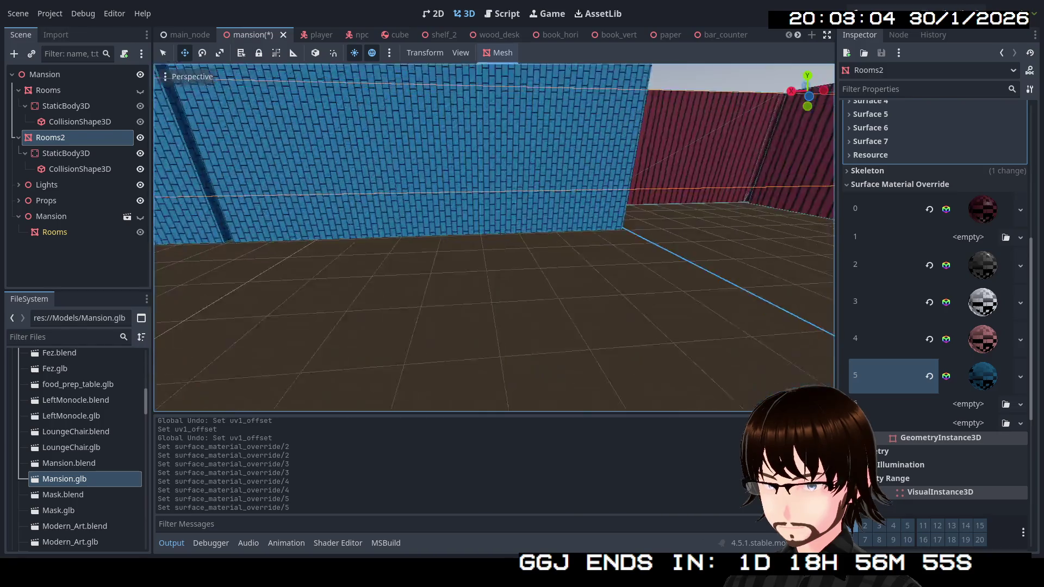
pyautogui.press('w')
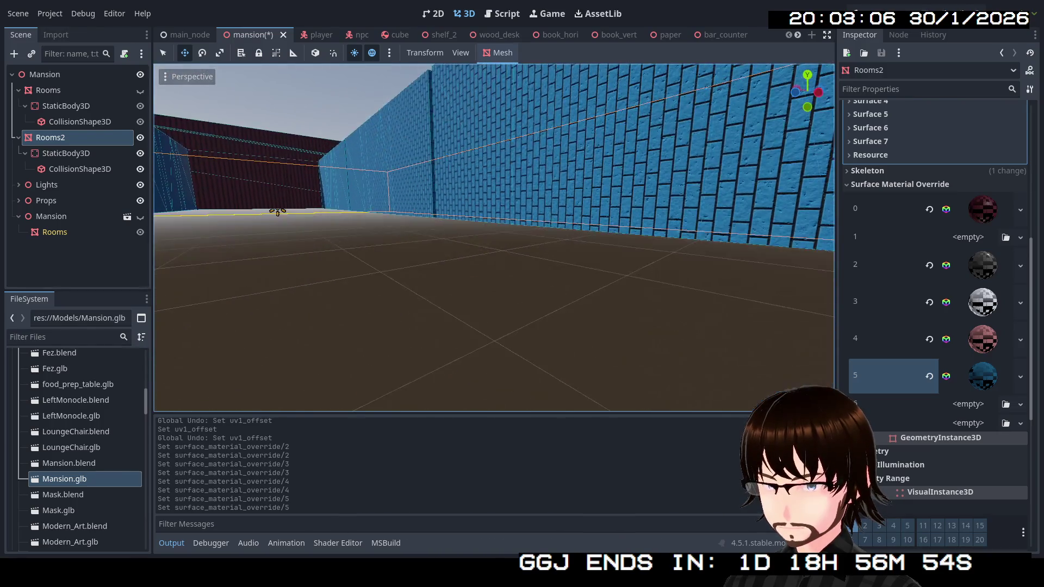
# Fly around the blue-brick walls and corridor, then rise above the rooms.
pyautogui.press('s')
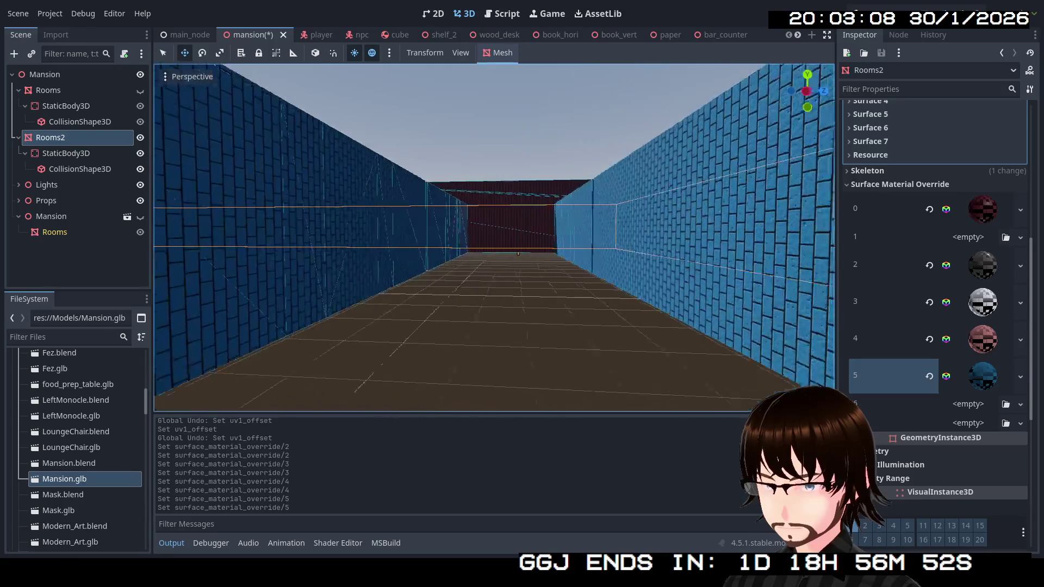
pyautogui.press('w')
pyautogui.press('s')
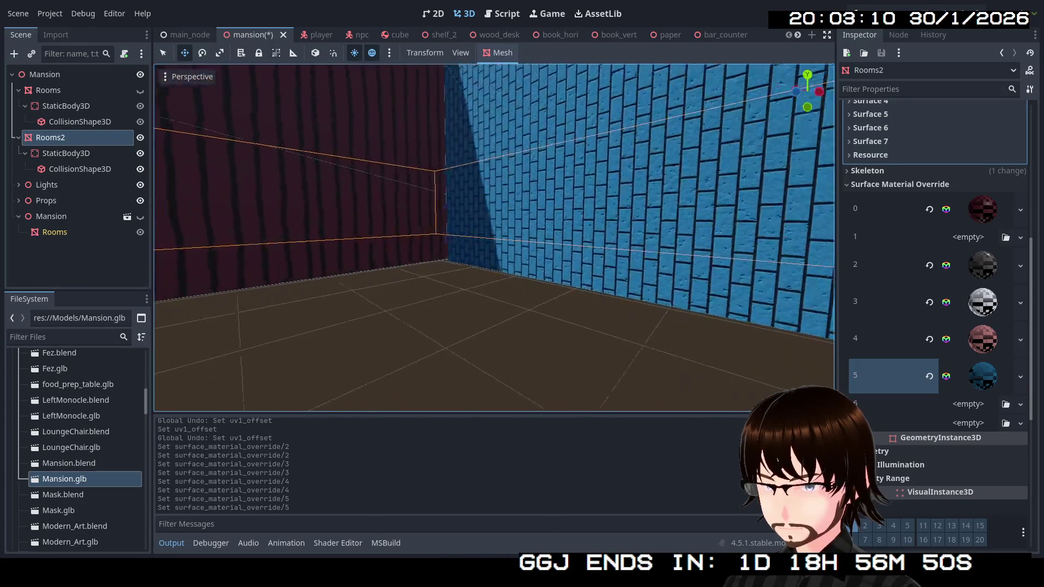
pyautogui.press('s')
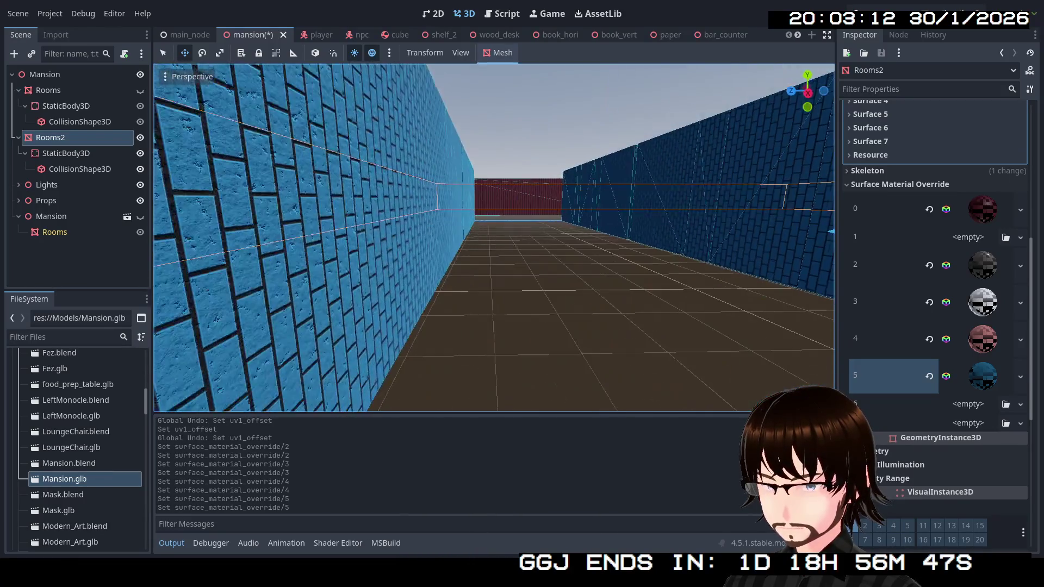
pyautogui.press('e')
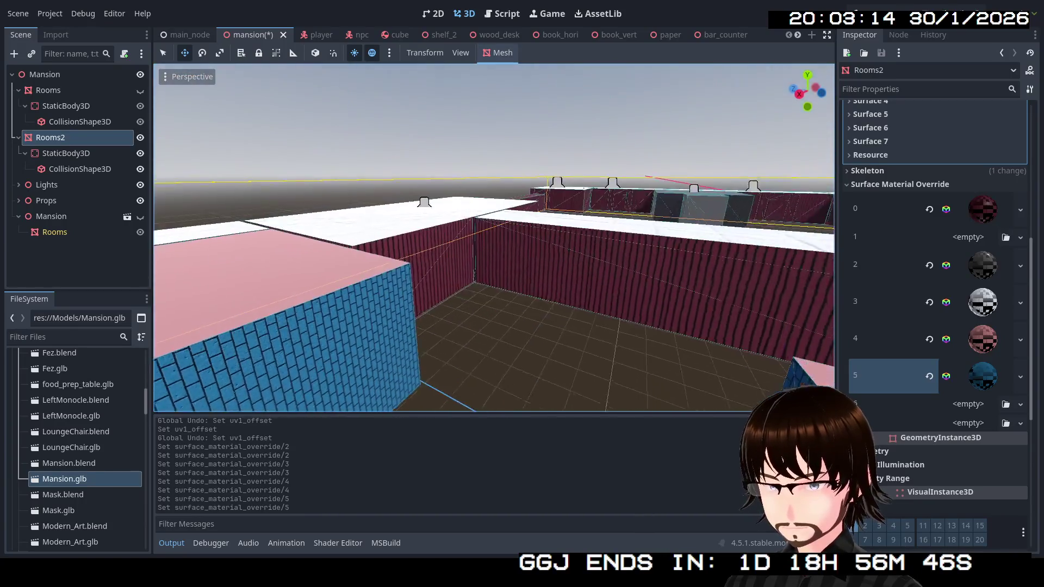
# Expand surface 5's BlueBrick material and review its Albedo brick texture, then reach Sampling.
pyautogui.click(984, 370)
pyautogui.scroll(-4, 977, 364)
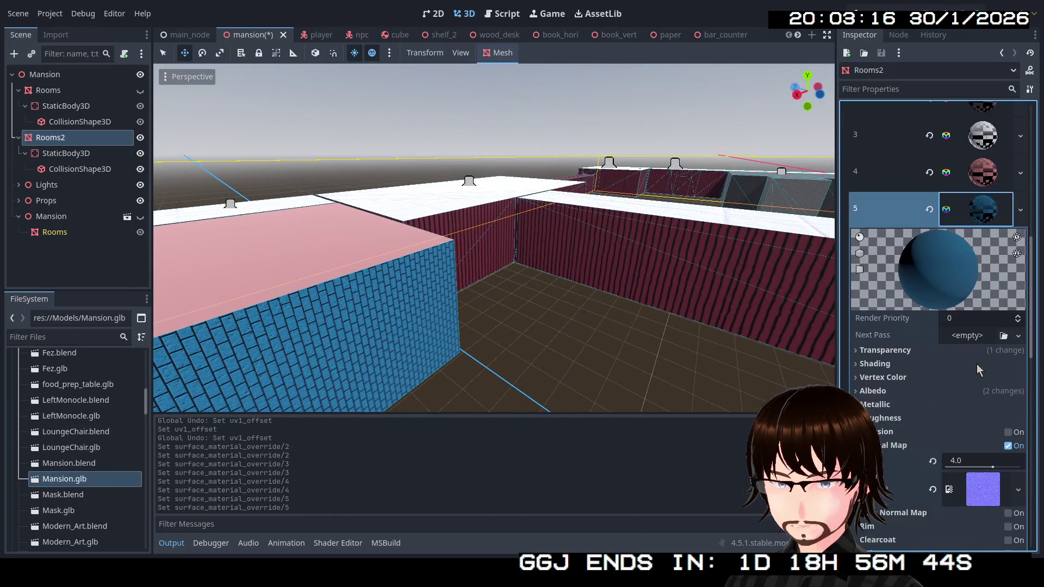
pyautogui.scroll(-2, 978, 337)
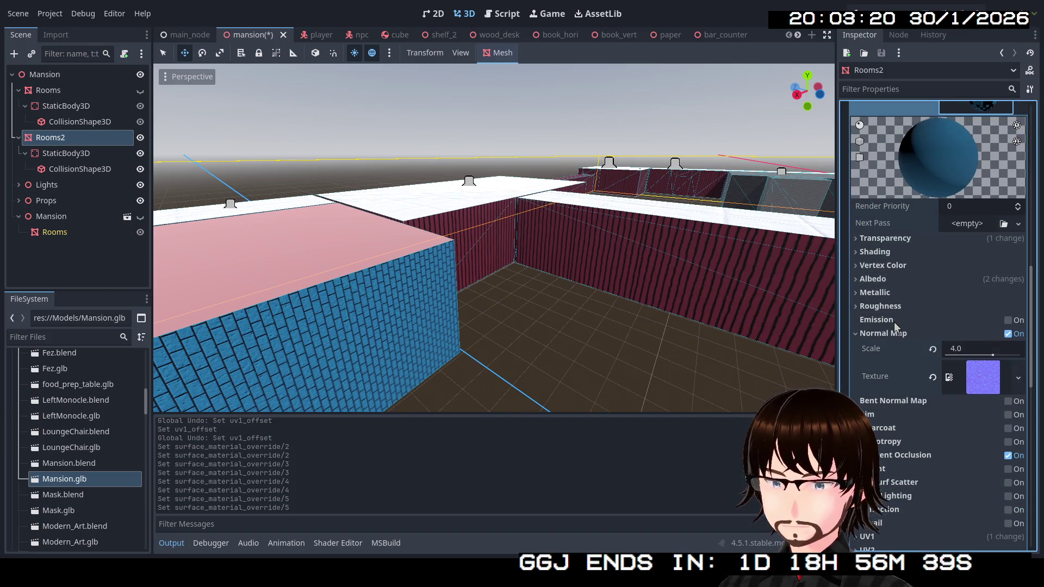
pyautogui.click(891, 279)
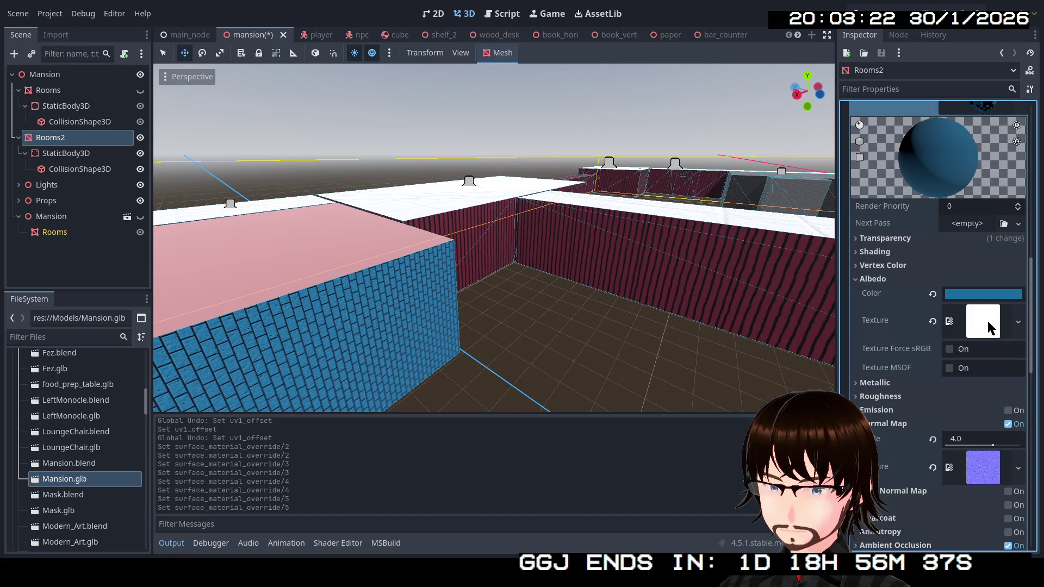
pyautogui.click(957, 324)
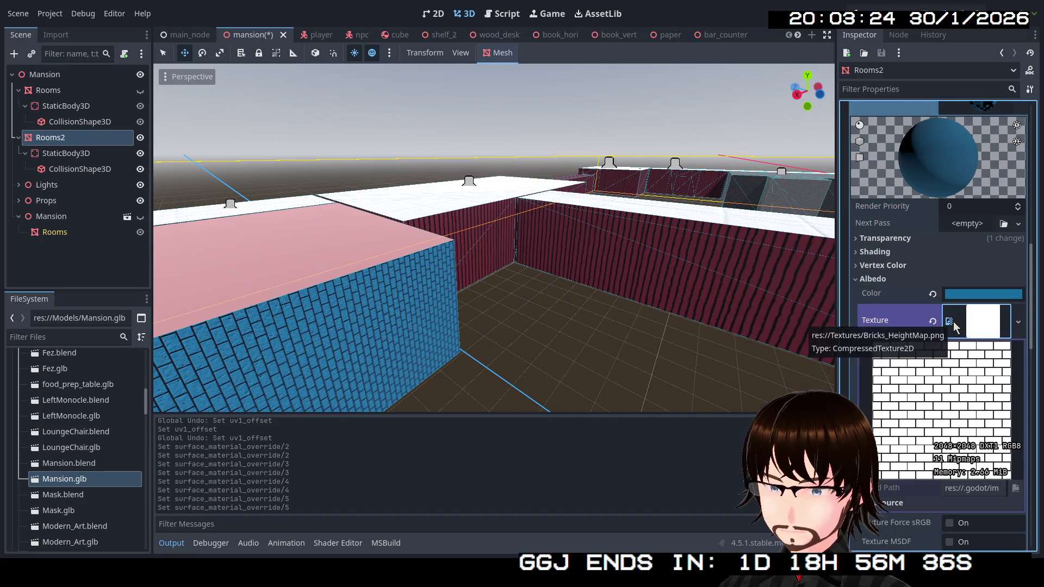
pyautogui.click(1019, 322)
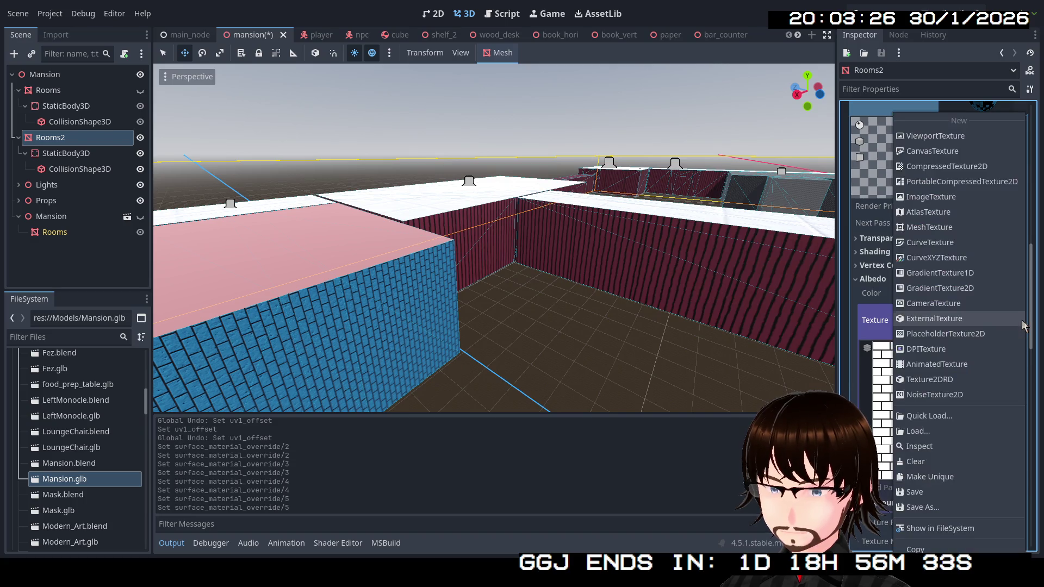
pyautogui.click(876, 328)
pyautogui.click(979, 322)
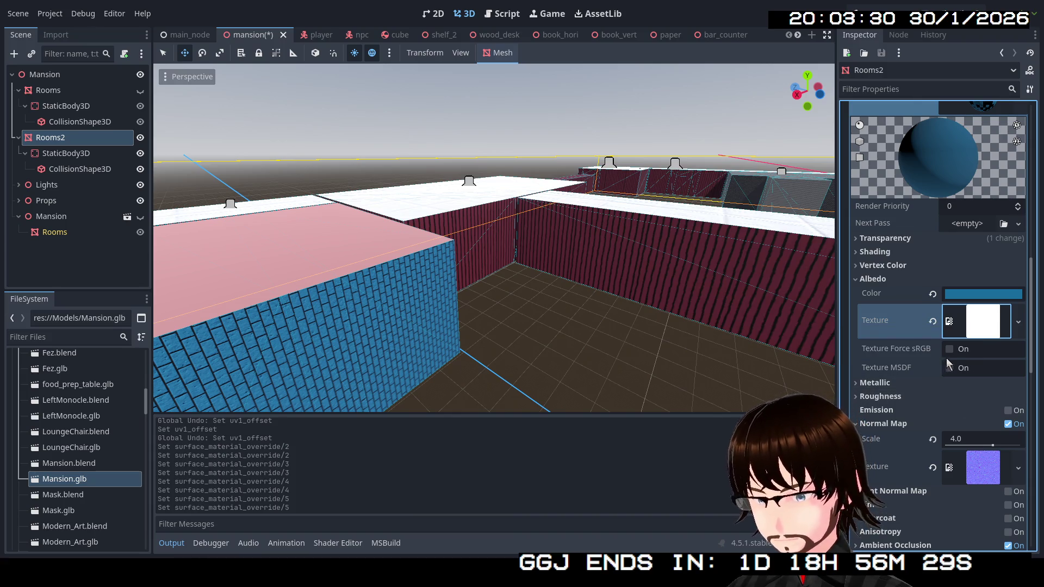
pyautogui.scroll(-5, 948, 365)
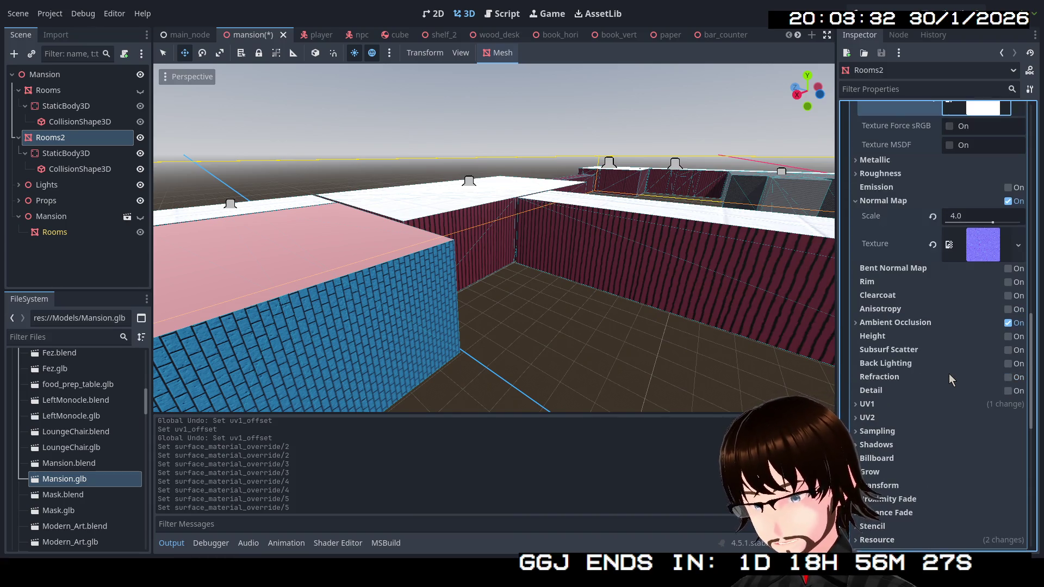
pyautogui.scroll(-1, 949, 375)
pyautogui.click(915, 378)
# Switch the BlueBrick material's Billboard mode on and inspect the walls in the viewport.
pyautogui.click(915, 380)
pyautogui.click(913, 395)
pyautogui.click(914, 396)
pyautogui.click(916, 403)
pyautogui.click(979, 418)
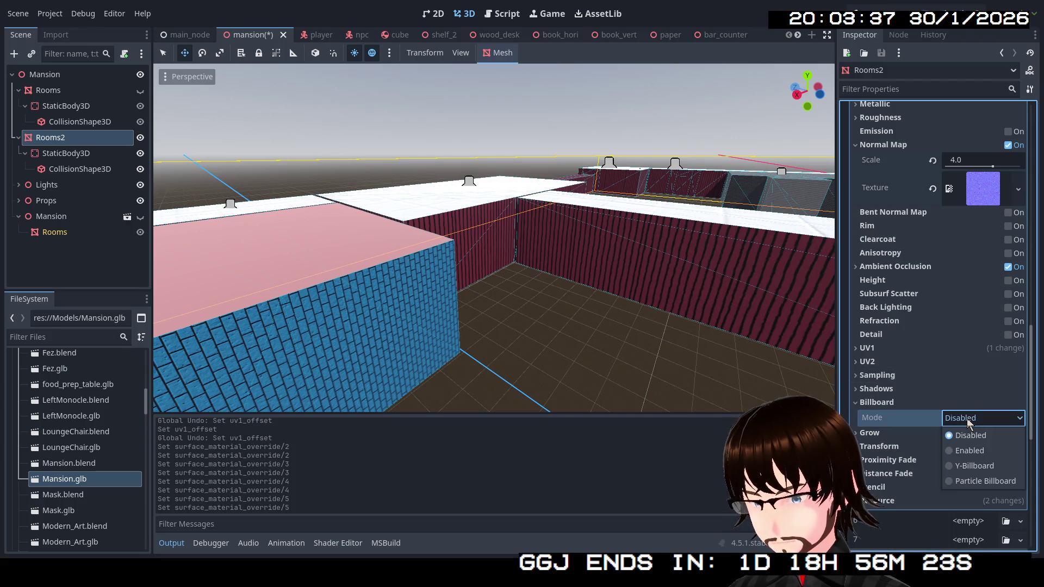
pyautogui.click(984, 455)
pyautogui.moveTo(639, 281)
pyautogui.mouseDown()
pyautogui.moveTo(639, 381)
pyautogui.moveTo(640, 272)
pyautogui.moveTo(640, 327)
pyautogui.moveTo(640, 288)
pyautogui.mouseUp()
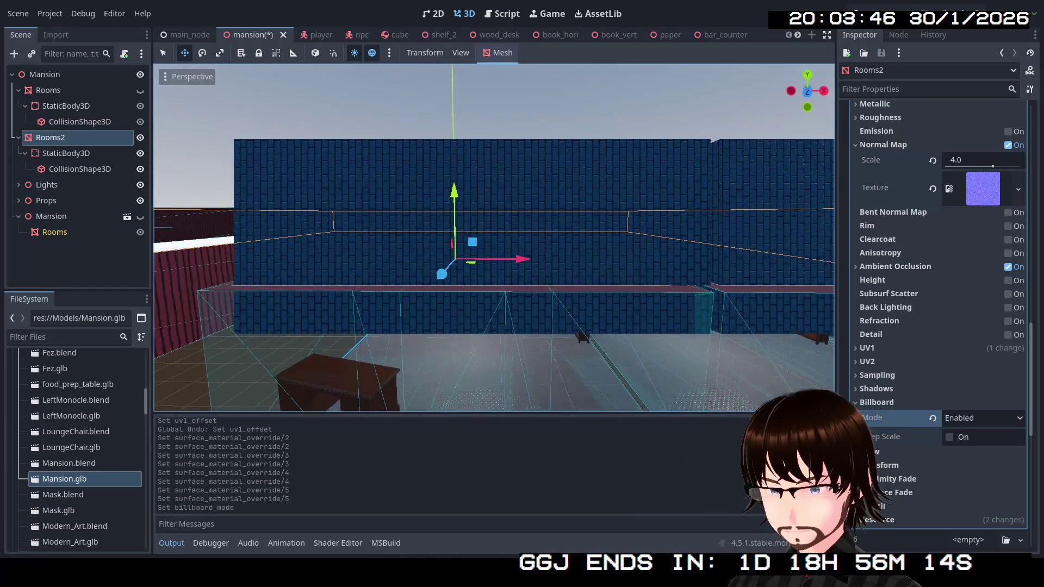
pyautogui.press('e')
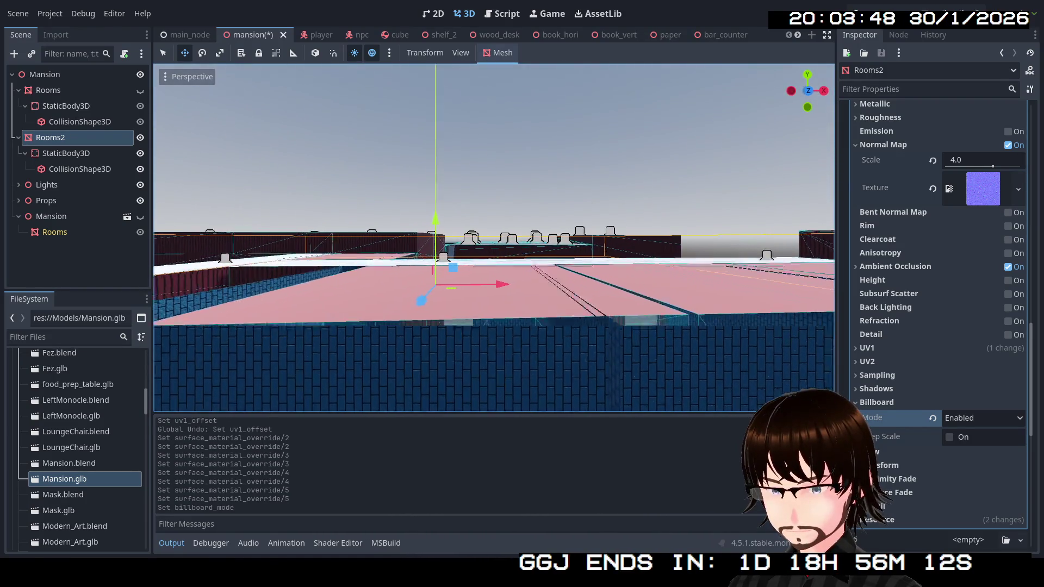
pyautogui.press('w')
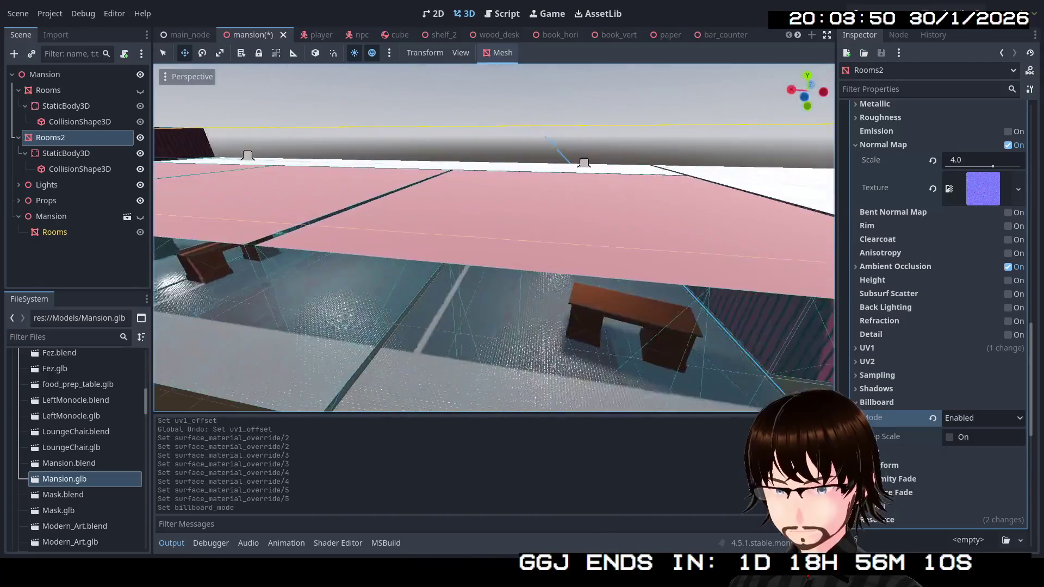
pyautogui.press('s')
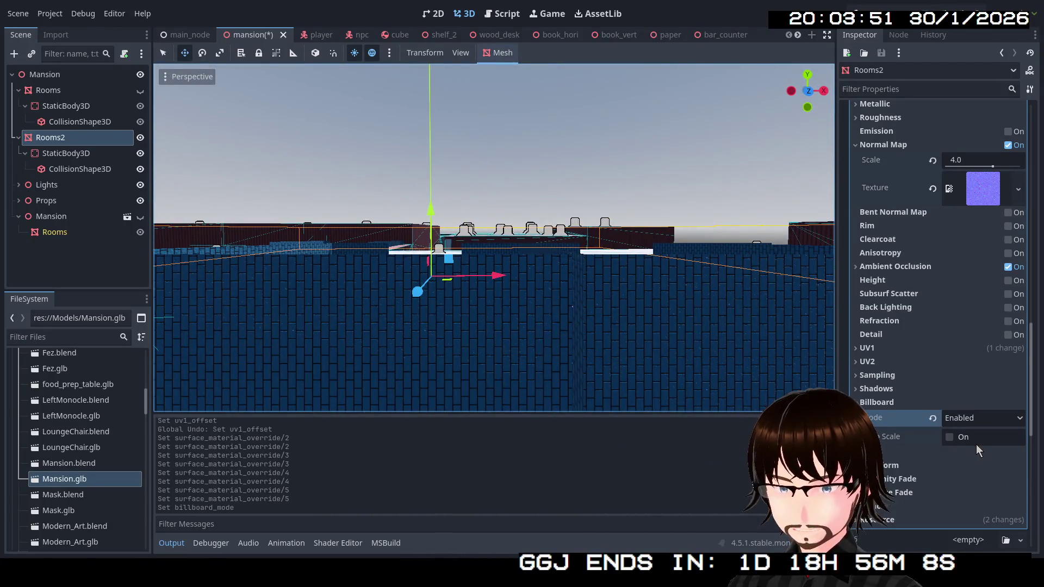
# Enable Billboard Keep Scale, then set Billboard Mode back to Disabled and expand Grow.
pyautogui.click(953, 437)
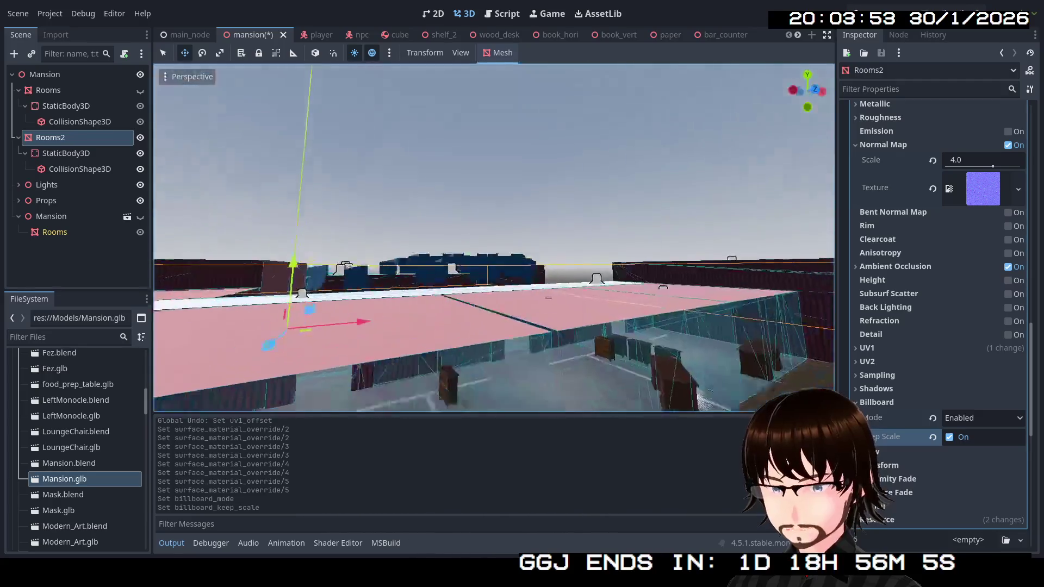
pyautogui.press('a')
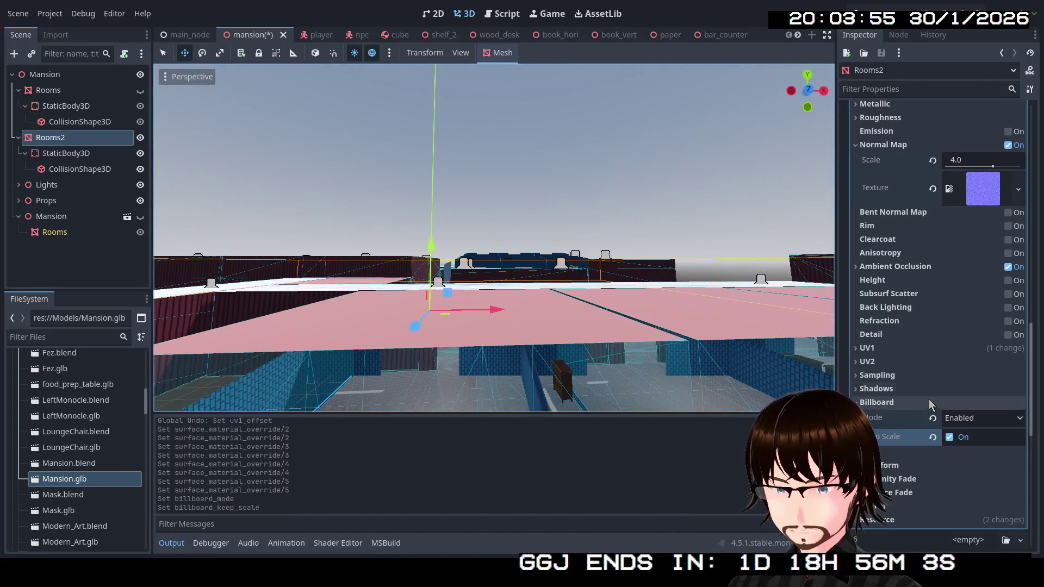
pyautogui.click(984, 418)
pyautogui.click(968, 433)
pyautogui.click(887, 405)
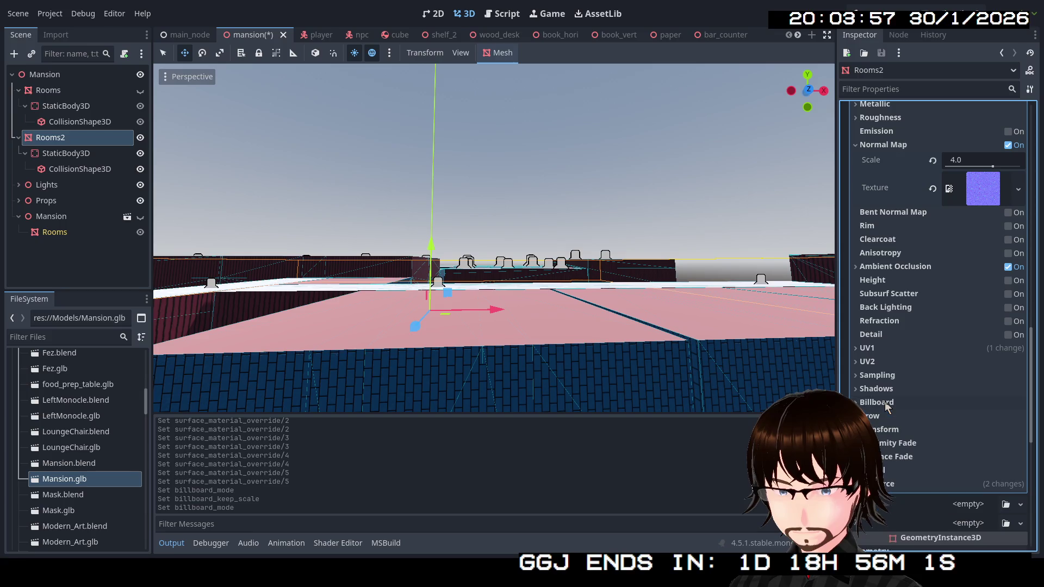
pyautogui.click(886, 415)
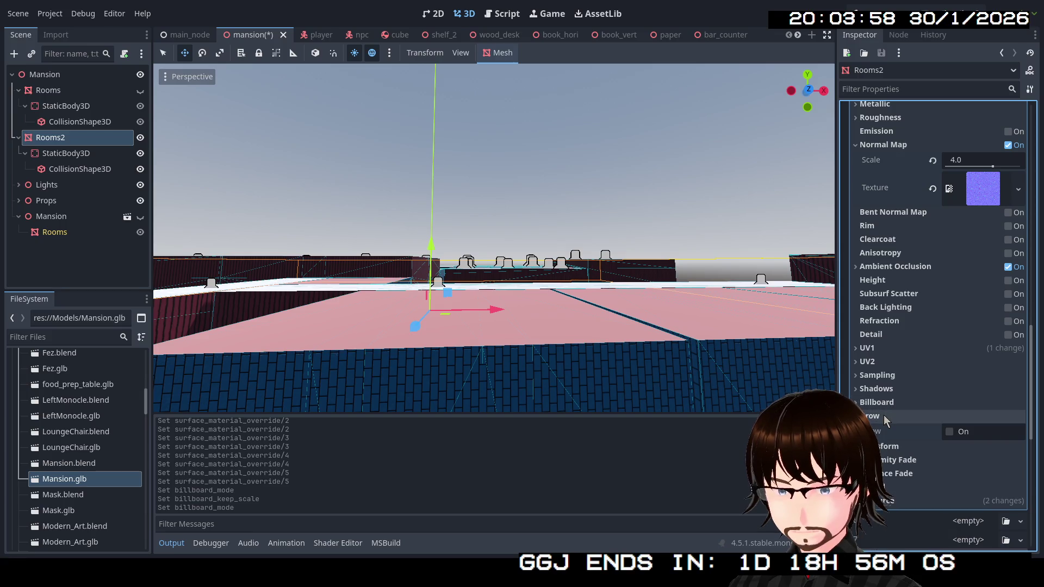
pyautogui.click(949, 431)
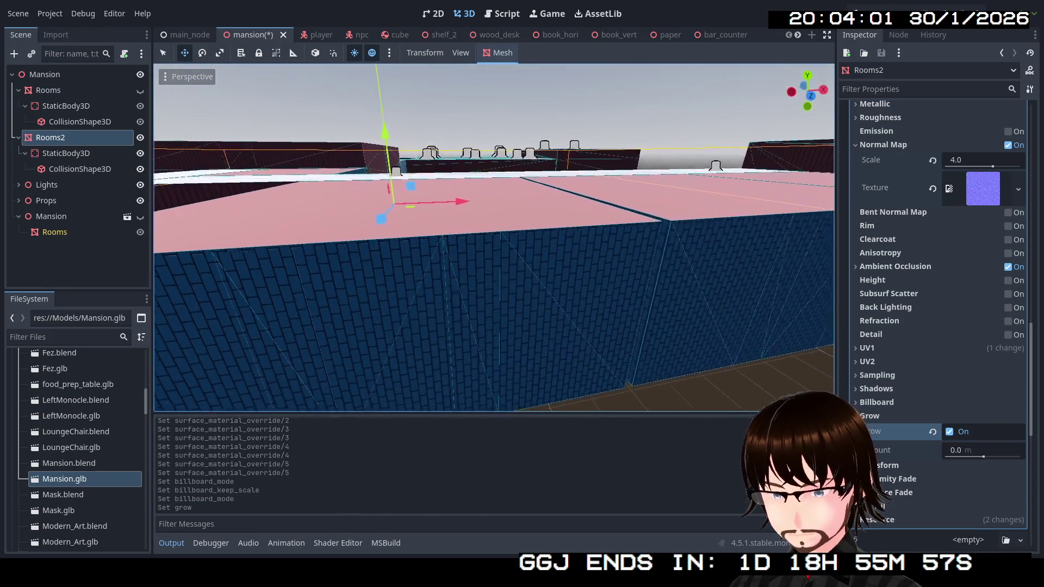
pyautogui.moveTo(967, 458)
pyautogui.mouseDown()
pyautogui.moveTo(956, 459)
pyautogui.moveTo(965, 458)
pyautogui.mouseUp()
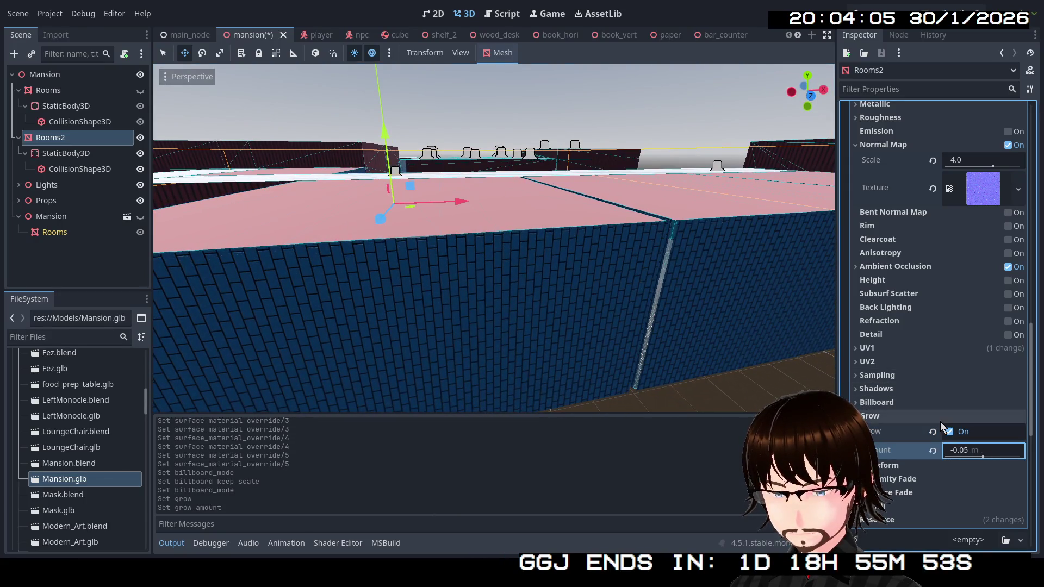
pyautogui.click(962, 433)
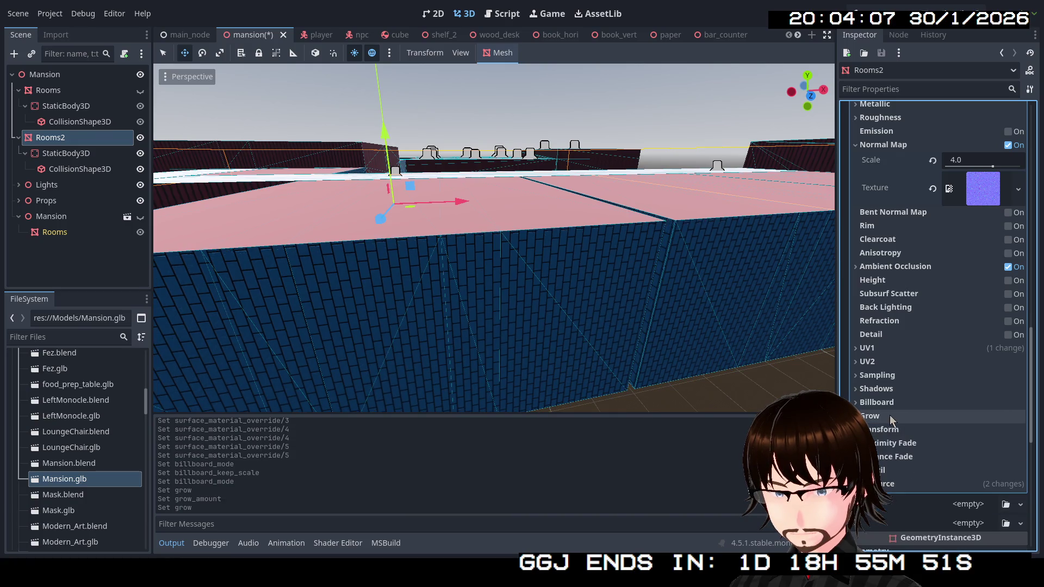
pyautogui.click(890, 416)
pyautogui.click(909, 433)
pyautogui.scroll(-5, 925, 455)
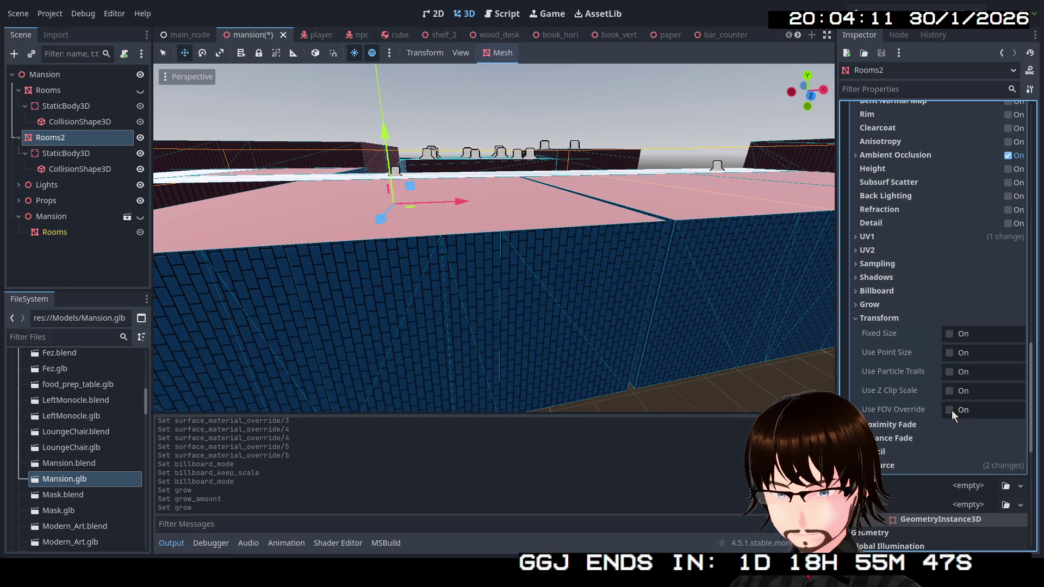
pyautogui.click(880, 320)
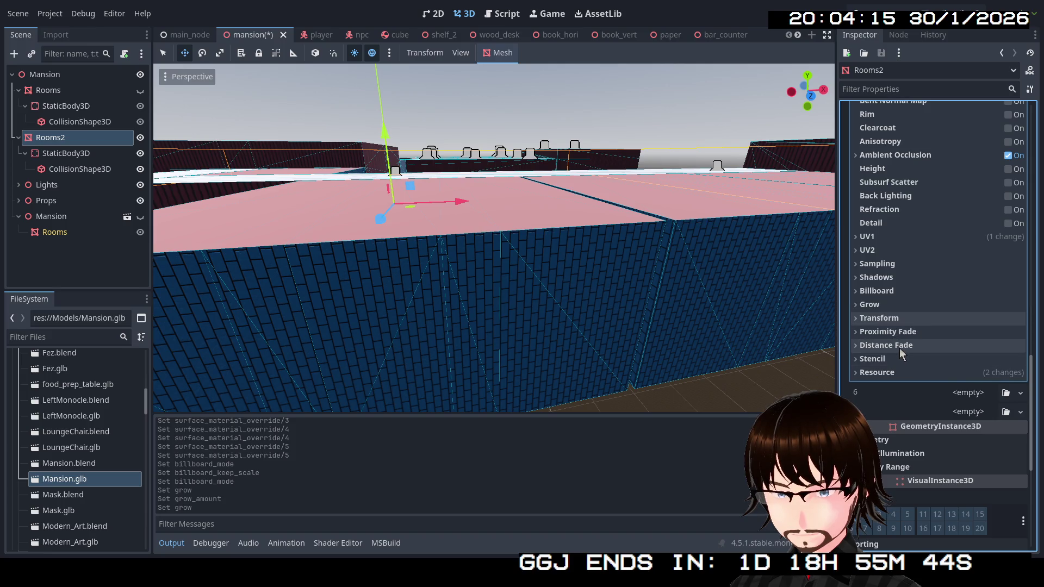
pyautogui.click(891, 320)
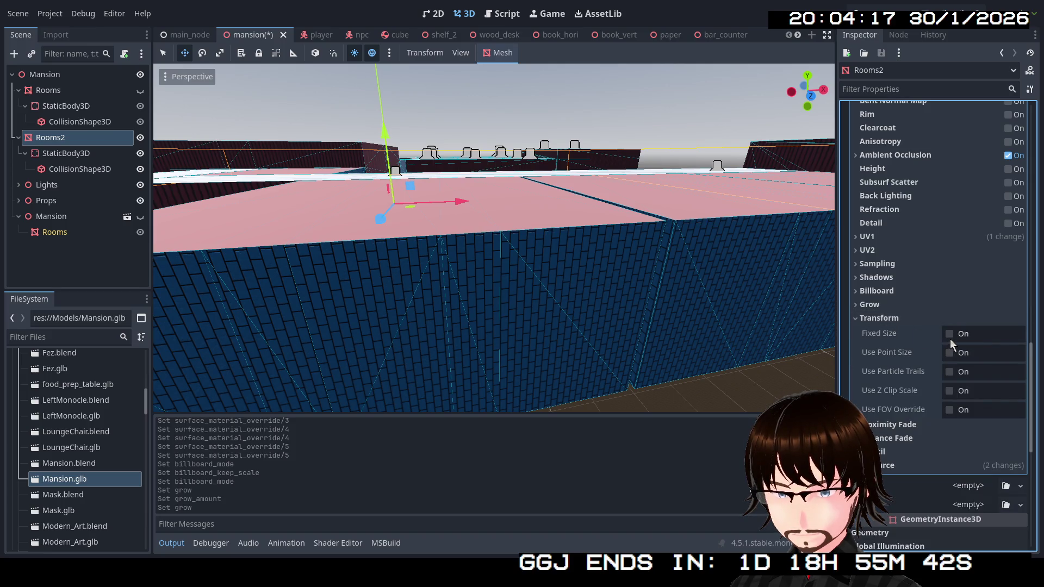
pyautogui.click(950, 338)
pyautogui.click(951, 336)
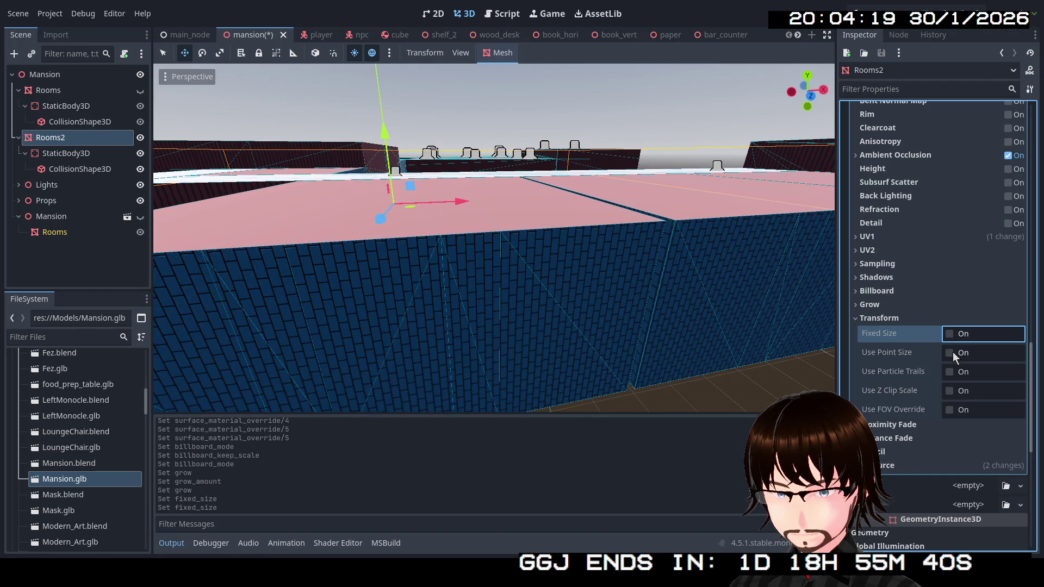
pyautogui.click(953, 354)
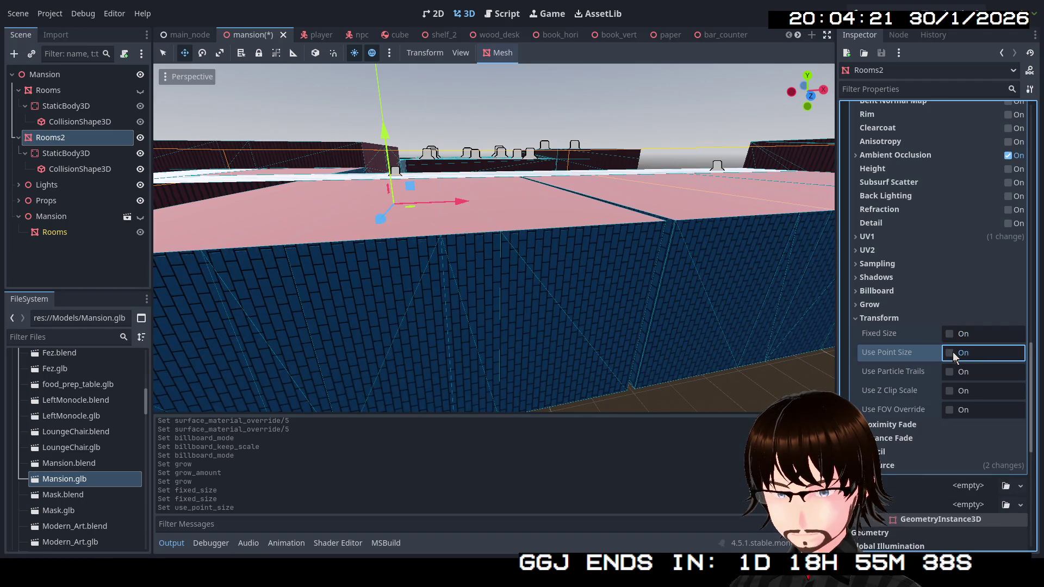
pyautogui.click(952, 354)
pyautogui.click(952, 354)
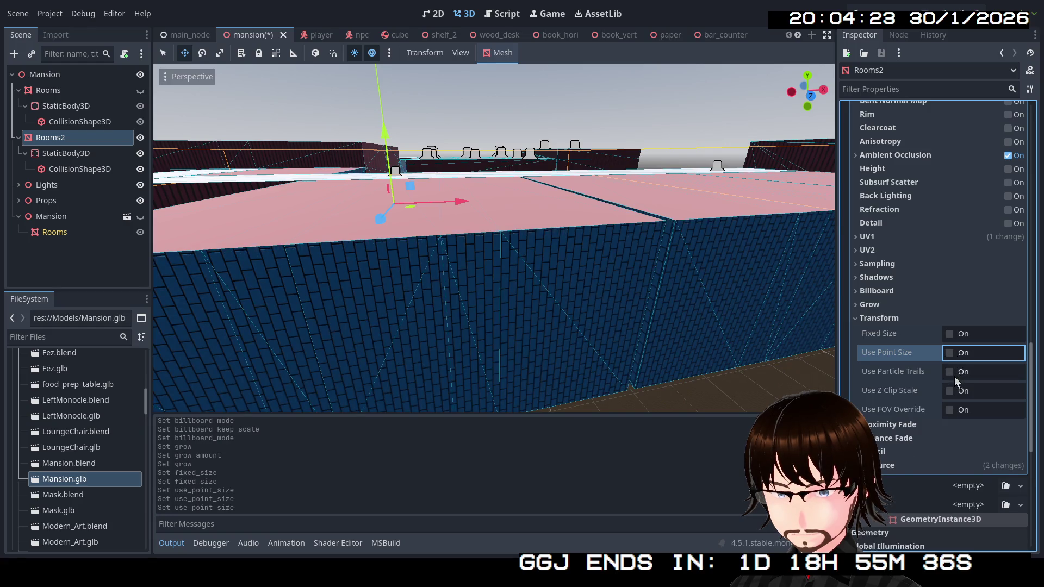
pyautogui.click(889, 320)
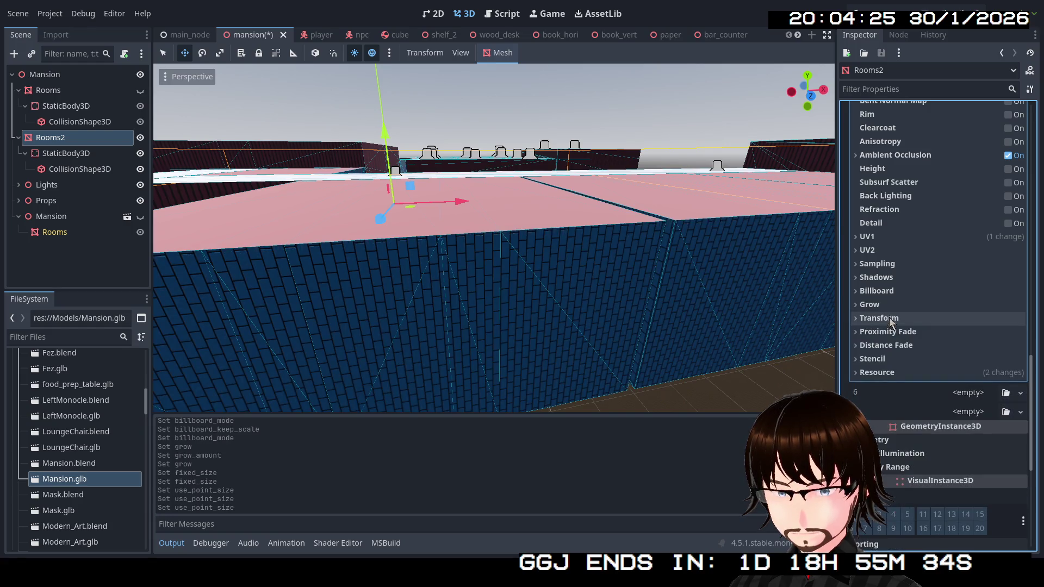
pyautogui.click(893, 266)
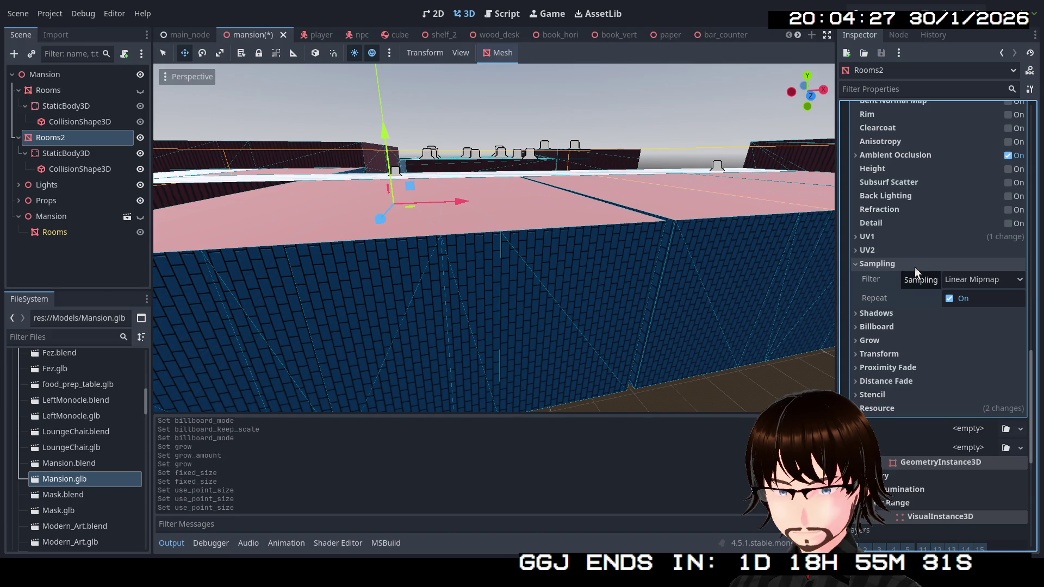
pyautogui.click(968, 281)
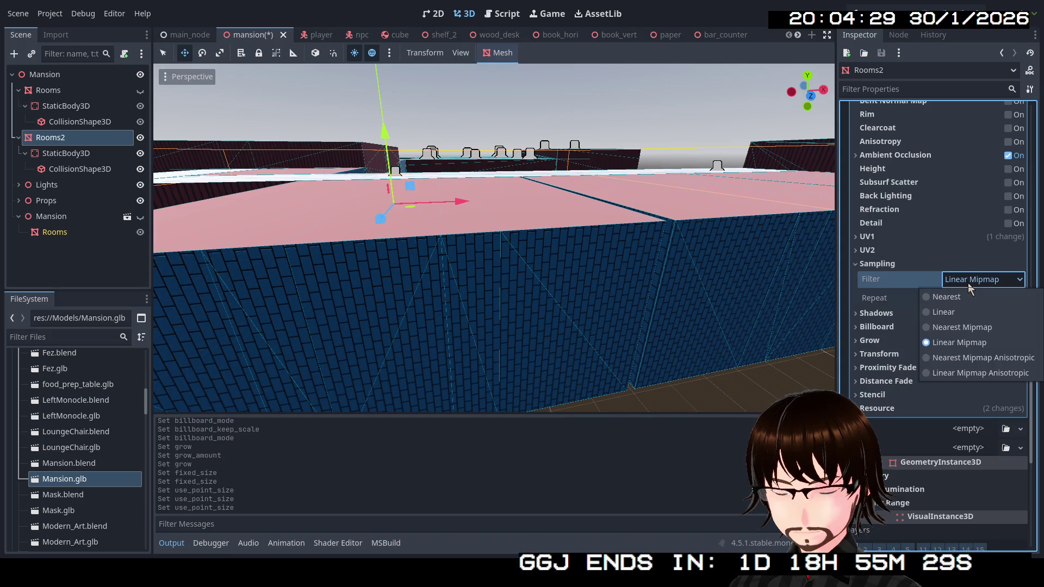
pyautogui.click(896, 265)
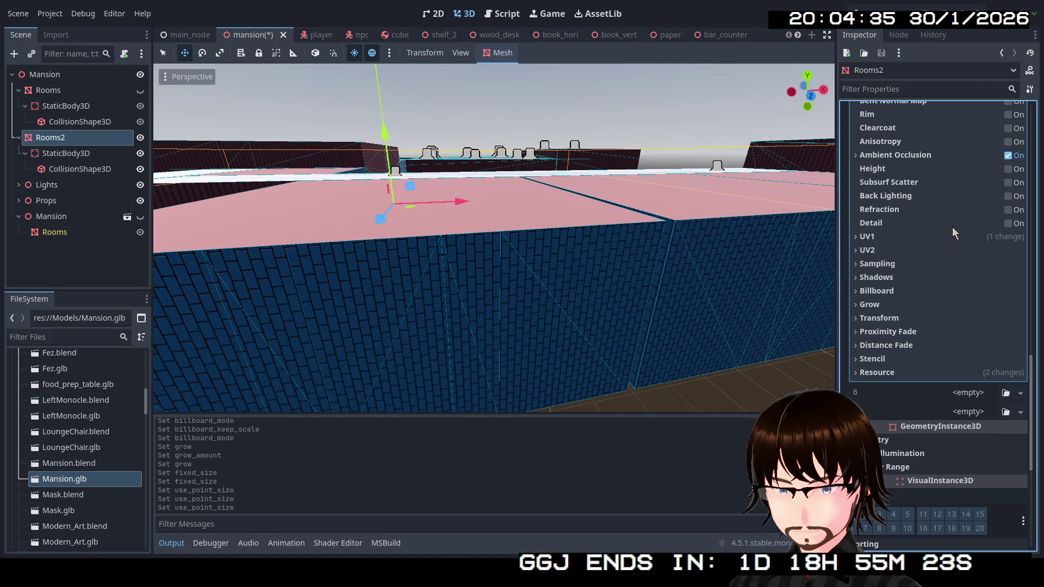
pyautogui.click(1009, 224)
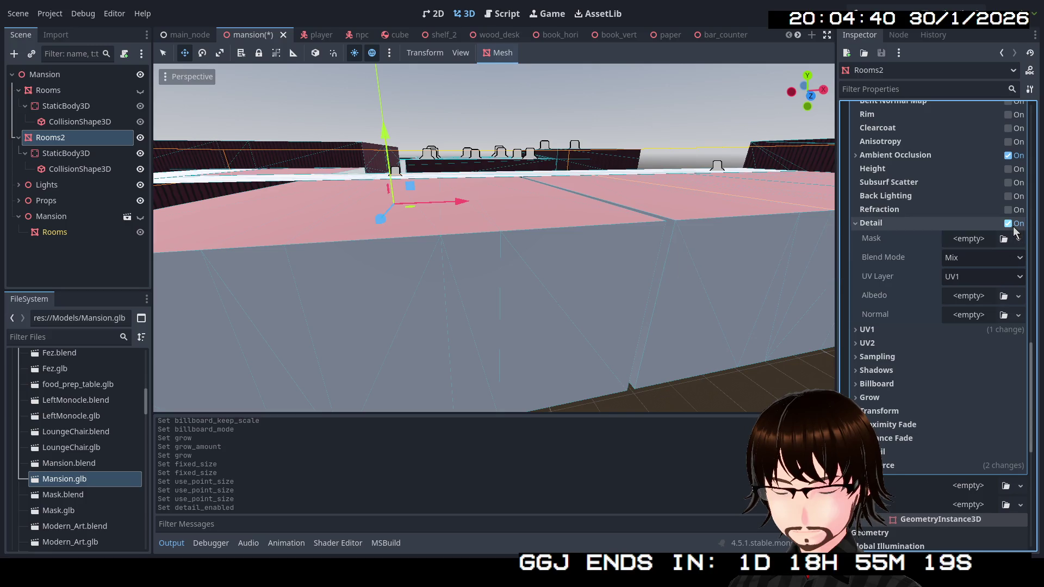
pyautogui.click(1009, 224)
pyautogui.scroll(-5, 493, 238)
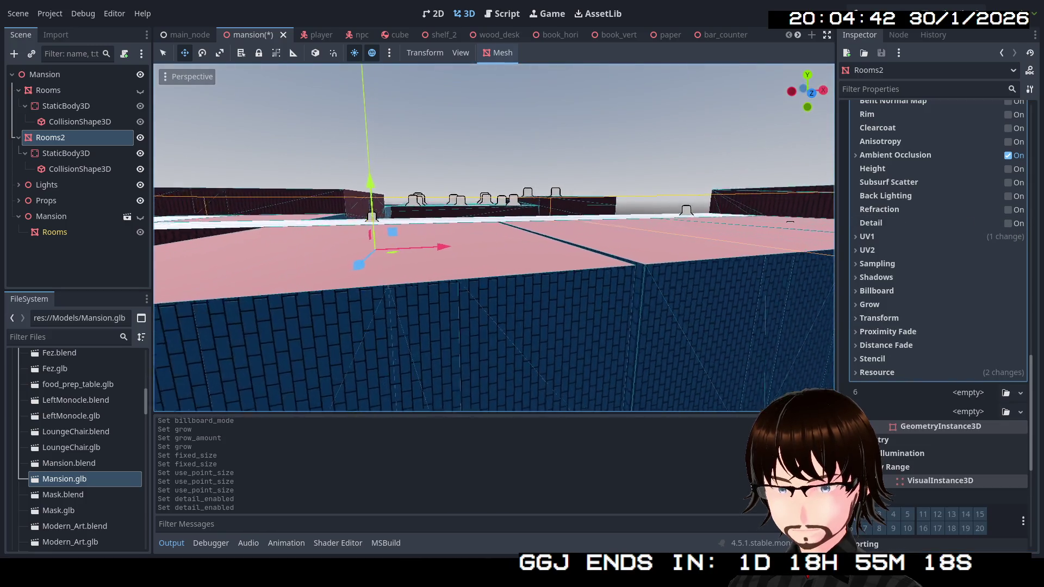
pyautogui.scroll(4, 937, 249)
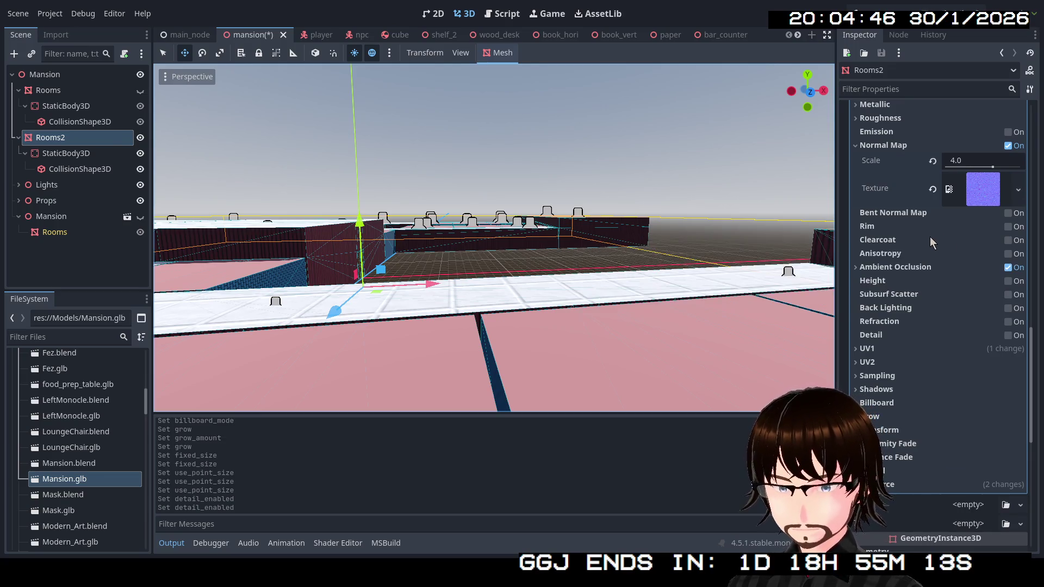
pyautogui.scroll(2, 955, 237)
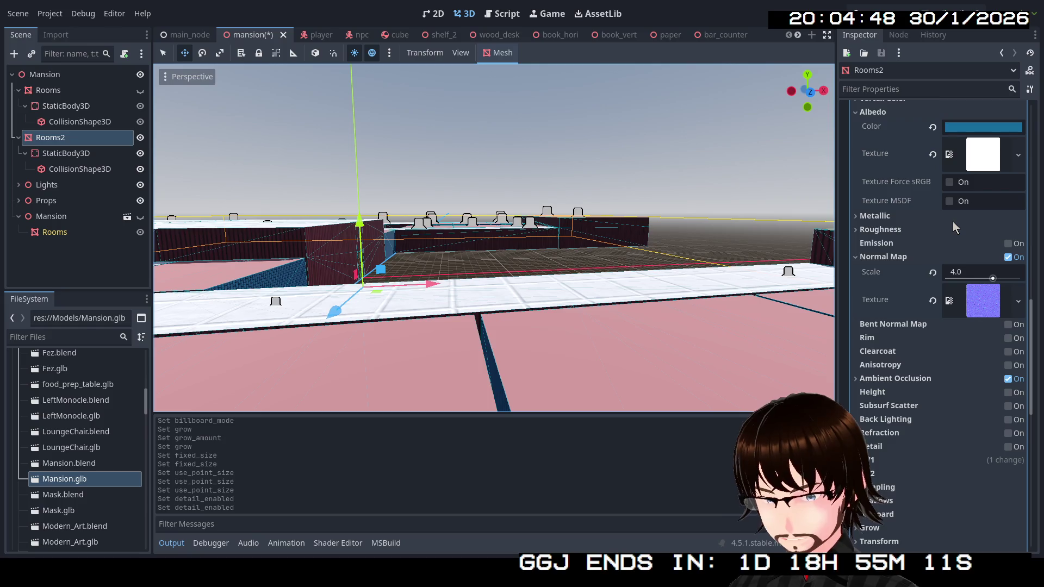
pyautogui.scroll(3, 954, 223)
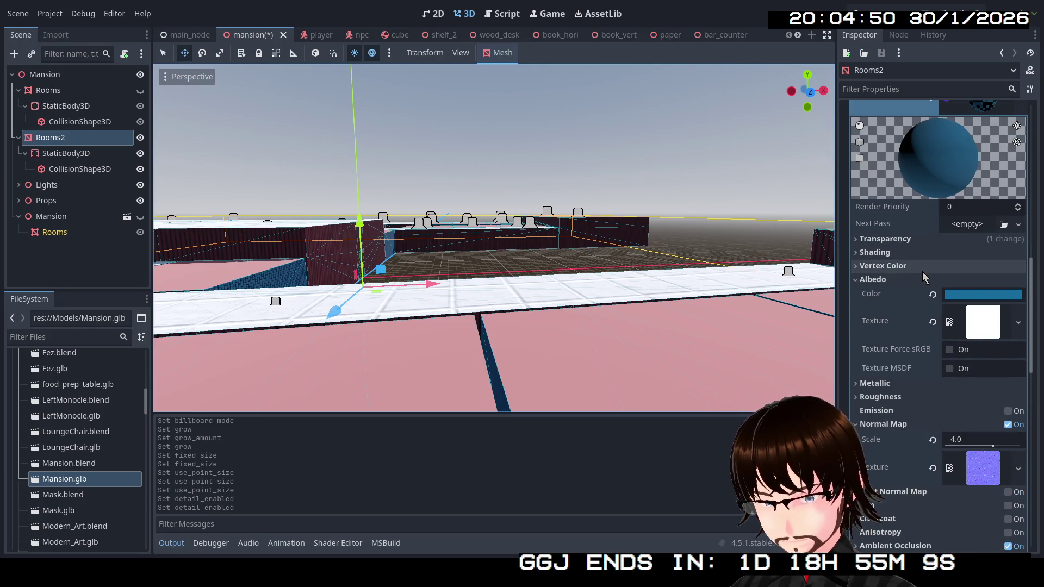
pyautogui.scroll(2, 905, 249)
pyautogui.scroll(-2, 913, 247)
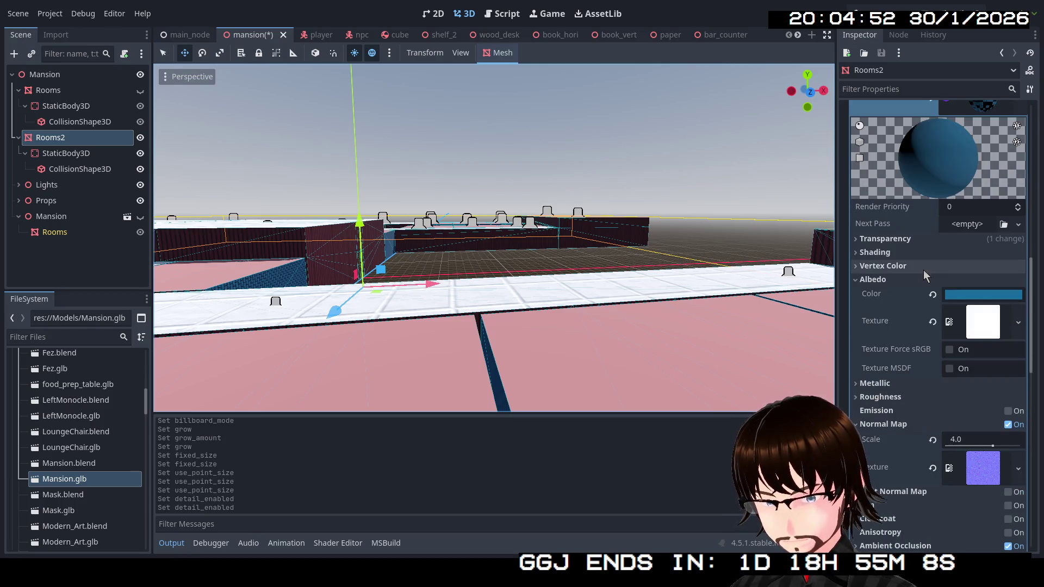
pyautogui.click(1019, 324)
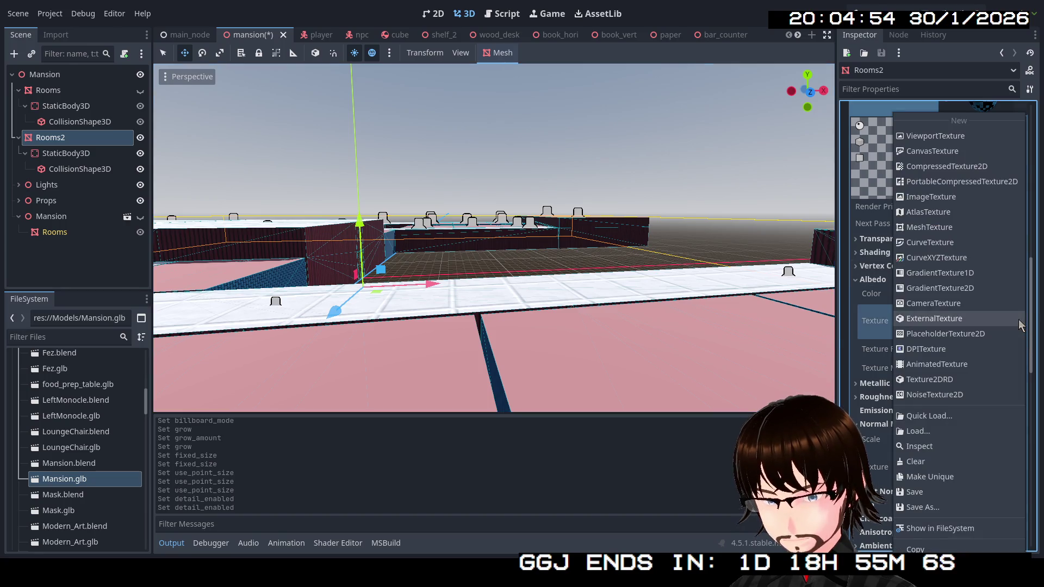
pyautogui.click(872, 322)
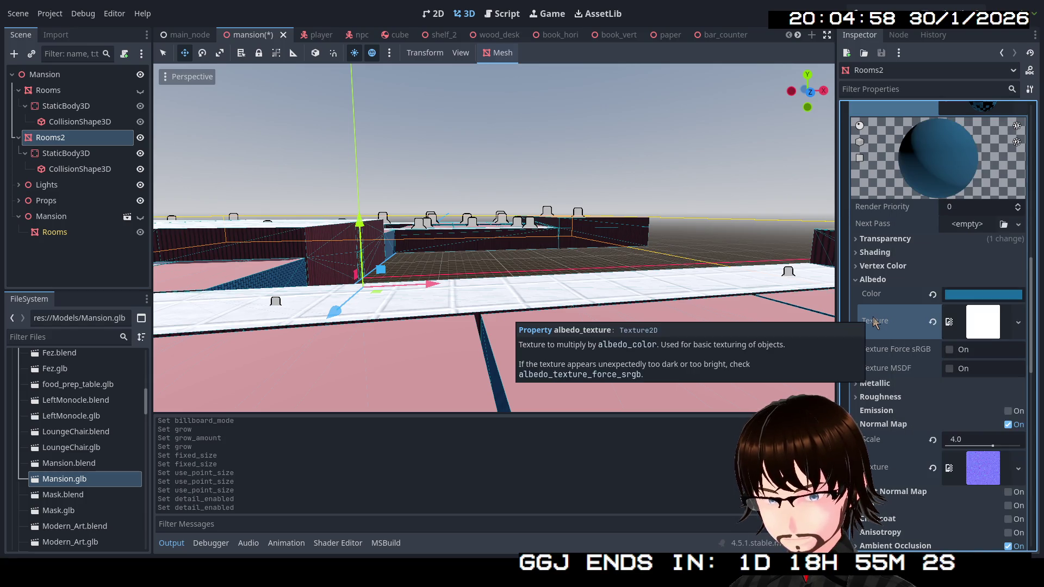
pyautogui.moveTo(489, 244)
pyautogui.mouseDown()
pyautogui.moveTo(489, 283)
pyautogui.moveTo(422, 296)
pyautogui.mouseUp()
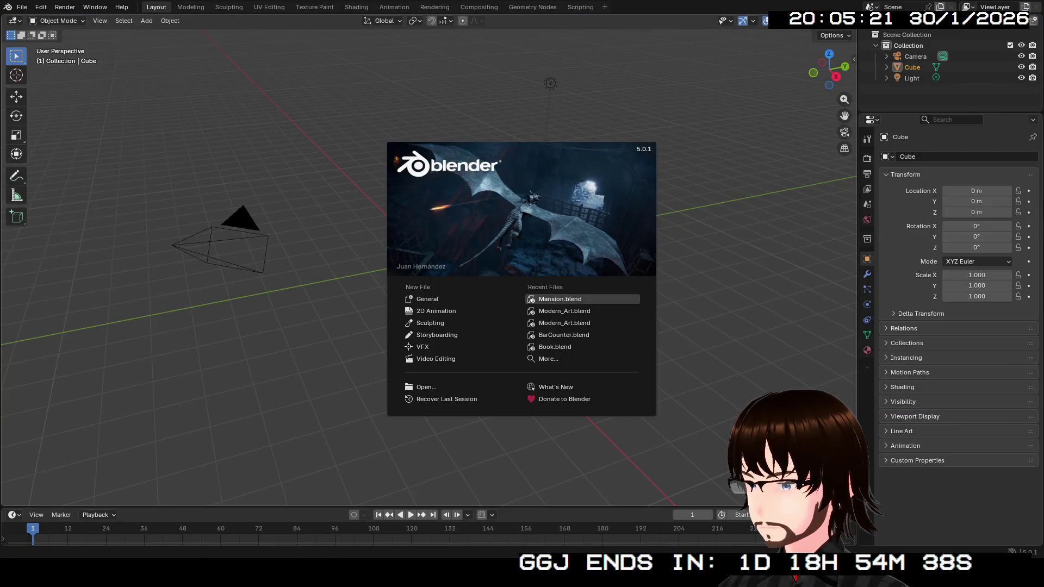
# Open Mansion.blend from recent files and apply the Rooms mesh's Mirror modifier.
pyautogui.click(560, 299)
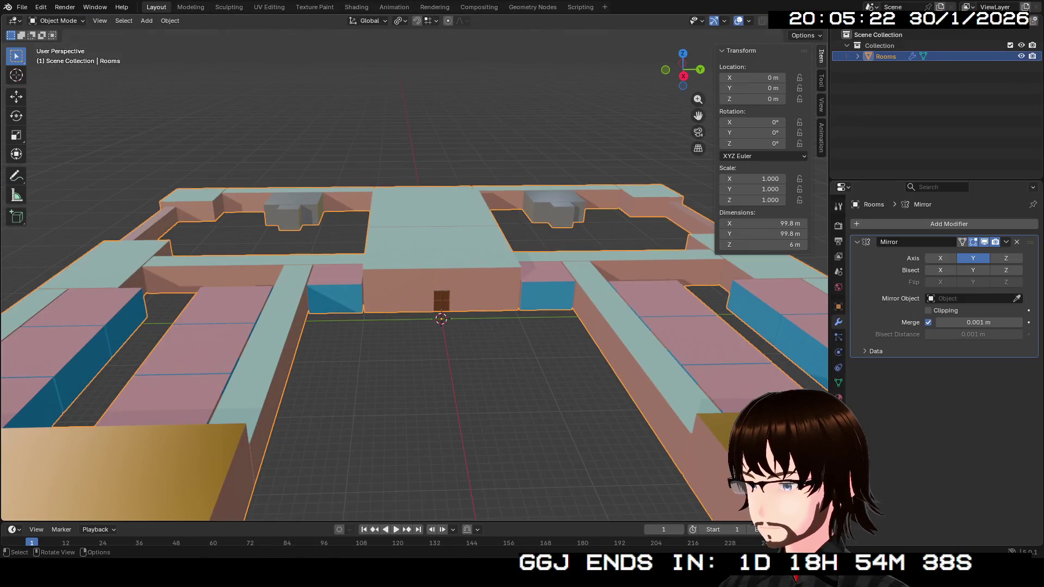
pyautogui.press('KP_8')
pyautogui.press('KP_8')
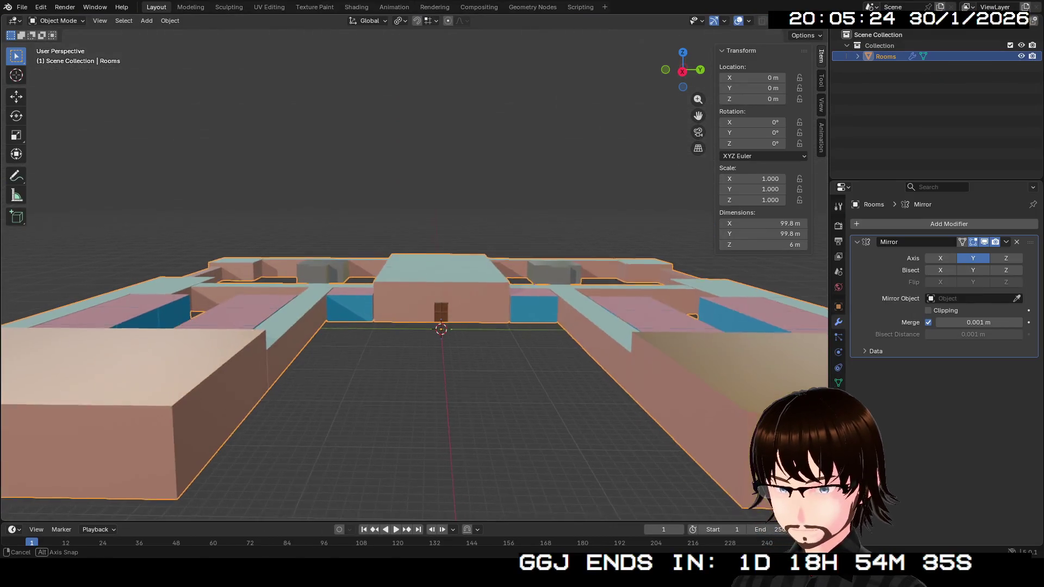
pyautogui.click(1006, 242)
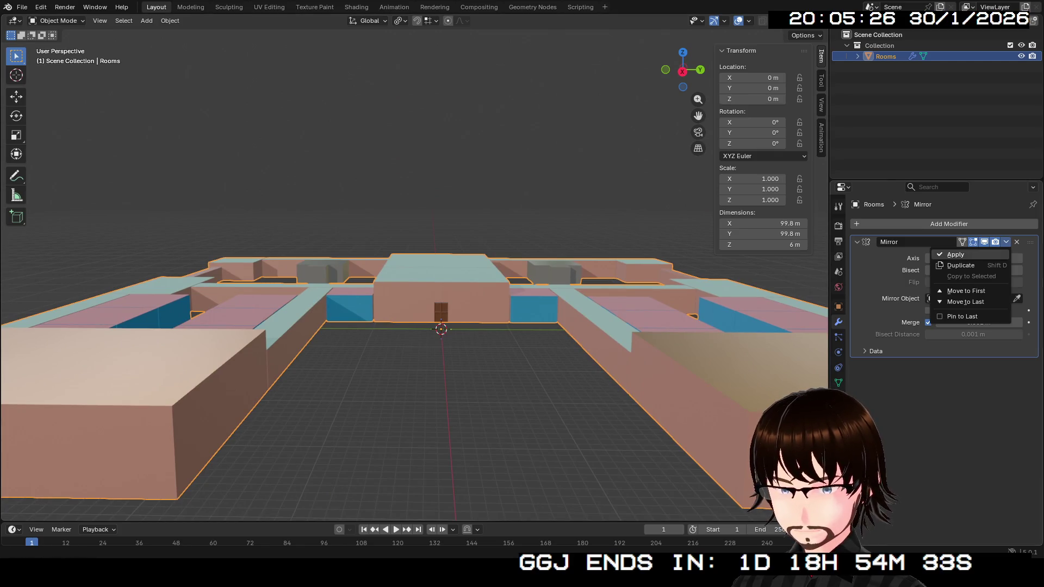
pyautogui.click(957, 255)
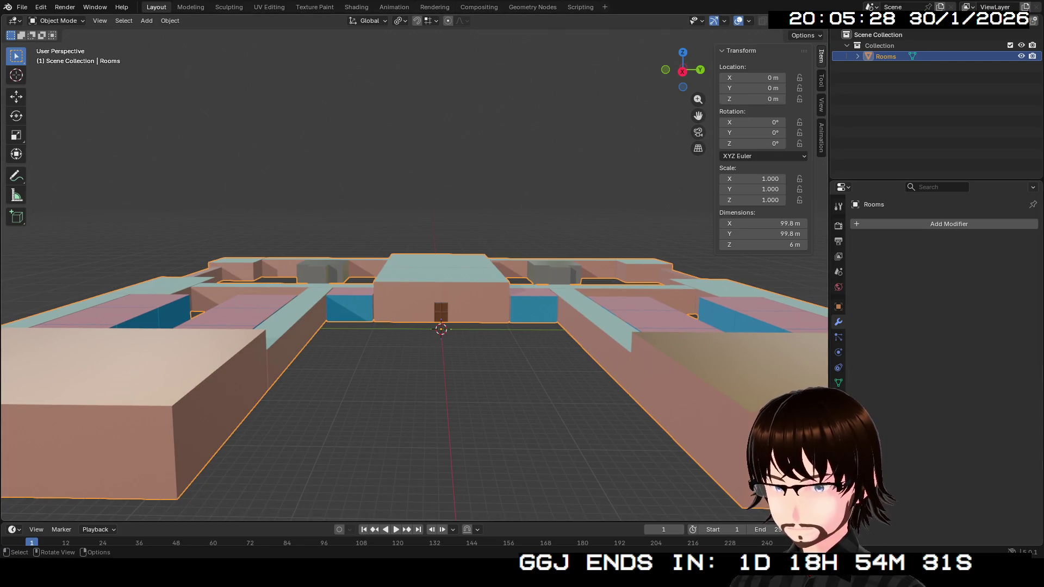
# Enter Edit Mode, select the whole Rooms mesh, and switch to the UV Editing workspace.
pyautogui.press('Tab')
pyautogui.press('q')
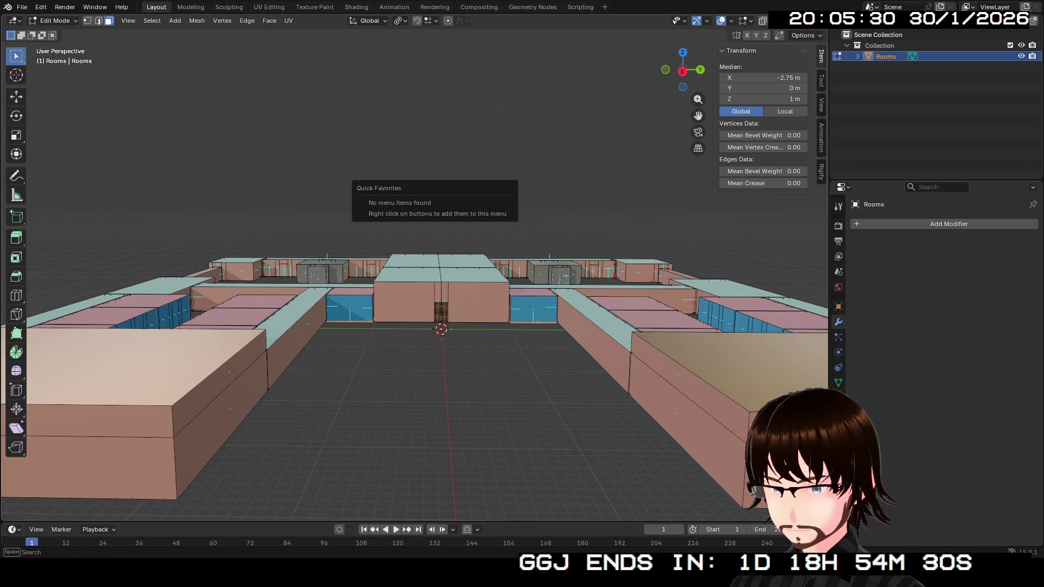
pyautogui.press('Escape')
pyautogui.press('a')
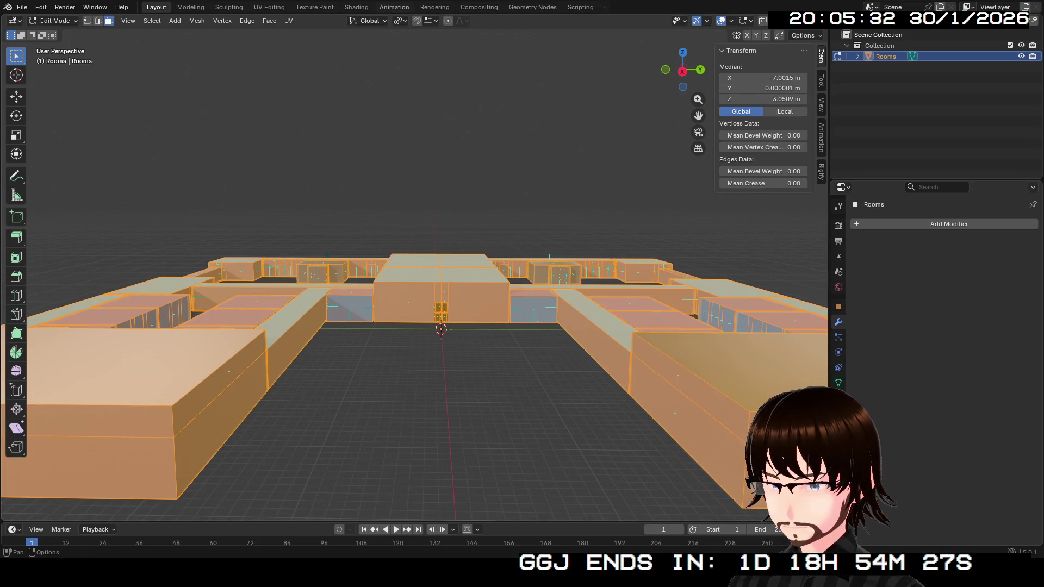
pyautogui.click(269, 7)
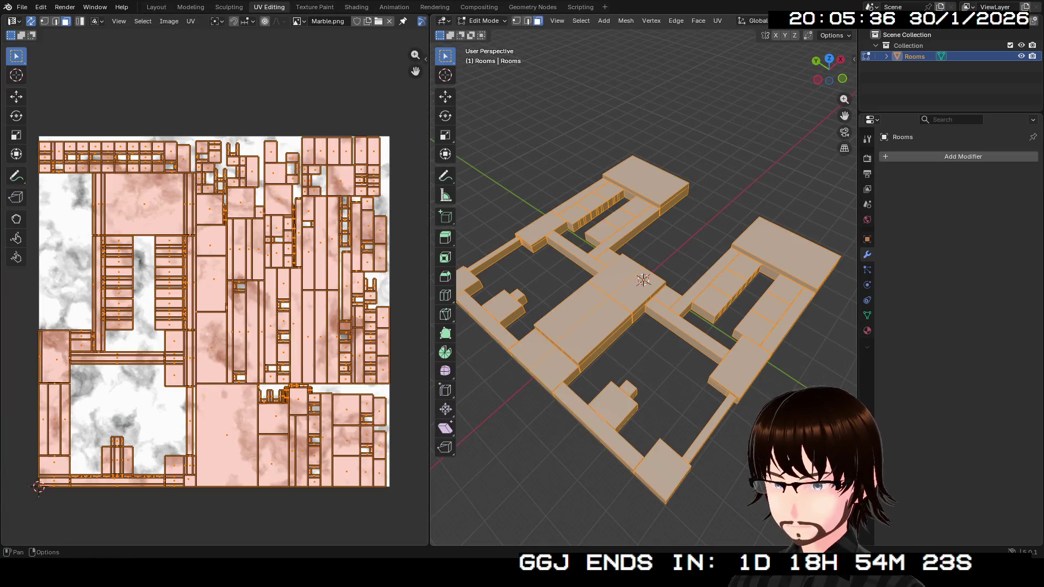
# Re-project the Rooms mesh UVs with Cube Projection, then glance at File > Export without exporting.
pyautogui.click(718, 21)
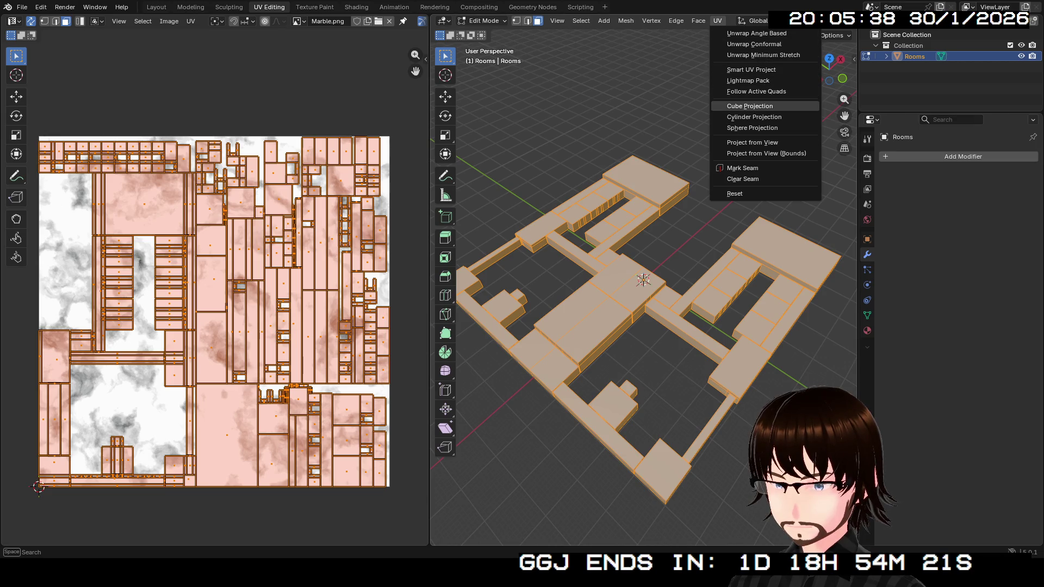
pyautogui.click(750, 106)
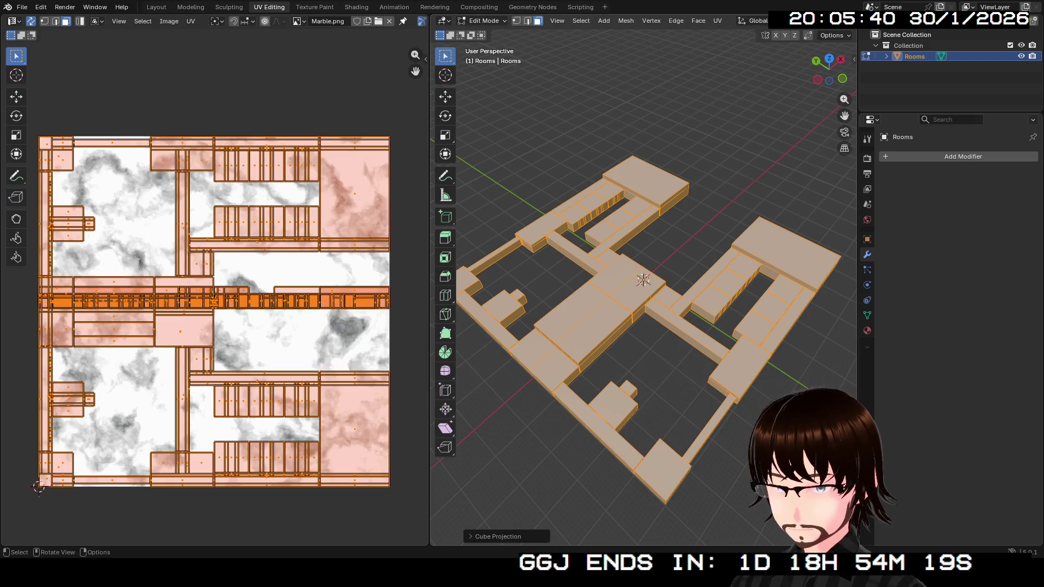
pyautogui.click(22, 7)
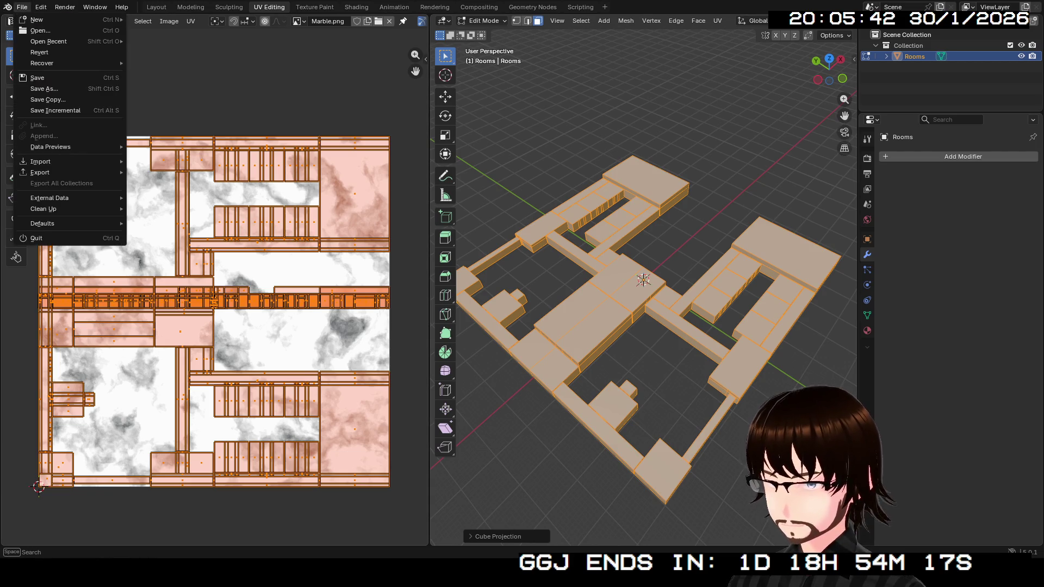
pyautogui.moveTo(49, 173)
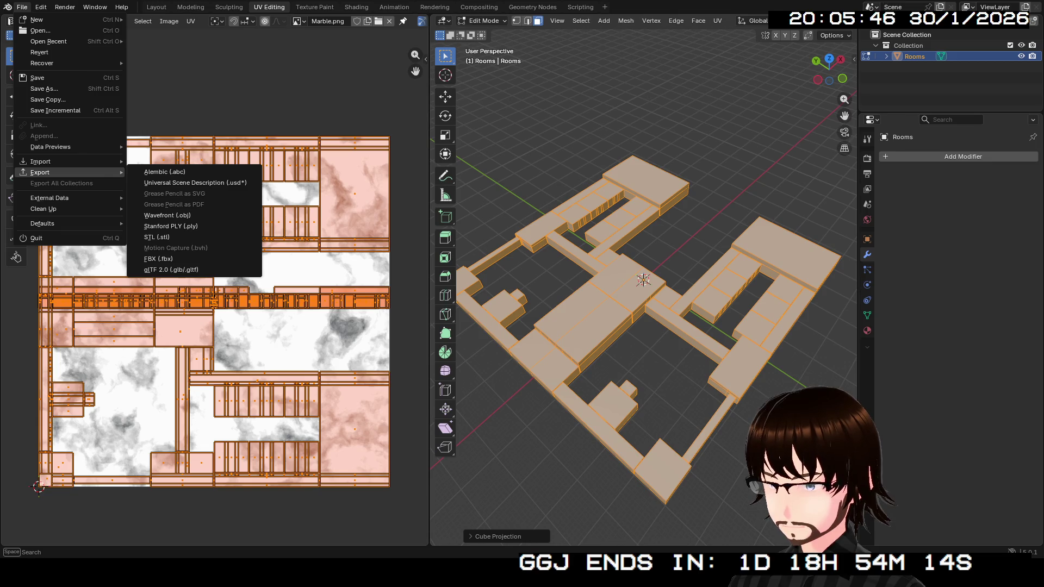
pyautogui.press('Escape')
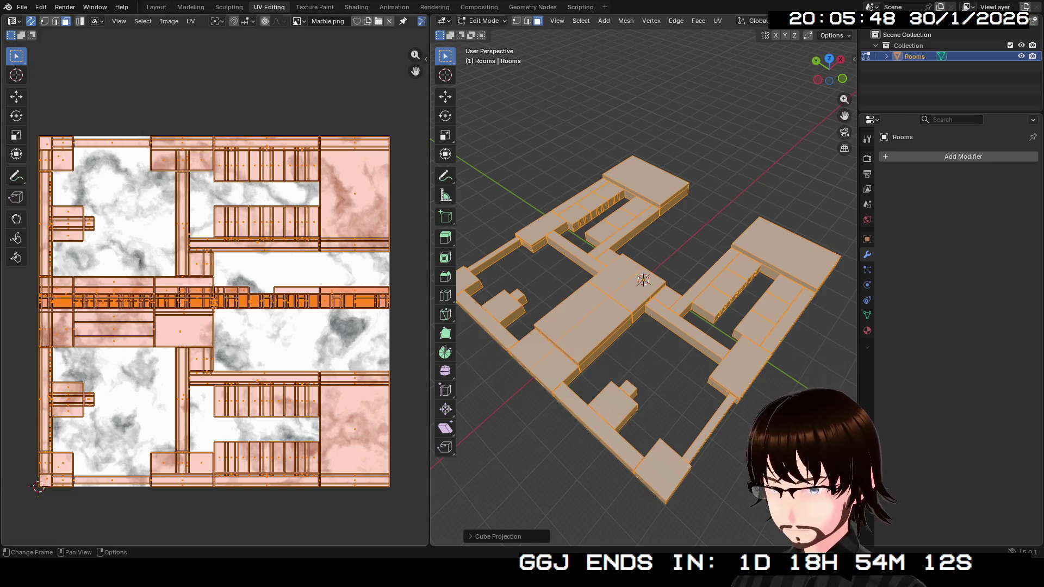
# Scale the UV islands up and select a wall face to view its UV strip.
pyautogui.press('s')
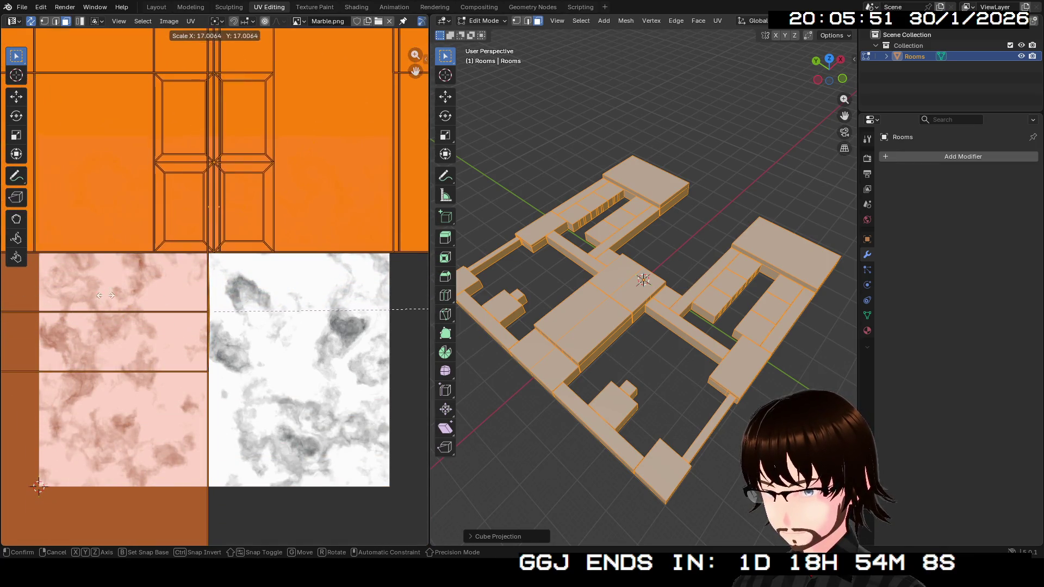
pyautogui.press('Return')
pyautogui.scroll(-5, 215, 287)
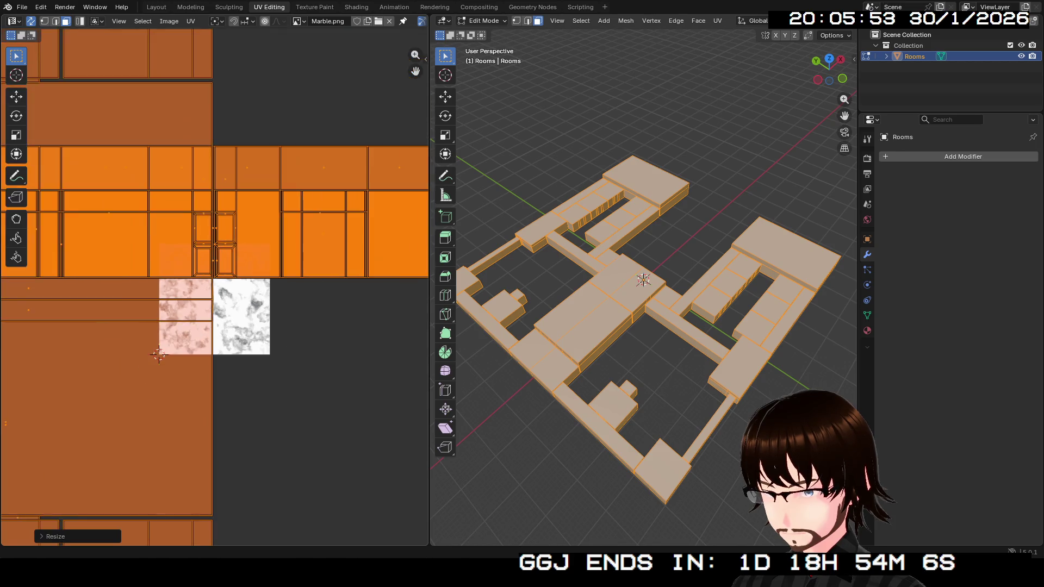
pyautogui.scroll(-5, 159, 354)
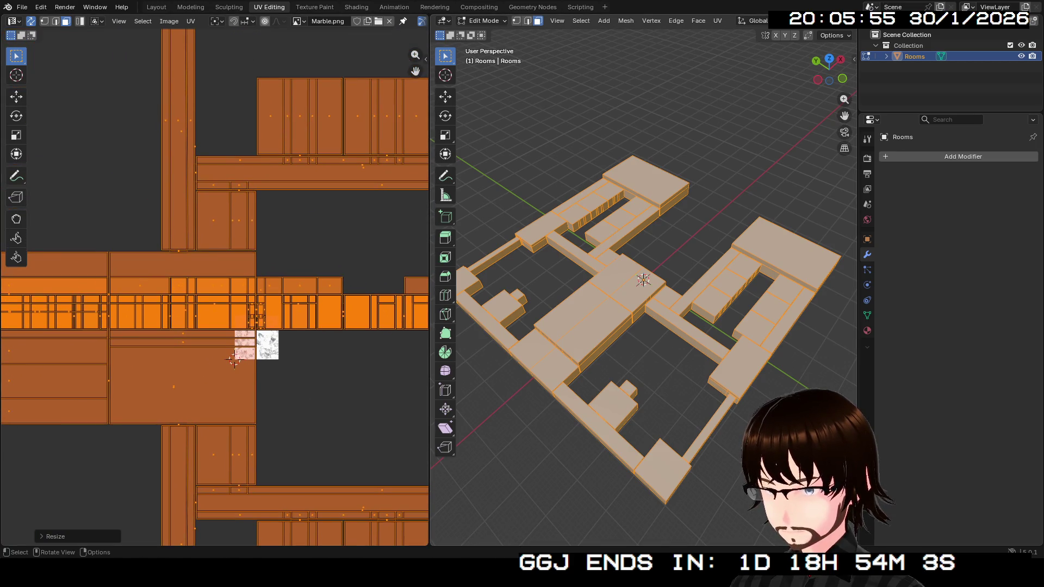
pyautogui.hotkey('shift', '`')
pyautogui.press('w')
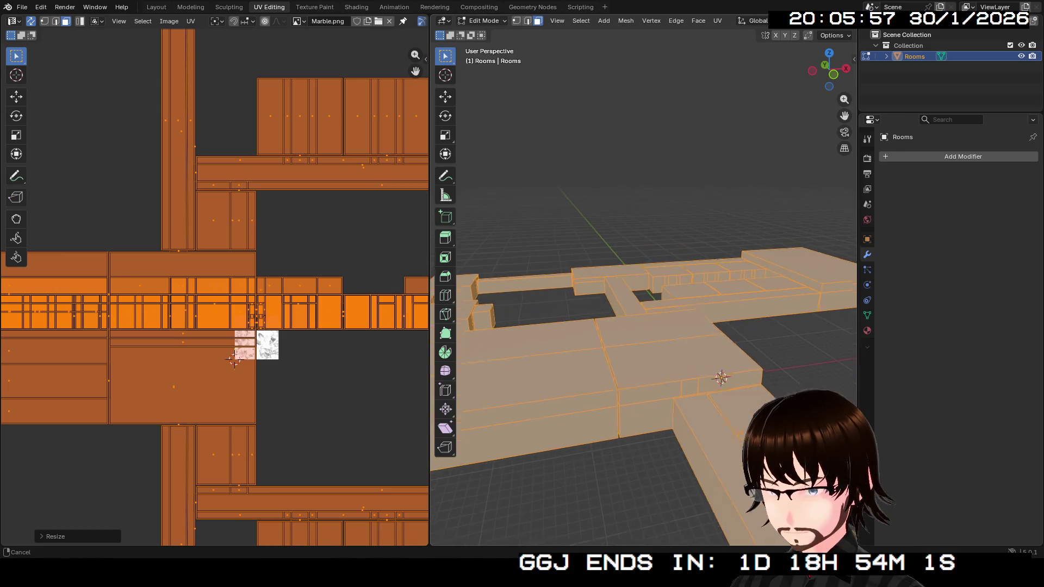
pyautogui.click(590, 334)
pyautogui.moveTo(346, 349); pyautogui.dragTo(445, 333)
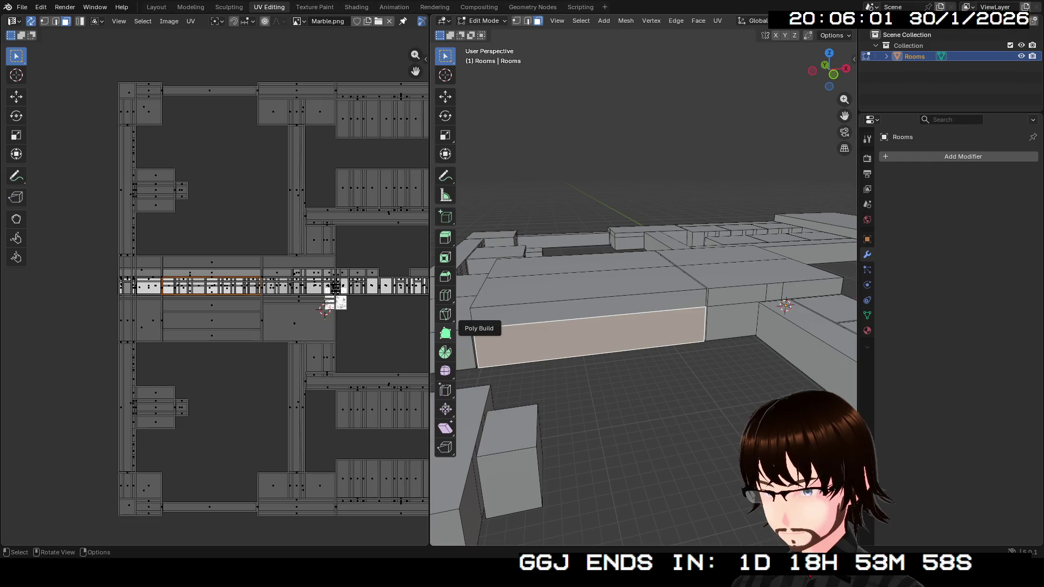
pyautogui.click(588, 309)
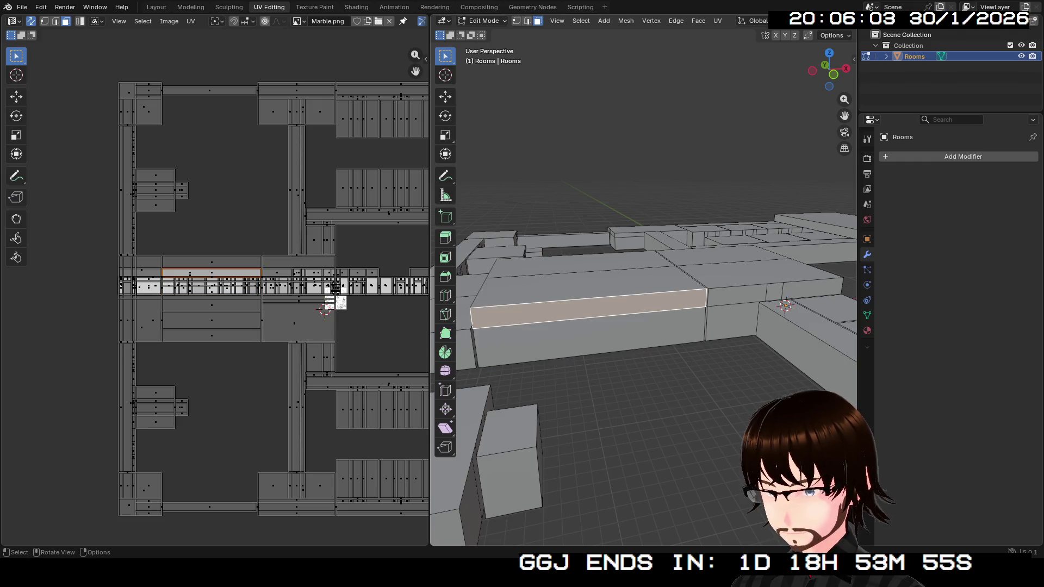
pyautogui.click(588, 285)
pyautogui.click(582, 263)
pyautogui.click(588, 338)
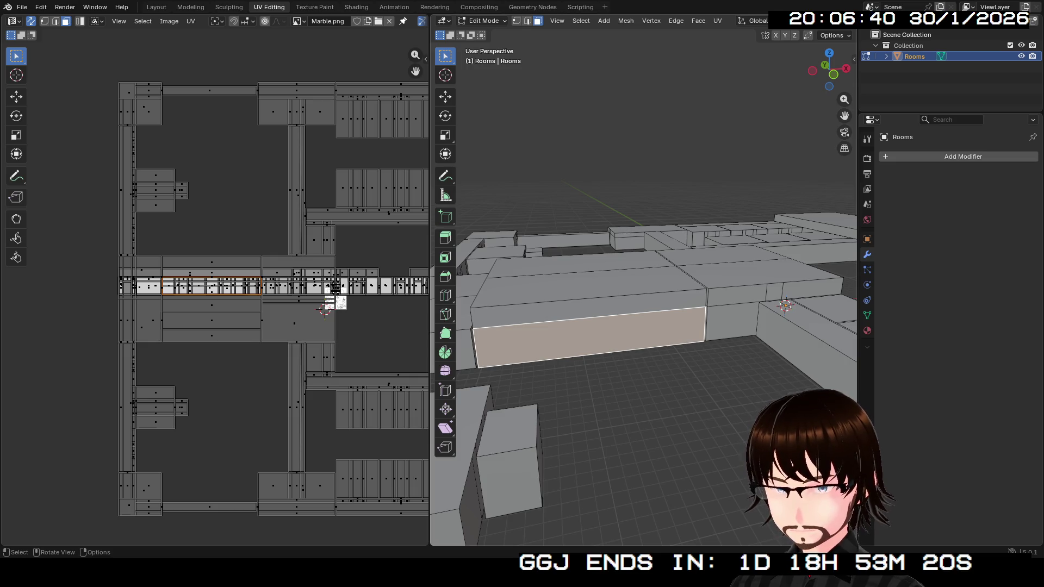
pyautogui.click(581, 264)
pyautogui.press('a')
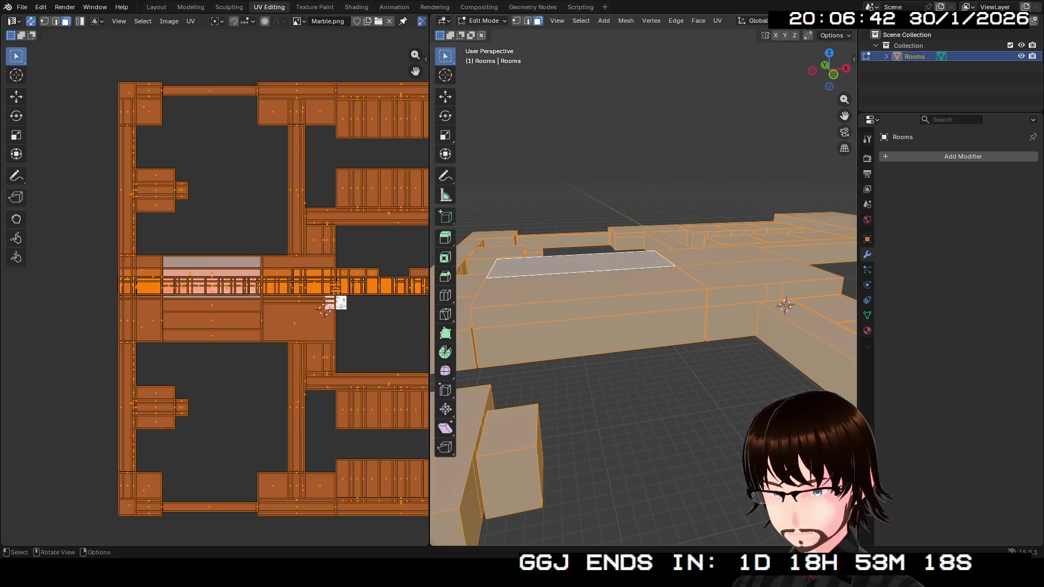
# Pan the UV view and look through File > Export, cancelling without exporting.
pyautogui.scroll(5, 351, 308)
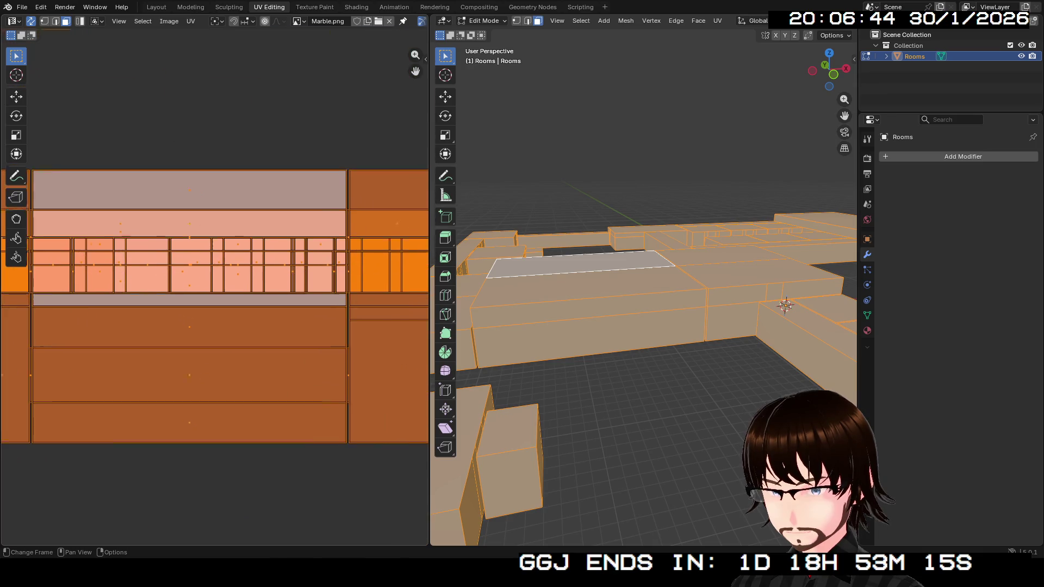
pyautogui.hscroll(5, 351, 307)
pyautogui.scroll(3, 270, 312)
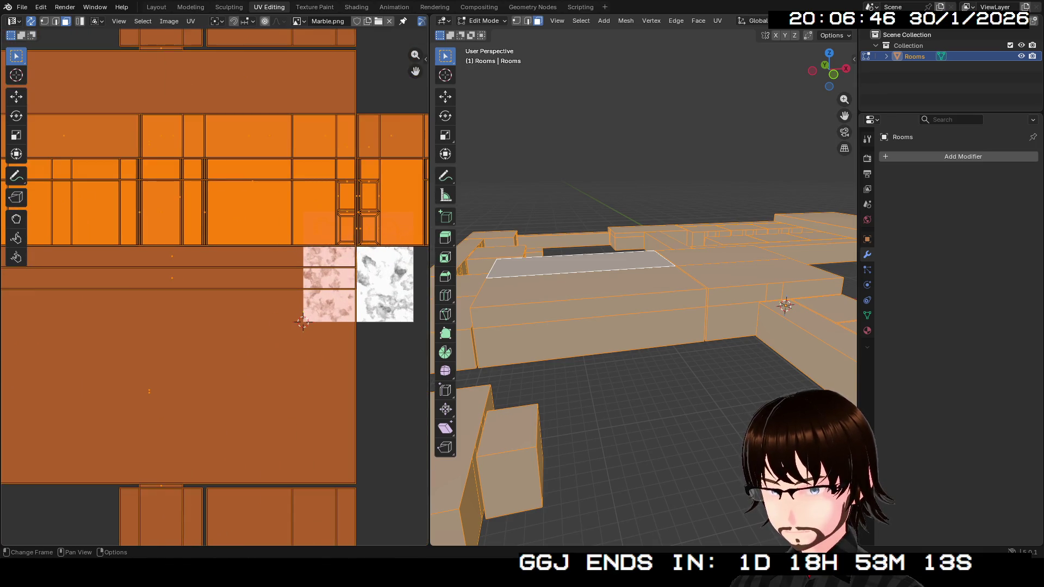
pyautogui.hscroll(2, 219, 435)
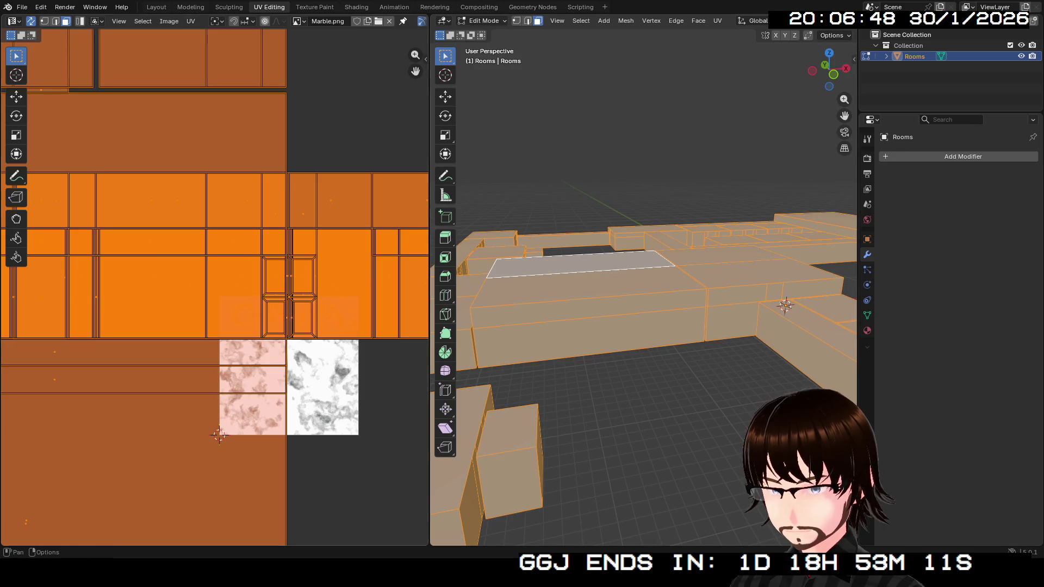
pyautogui.click(22, 8)
pyautogui.moveTo(40, 173)
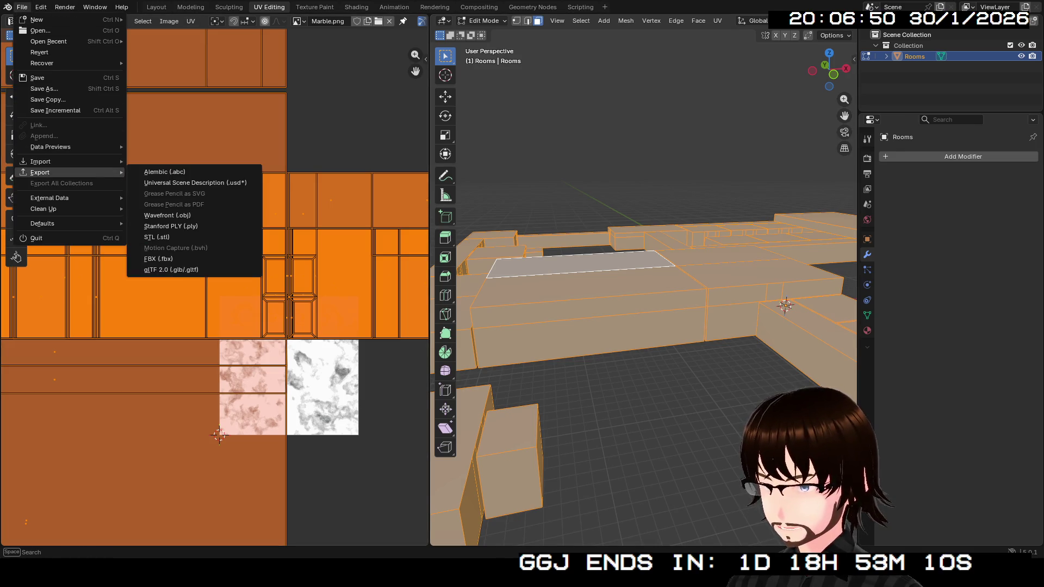
pyautogui.click(193, 269)
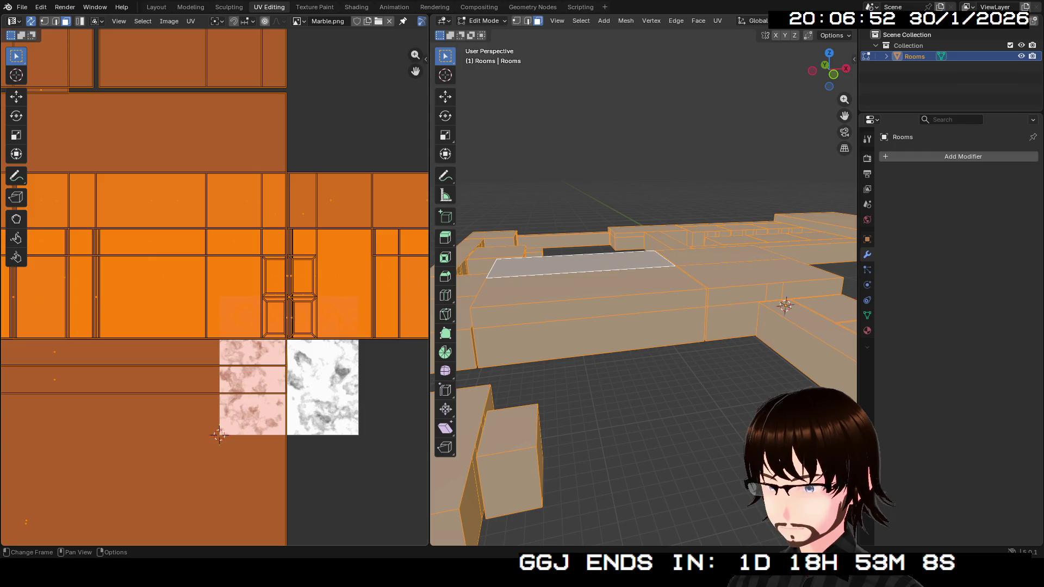
# Undo back to the packed UVs in Object Mode and quit Blender with Don't Save.
pyautogui.press('Tab')
pyautogui.scroll(-3, 644, 326)
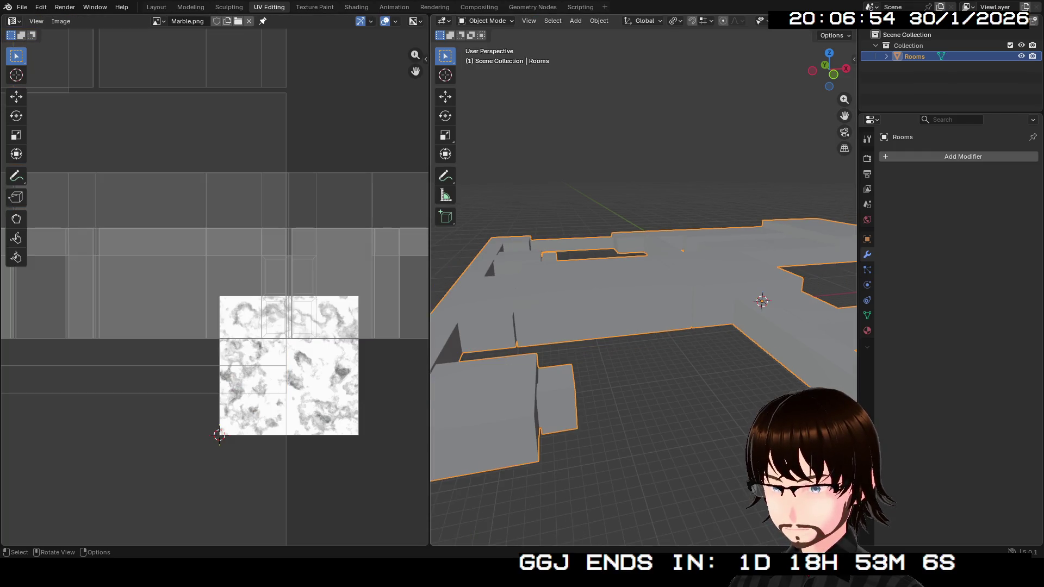
pyautogui.press('Tab')
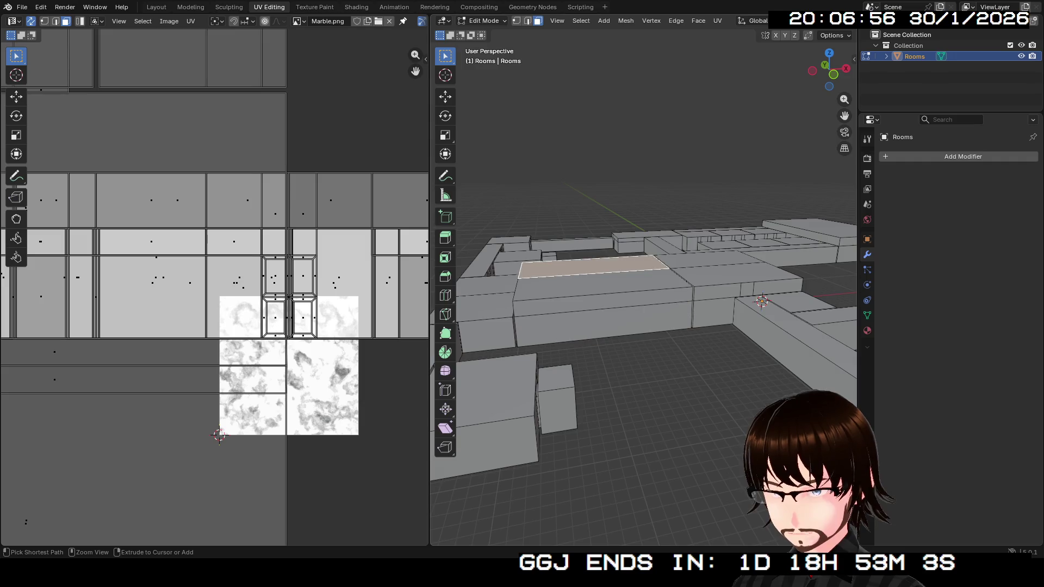
pyautogui.press('a')
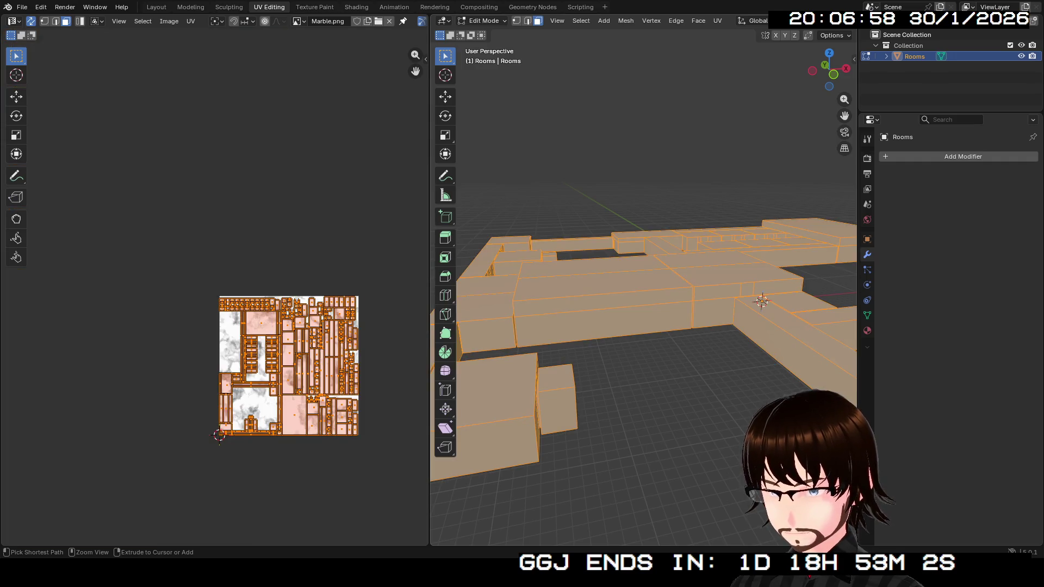
pyautogui.press('Tab')
pyautogui.hotkey('ctrl', 'z')
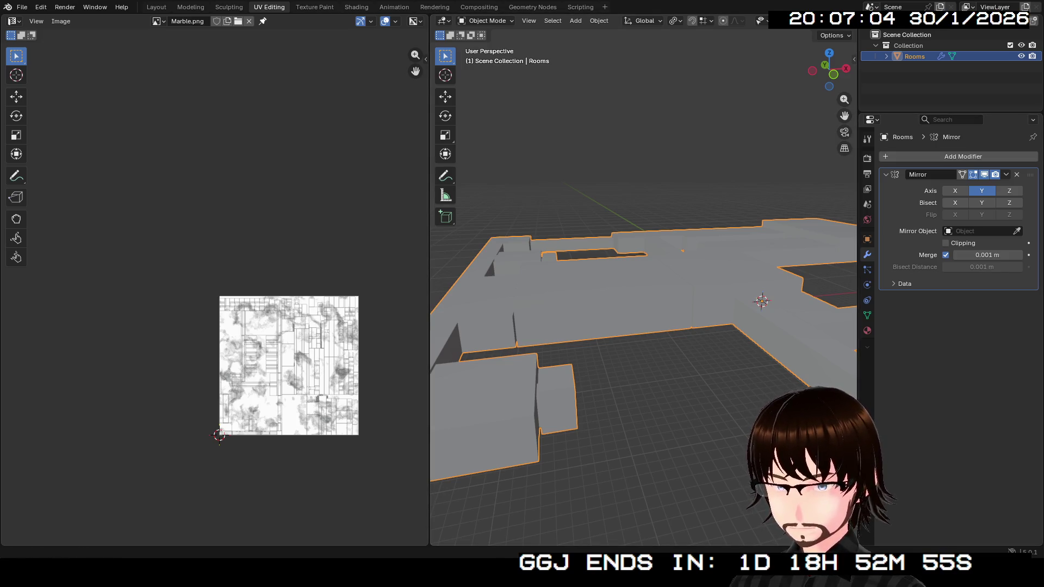
pyautogui.hotkey('ctrl', 'q')
pyautogui.click(537, 295)
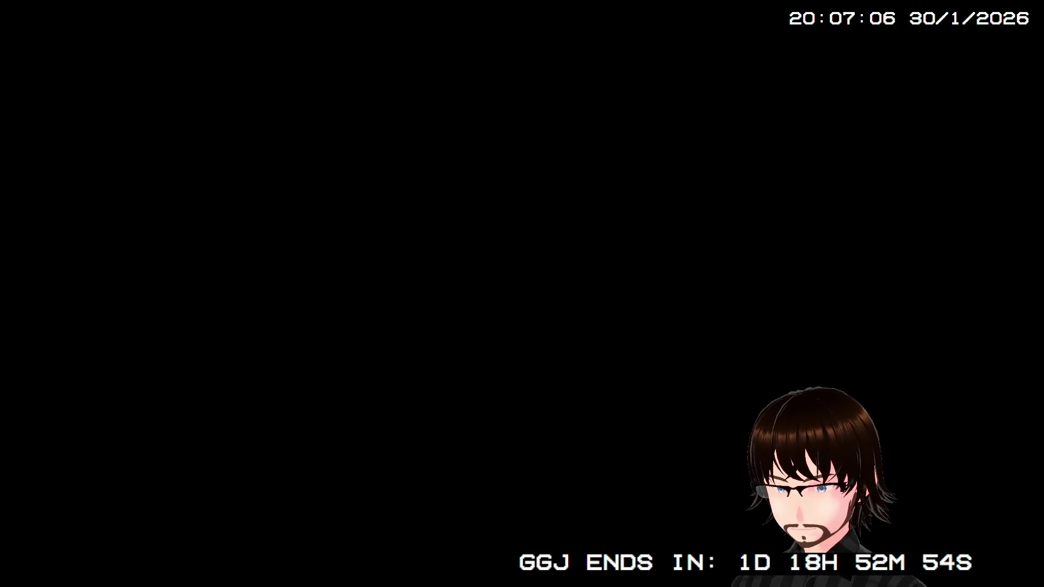
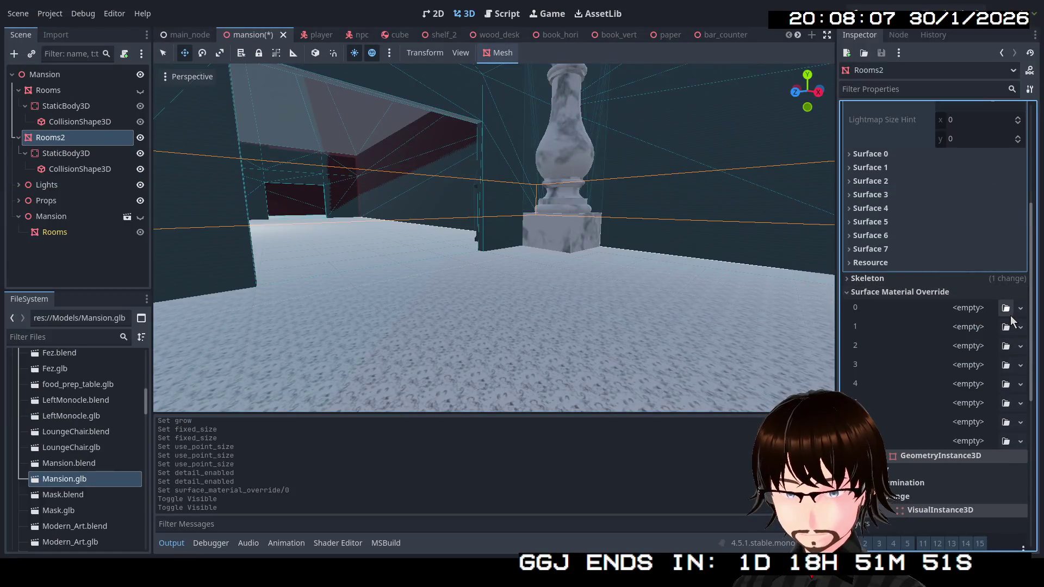
# Quick Load Walls.tres into surface material override slot 0.
pyautogui.click(1019, 309)
pyautogui.click(976, 390)
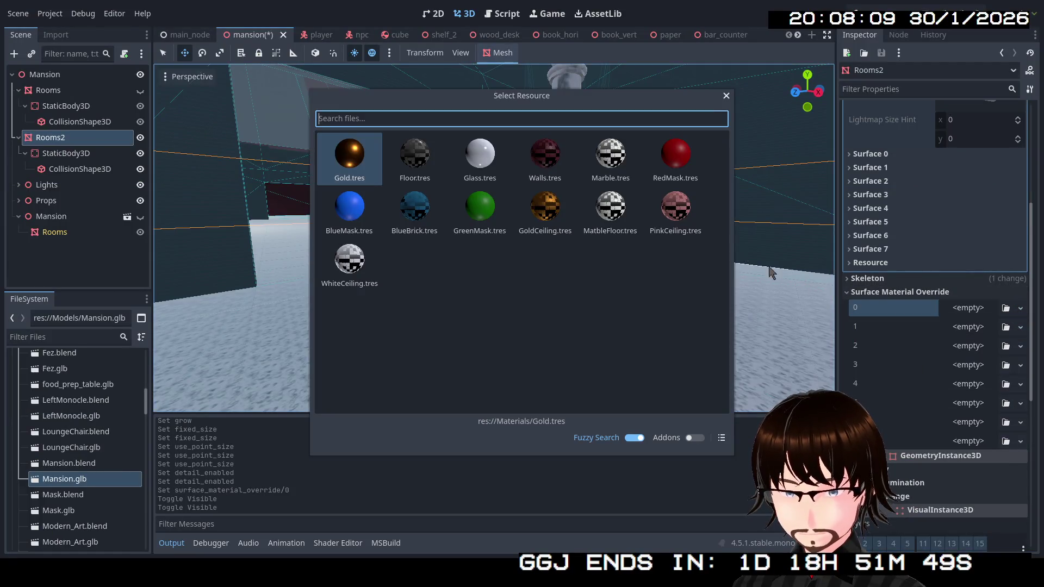
pyautogui.doubleClick(553, 162)
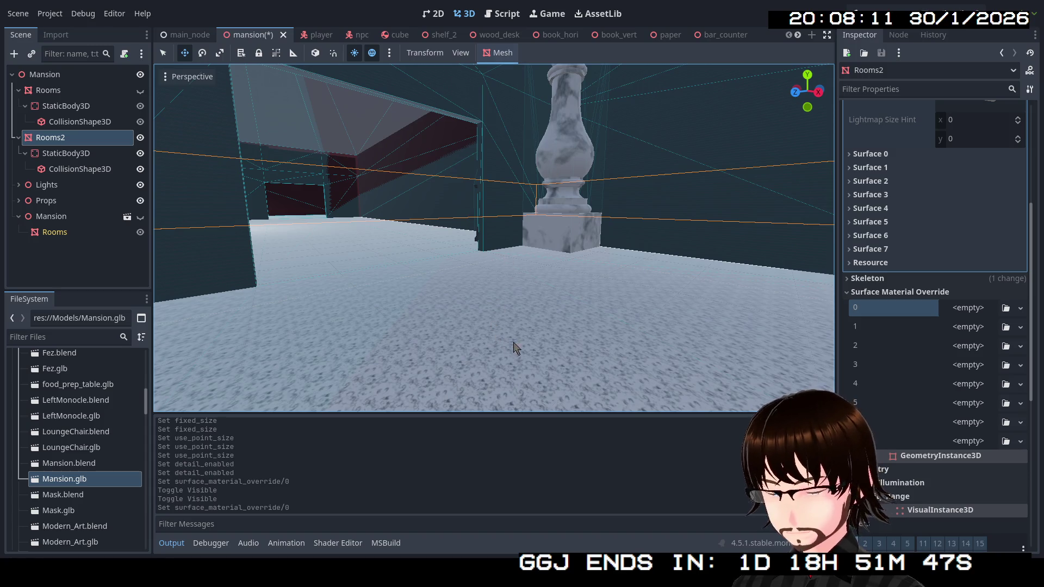
pyautogui.click(967, 307)
pyautogui.click(967, 308)
pyautogui.click(967, 307)
pyautogui.click(968, 308)
pyautogui.click(966, 308)
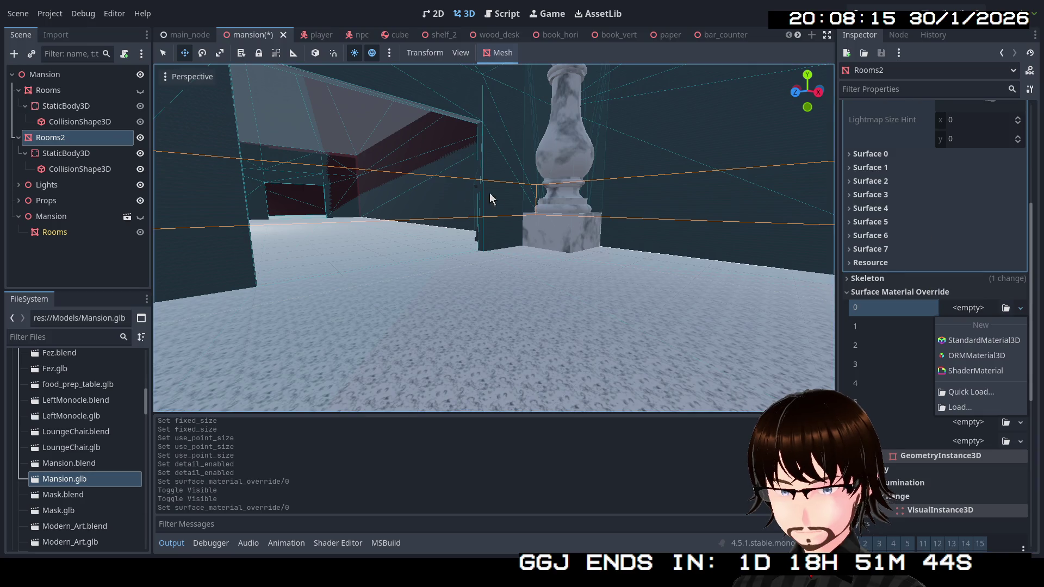
pyautogui.click(76, 135)
# Delete the Rooms2 node and its children from the scene.
pyautogui.click(67, 93)
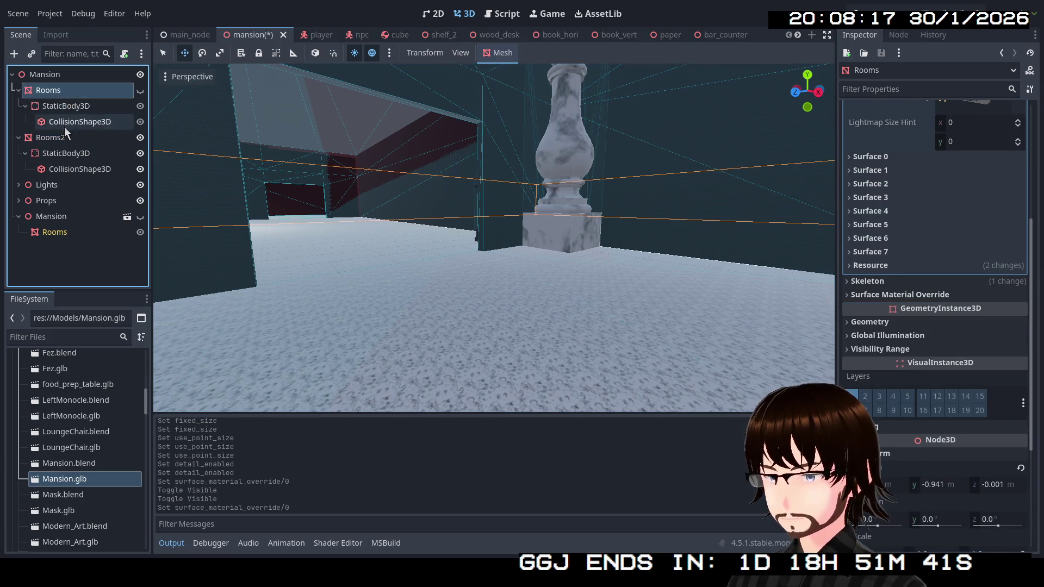
pyautogui.click(65, 137)
pyautogui.press('Delete')
pyautogui.click(504, 290)
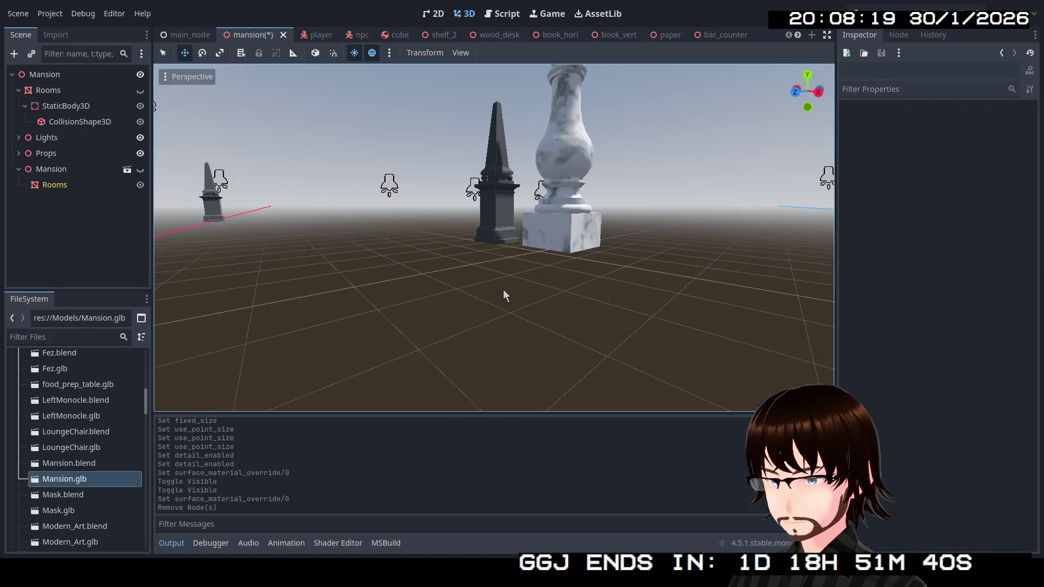
# Instance Mansion.glb, make its children editable, and paste its Rooms mesh under the root as Rooms2.
pyautogui.moveTo(84, 478); pyautogui.dragTo(60, 82)
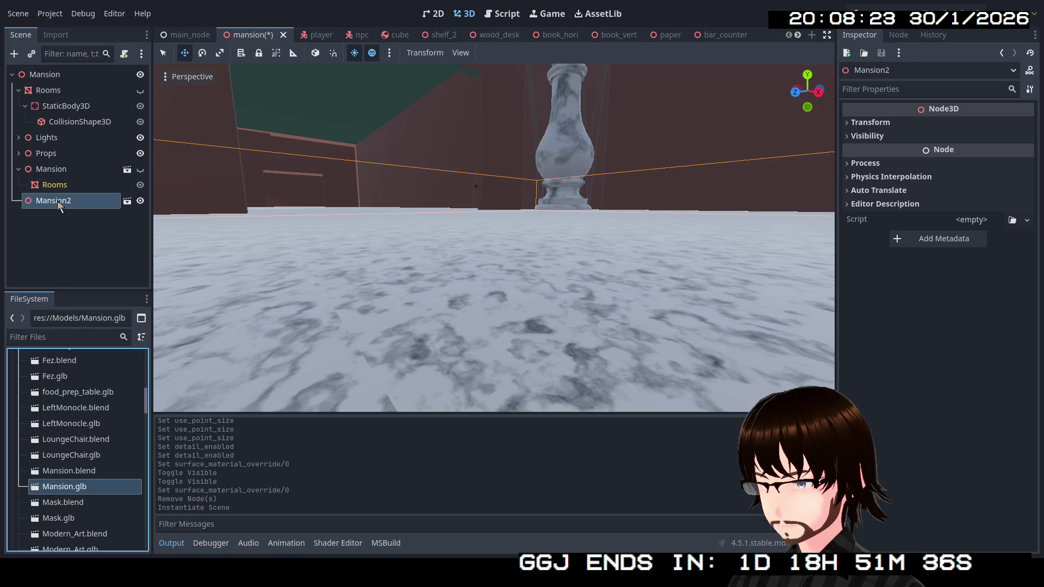
pyautogui.rightClick(61, 201)
pyautogui.click(111, 446)
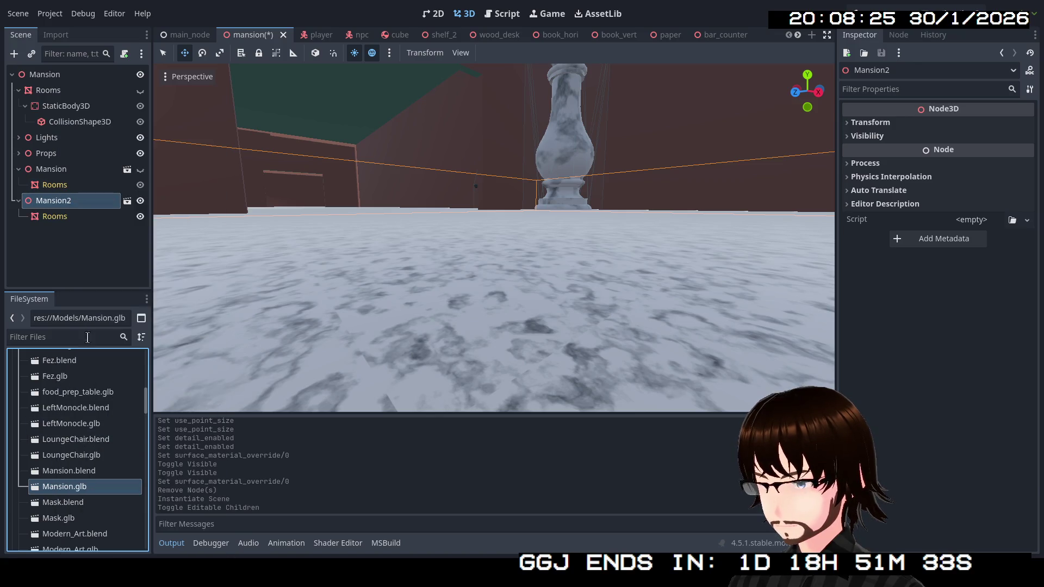
pyautogui.click(47, 220)
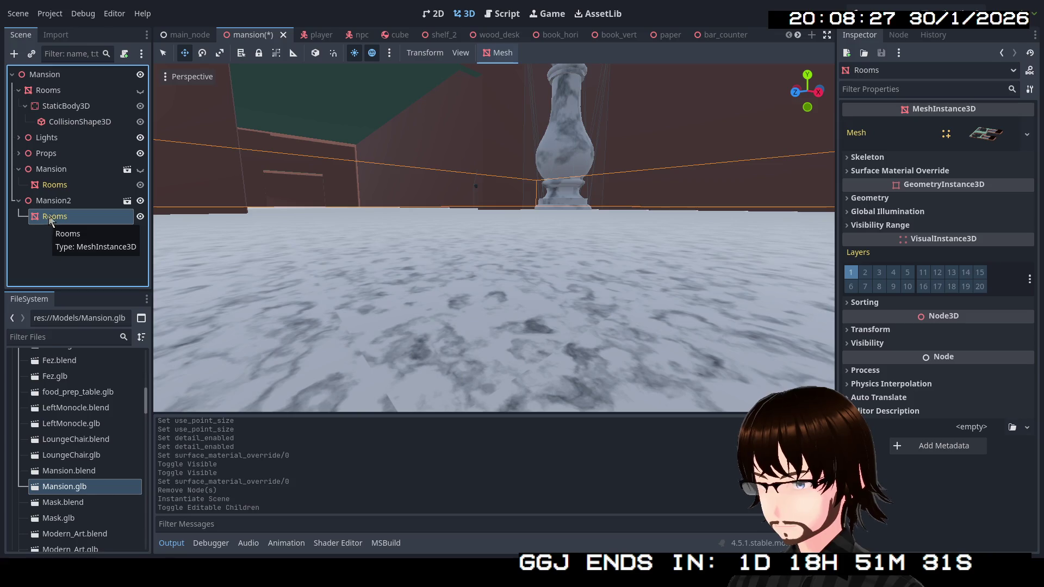
pyautogui.hotkey('ctrl', 'c')
pyautogui.click(54, 74)
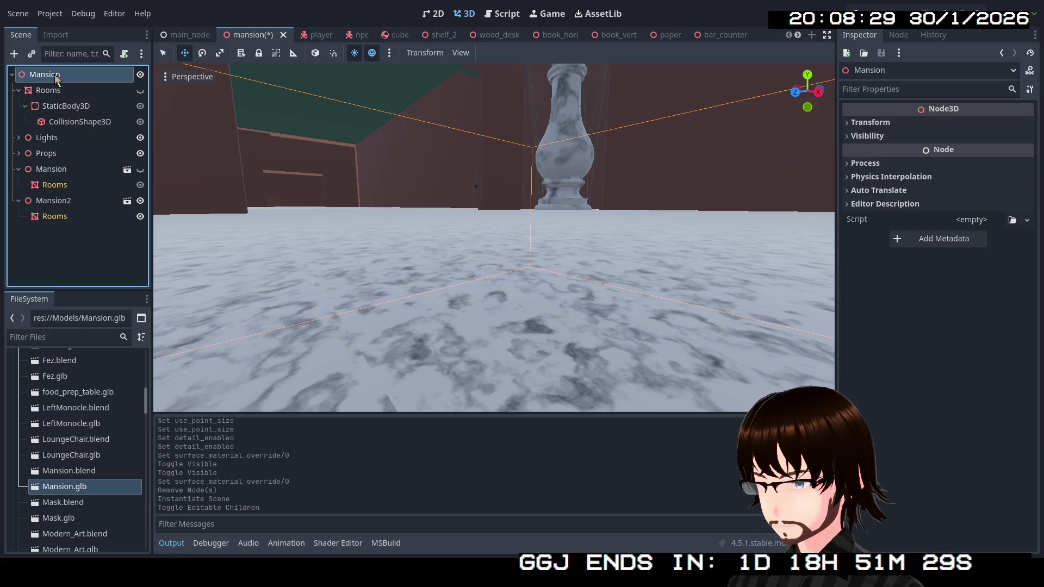
pyautogui.hotkey('ctrl', 'v')
pyautogui.moveTo(60, 232); pyautogui.dragTo(42, 136)
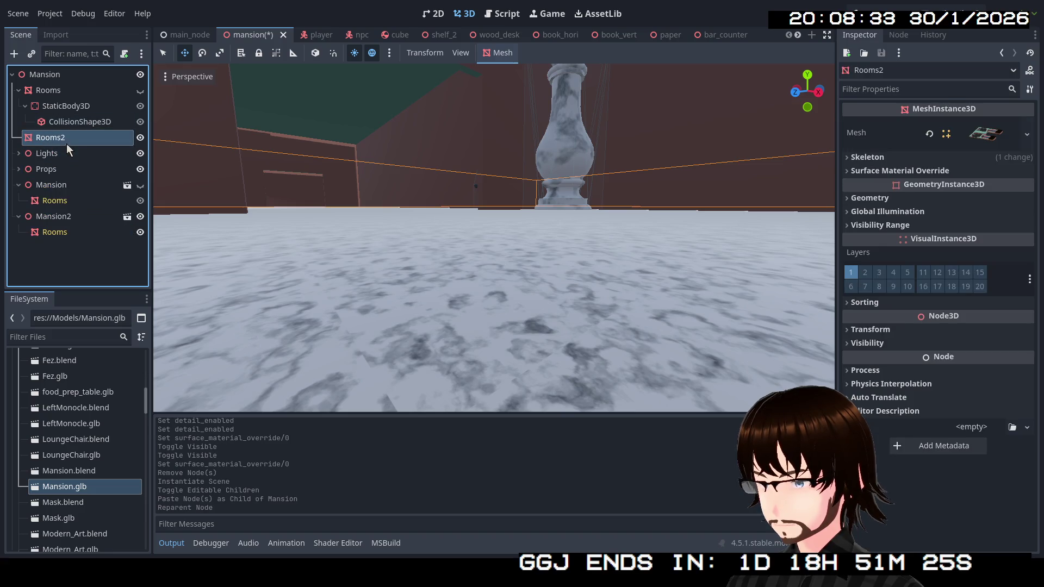
pyautogui.click(19, 89)
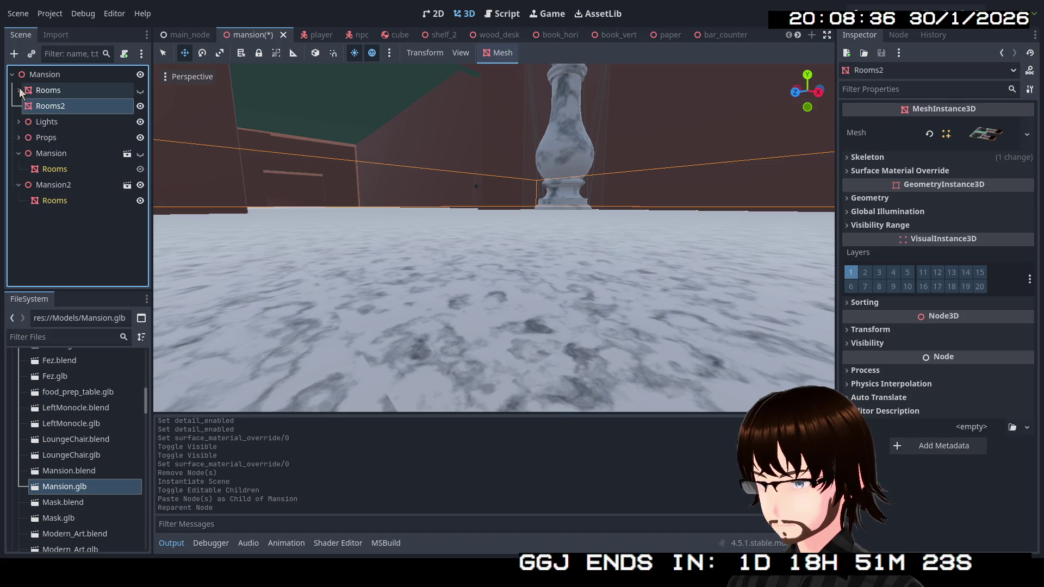
# Delete the Mansion and Mansion2 instances, then check and select Rooms2.
pyautogui.click(57, 154)
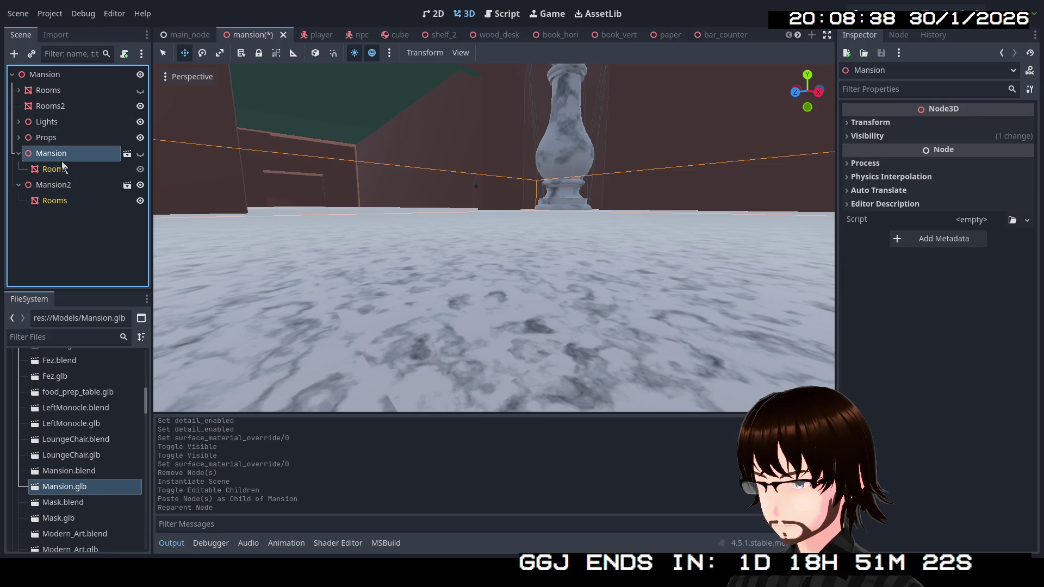
pyautogui.press('Delete')
pyautogui.click(507, 289)
pyautogui.click(90, 156)
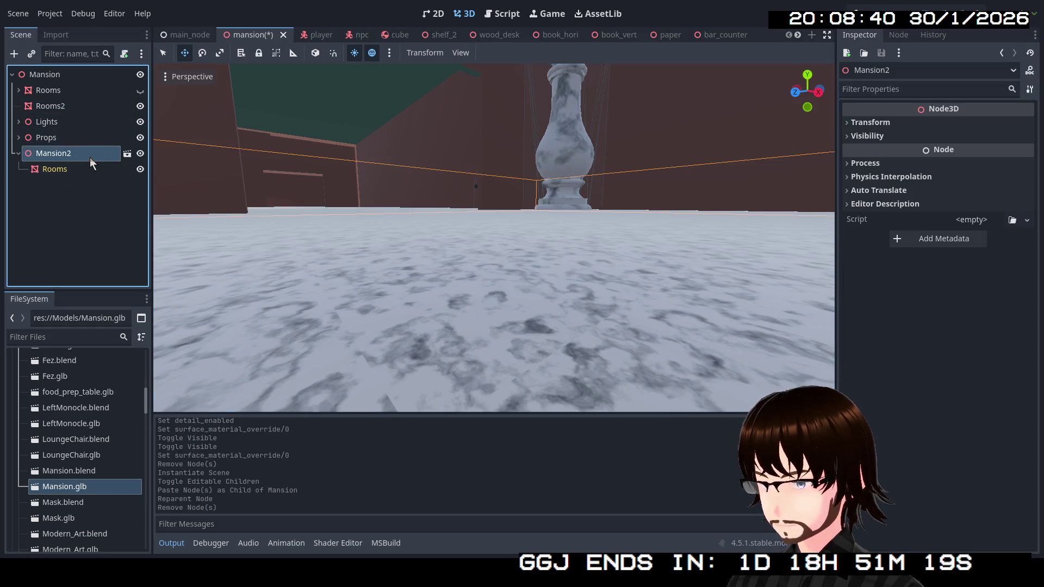
pyautogui.press('Delete')
pyautogui.click(472, 297)
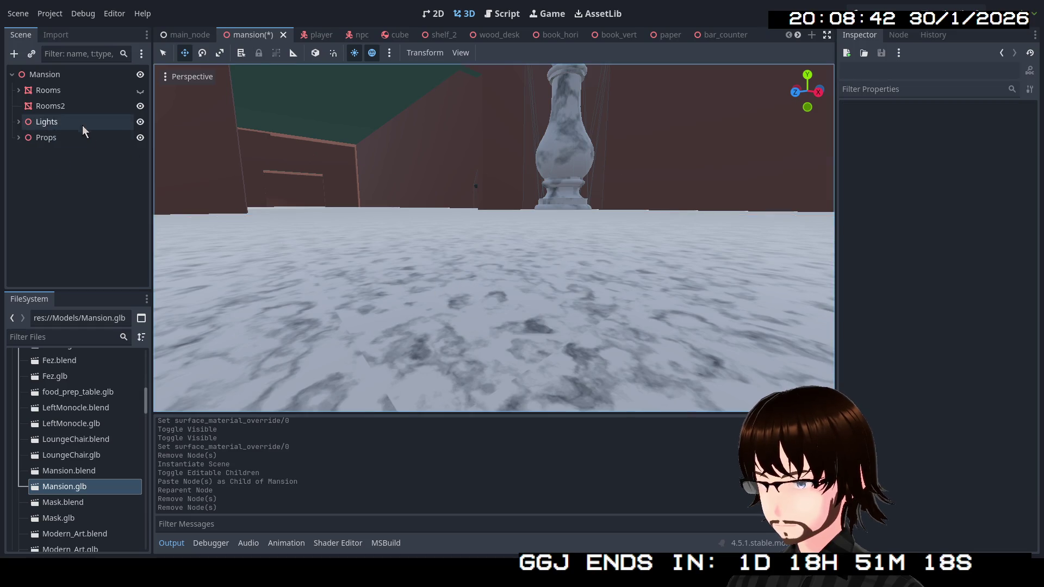
pyautogui.click(138, 112)
pyautogui.click(138, 112)
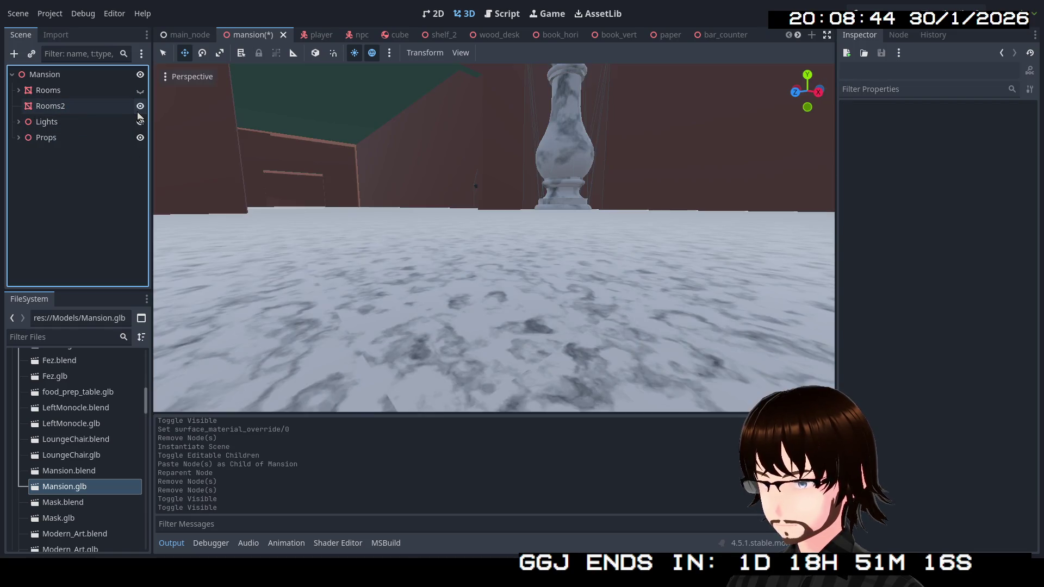
pyautogui.click(105, 110)
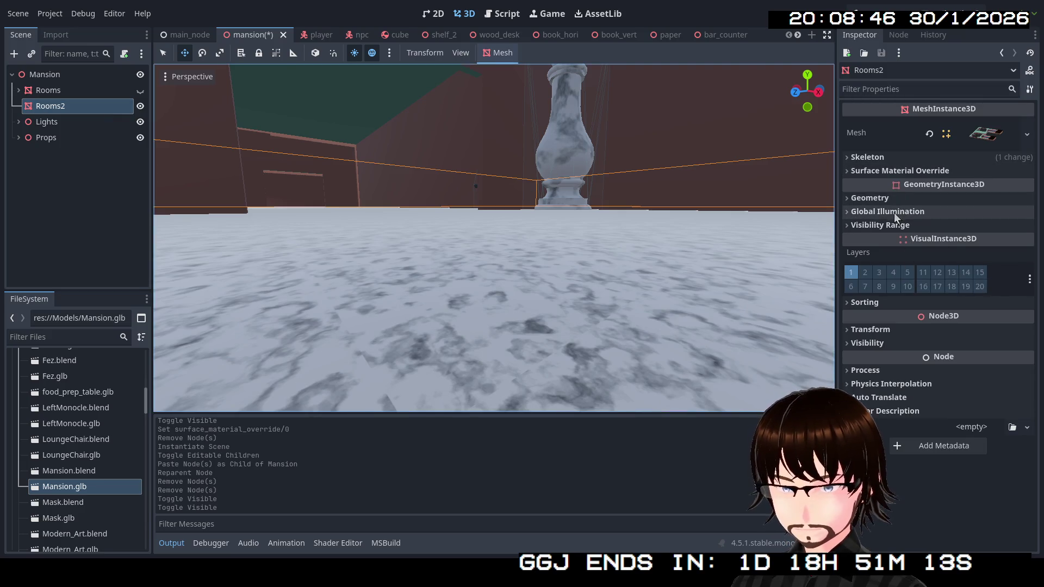
# Lower Rooms2 to a Position y of -1.0 m.
pyautogui.click(898, 330)
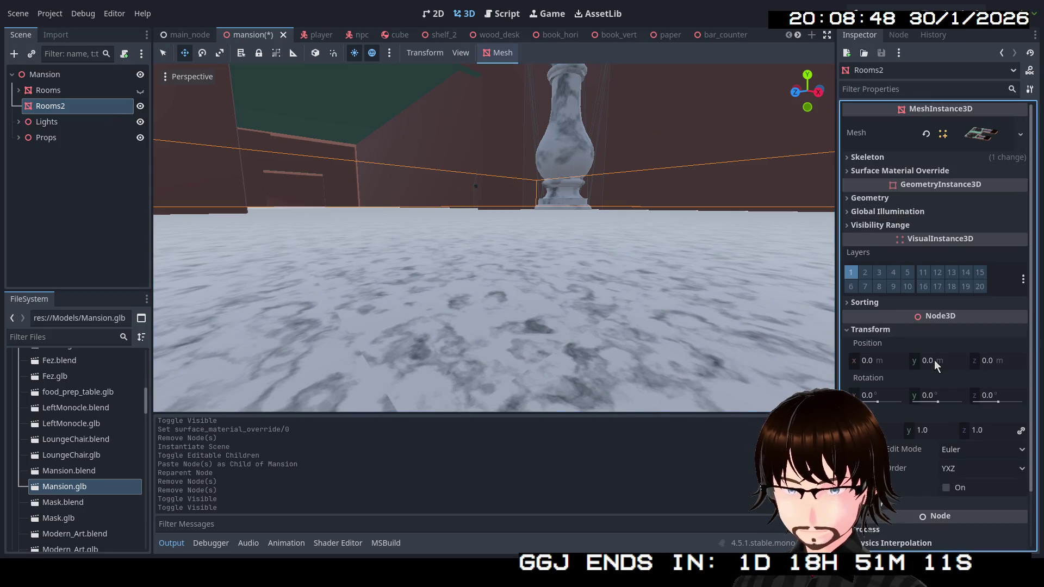
pyautogui.click(935, 361)
pyautogui.write('-1')
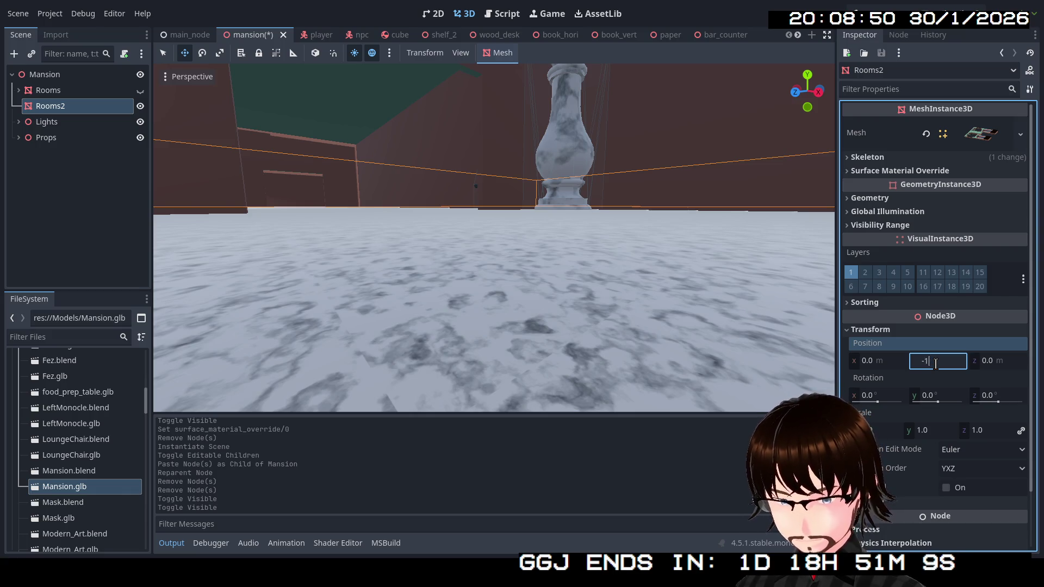
pyautogui.press('Return')
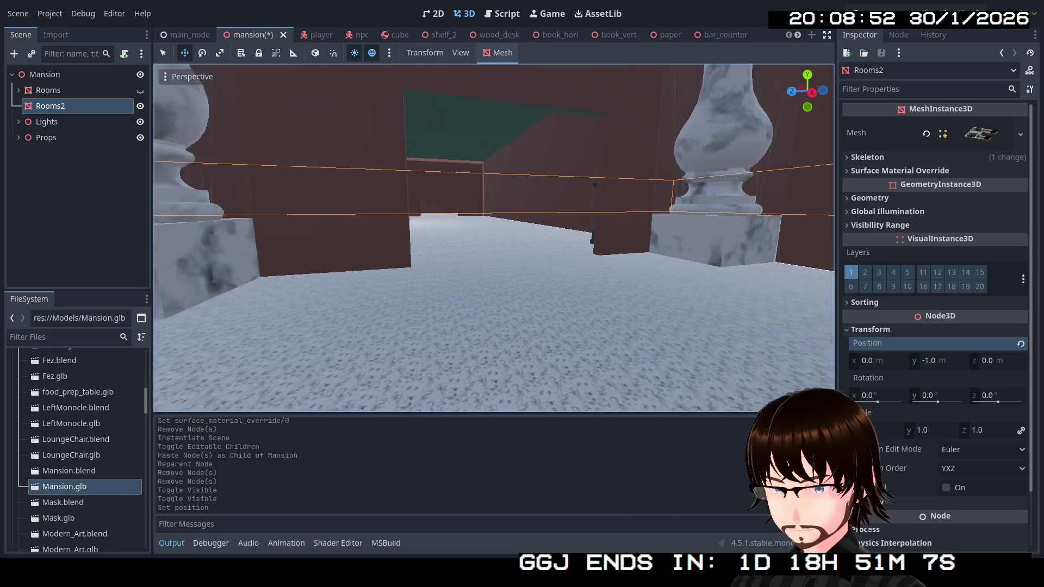
pyautogui.moveTo(647, 304); pyautogui.dragTo(647, 303)
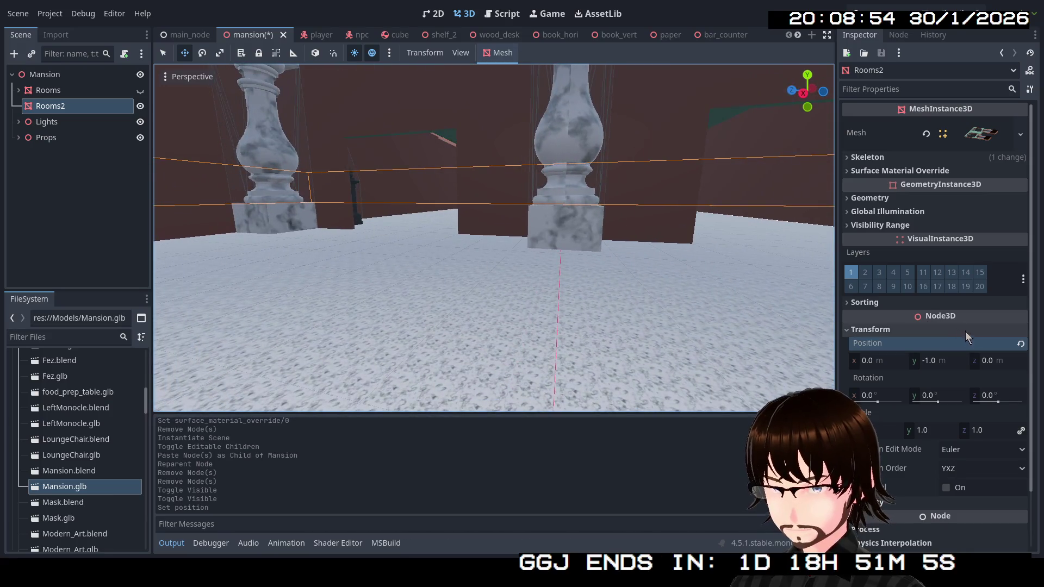
# Set the slot 0 wall material's UV1 scale to 2.
pyautogui.click(932, 171)
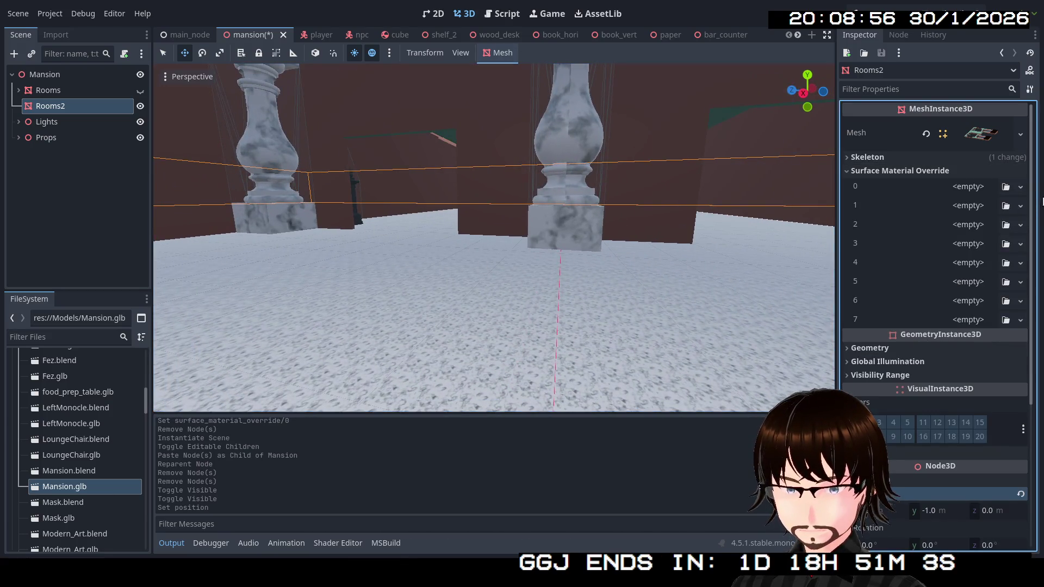
pyautogui.click(1021, 187)
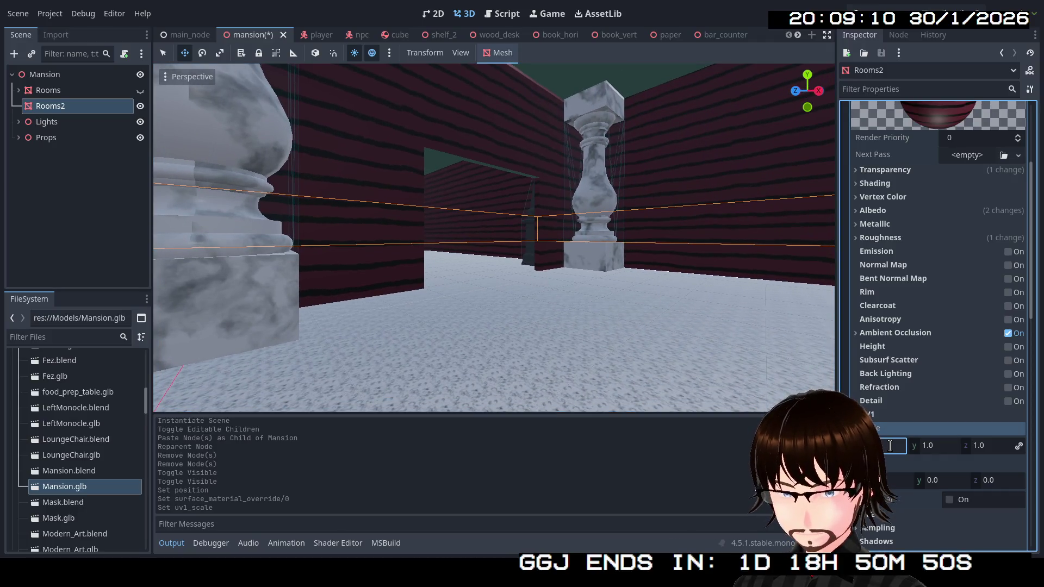
pyautogui.write('2')
pyautogui.press('Return')
# Fly past the pillars and down the corridor to a striped wall corner.
pyautogui.press('w')
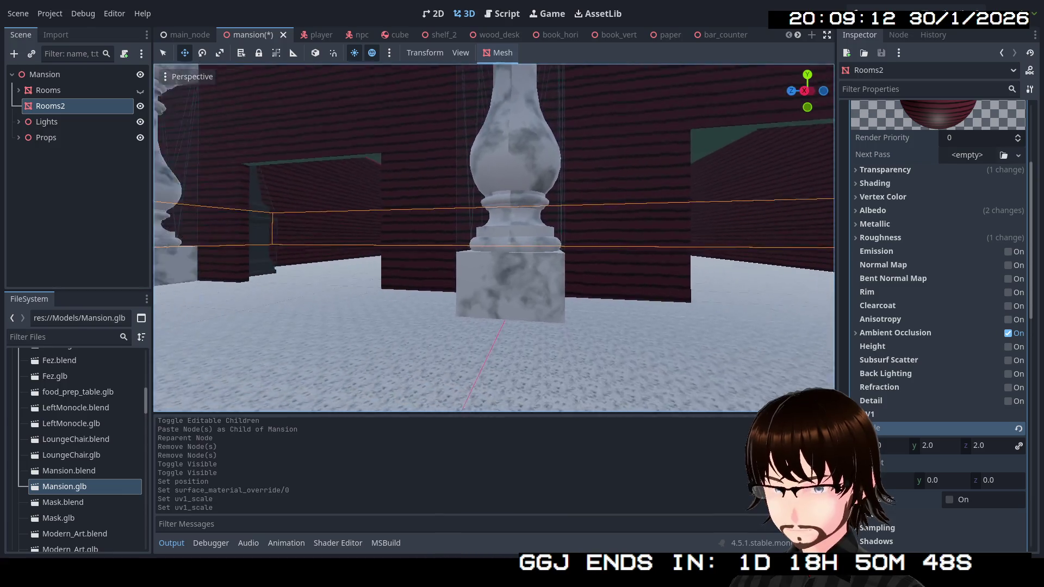
pyautogui.press('w')
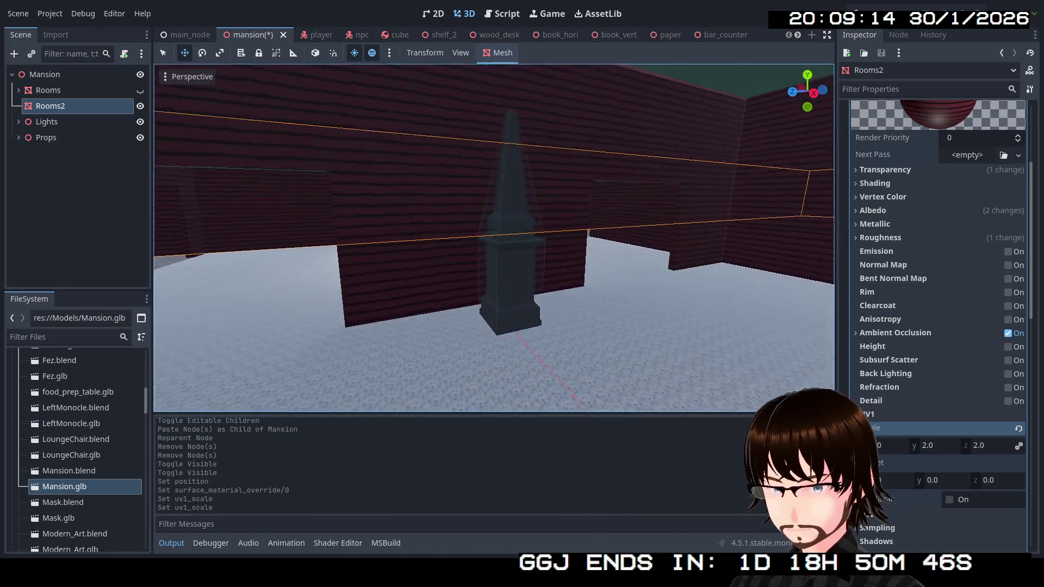
pyautogui.press('w')
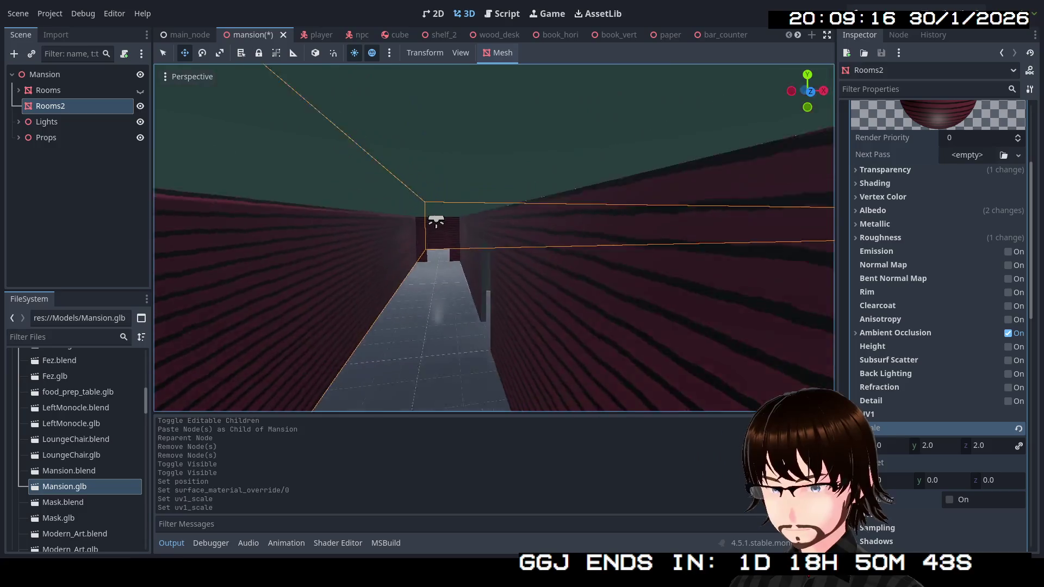
pyautogui.press('w')
pyautogui.press('w')
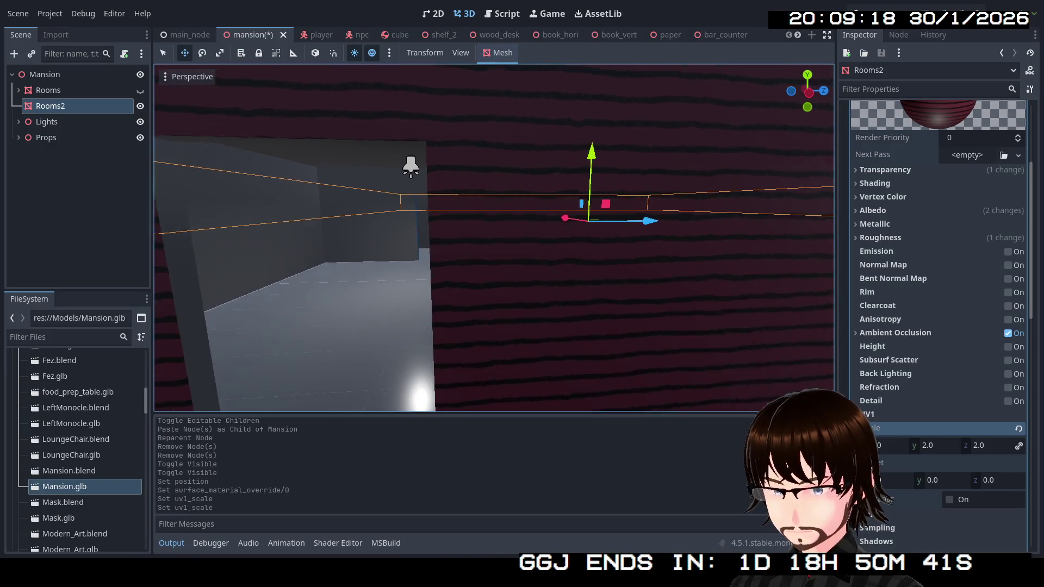
# Fly through the striped corridor into the room with the obelisk props.
pyautogui.press('s')
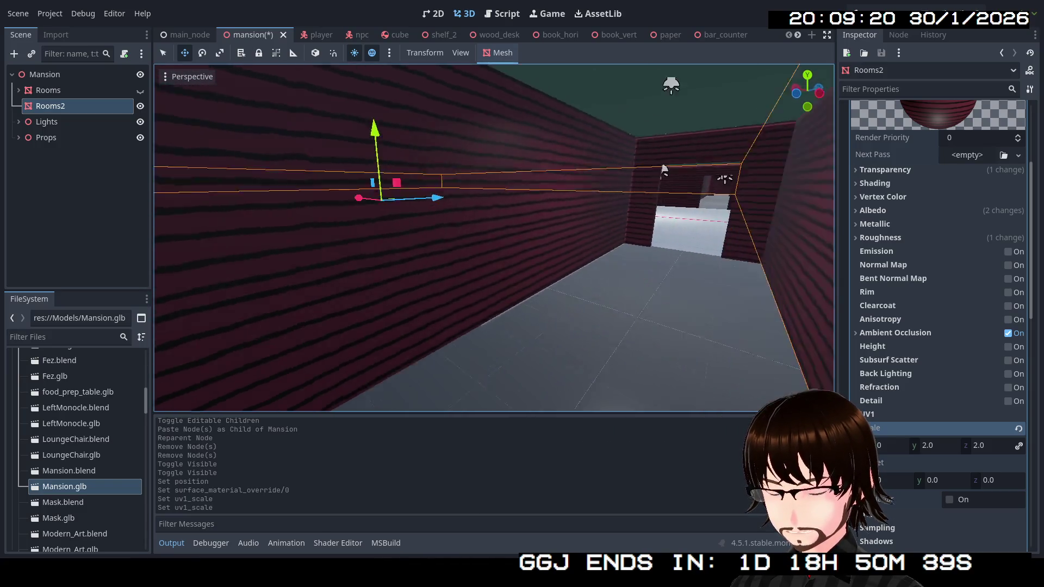
pyautogui.press('w')
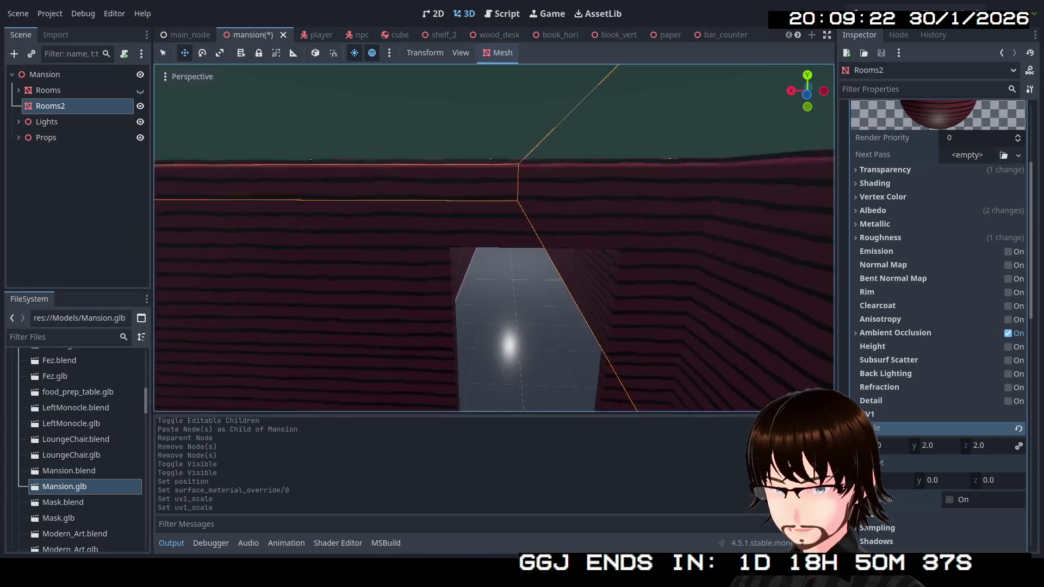
pyautogui.press('s')
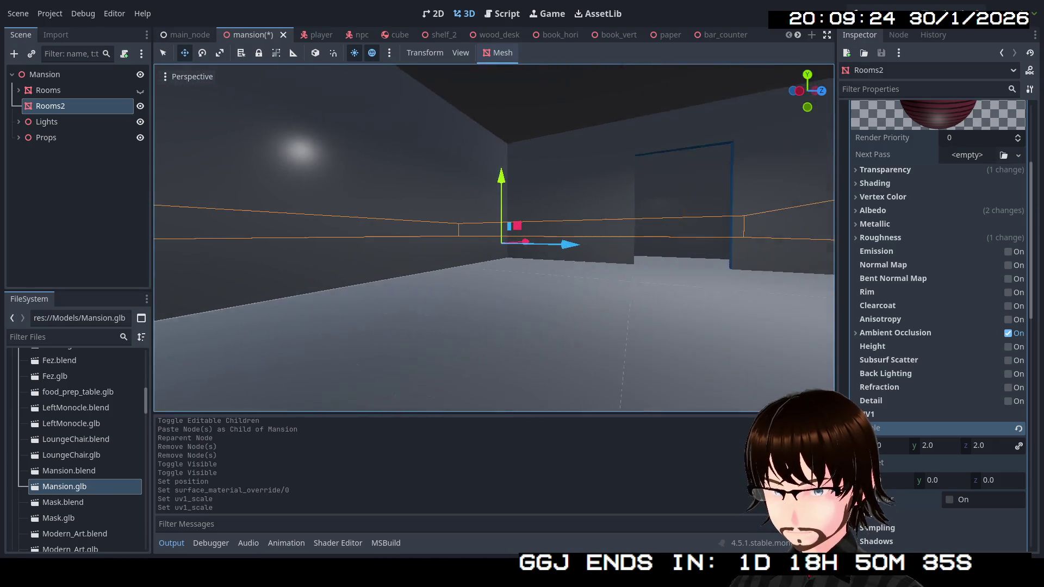
pyautogui.press('w')
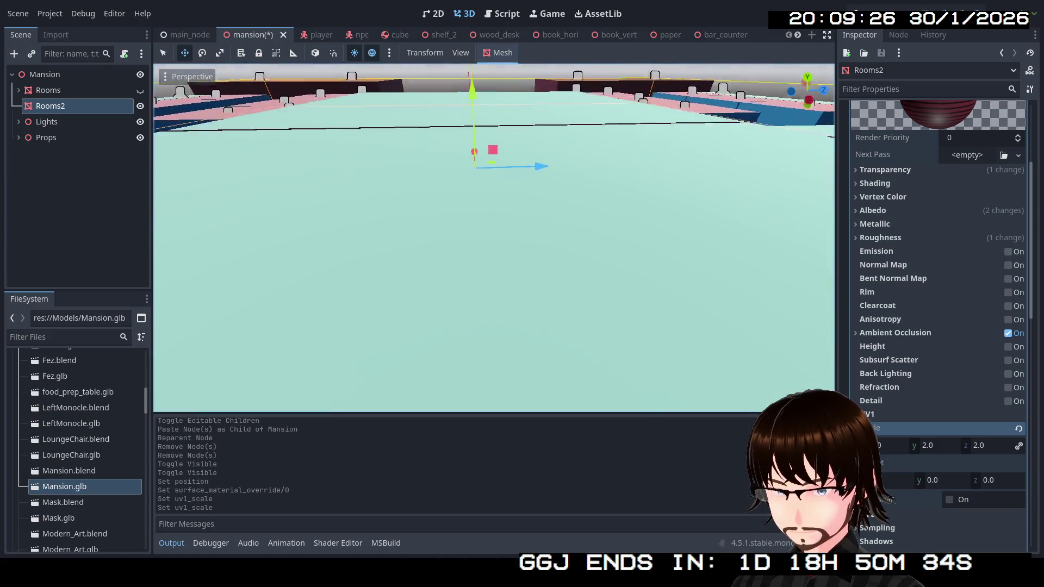
pyautogui.press('w')
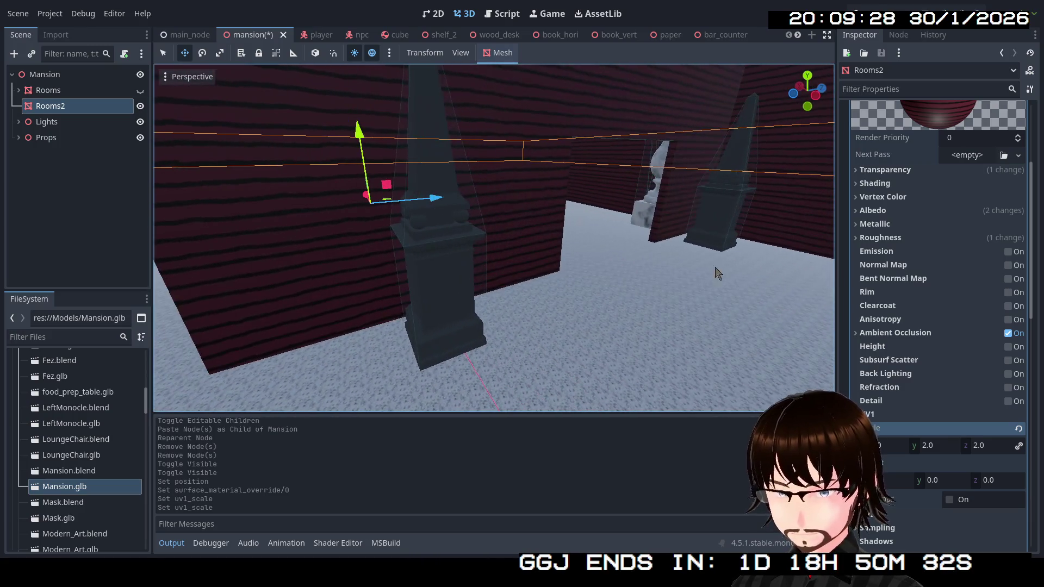
# Quick Load WhiteCeiling.tres into Rooms2's surface slot 2 and view the rooms from above.
pyautogui.scroll(3, 869, 261)
pyautogui.click(981, 194)
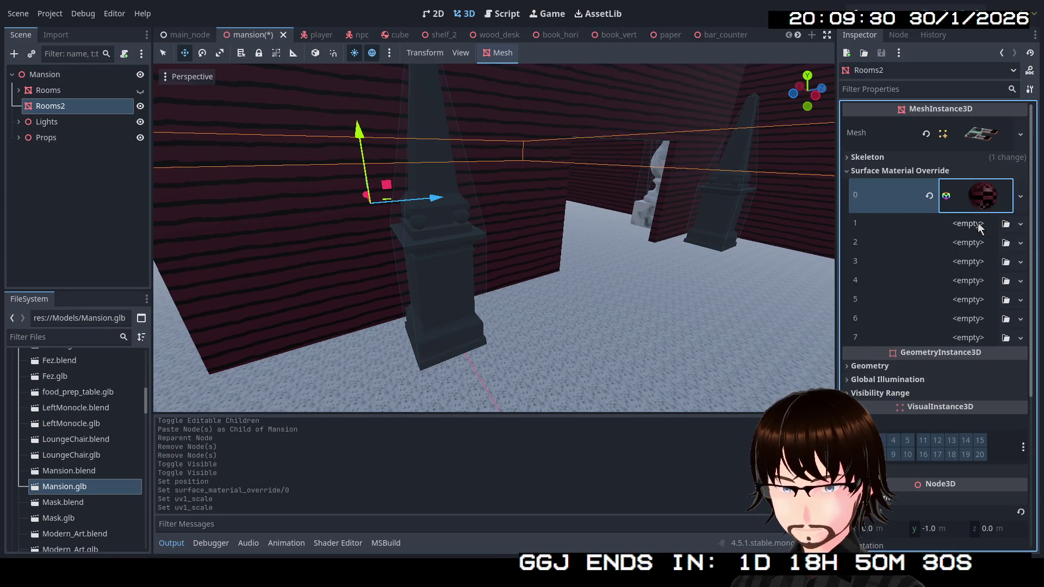
pyautogui.click(1020, 224)
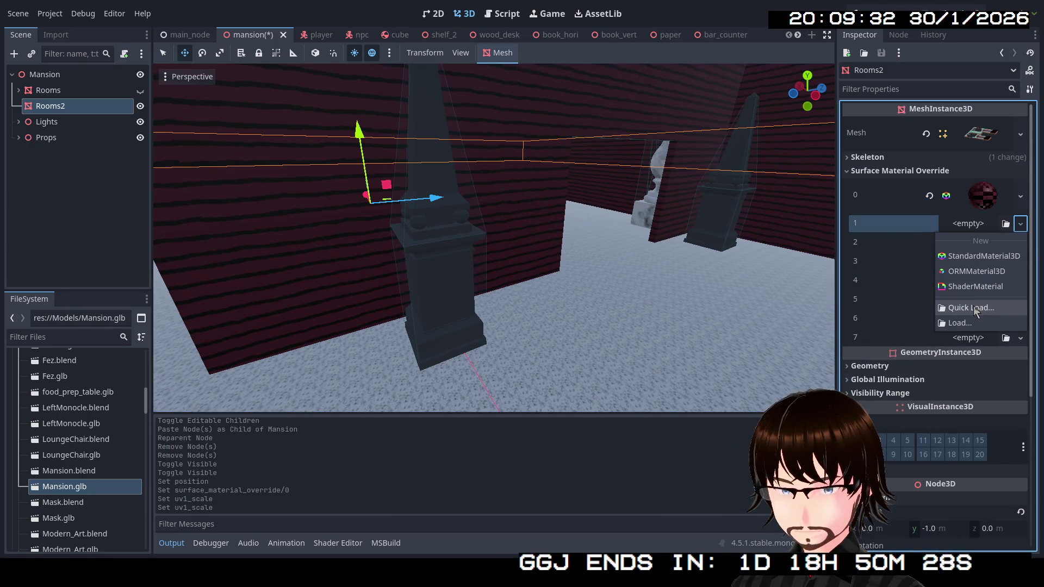
pyautogui.click(927, 242)
pyautogui.click(1021, 243)
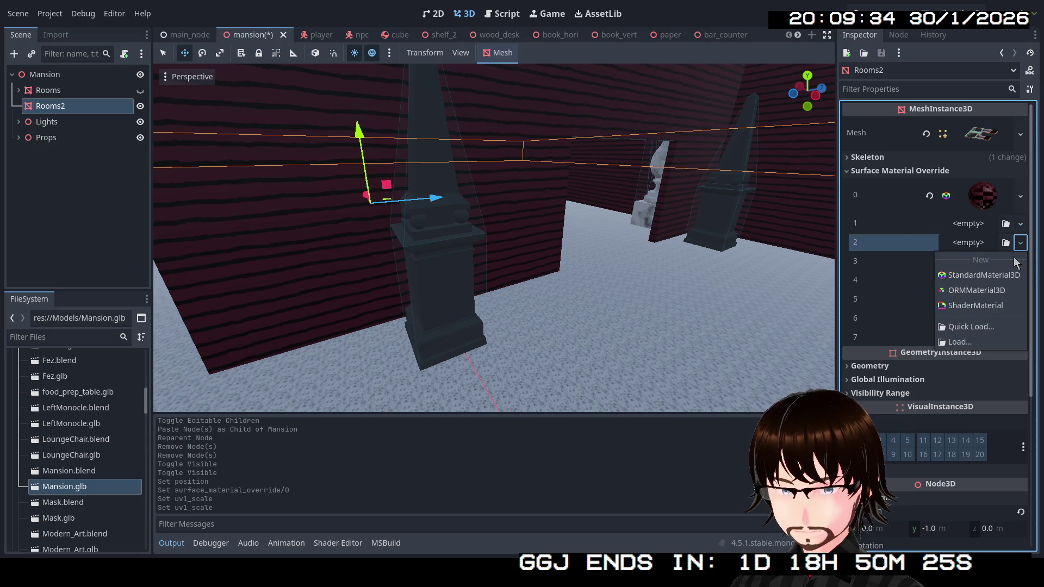
pyautogui.click(972, 327)
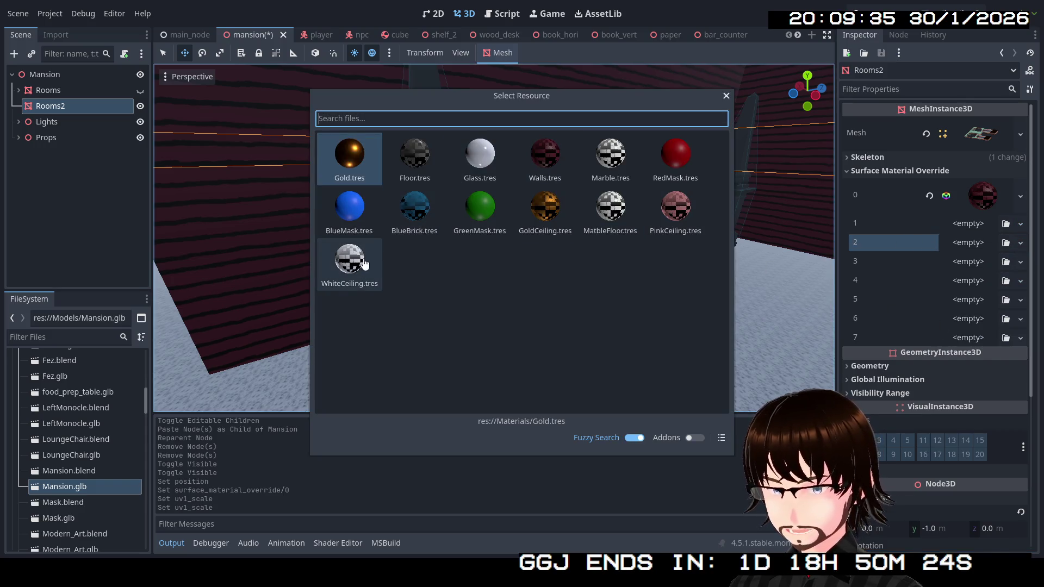
pyautogui.doubleClick(359, 264)
pyautogui.press('w')
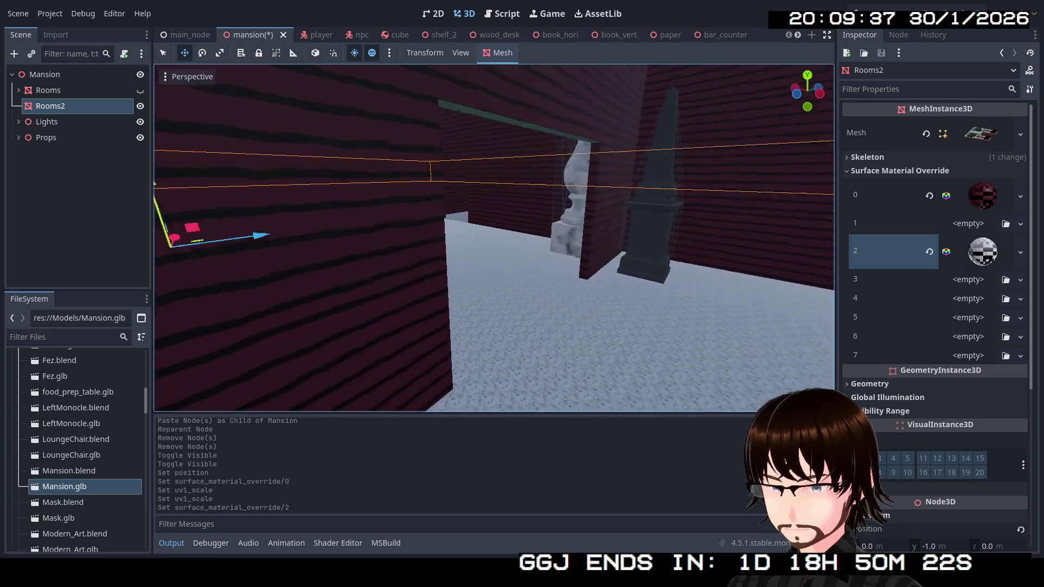
pyautogui.press('e')
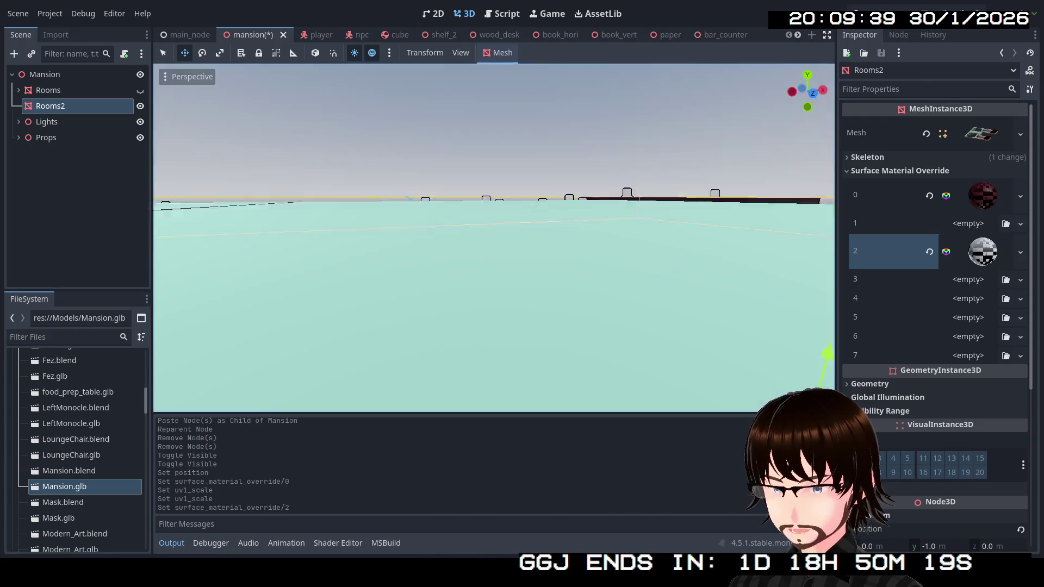
pyautogui.click(1021, 253)
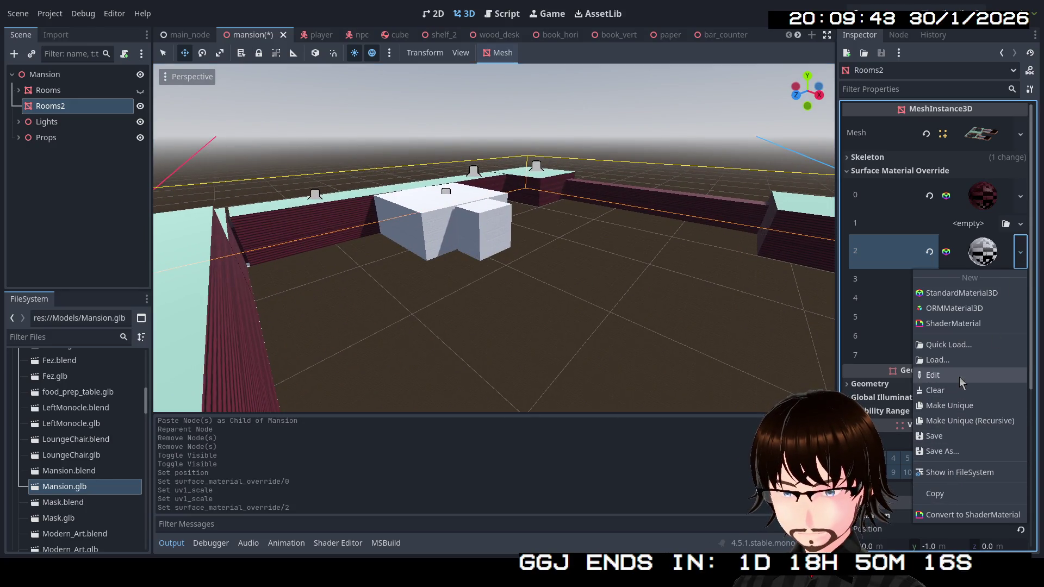
# Quick Load a darker tiled material into slot 2 and inspect the floor up close.
pyautogui.click(961, 344)
pyautogui.doubleClick(417, 158)
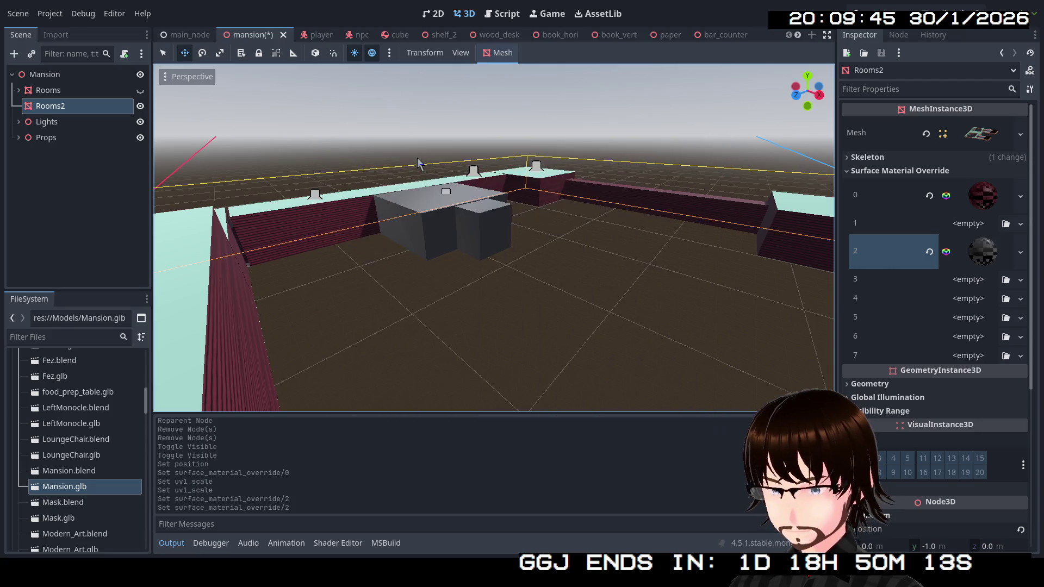
pyautogui.press('q')
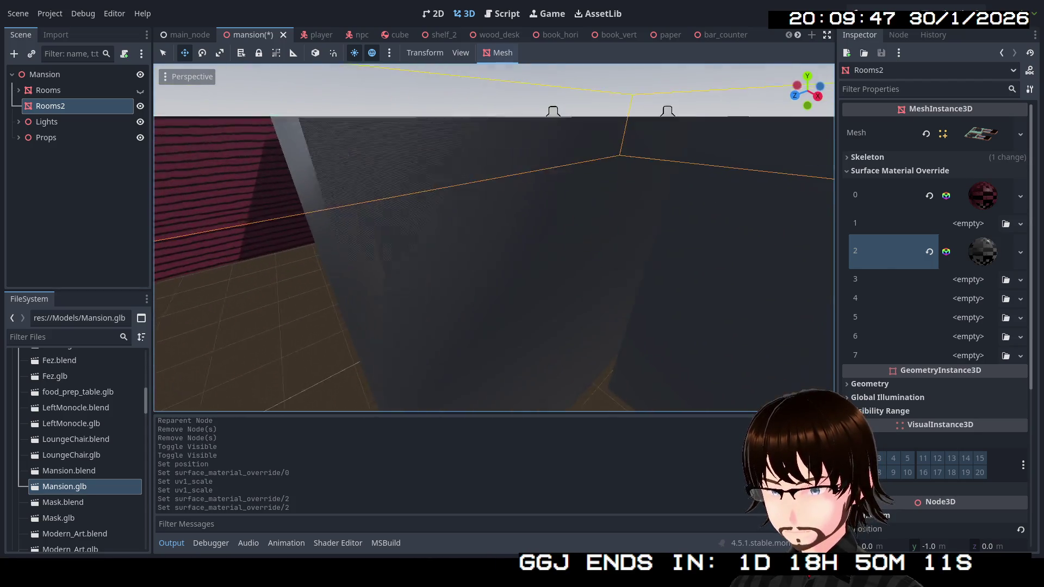
pyautogui.press('q')
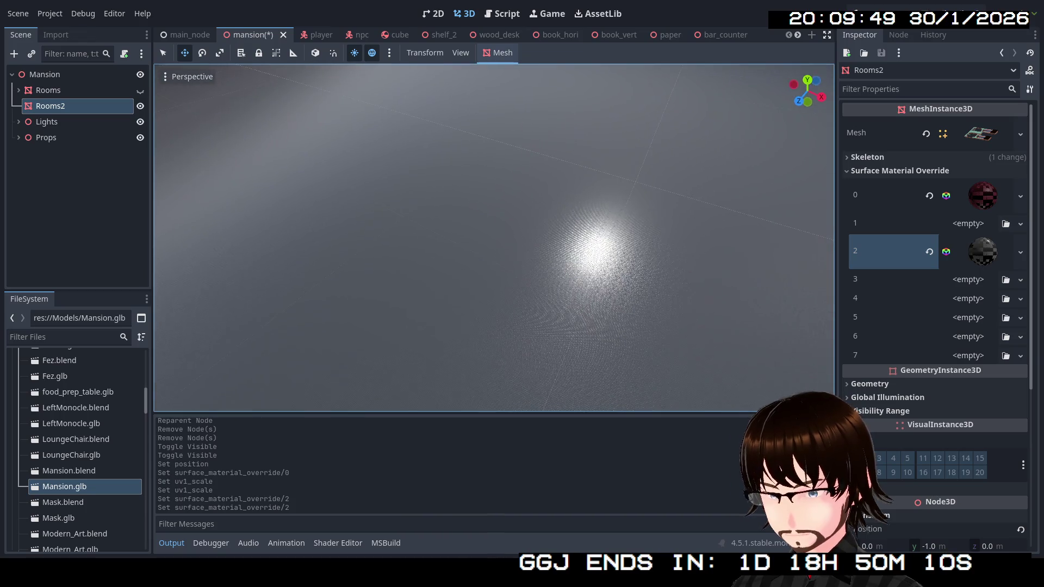
pyautogui.press('q')
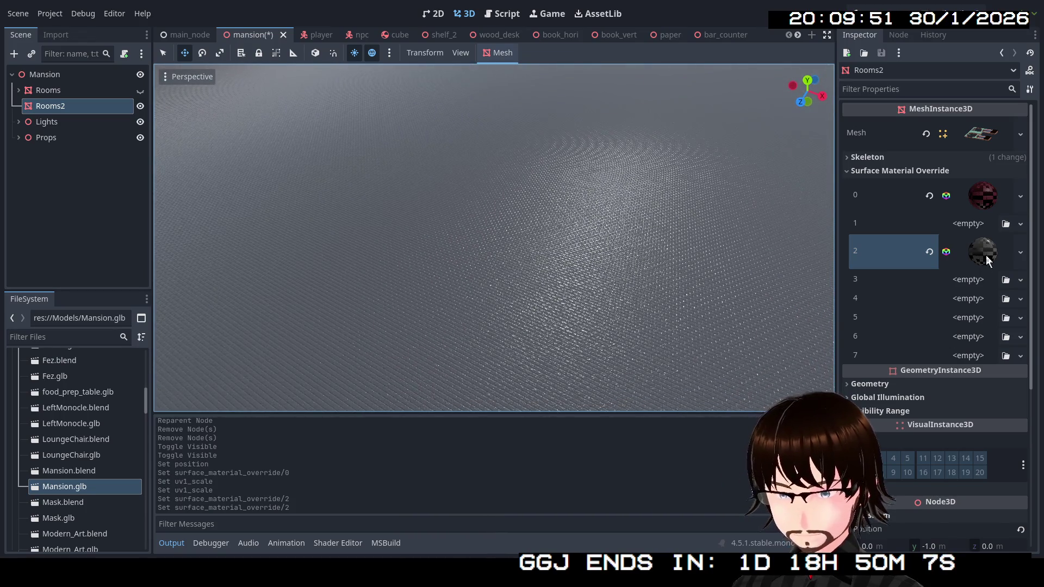
# Set slot 2 material's UV1 scale to 10.
pyautogui.click(987, 255)
pyautogui.scroll(-5, 962, 326)
pyautogui.click(894, 447)
pyautogui.click(895, 447)
pyautogui.write('10')
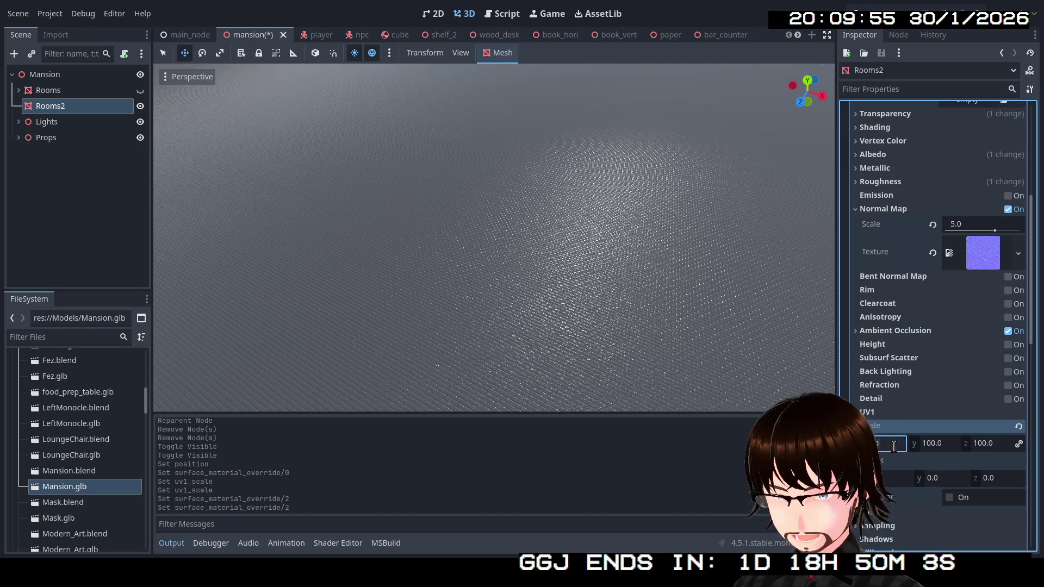
pyautogui.press('Return')
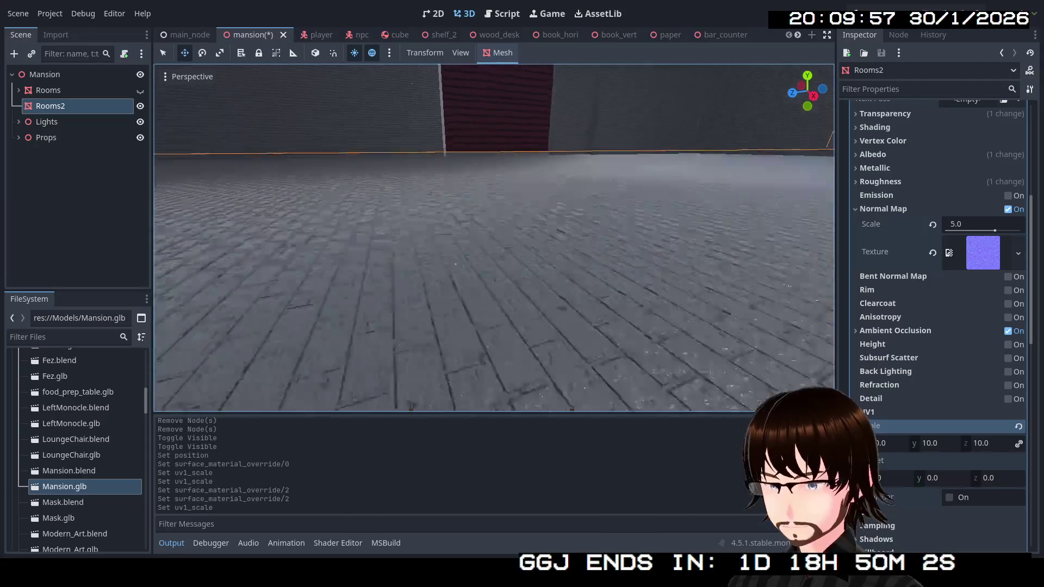
pyautogui.press('w')
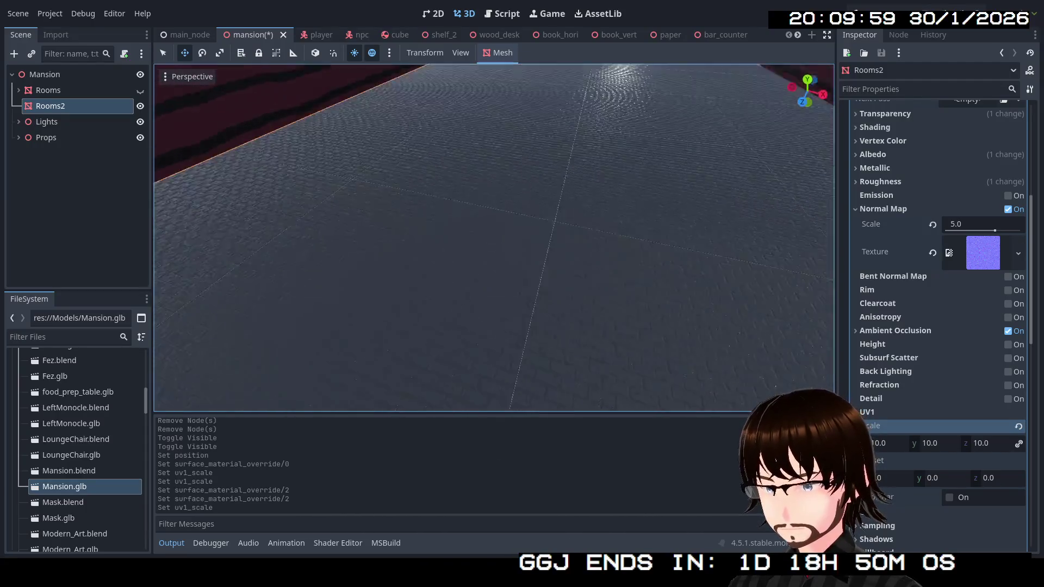
pyautogui.press('w')
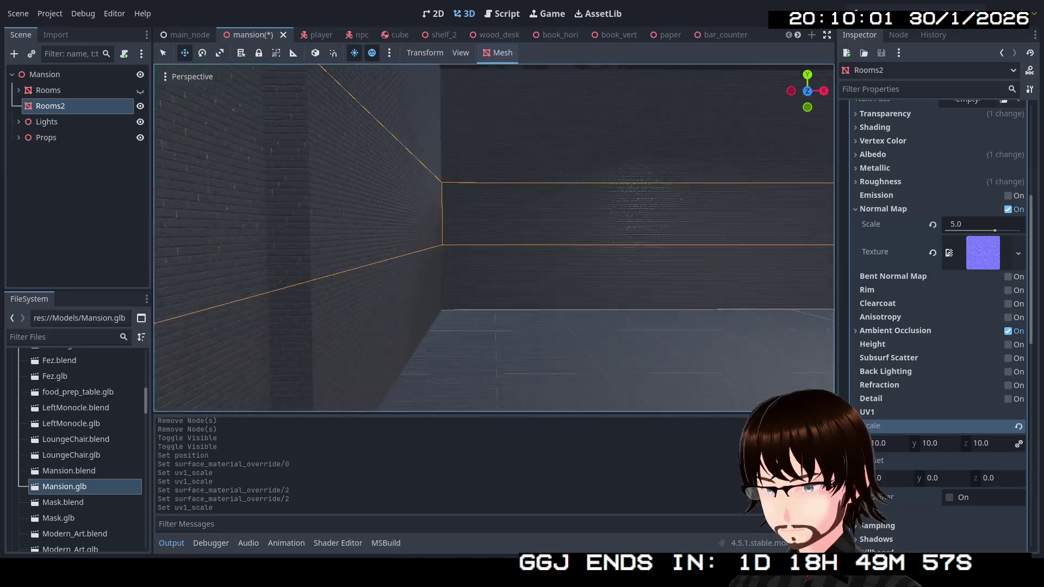
# Tour the brick and red-walled corridors, then collapse slot 2's material settings.
pyautogui.press('s')
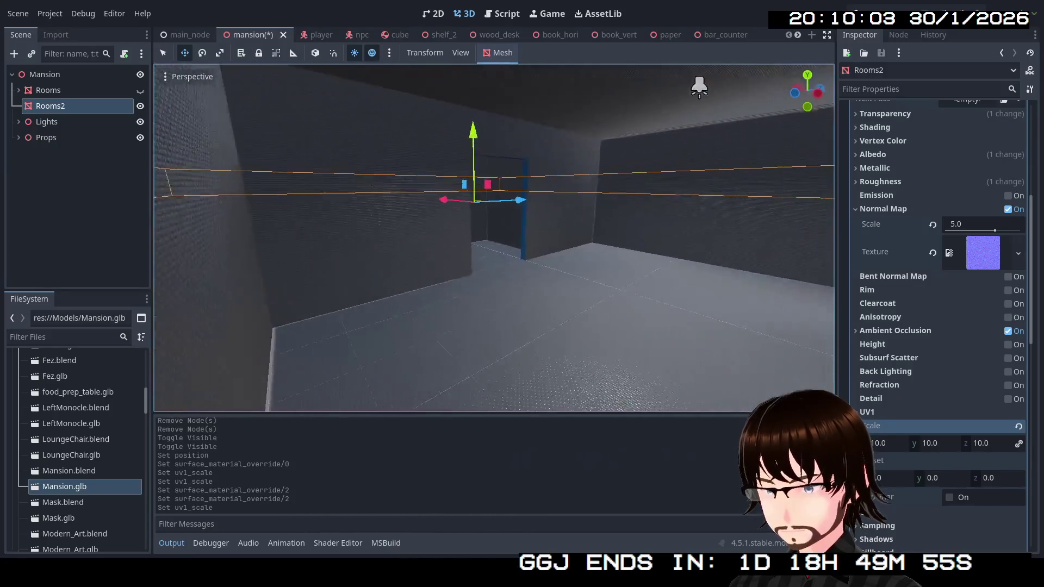
pyautogui.press('w')
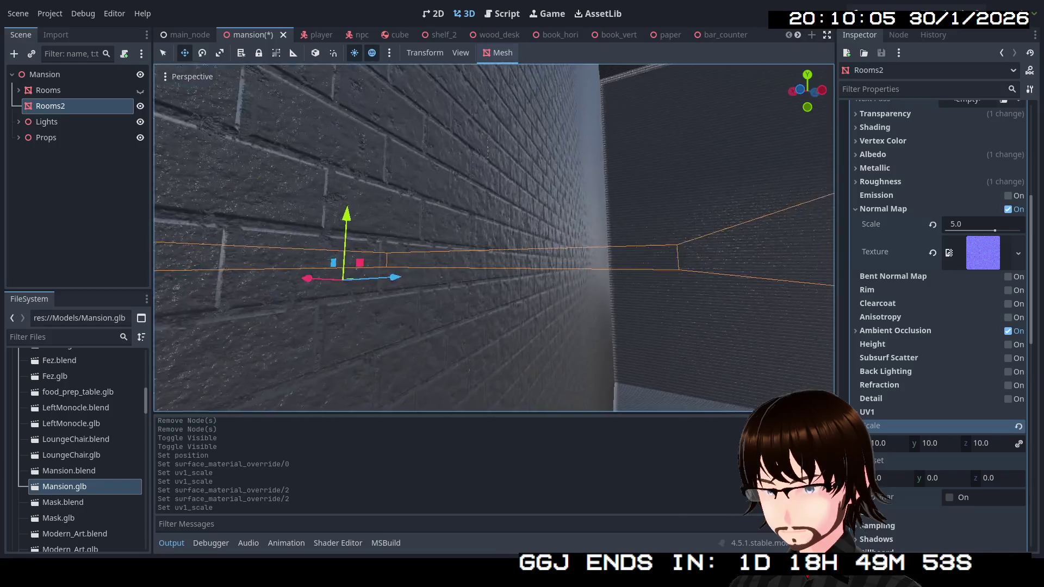
pyautogui.press('w')
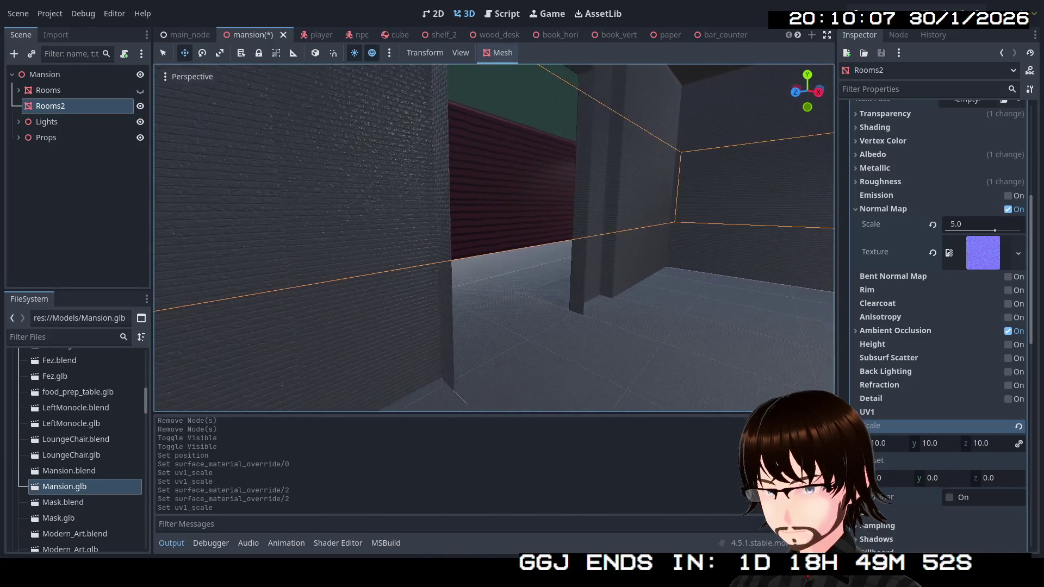
pyautogui.press('w')
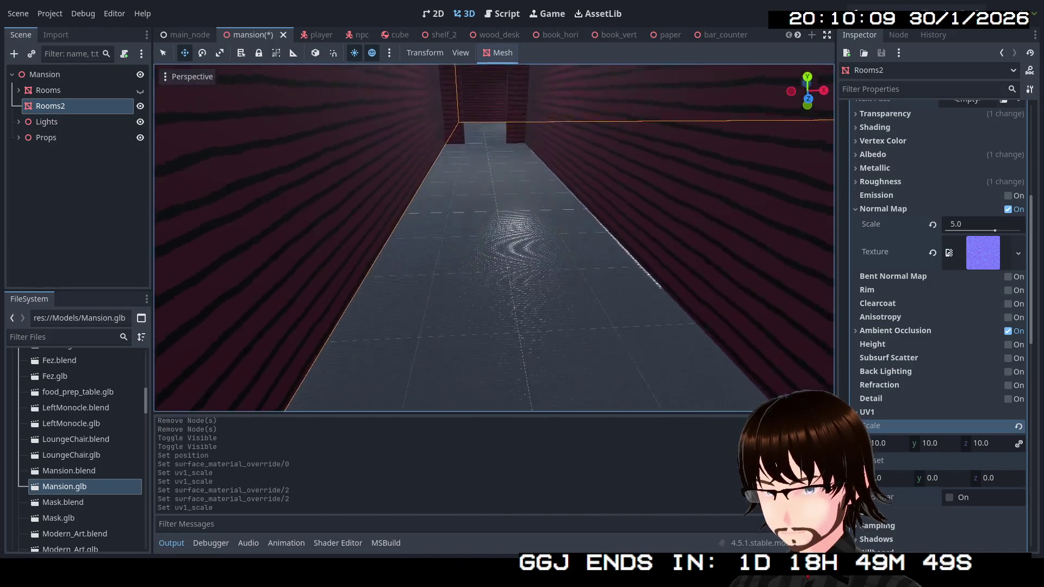
pyautogui.press('w')
pyautogui.press('s')
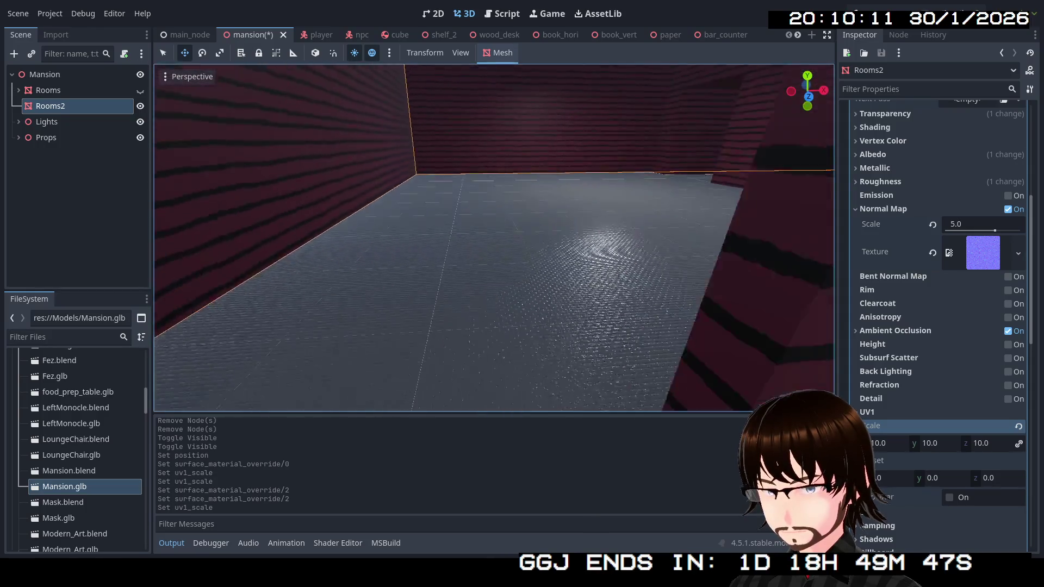
pyautogui.press('w')
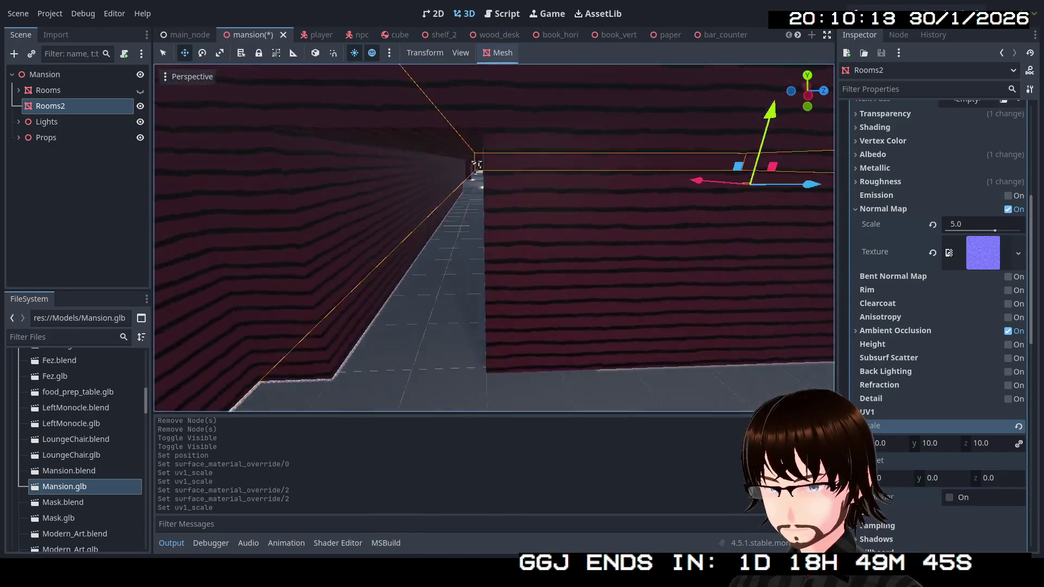
pyautogui.press('w')
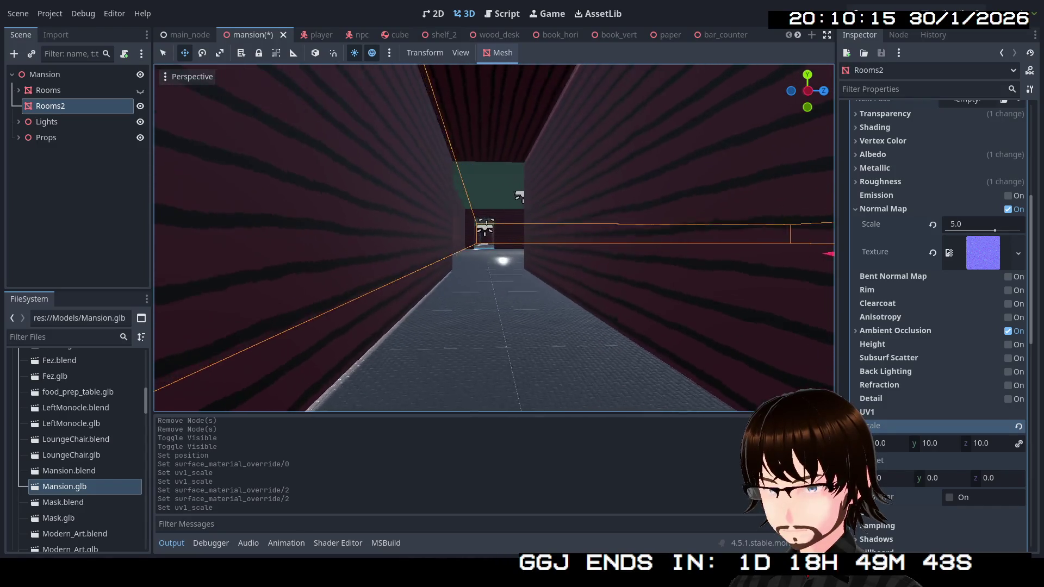
pyautogui.press('e')
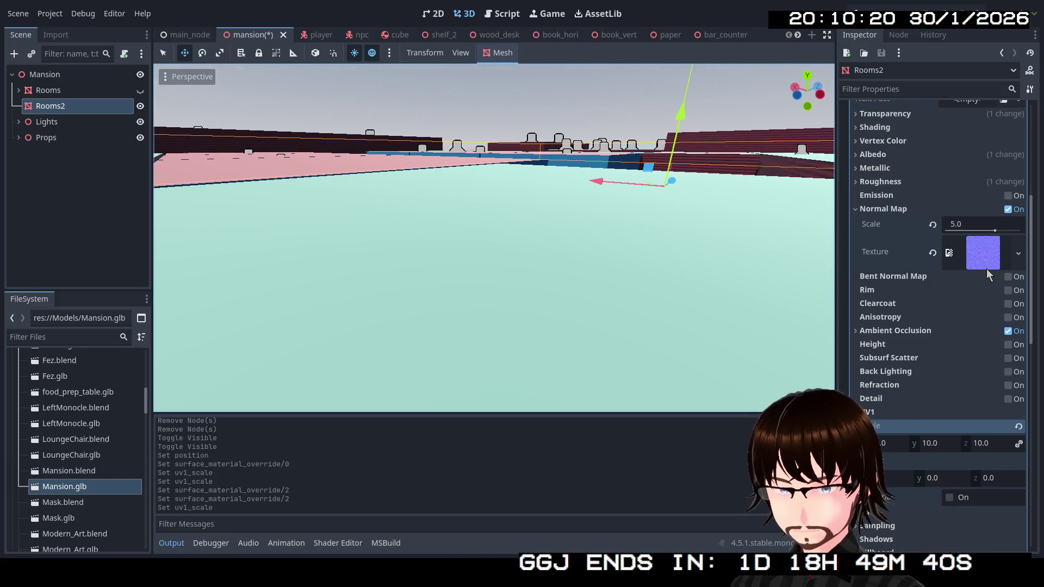
pyautogui.scroll(5, 988, 269)
pyautogui.click(990, 258)
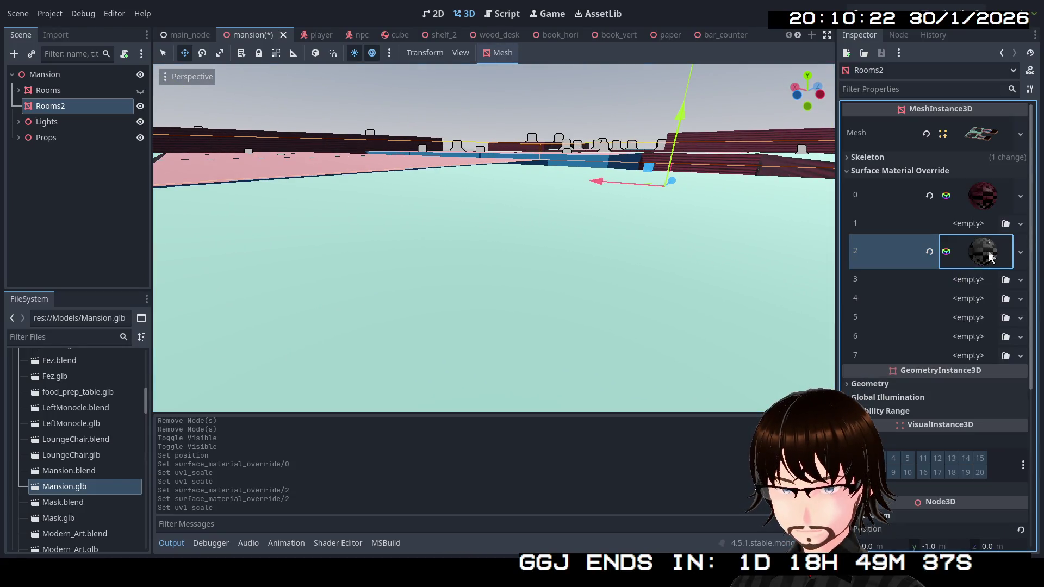
# Quick Load a white tile material into Rooms2's surface slot 3.
pyautogui.click(1020, 281)
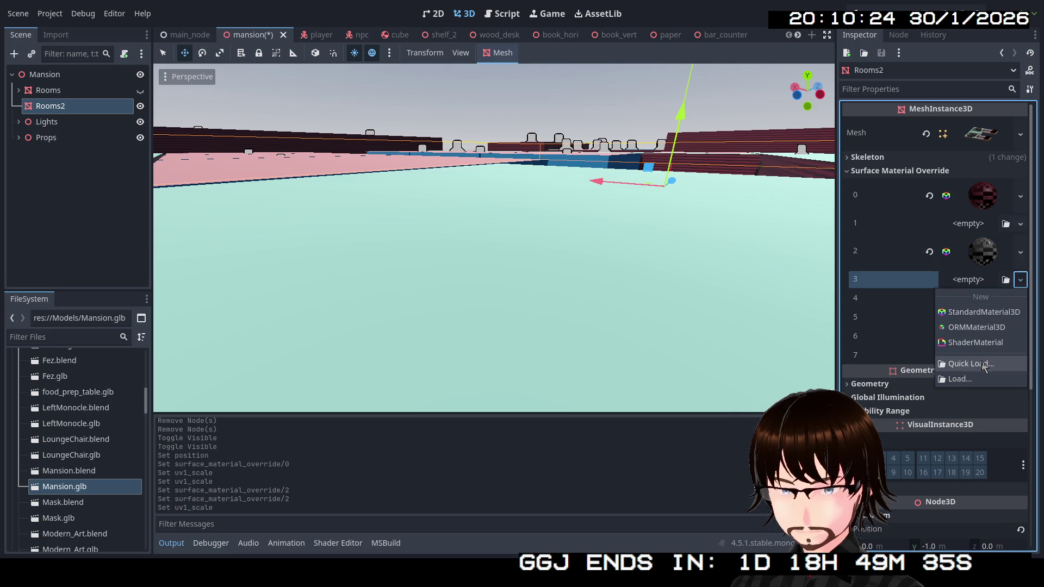
pyautogui.click(985, 366)
pyautogui.doubleClick(357, 251)
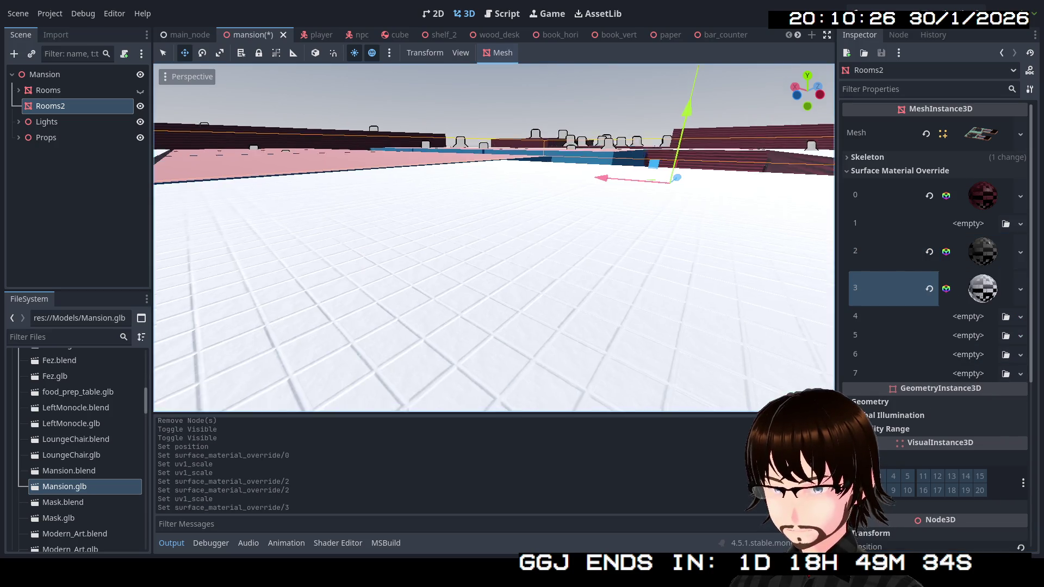
pyautogui.press('w')
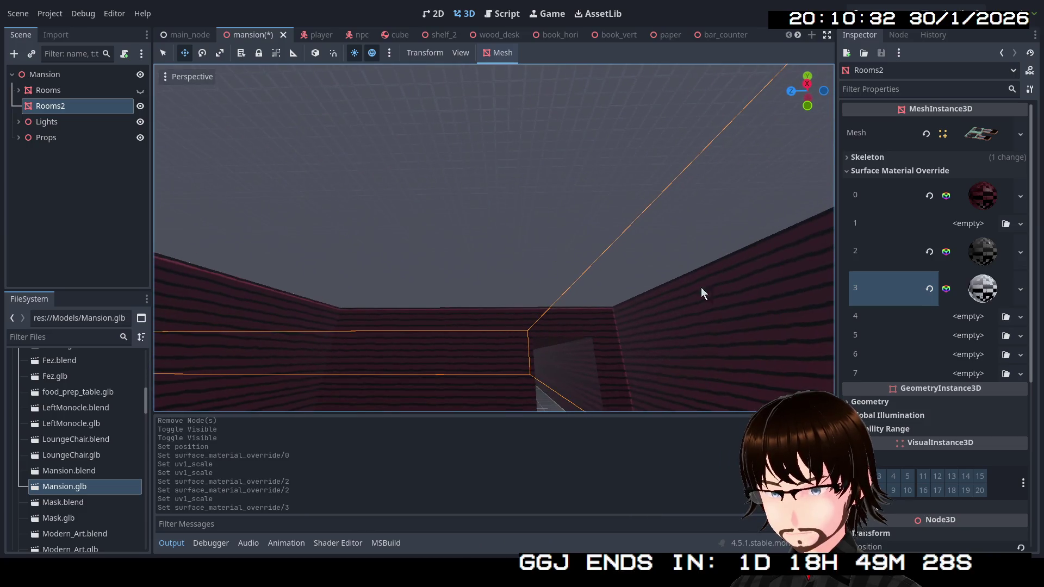
# Set slot 3 material's UV1 scale to 0.1, trying 0.115 and 0.11 first.
pyautogui.click(985, 294)
pyautogui.scroll(-10, 961, 440)
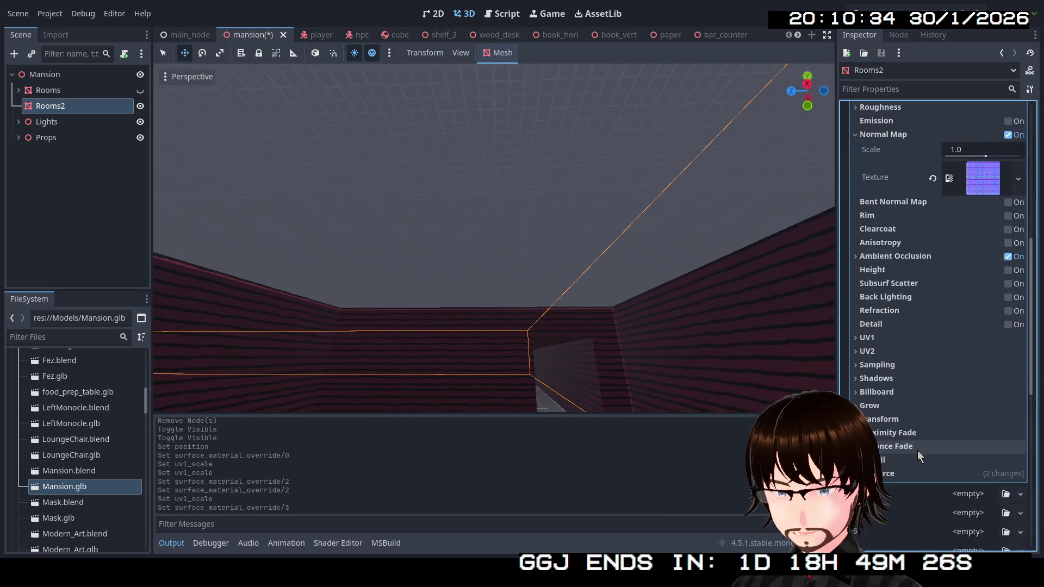
pyautogui.click(877, 393)
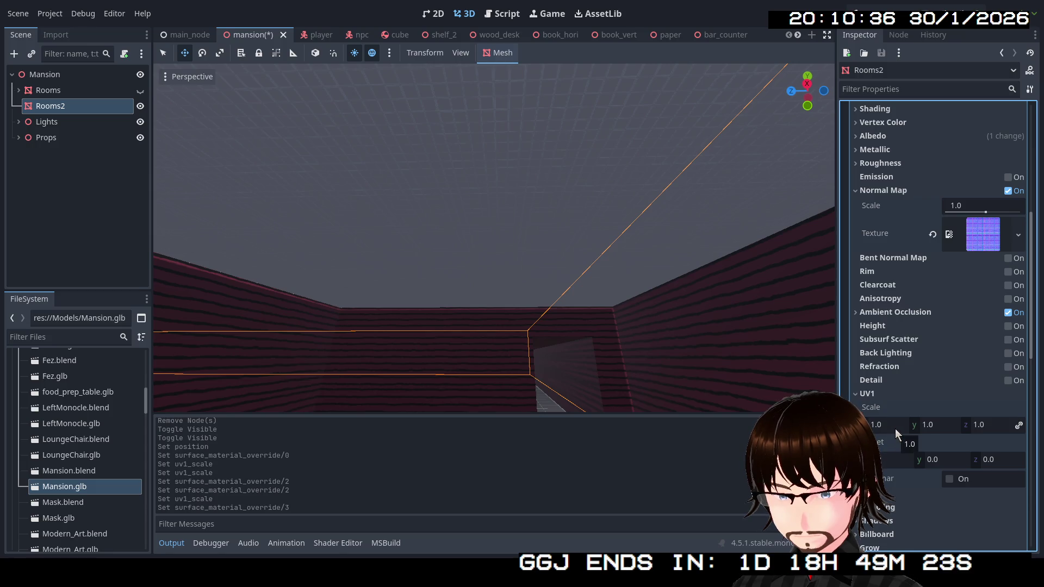
pyautogui.scroll(5, 930, 364)
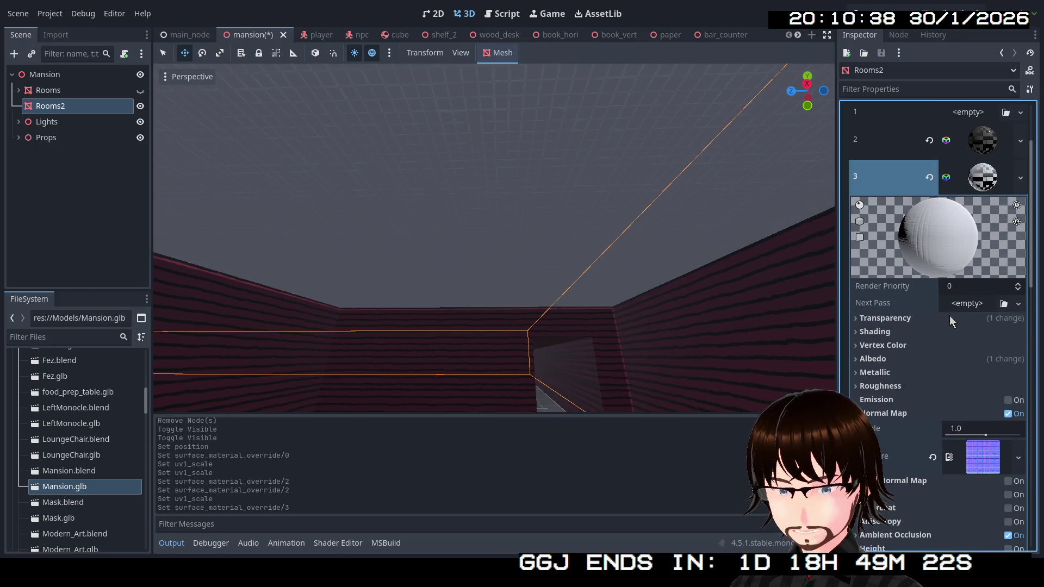
pyautogui.scroll(-4, 950, 315)
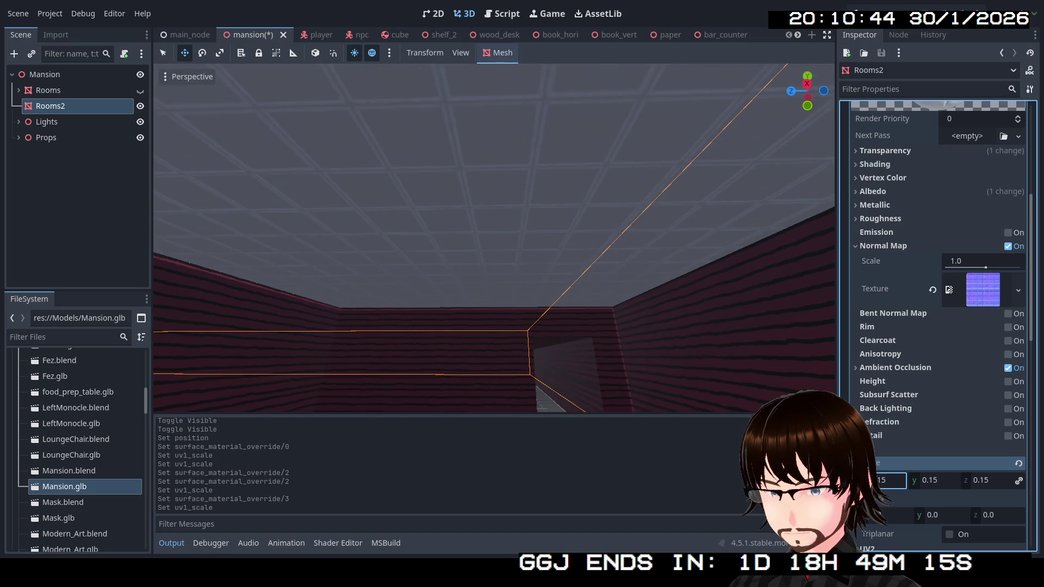
pyautogui.write('0.115')
pyautogui.press('Return')
pyautogui.write('0.11')
pyautogui.press('Return')
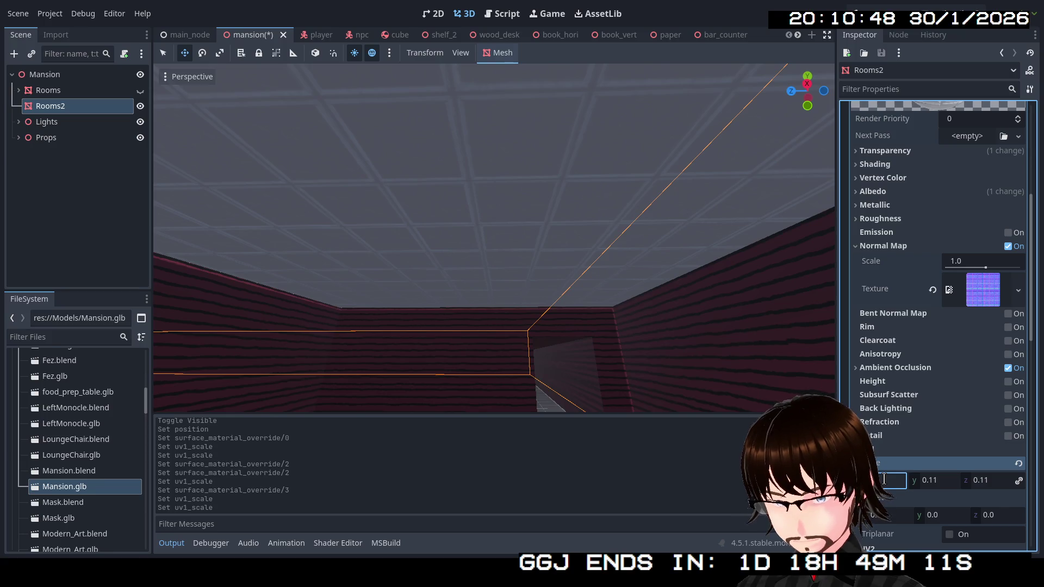
pyautogui.write('0.1')
pyautogui.press('Return')
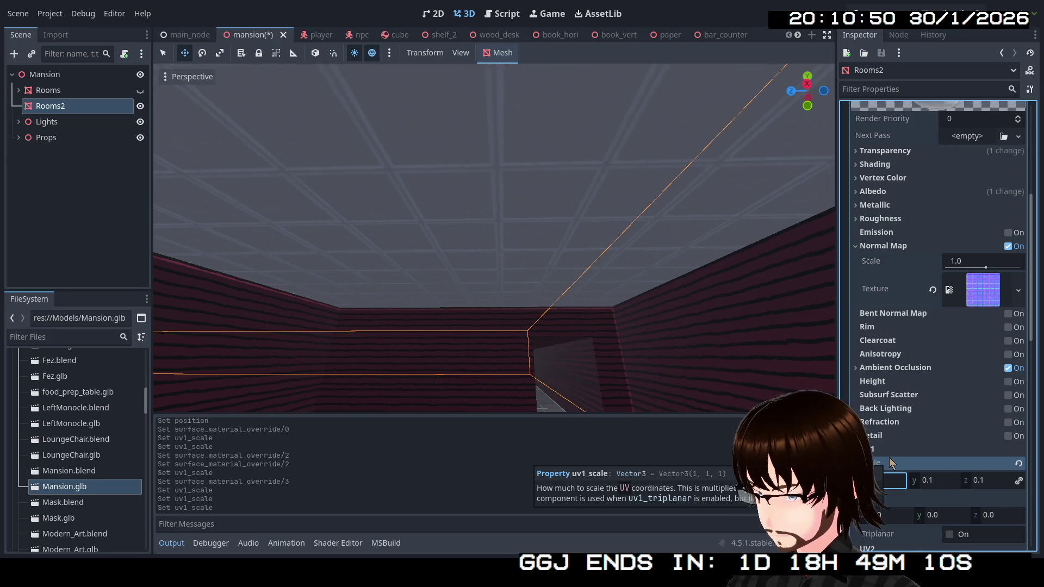
pyautogui.click(829, 405)
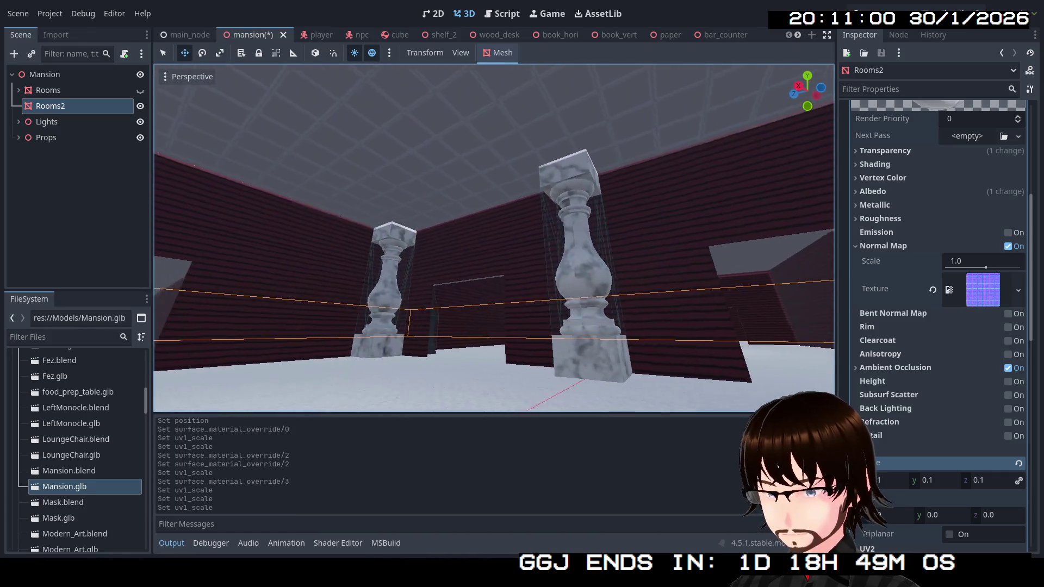
# Collapse slot 3 and Quick Load MatbleFloor.tres into surface slot 4.
pyautogui.scroll(3, 918, 246)
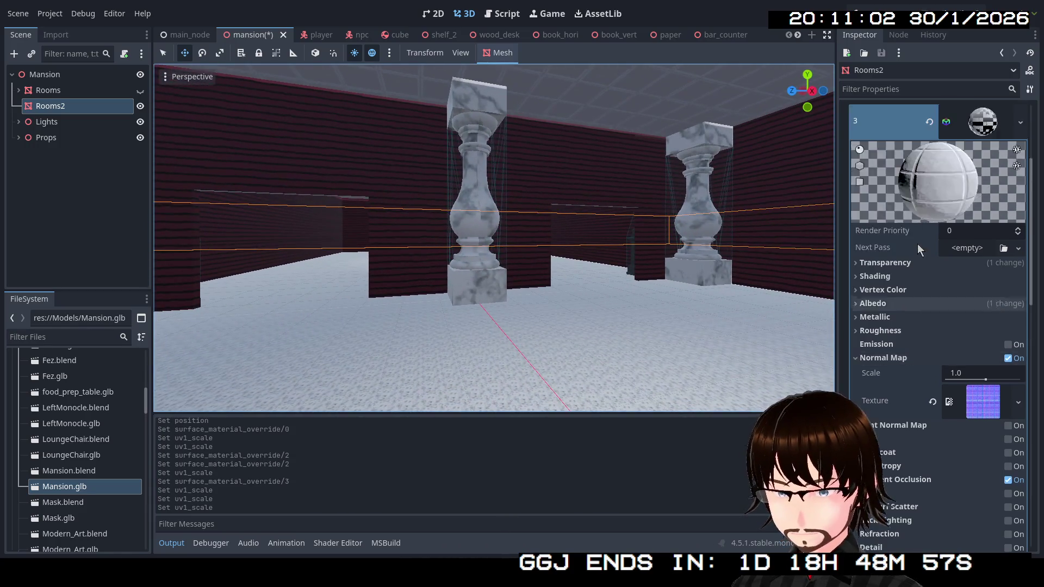
pyautogui.scroll(2, 918, 244)
pyautogui.click(979, 234)
pyautogui.click(1021, 262)
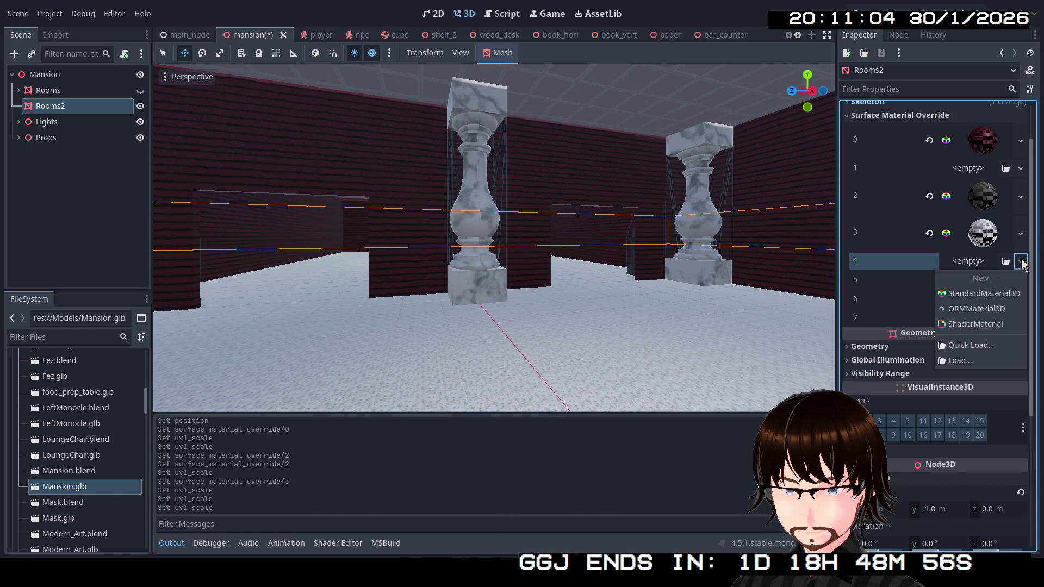
pyautogui.click(971, 345)
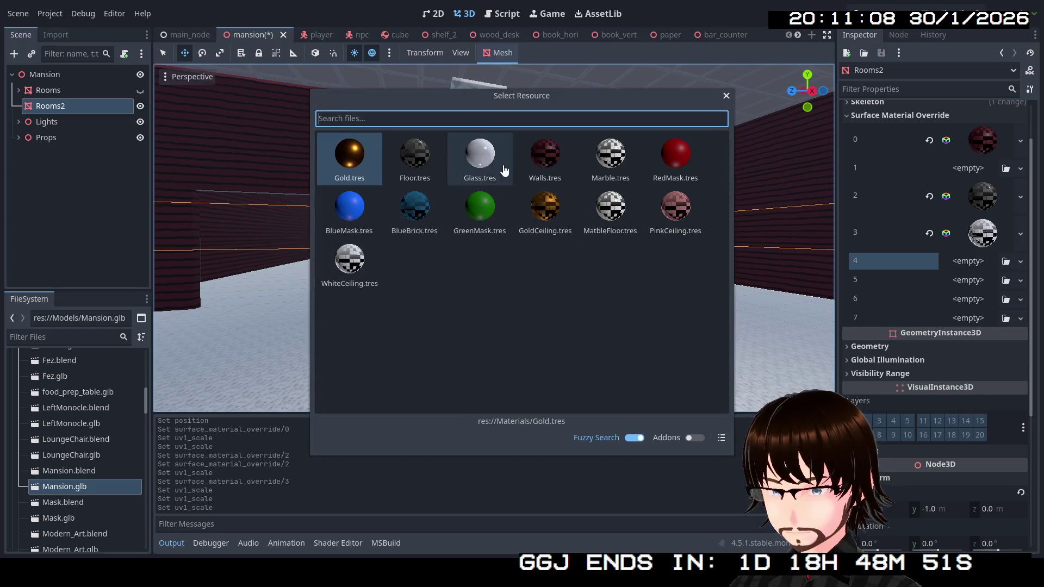
pyautogui.doubleClick(610, 209)
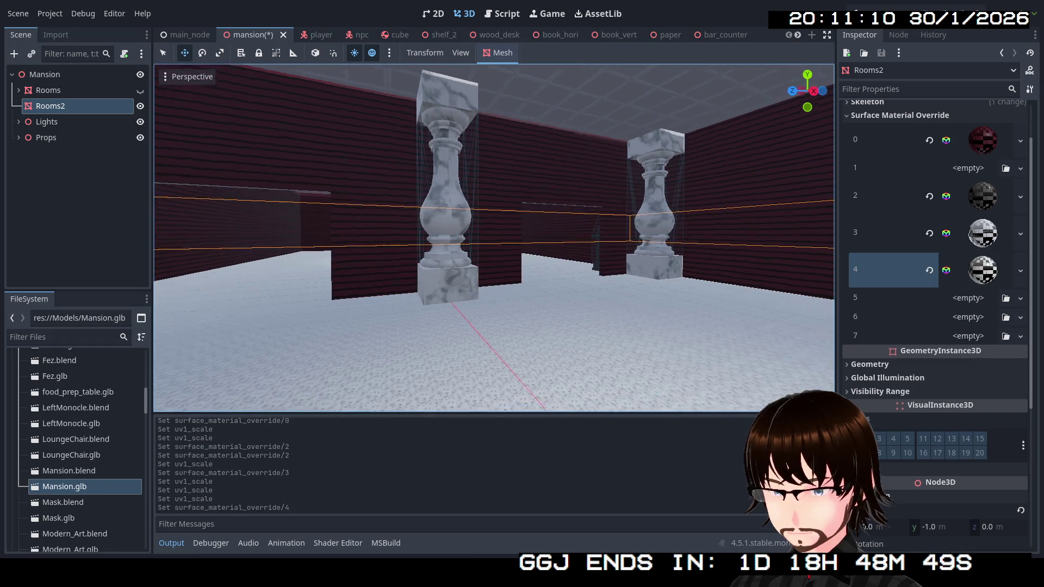
pyautogui.scroll(-6, 494, 238)
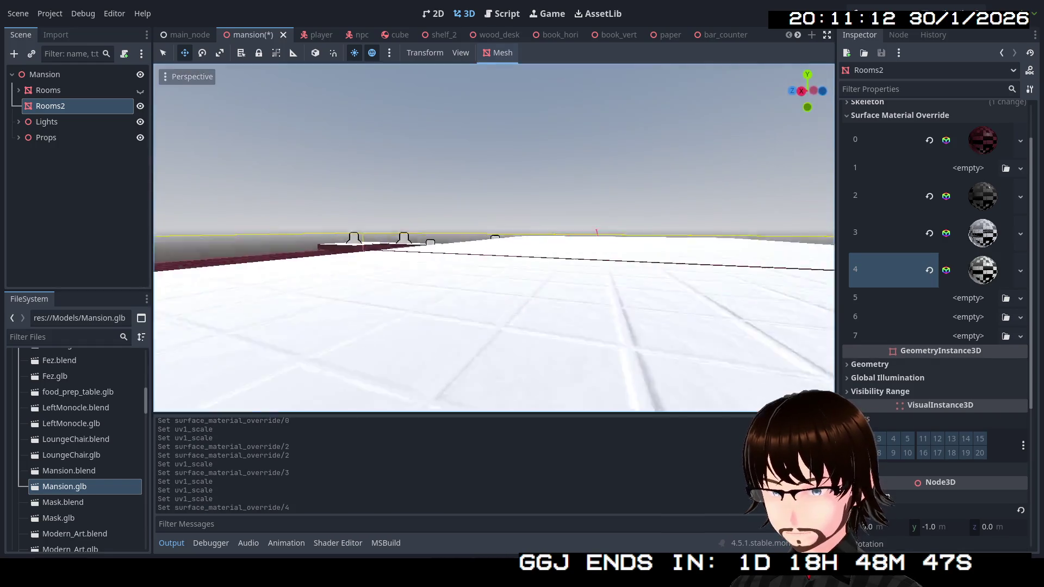
pyautogui.press('w')
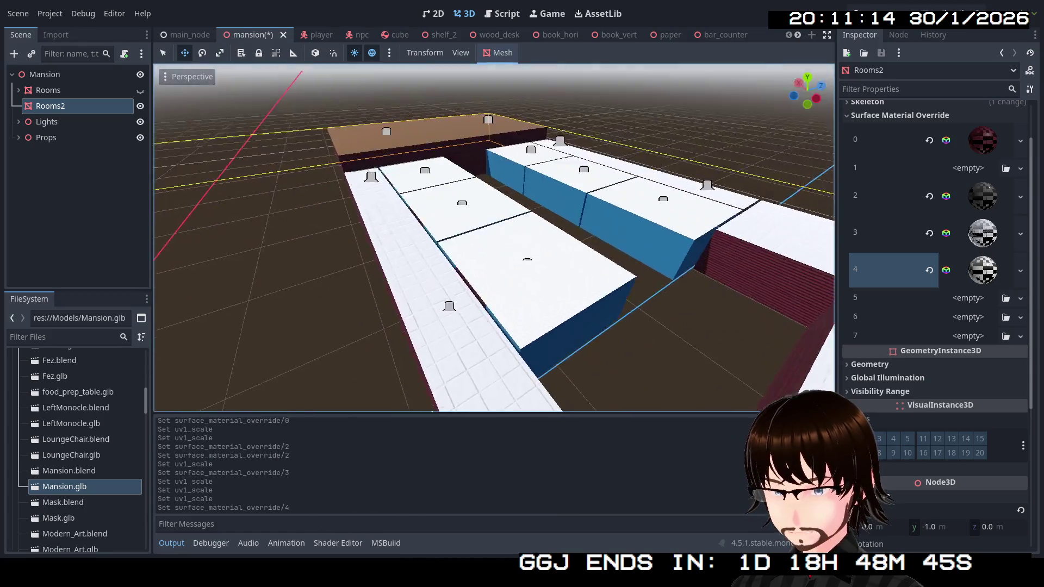
# Replace slot 4's material with PinkCeiling.tres, then open the Quick Load picker for slot 5.
pyautogui.click(1021, 271)
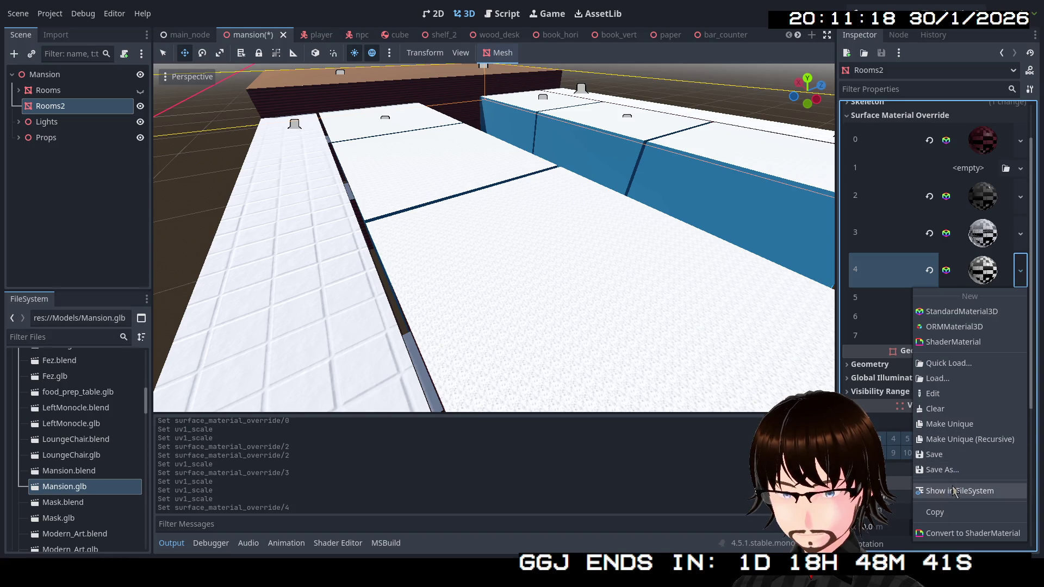
pyautogui.click(957, 365)
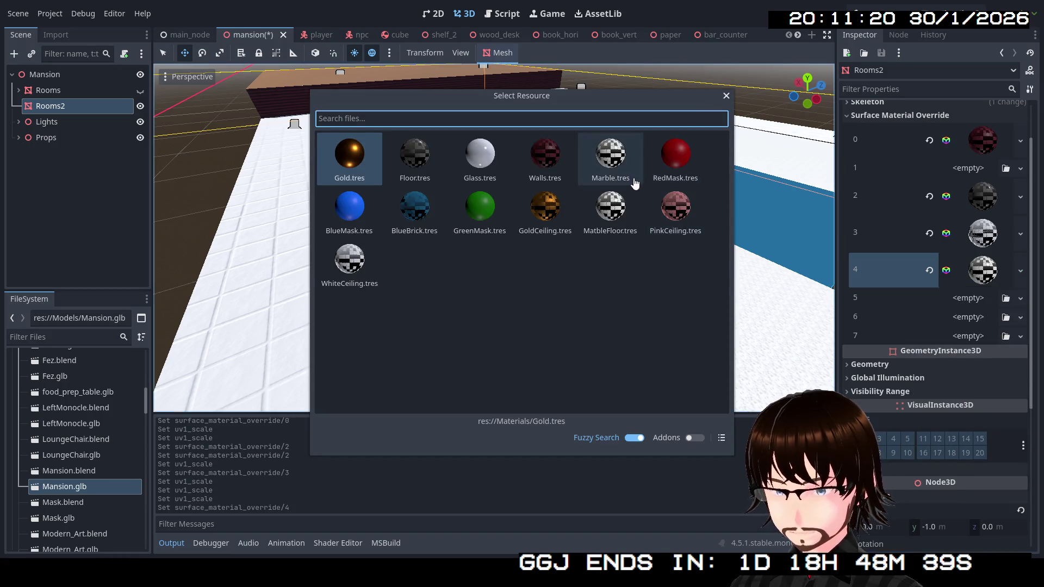
pyautogui.doubleClick(675, 212)
pyautogui.press('s')
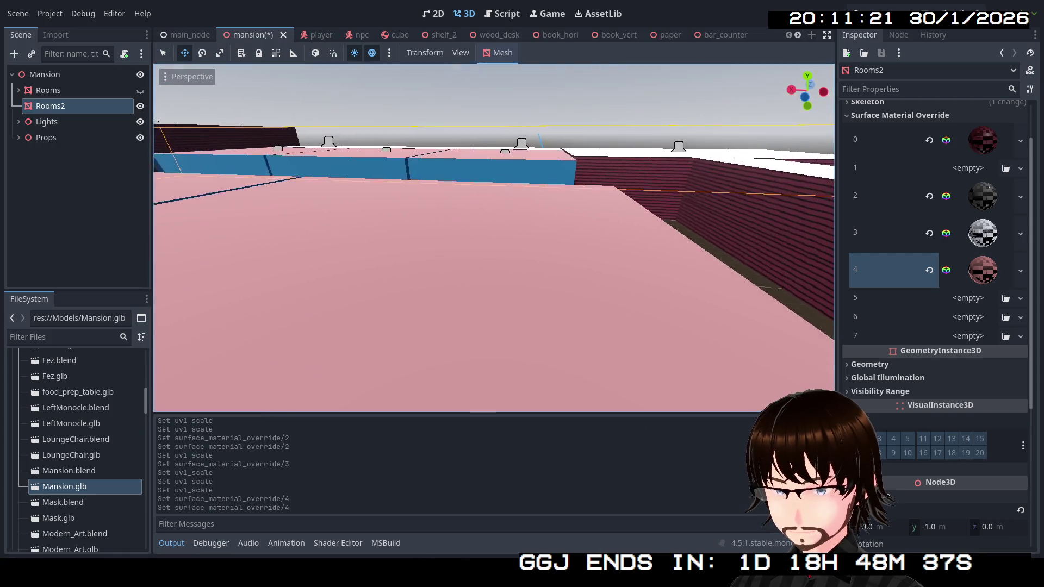
pyautogui.moveTo(544, 278); pyautogui.dragTo(583, 278)
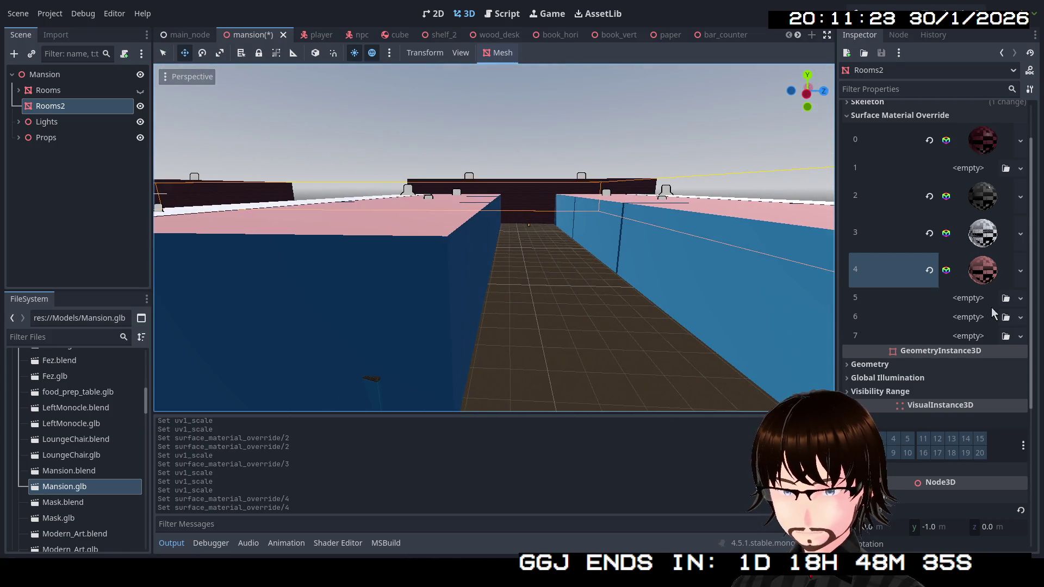
pyautogui.click(1021, 299)
pyautogui.click(974, 382)
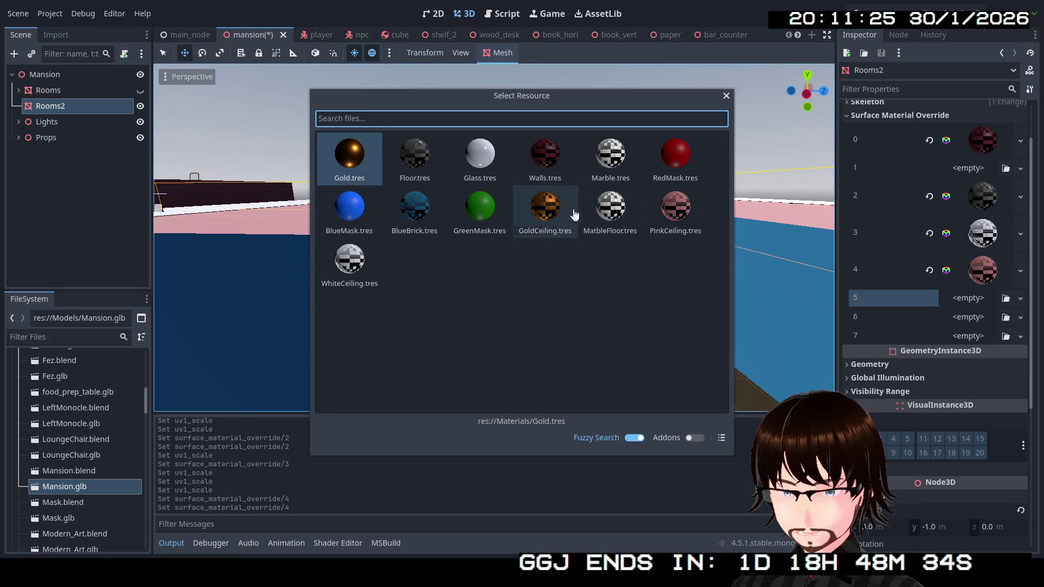
# Assign the BlueBrick material to Rooms2's surface slot 5.
pyautogui.doubleClick(421, 217)
pyautogui.press('w')
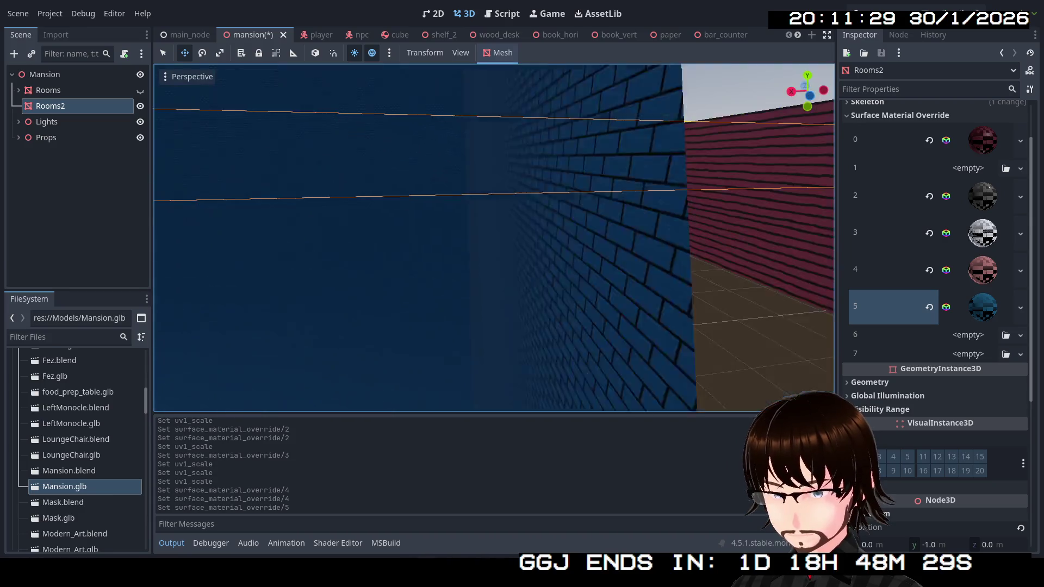
pyautogui.hotkey('shift', 'f')
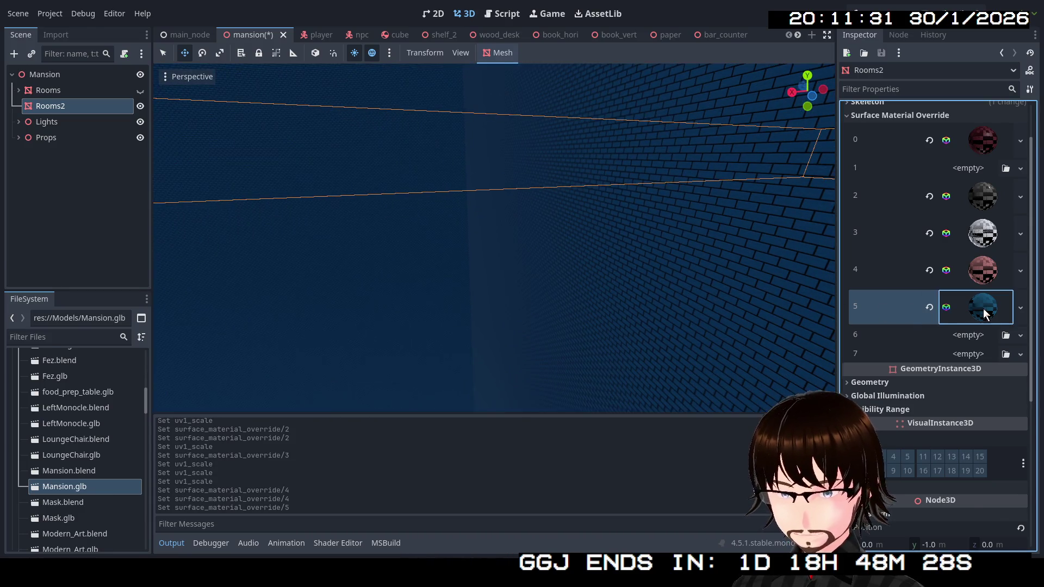
# Set the BlueBrick material's UV1 scale to 3, after trying 1 and 10.
pyautogui.click(983, 307)
pyautogui.scroll(-10, 947, 370)
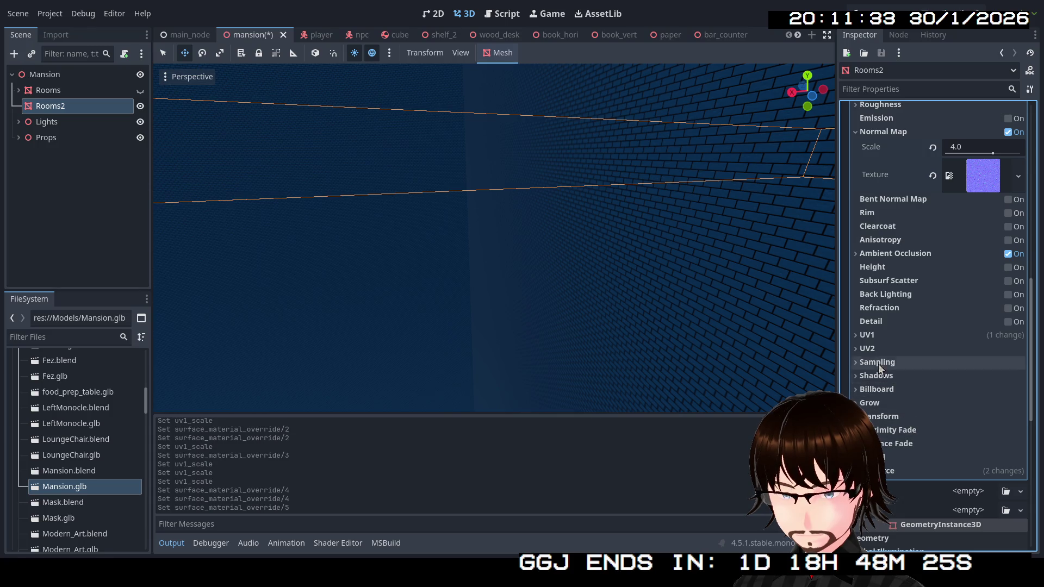
pyautogui.click(873, 335)
pyautogui.click(891, 371)
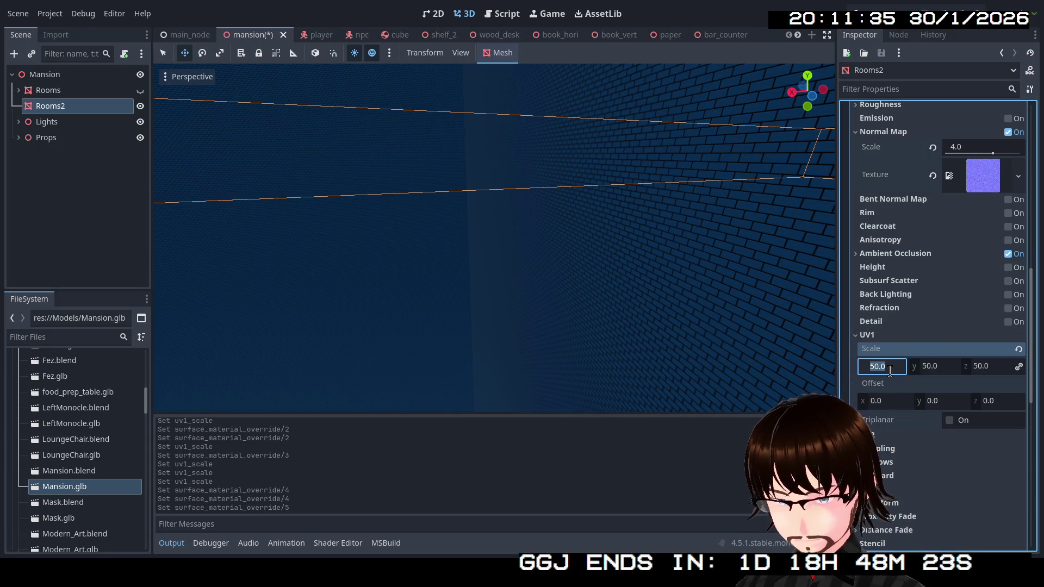
pyautogui.write('1')
pyautogui.press('Return')
pyautogui.hotkey('shift', 'f')
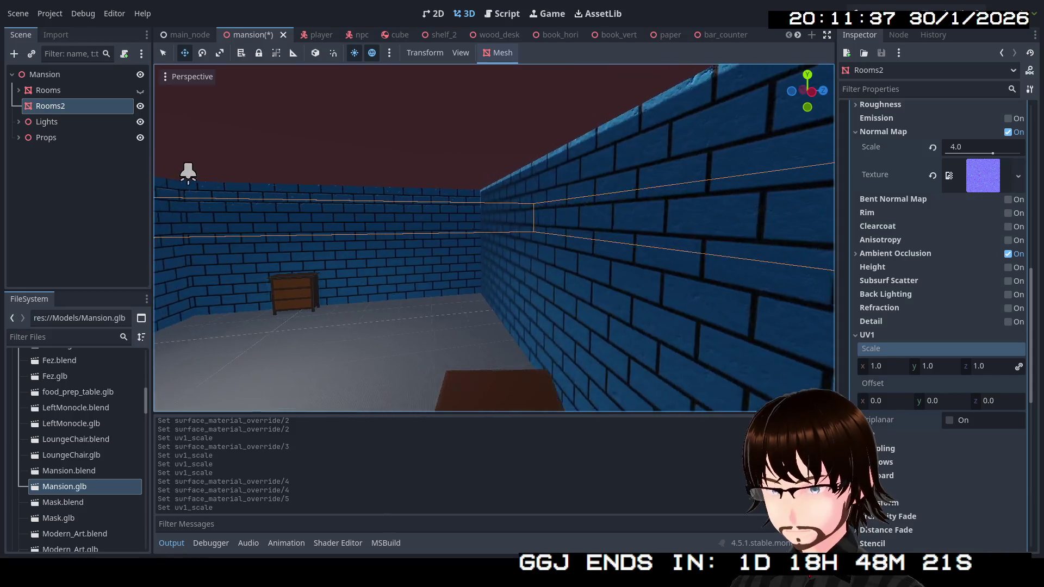
pyautogui.click(889, 368)
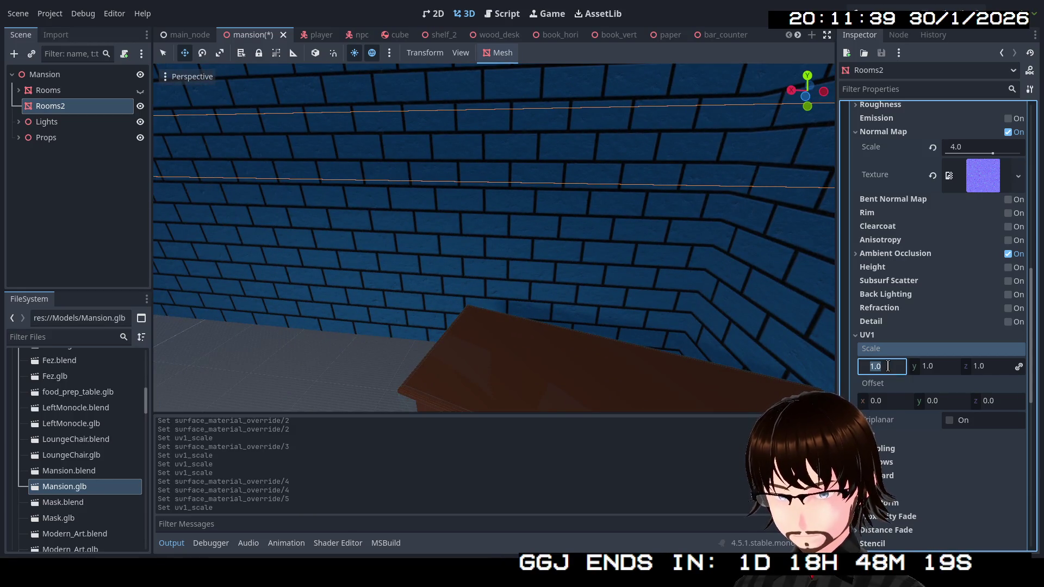
pyautogui.write('10')
pyautogui.press('Return')
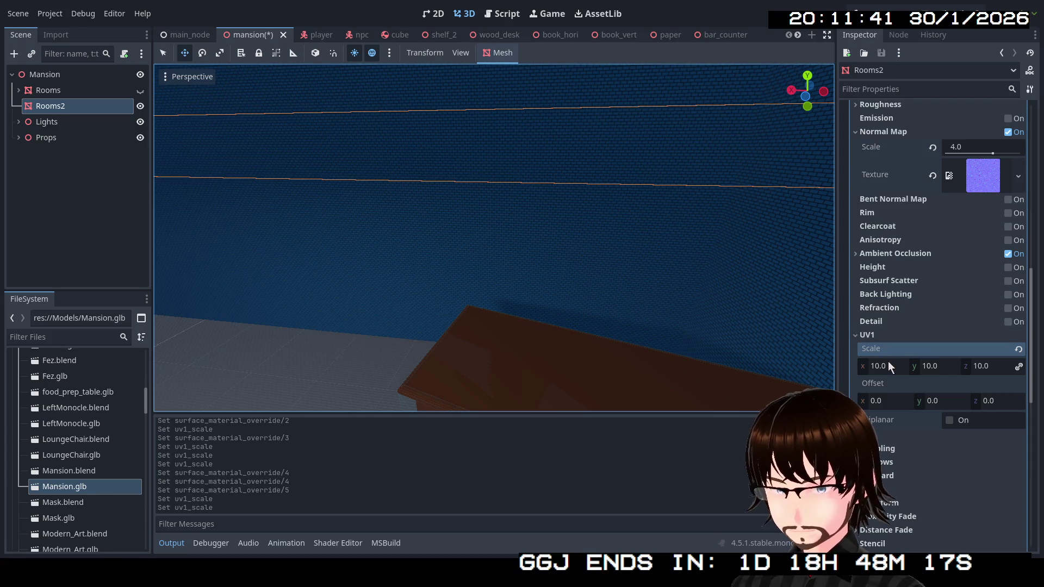
pyautogui.click(888, 364)
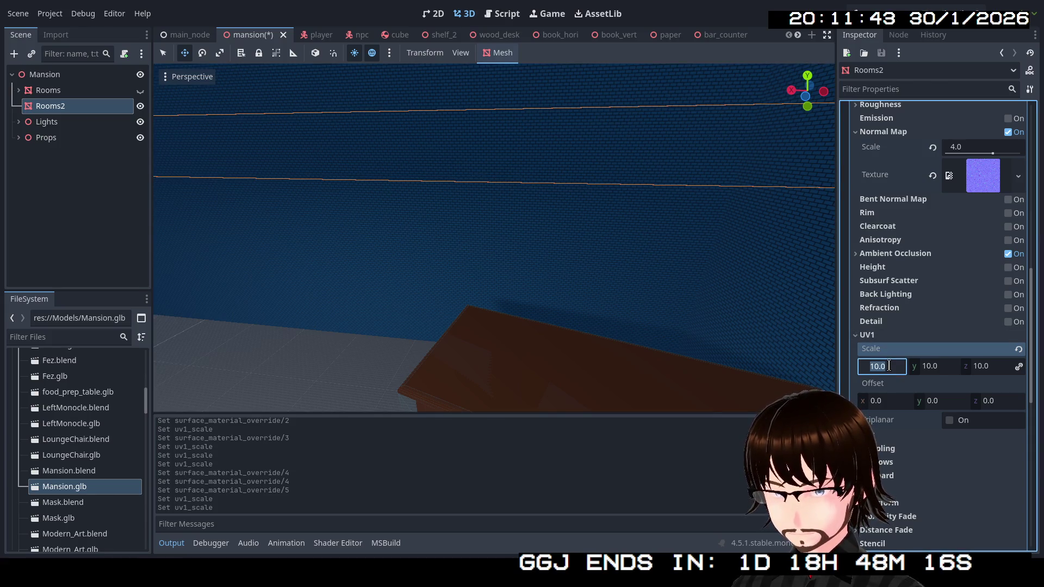
pyautogui.write('3')
pyautogui.press('Return')
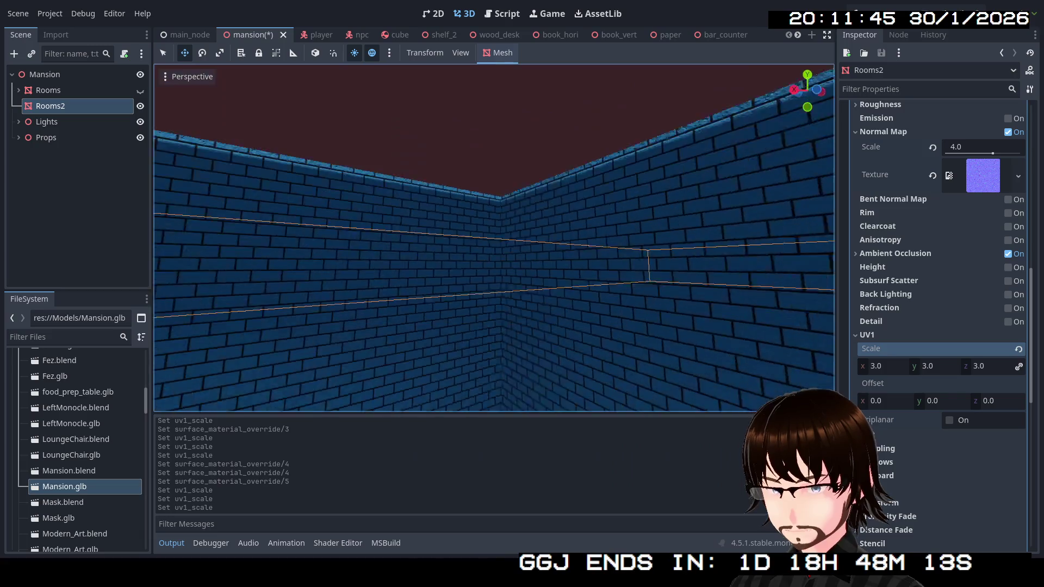
# Fly through the desk room and blue brick corner, then frame Rooms2.
pyautogui.press('s')
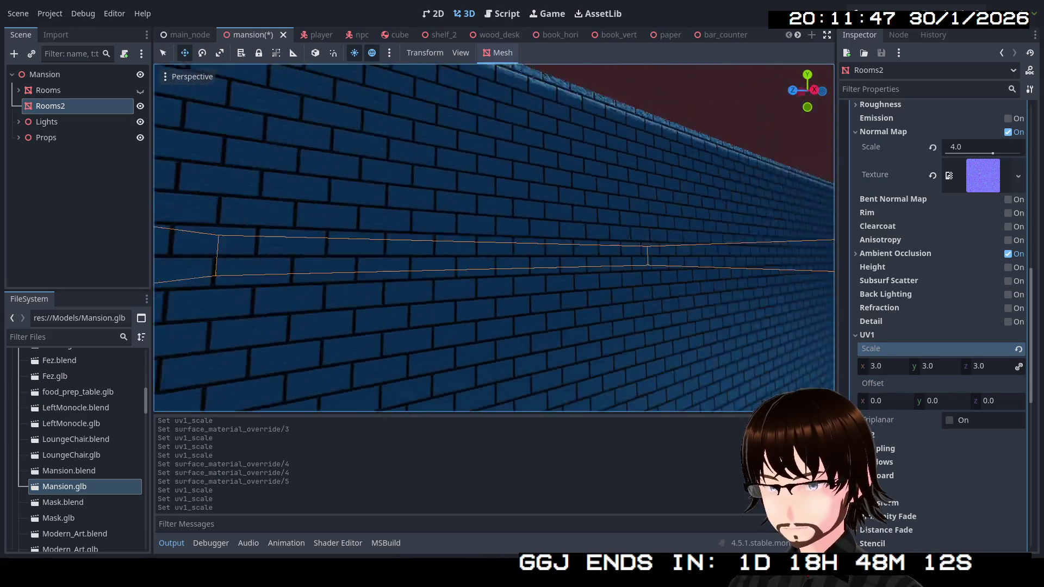
pyautogui.press('w')
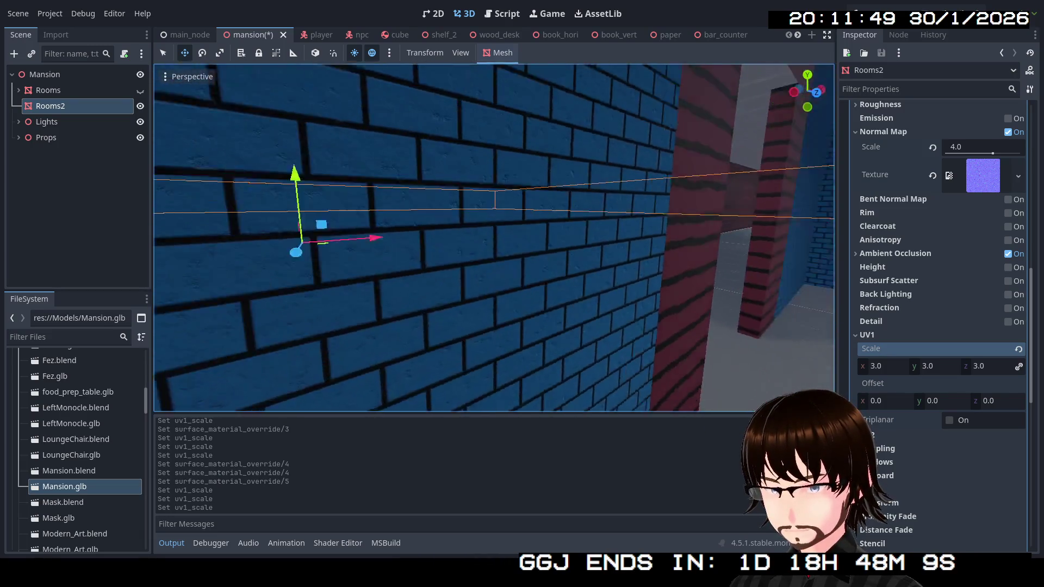
pyautogui.press('w')
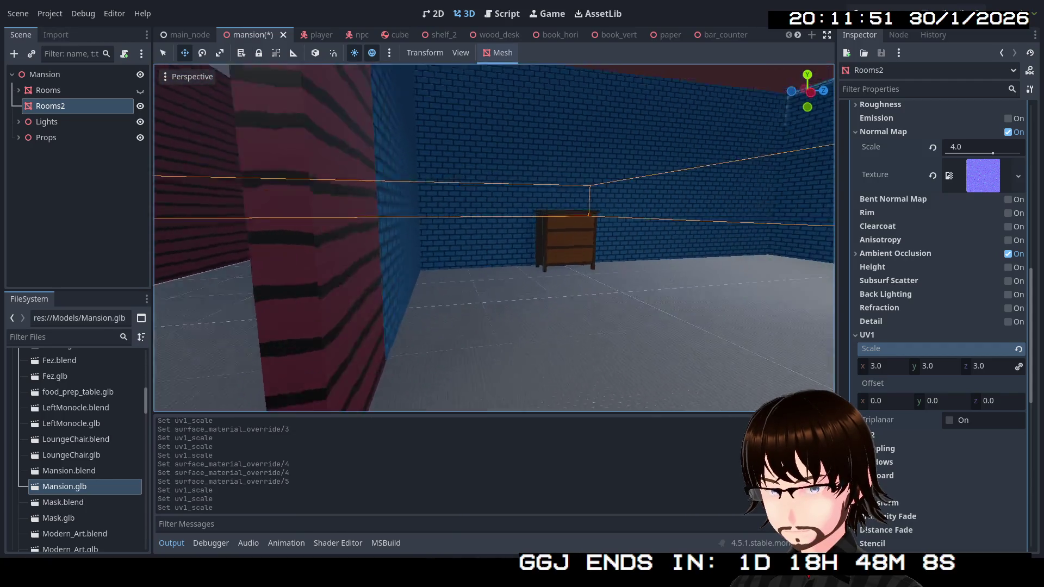
pyautogui.press('s')
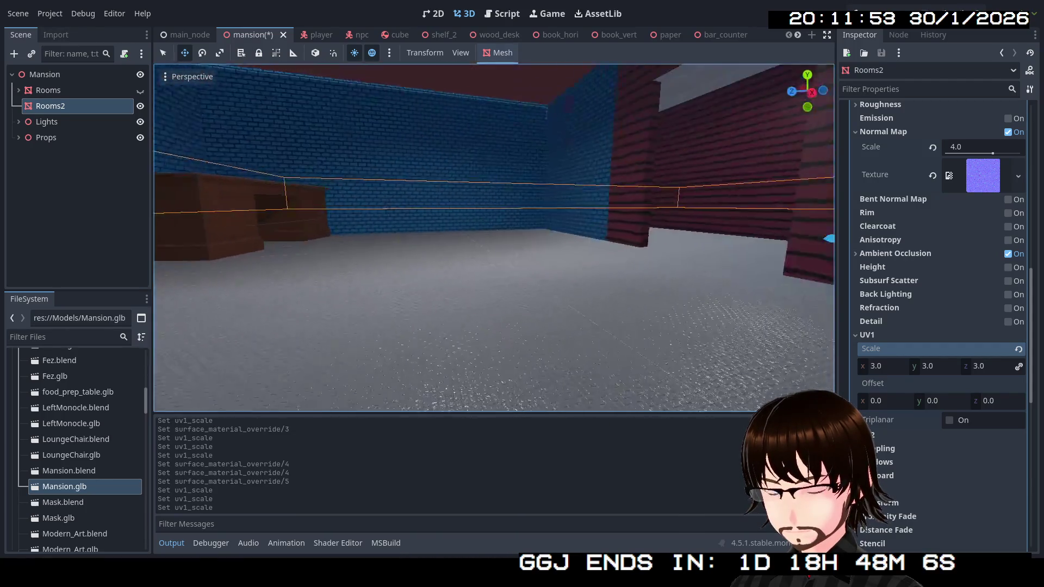
pyautogui.press('e')
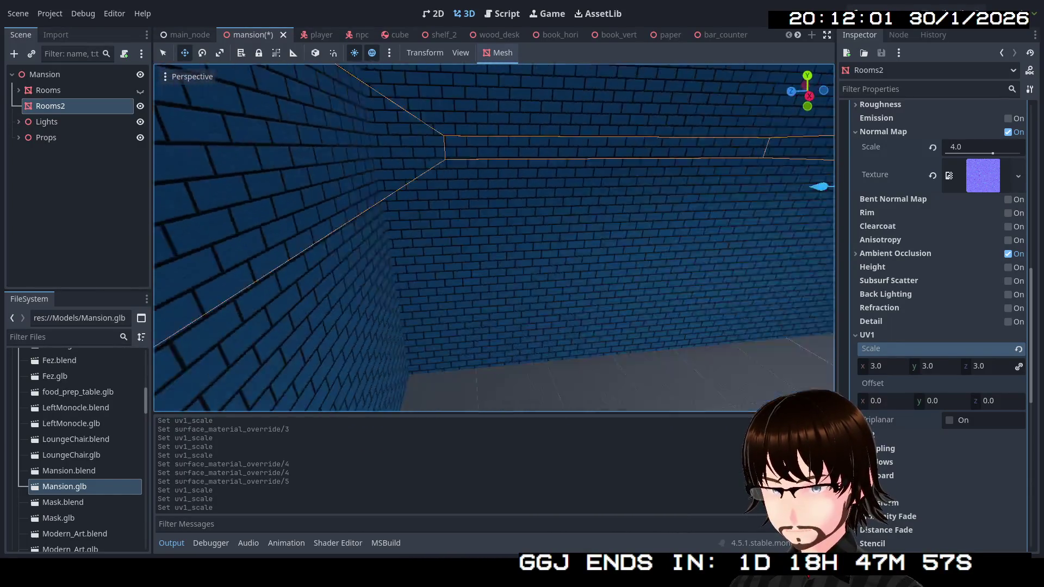
pyautogui.press('f')
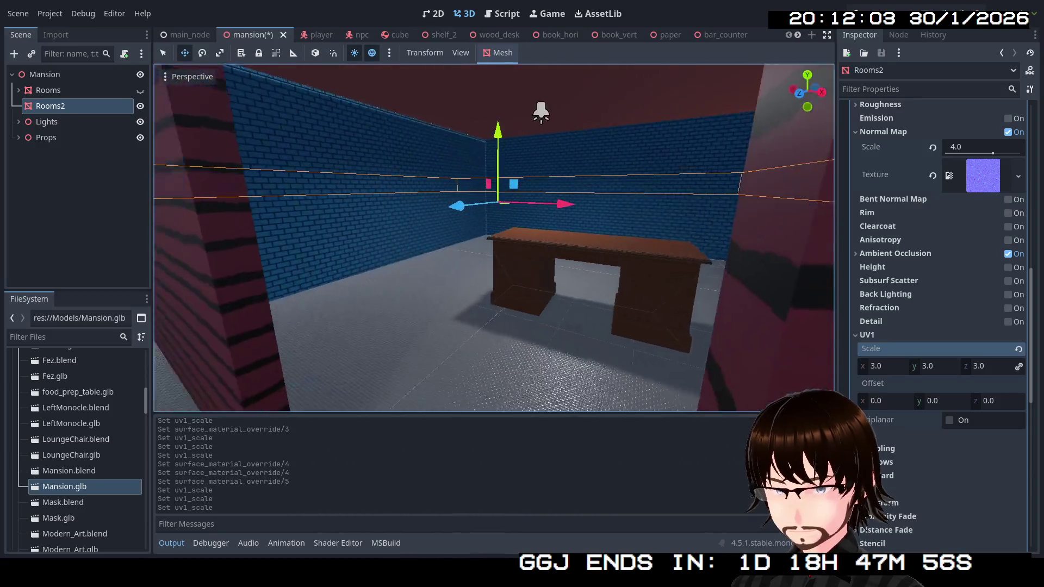
# Collapse slot 5's material and open the Quick Load picker for slot 6.
pyautogui.scroll(10, 949, 272)
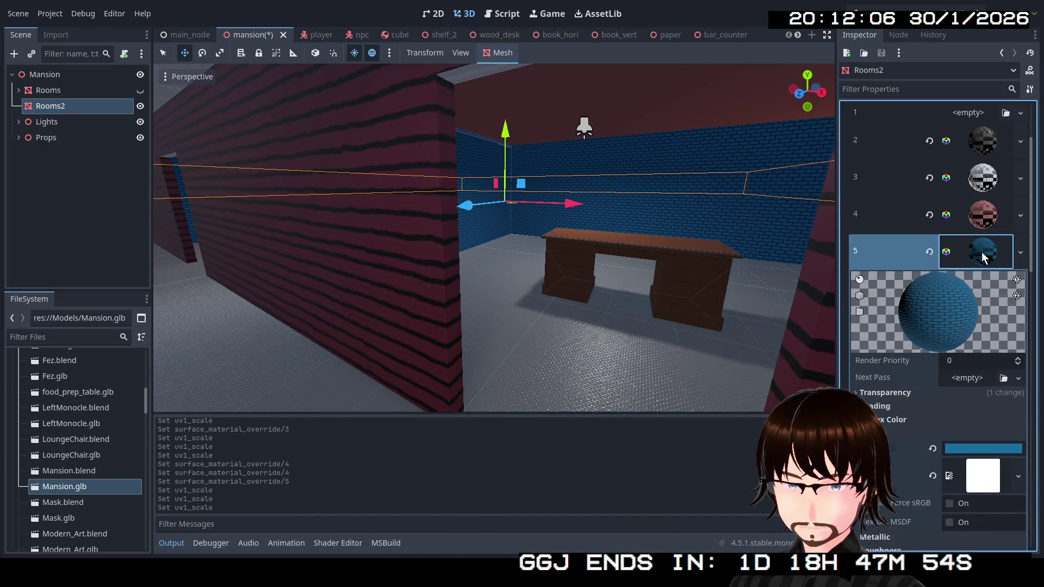
pyautogui.click(982, 255)
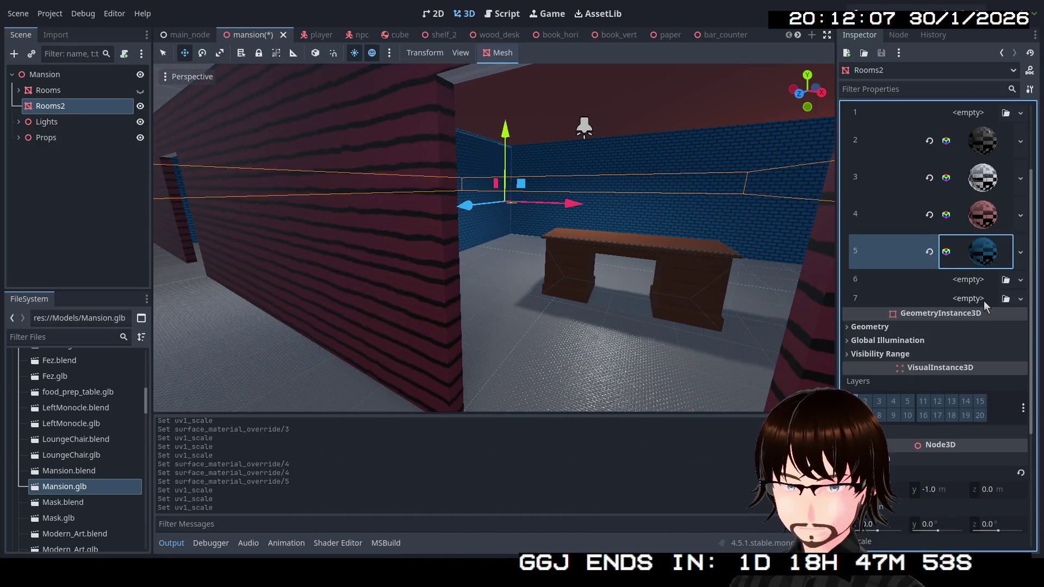
pyautogui.click(1021, 280)
pyautogui.click(987, 364)
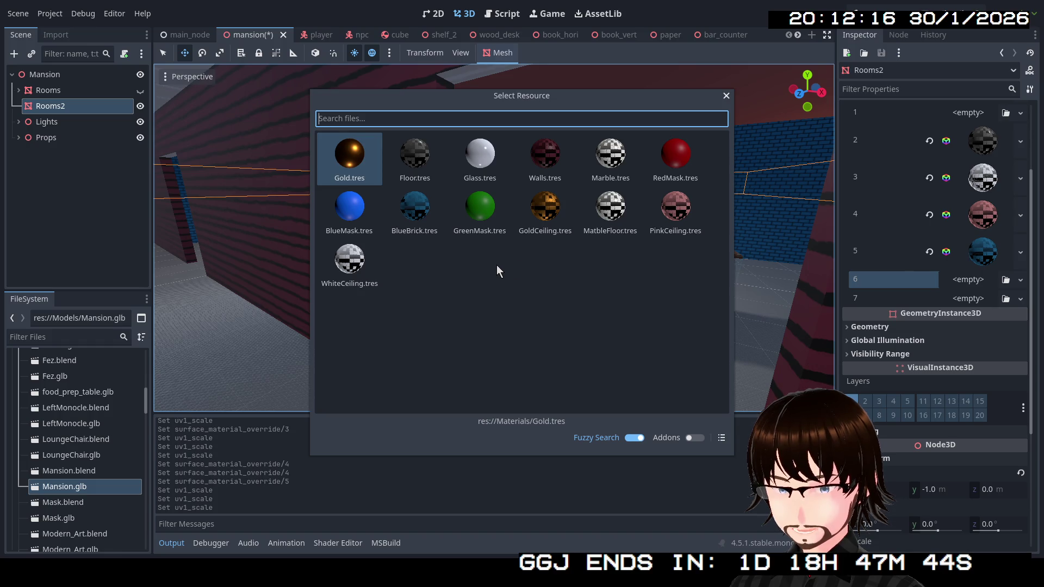
# Assign MatbleFloor.tres to Rooms2's surface slot 6 and fly in to see the pillared room.
pyautogui.doubleClick(606, 210)
pyautogui.press('s')
pyautogui.press('e')
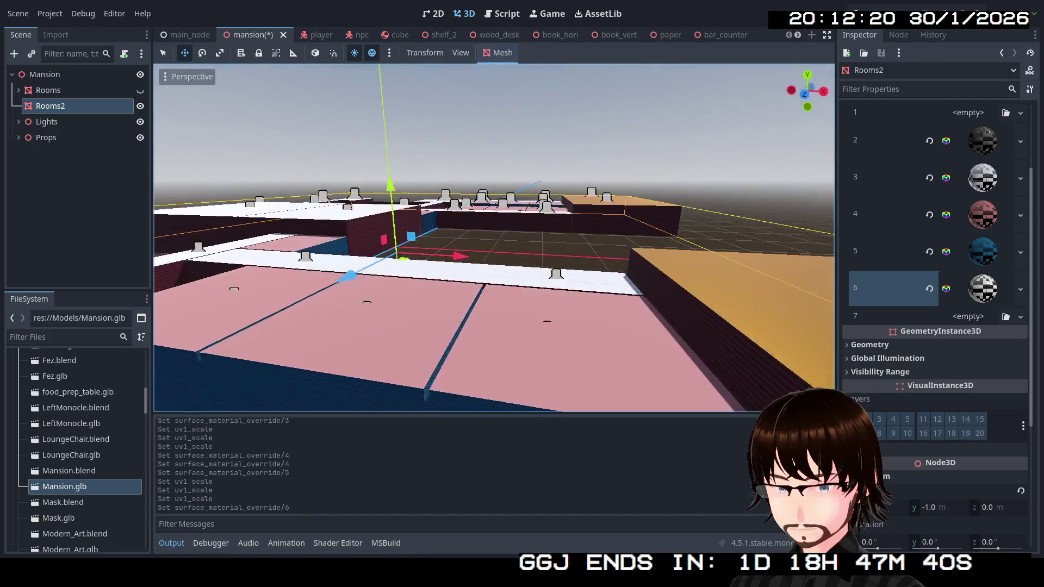
pyautogui.press('w')
pyautogui.press('q')
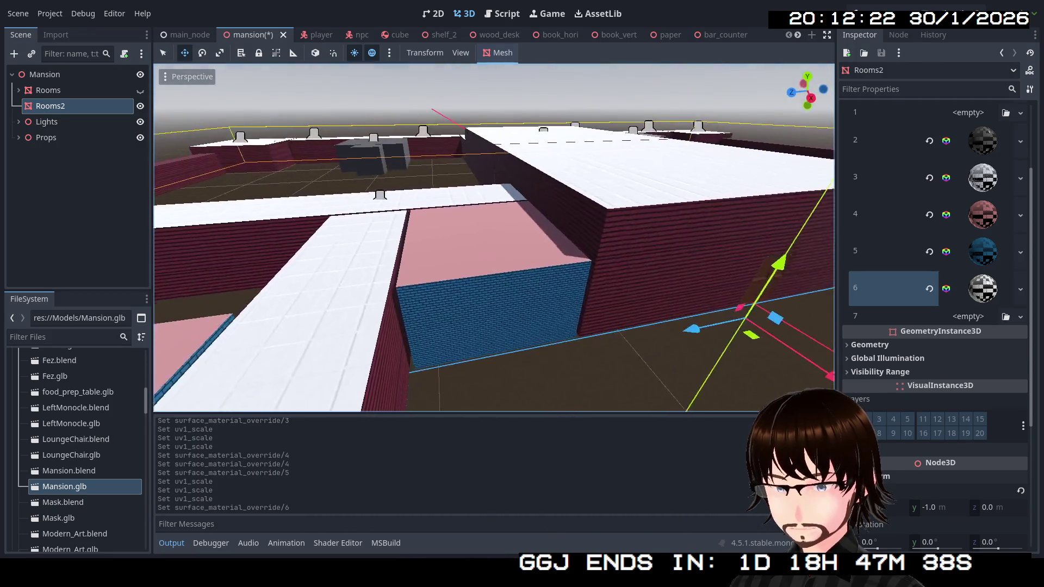
pyautogui.press('w')
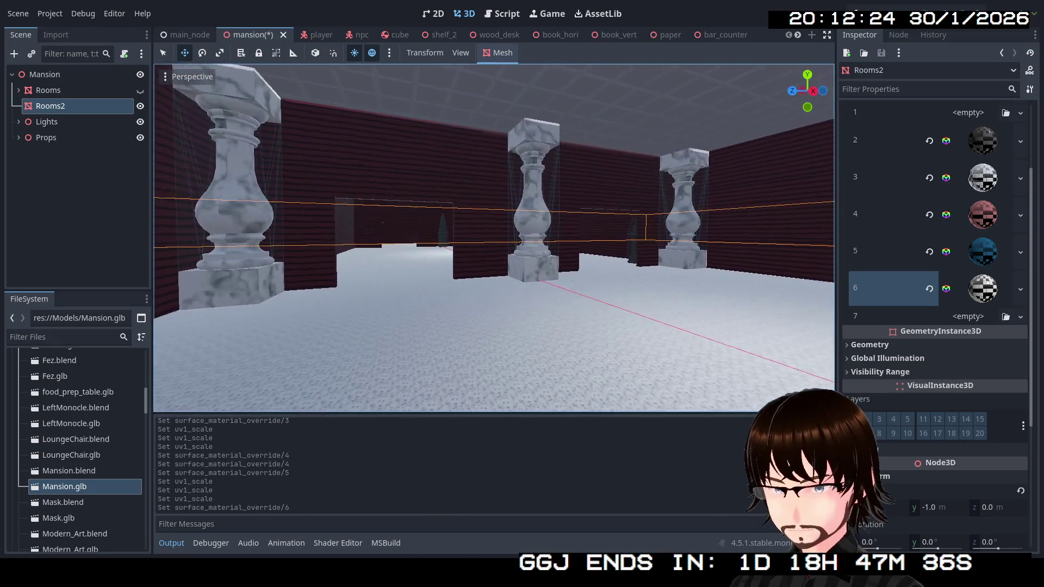
# Set the marble floor material's UV1 scale to 1.0.
pyautogui.click(982, 289)
pyautogui.scroll(-10, 951, 405)
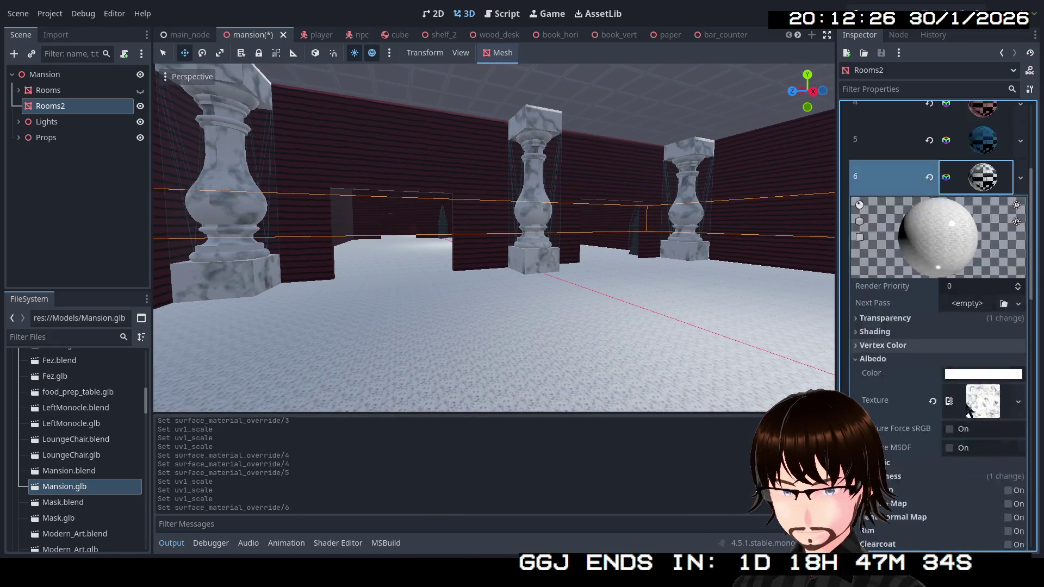
pyautogui.moveTo(881, 303); pyautogui.dragTo(874, 303)
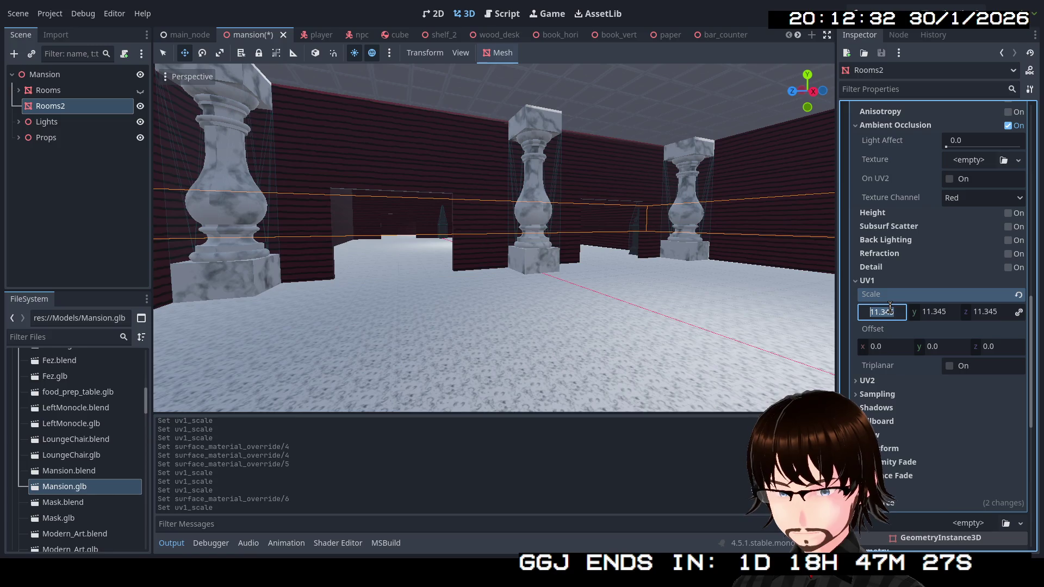
pyautogui.write('1')
pyautogui.press('Return')
# Fly through the mansion rooms into the crystal room to inspect the rescaled marble.
pyautogui.press('w')
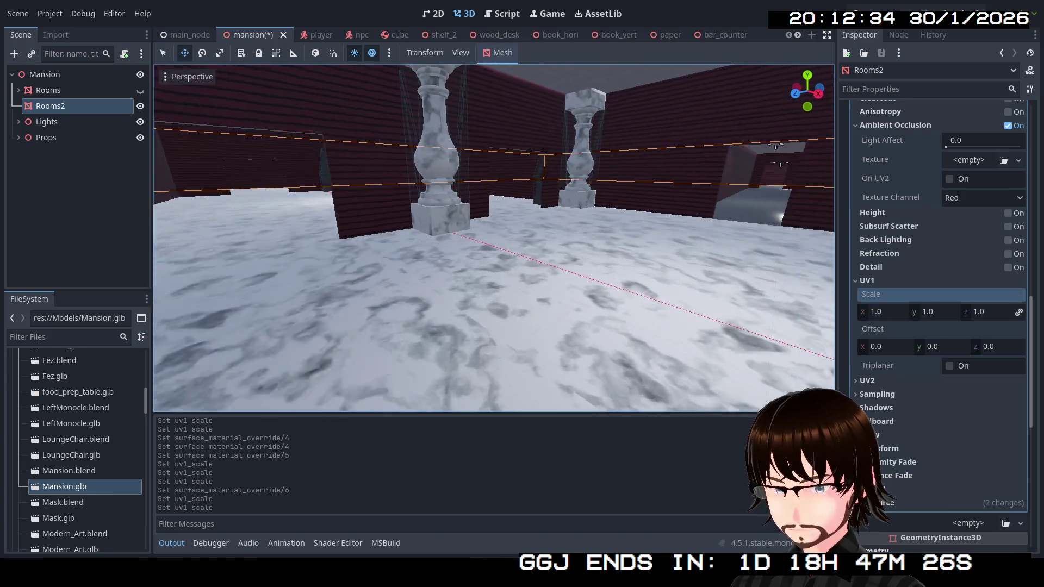
pyautogui.press('e')
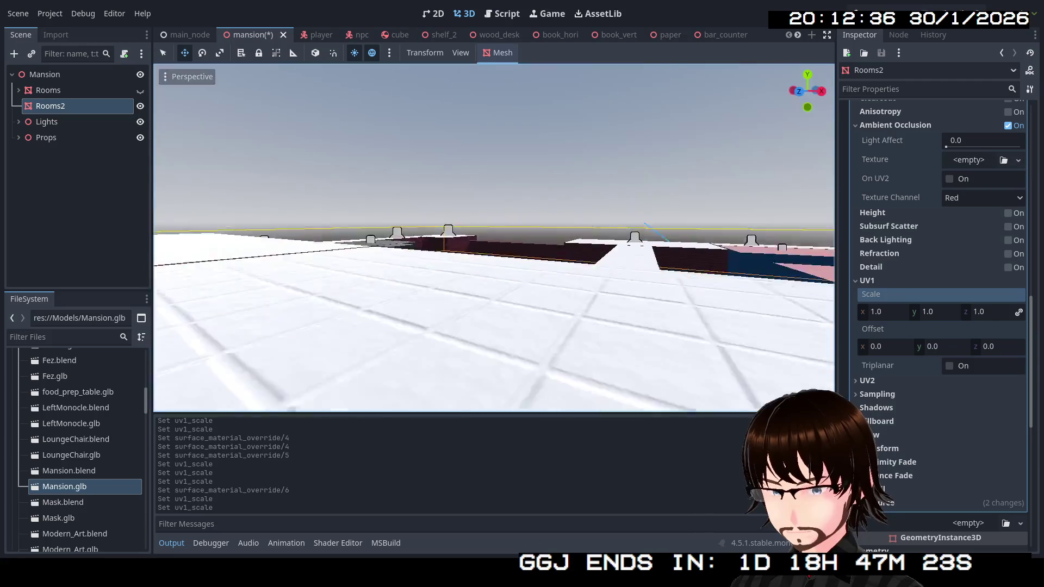
pyautogui.press('w')
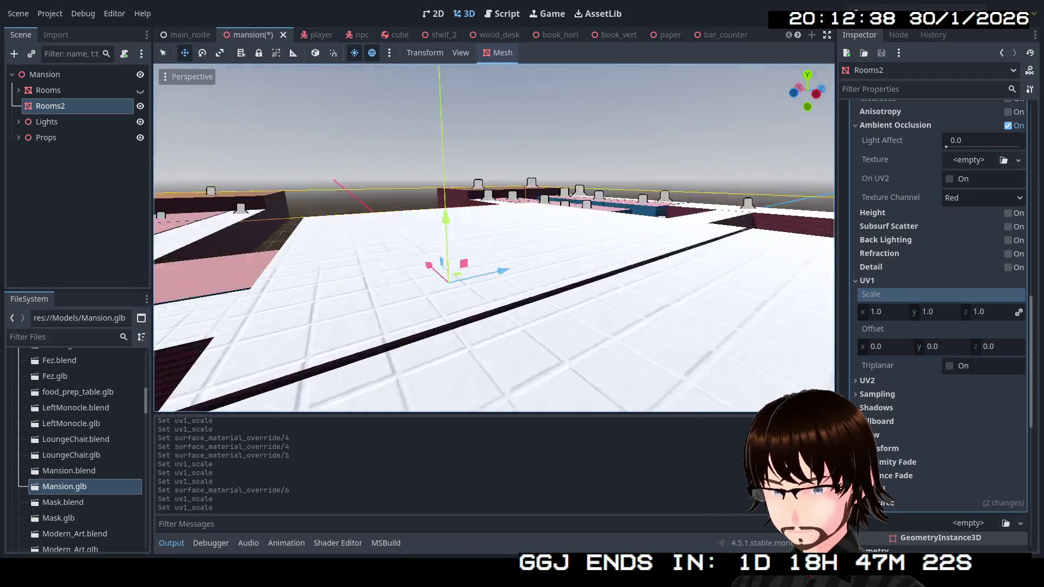
pyautogui.press('q')
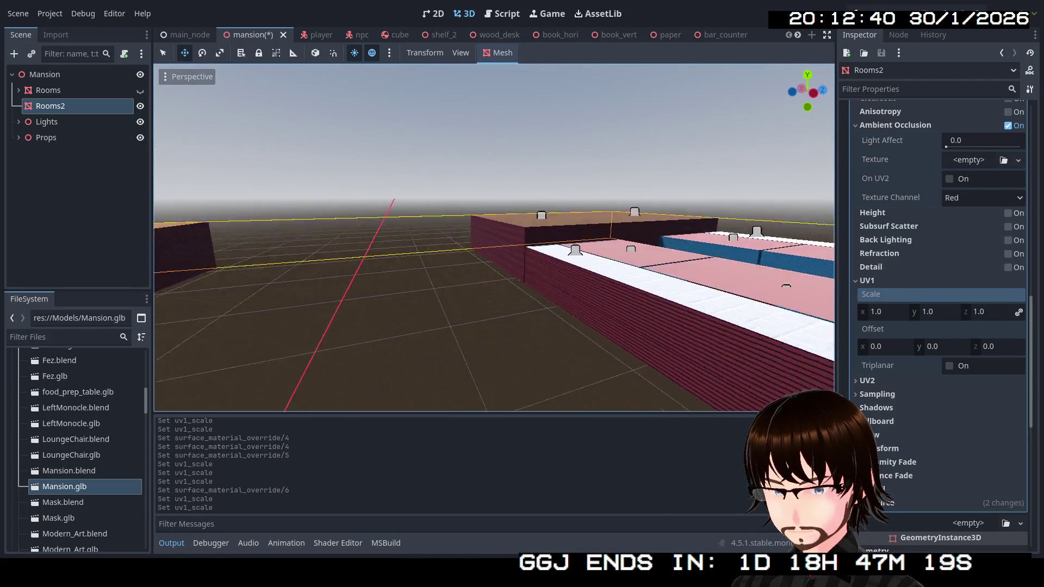
pyautogui.press('w')
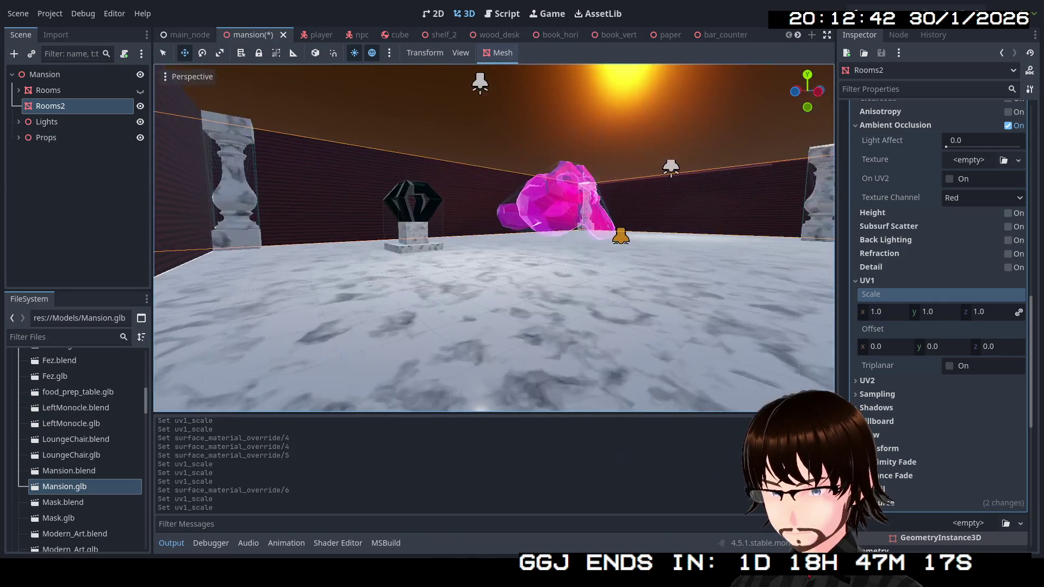
pyautogui.press('w')
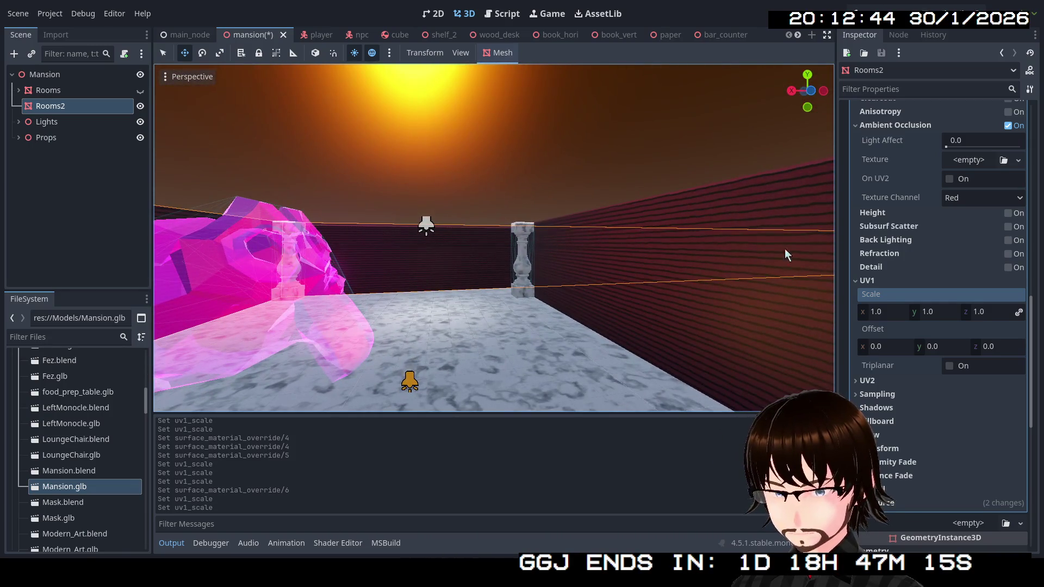
pyautogui.scroll(3, 967, 223)
pyautogui.scroll(5, 967, 223)
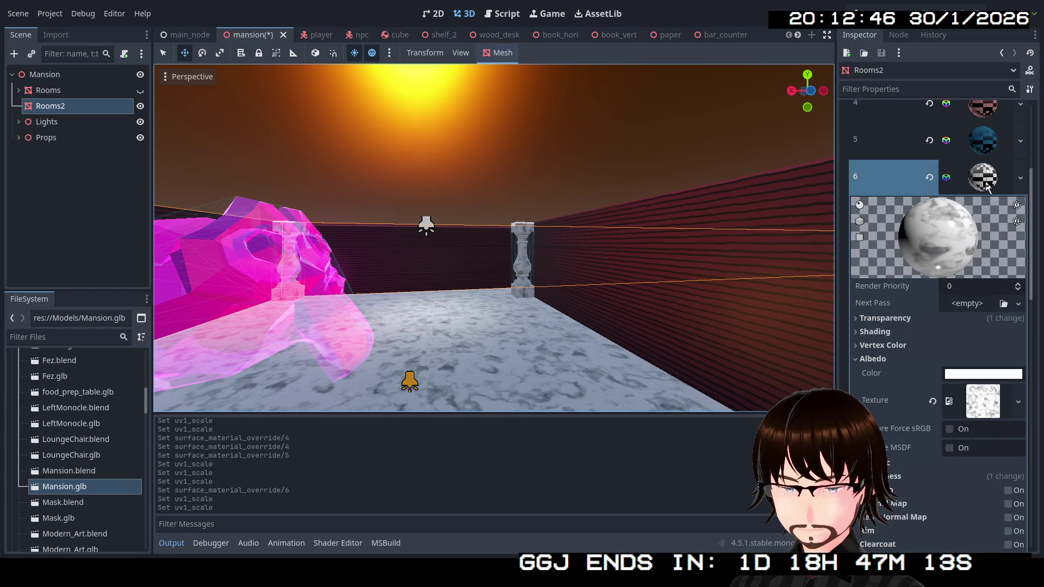
# Quick-load the orange material into Rooms2's surface slot 7.
pyautogui.click(988, 186)
pyautogui.click(1020, 206)
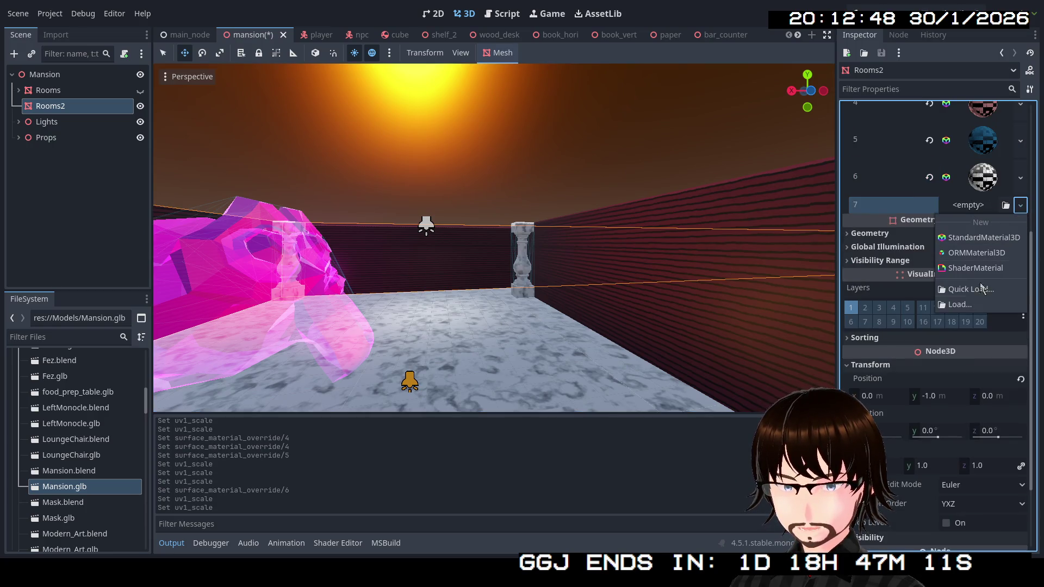
pyautogui.click(972, 289)
pyautogui.click(555, 213)
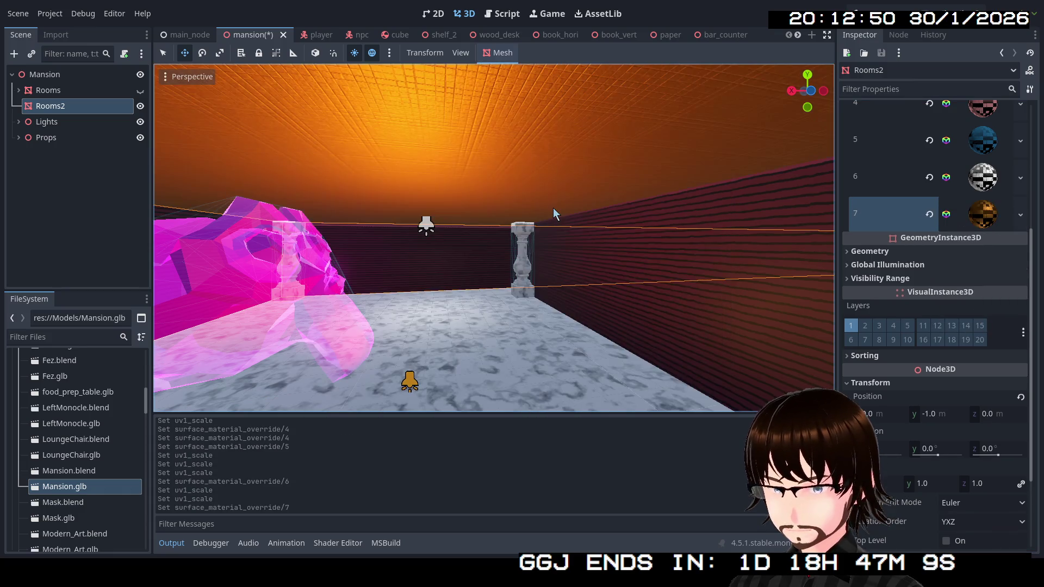
# Set the orange material's UV1 scale to 0.1.
pyautogui.click(984, 218)
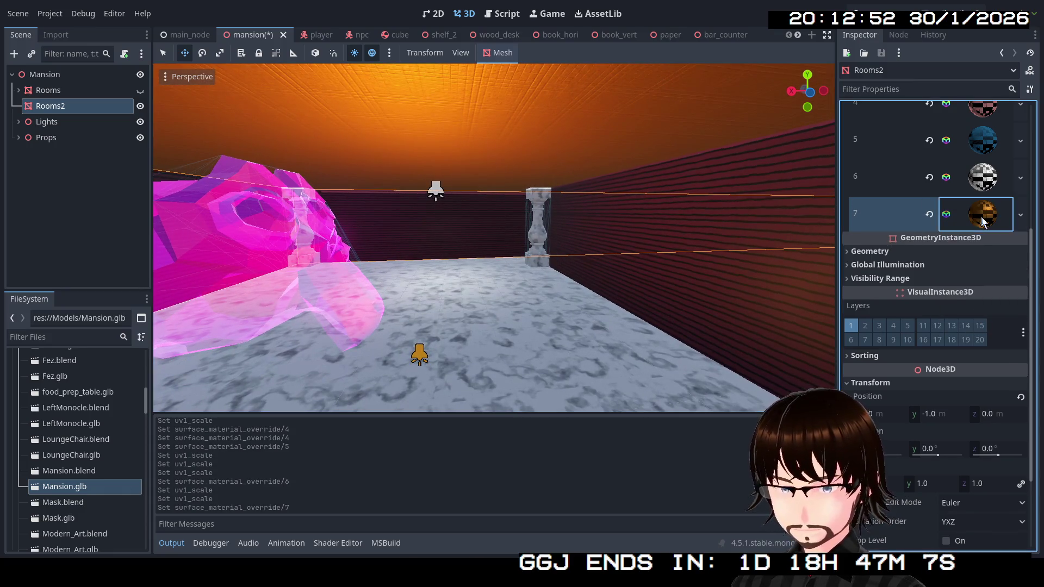
pyautogui.click(983, 217)
pyautogui.scroll(-10, 954, 355)
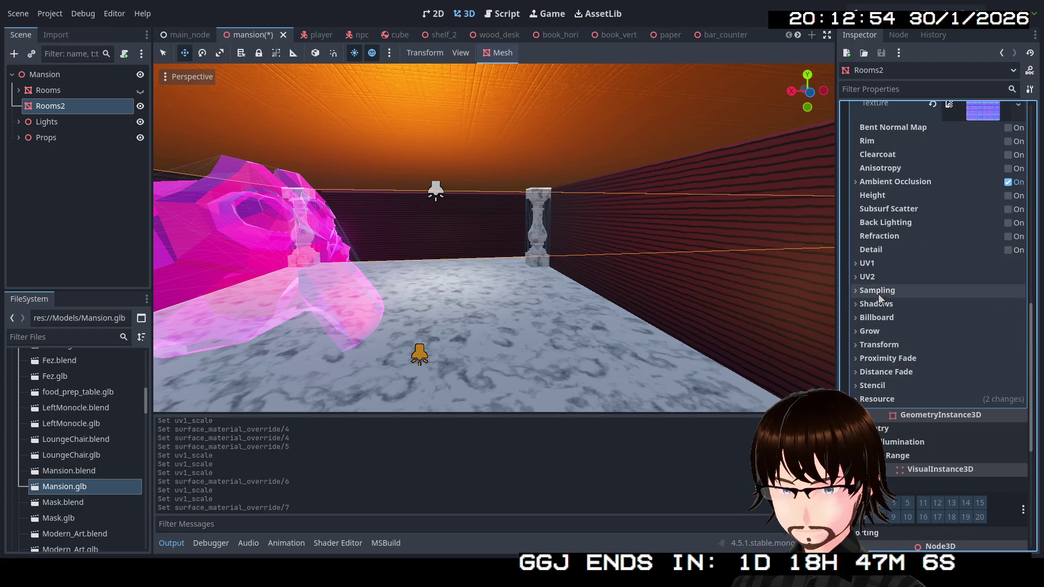
pyautogui.click(870, 267)
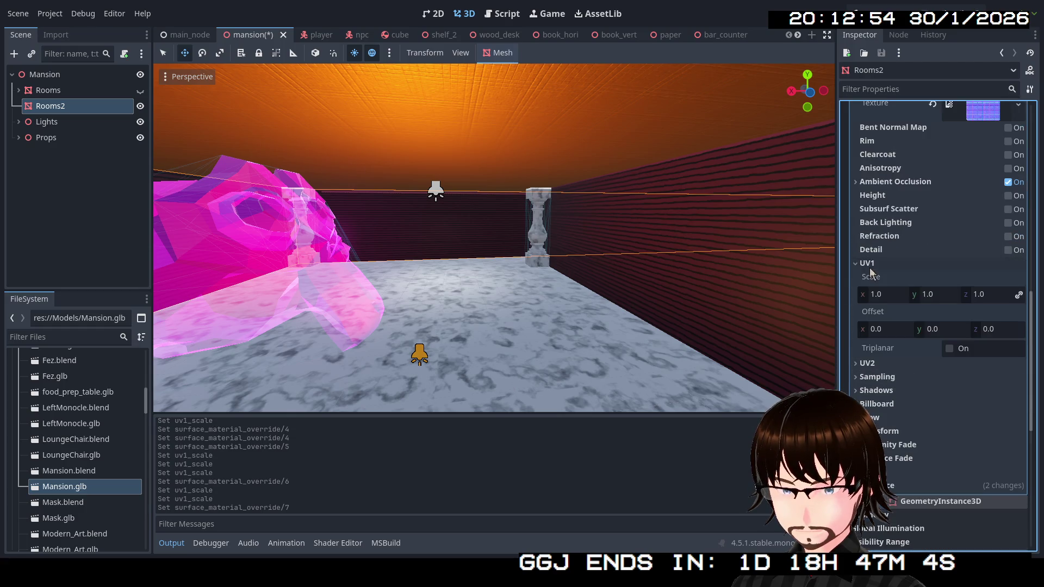
pyautogui.click(892, 296)
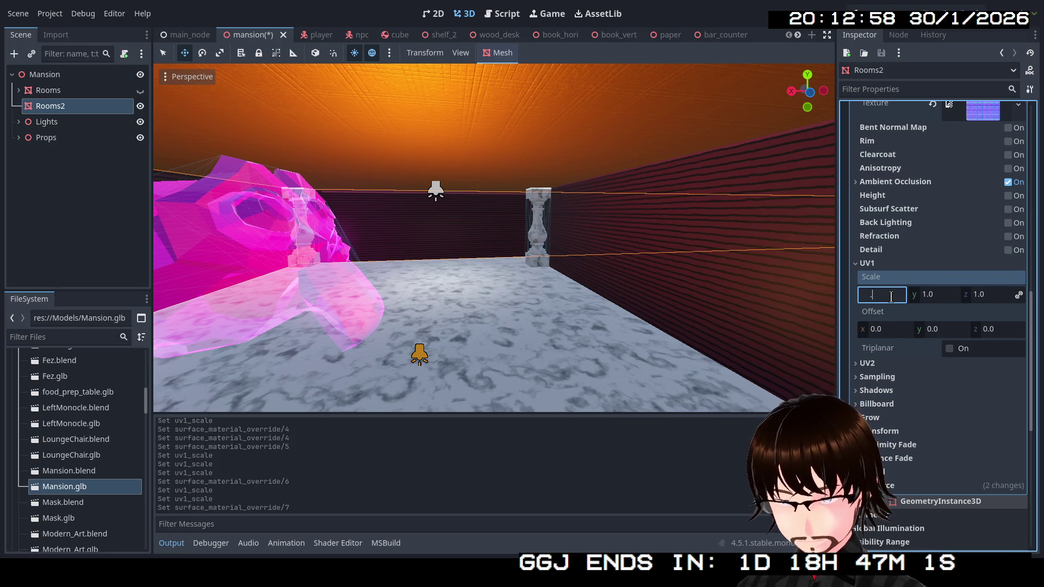
pyautogui.write('.1')
pyautogui.press('Return')
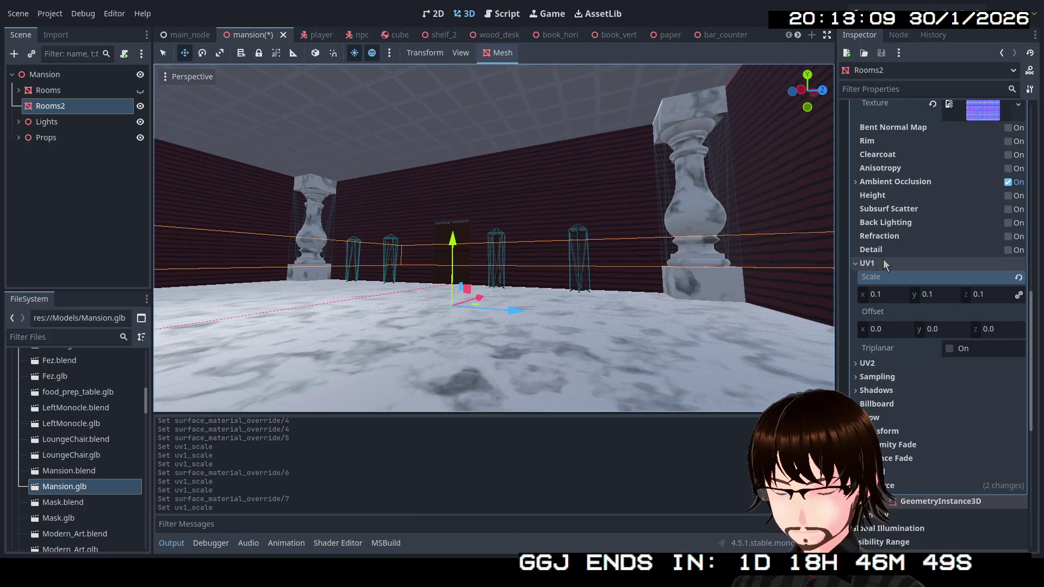
pyautogui.scroll(10, 887, 259)
pyautogui.click(973, 326)
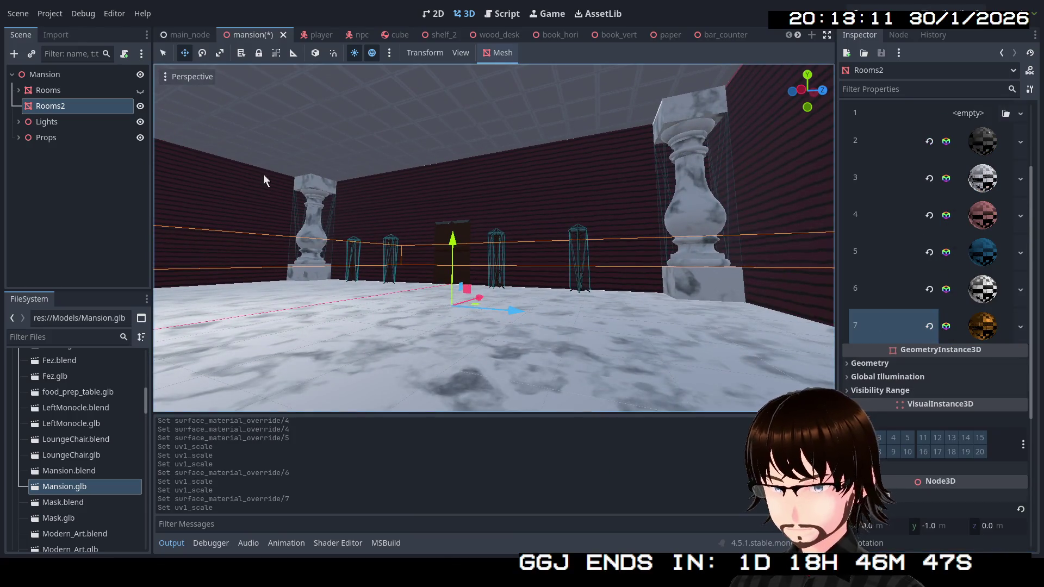
# Create a trimesh static body collision for Rooms2 and enable collision mask bit 2.
pyautogui.click(83, 92)
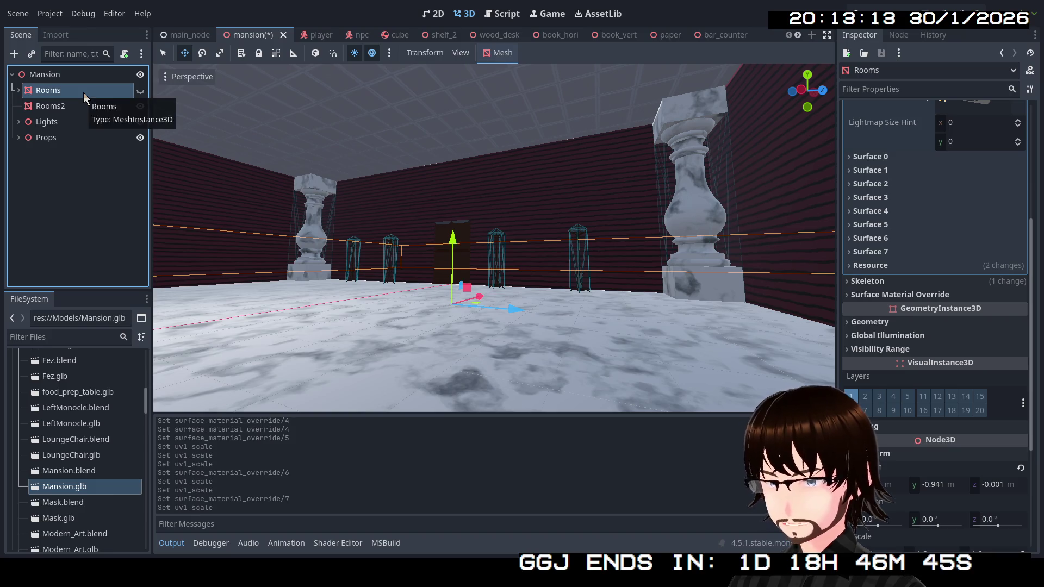
pyautogui.click(38, 107)
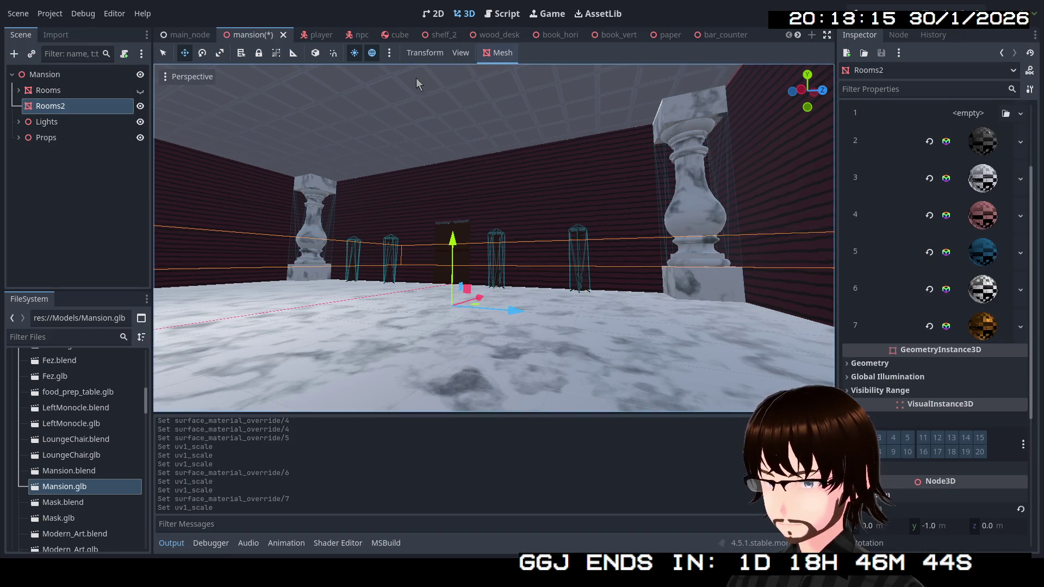
pyautogui.click(503, 61)
pyautogui.click(517, 69)
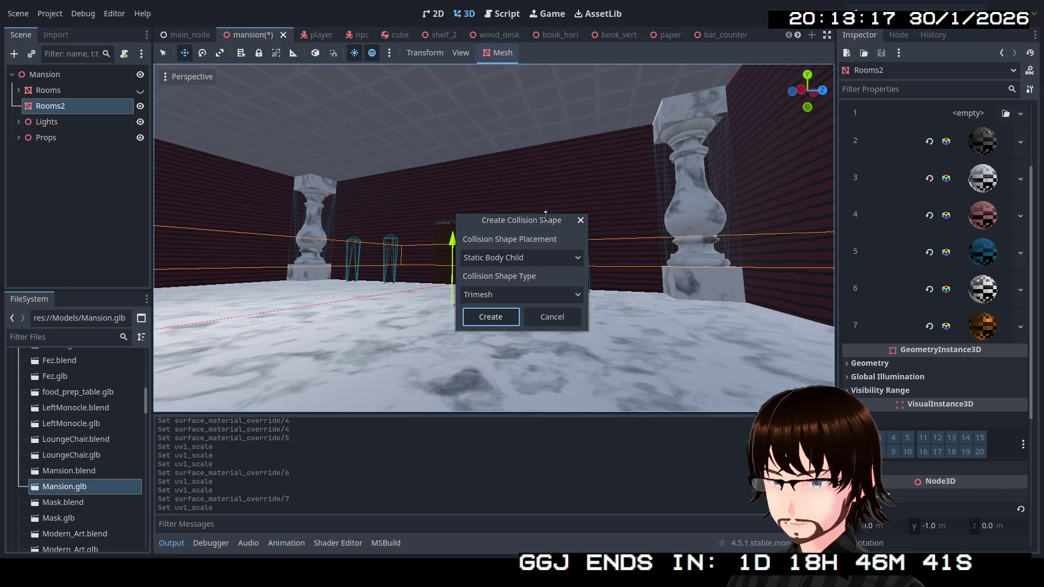
pyautogui.click(501, 317)
pyautogui.click(78, 124)
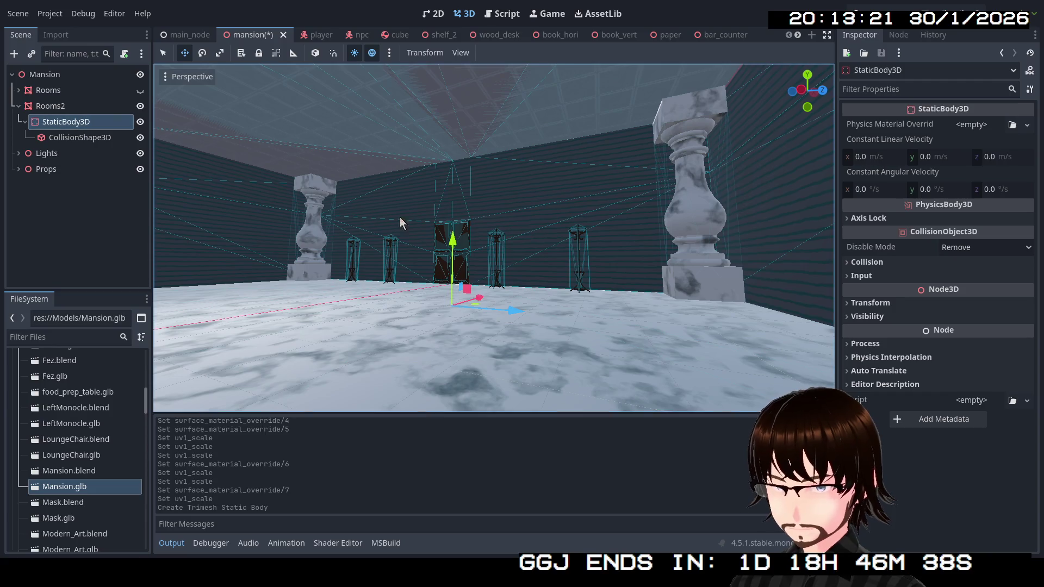
pyautogui.click(889, 267)
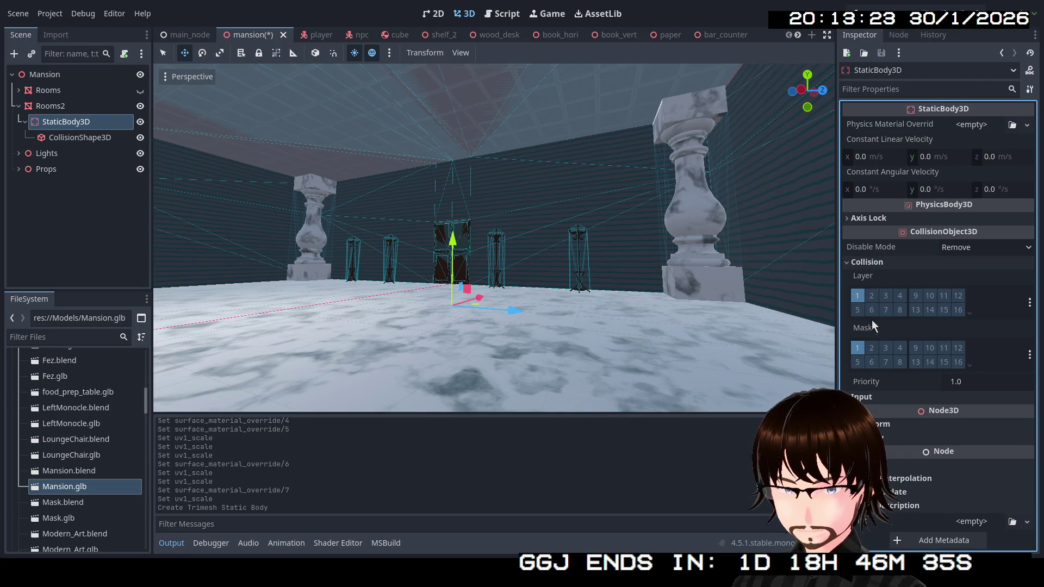
pyautogui.click(873, 349)
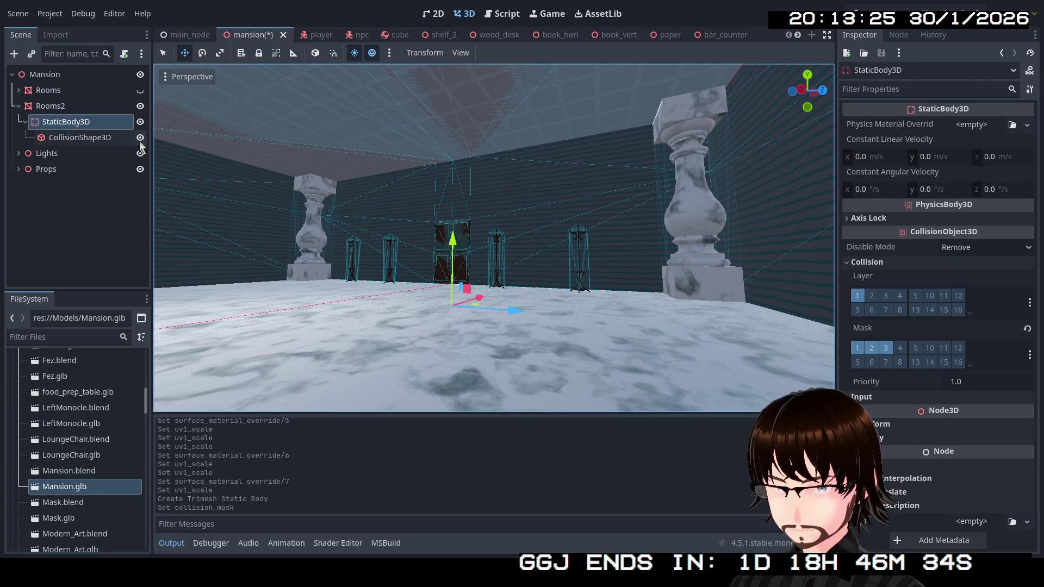
# Delete the old Rooms node and frame Rooms2 in the 3D view.
pyautogui.click(43, 108)
pyautogui.click(20, 106)
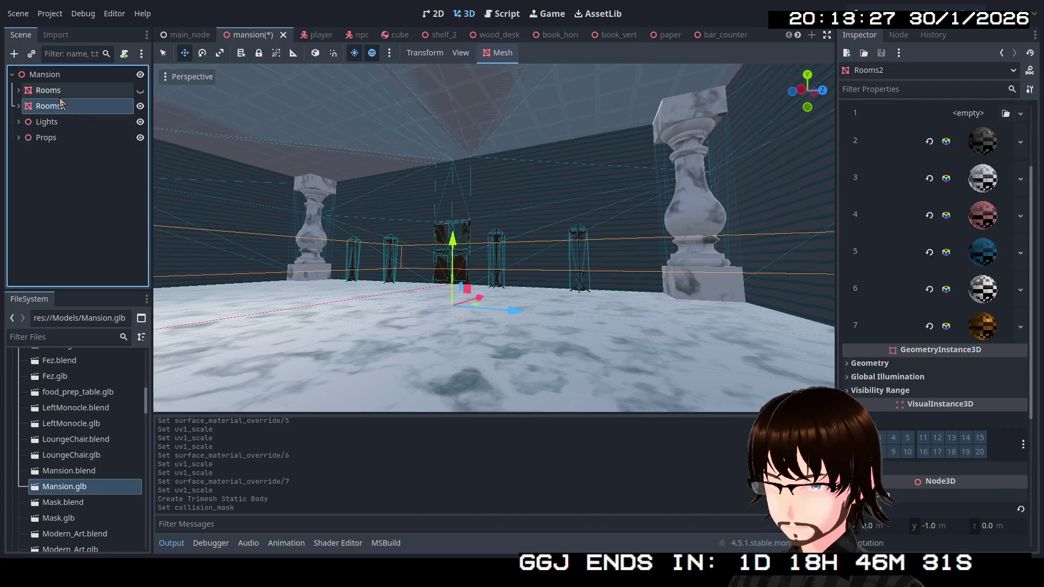
pyautogui.click(61, 93)
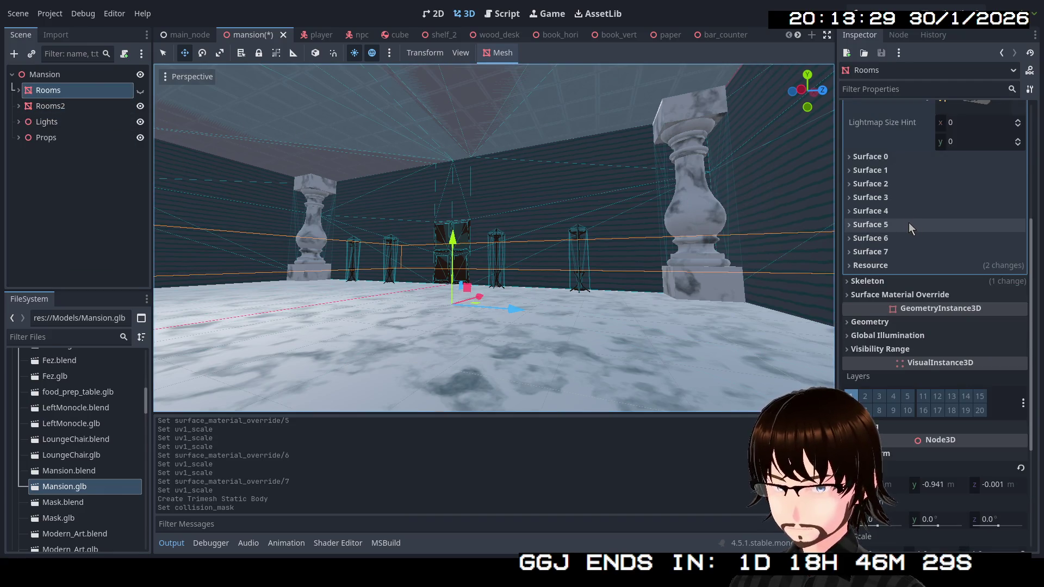
pyautogui.scroll(5, 909, 223)
pyautogui.click(67, 90)
pyautogui.press('Delete')
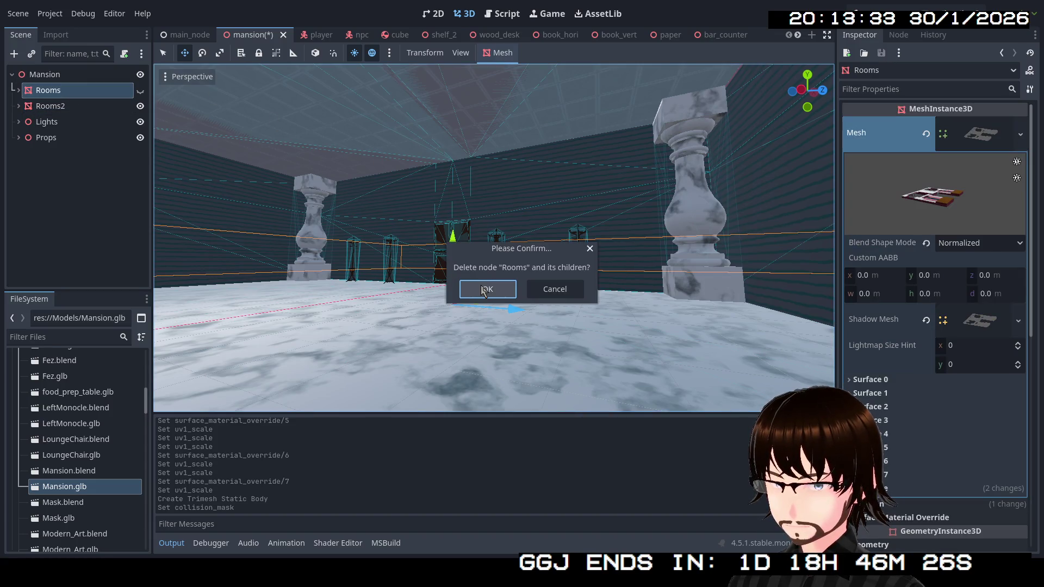
pyautogui.click(484, 291)
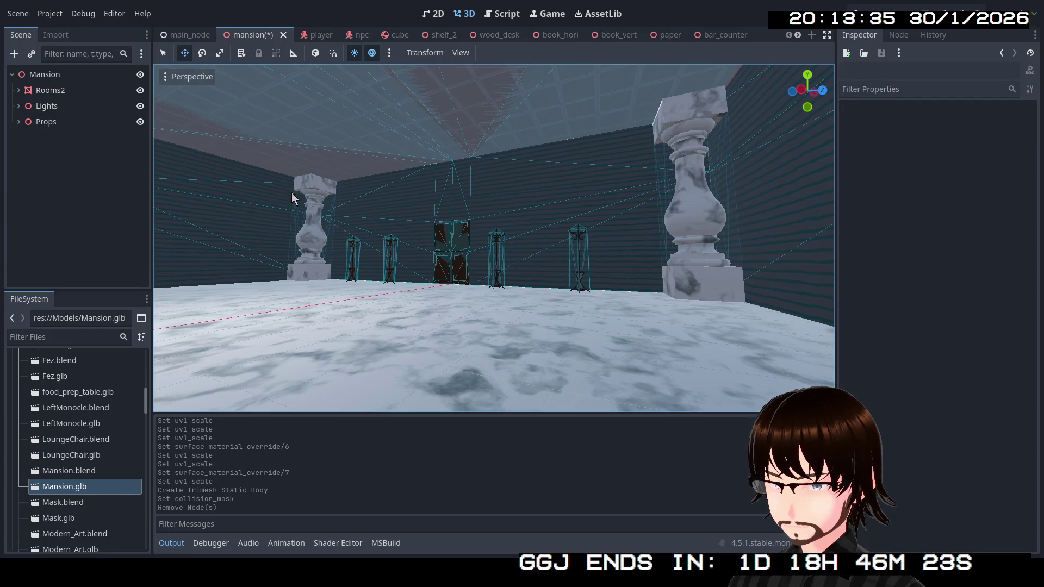
pyautogui.click(44, 93)
pyautogui.press('f')
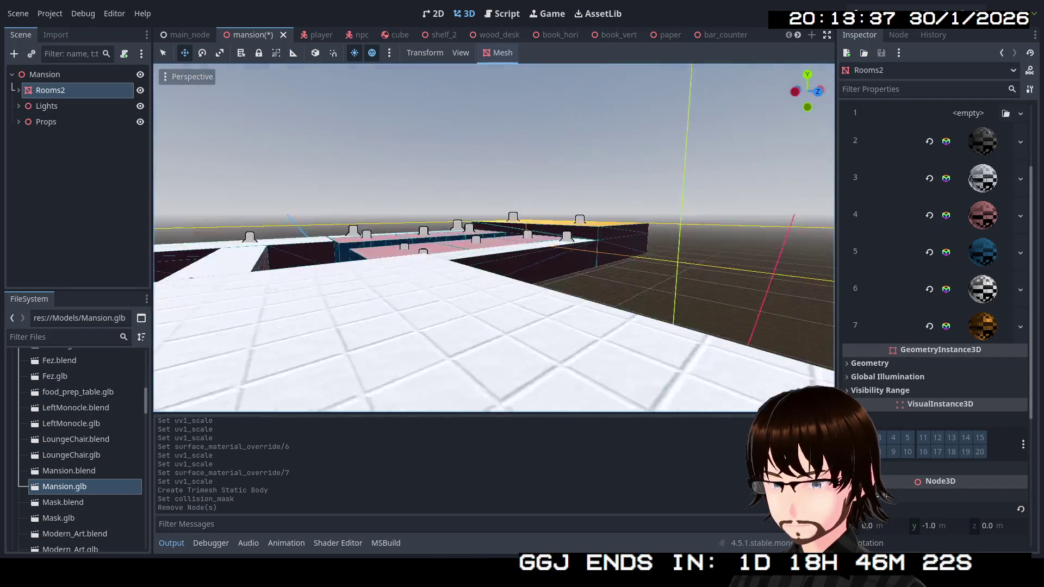
# Save and run the game, walking through the doorway into the long red corridor.
pyautogui.click(873, 13)
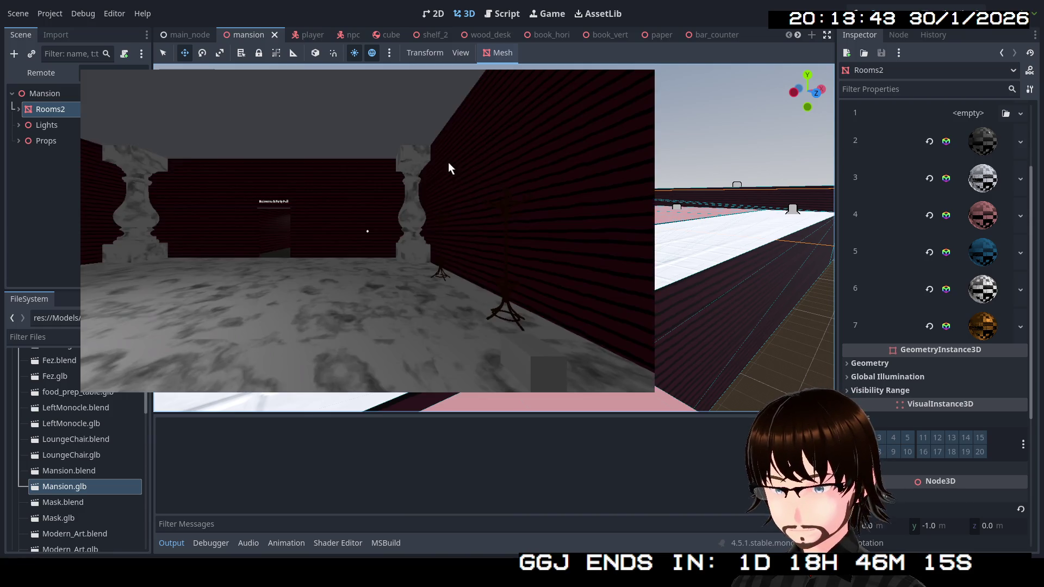
pyautogui.press('w')
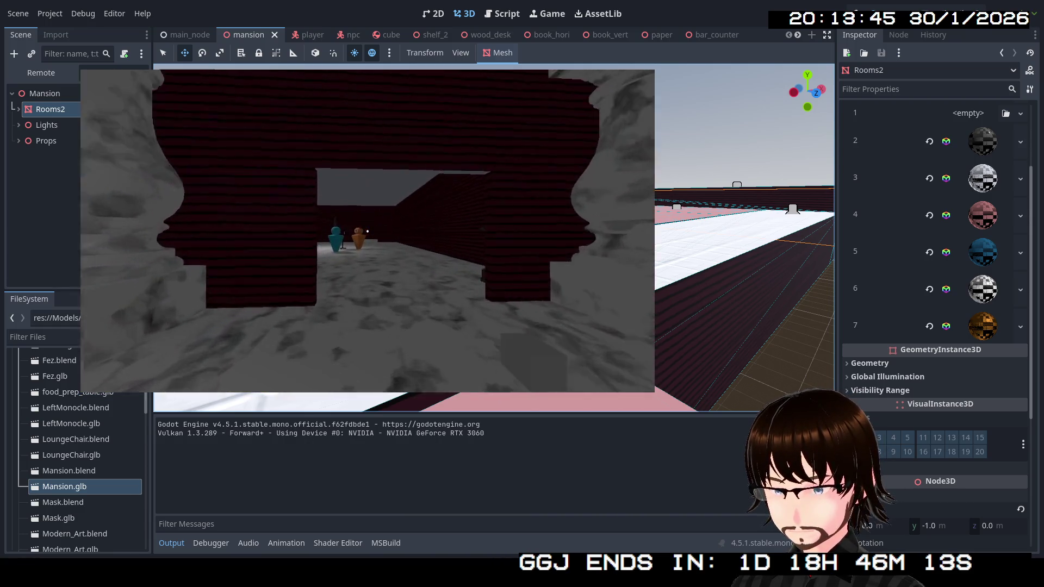
pyautogui.press('w')
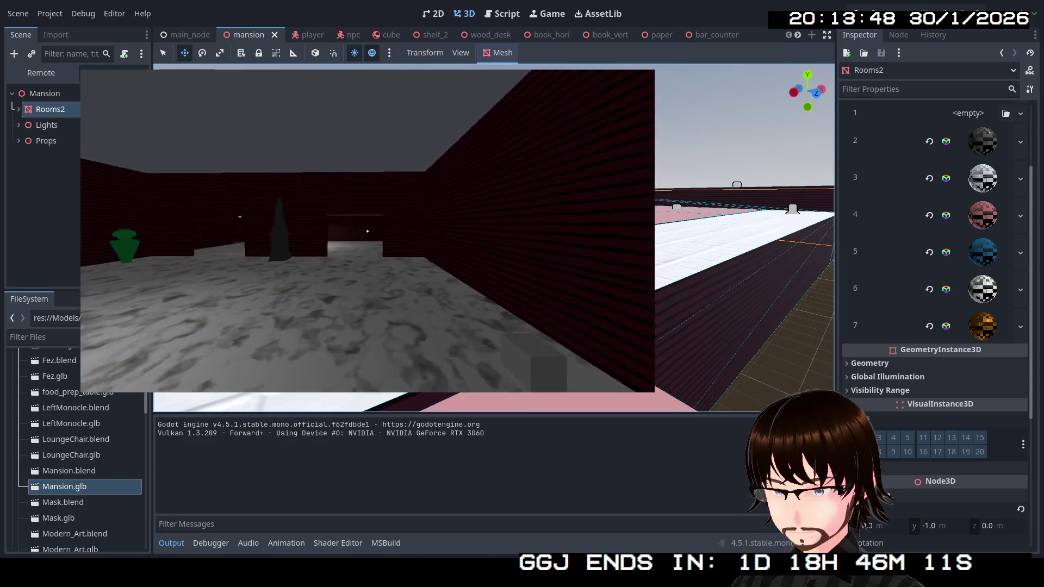
pyautogui.press('w')
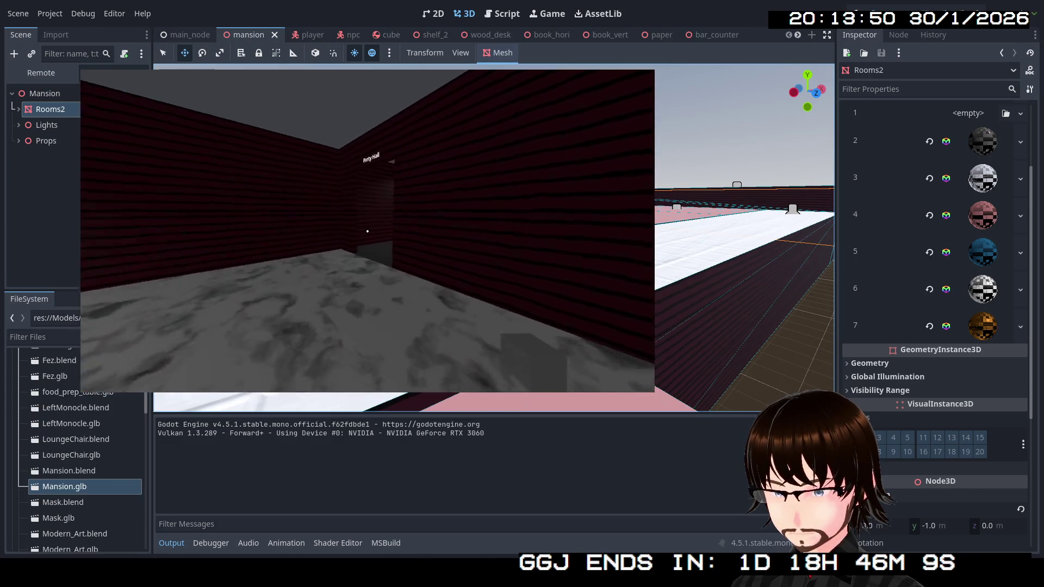
pyautogui.press('w')
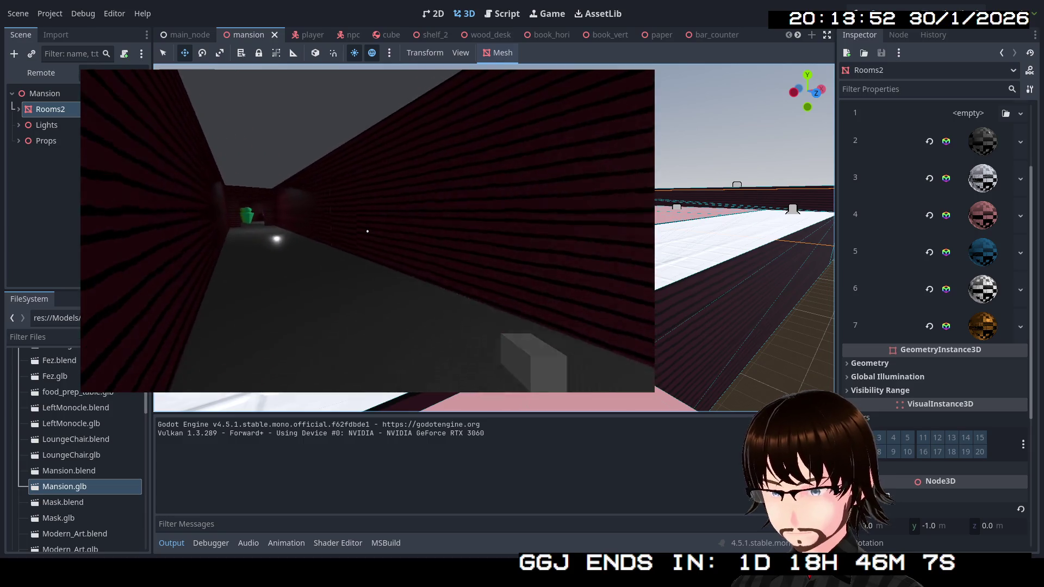
pyautogui.press('w')
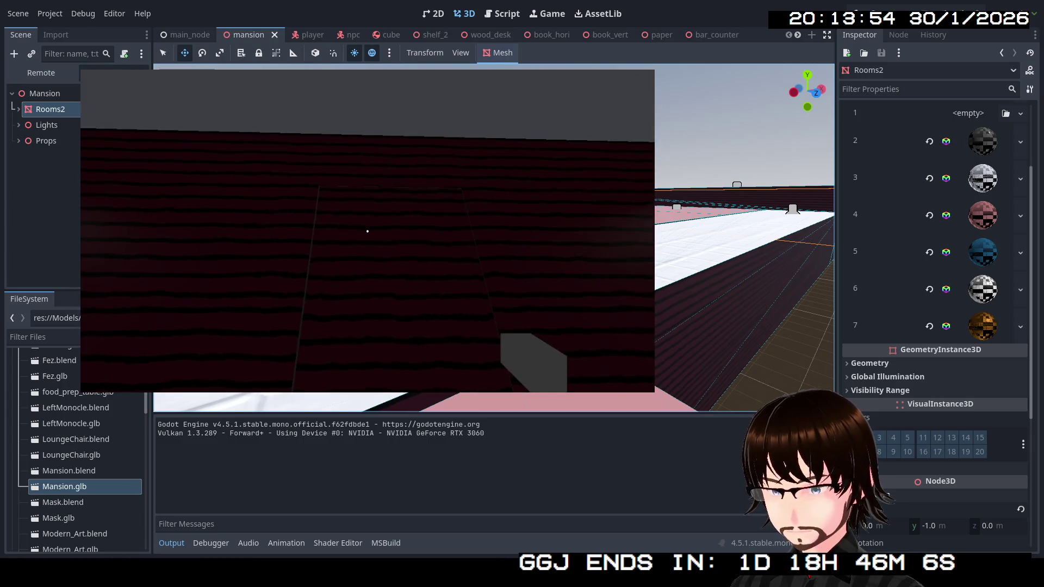
pyautogui.press('w')
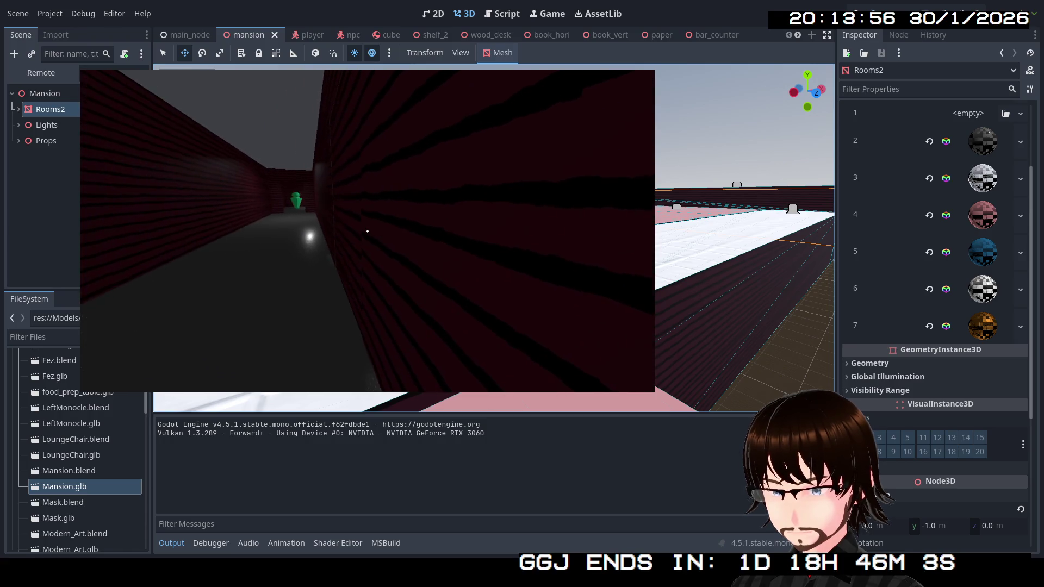
pyautogui.press('w')
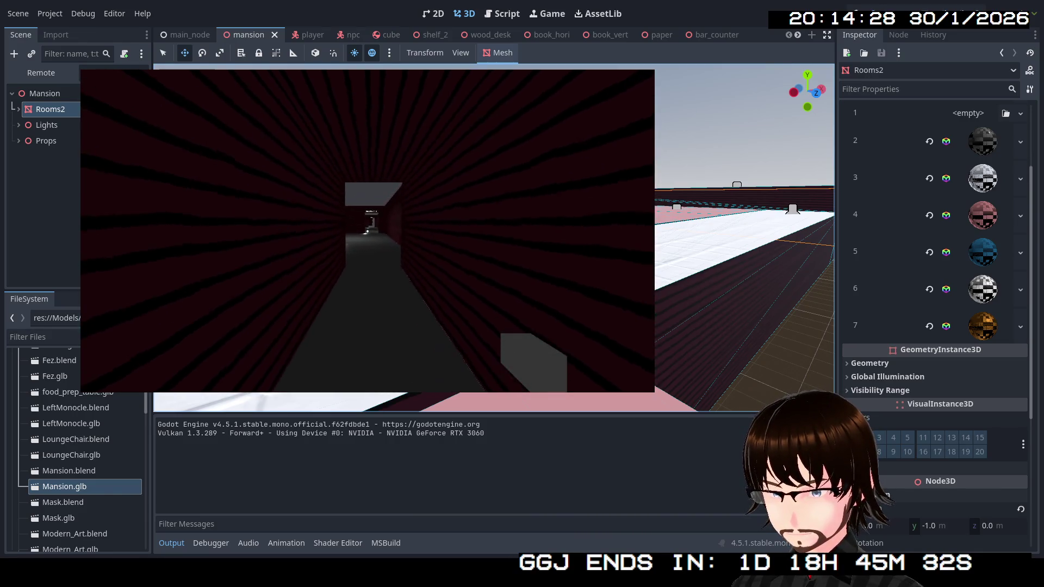
# Walk the Bedrooms & Art Hall corridor past marble pillars to the green NPC, then stop with F8.
pyautogui.press('w')
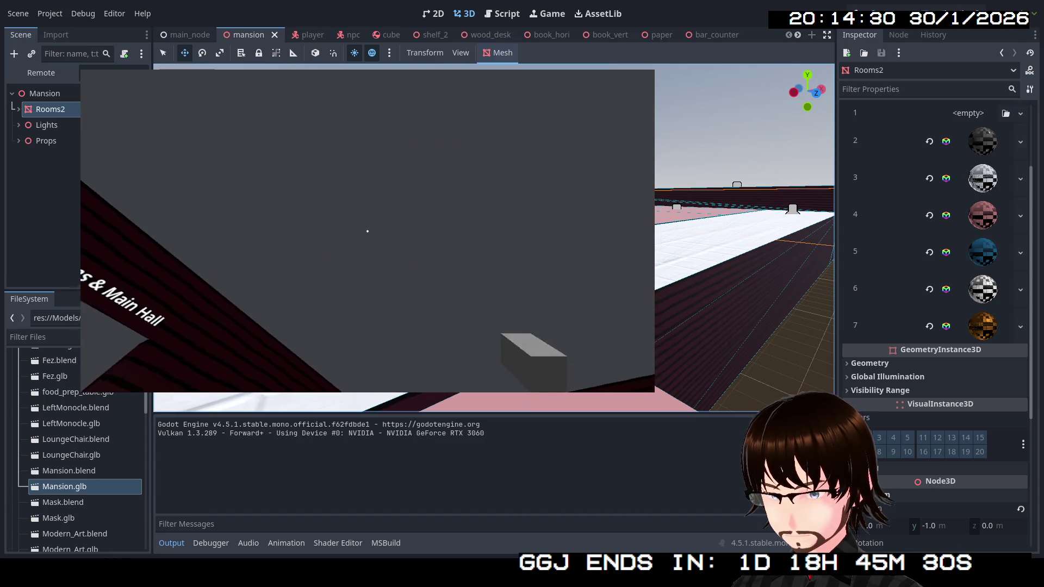
pyautogui.press('w')
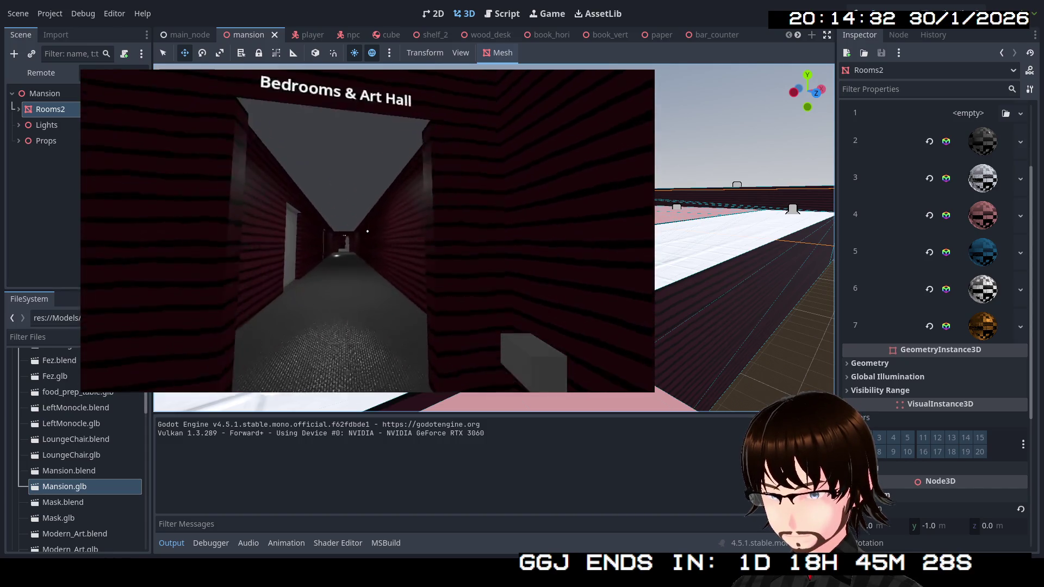
pyautogui.press('w')
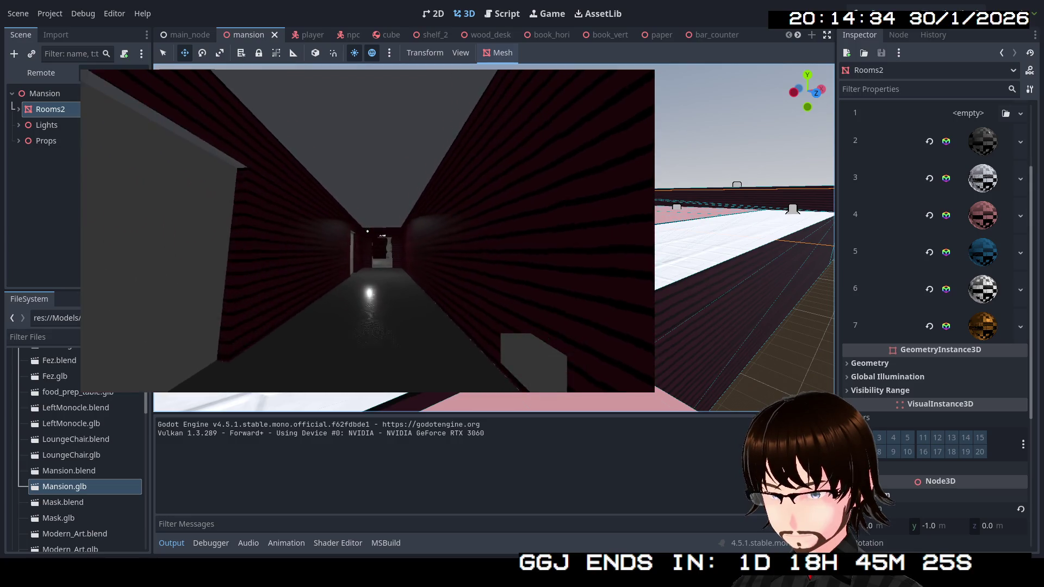
pyautogui.press('w')
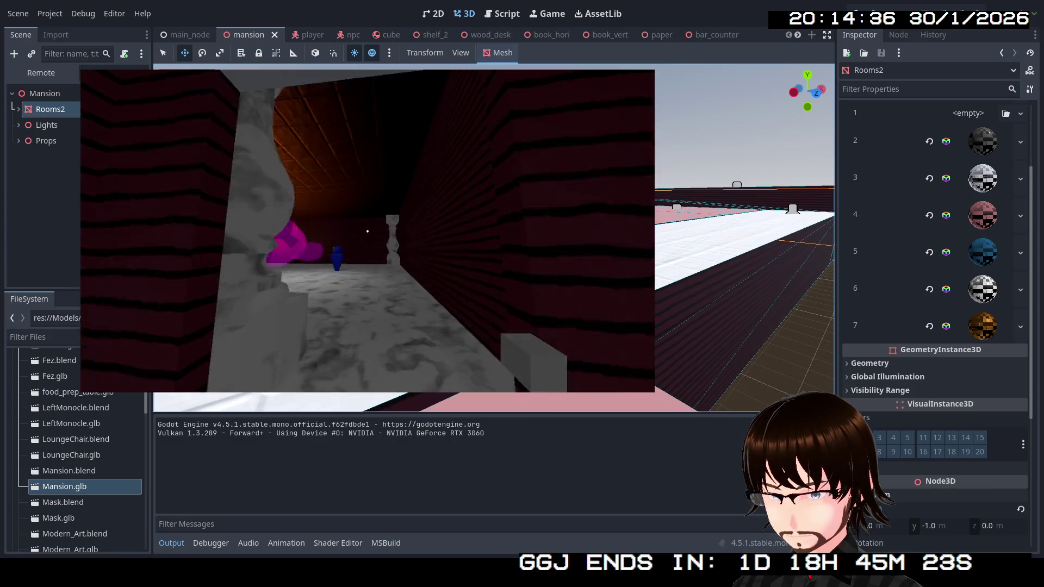
pyautogui.press('w')
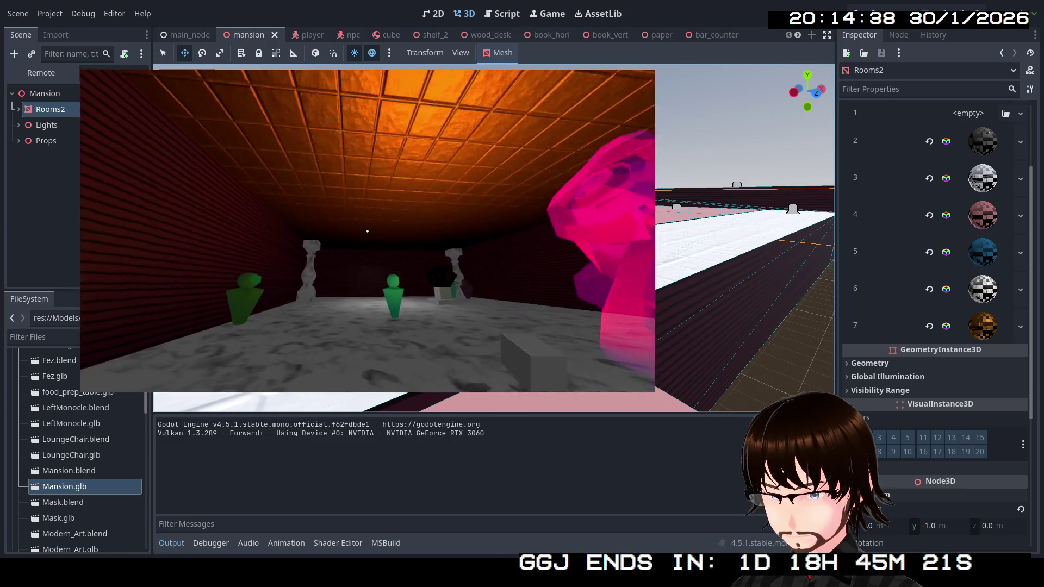
pyautogui.press('w')
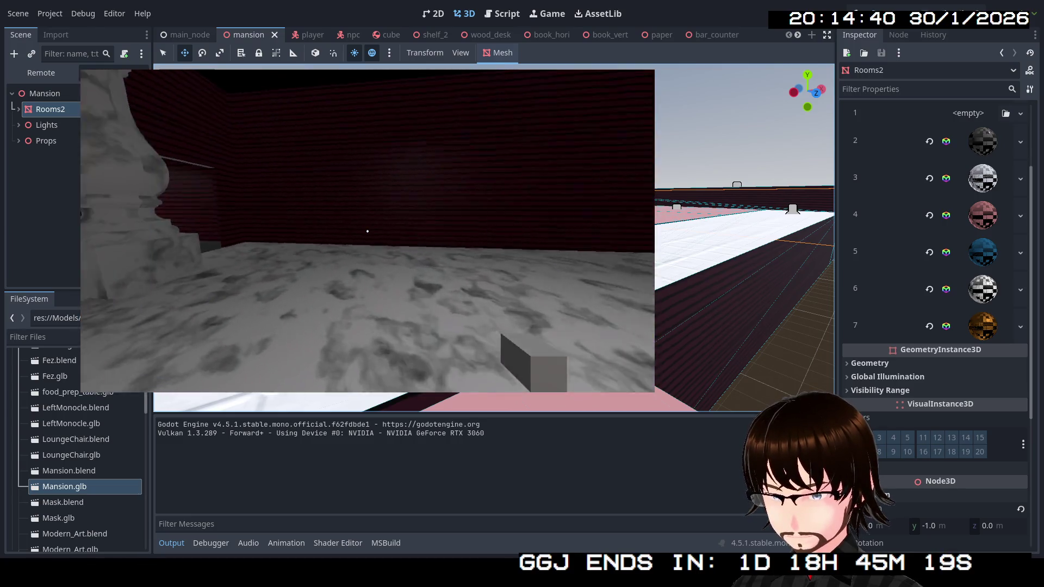
pyautogui.press('w')
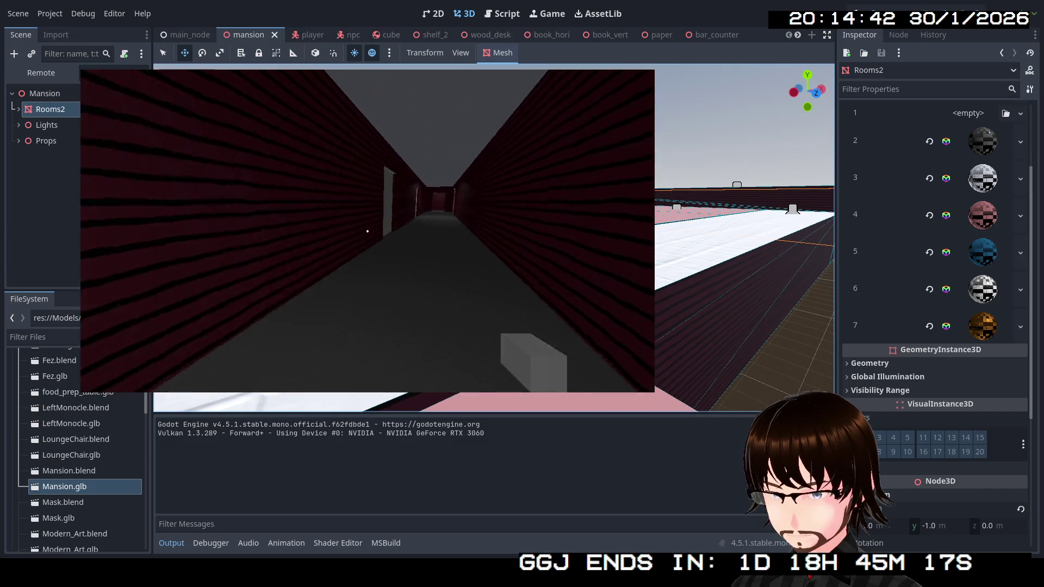
pyautogui.press('w')
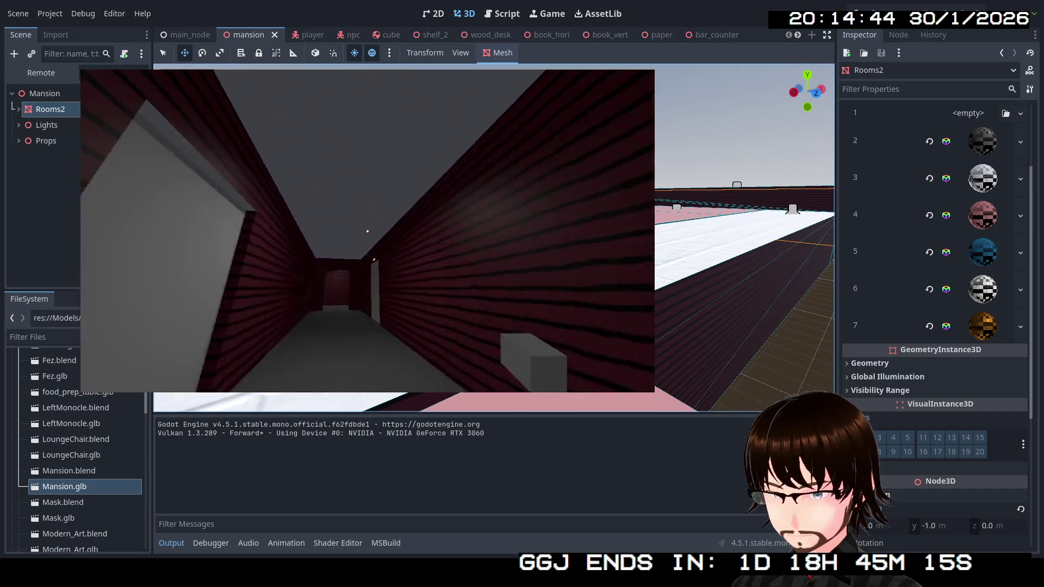
pyautogui.press('w')
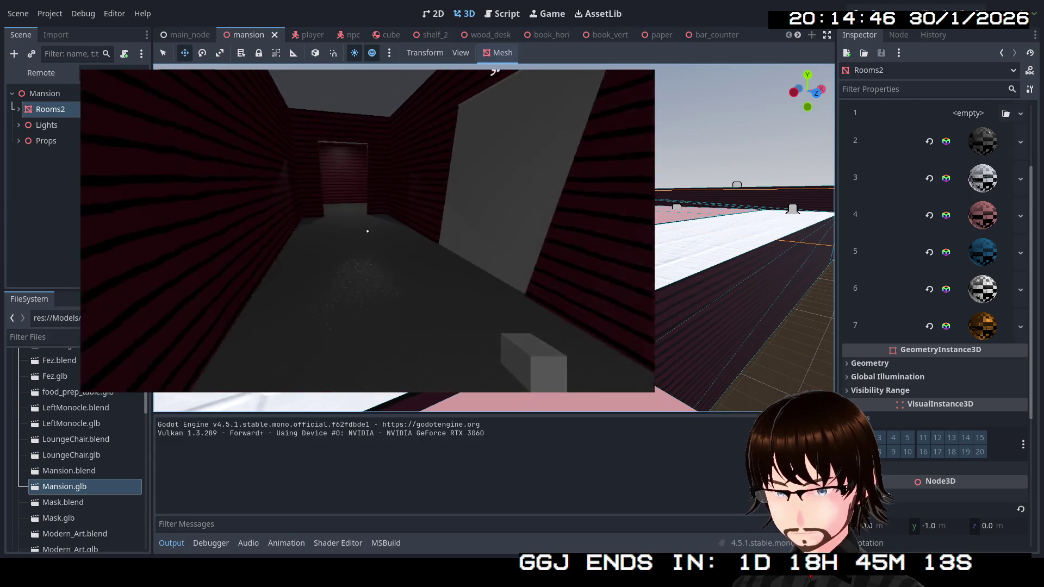
pyautogui.press('w')
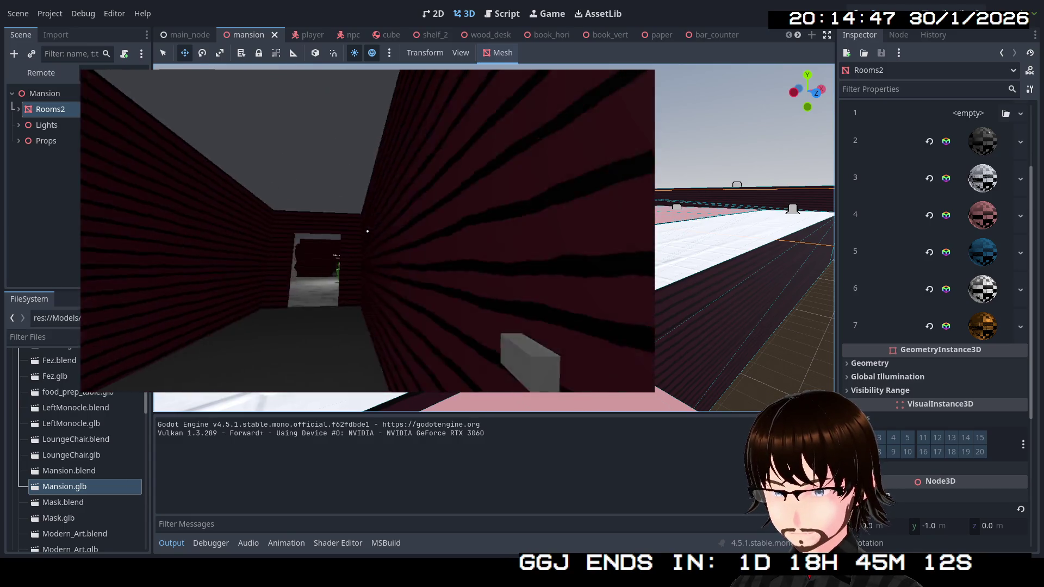
pyautogui.press('w')
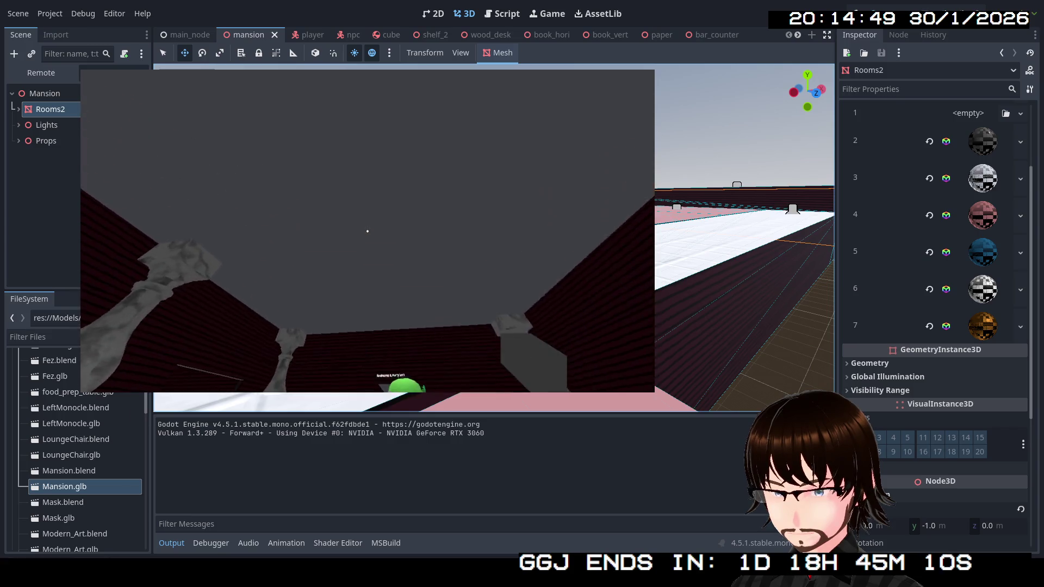
pyautogui.press('w')
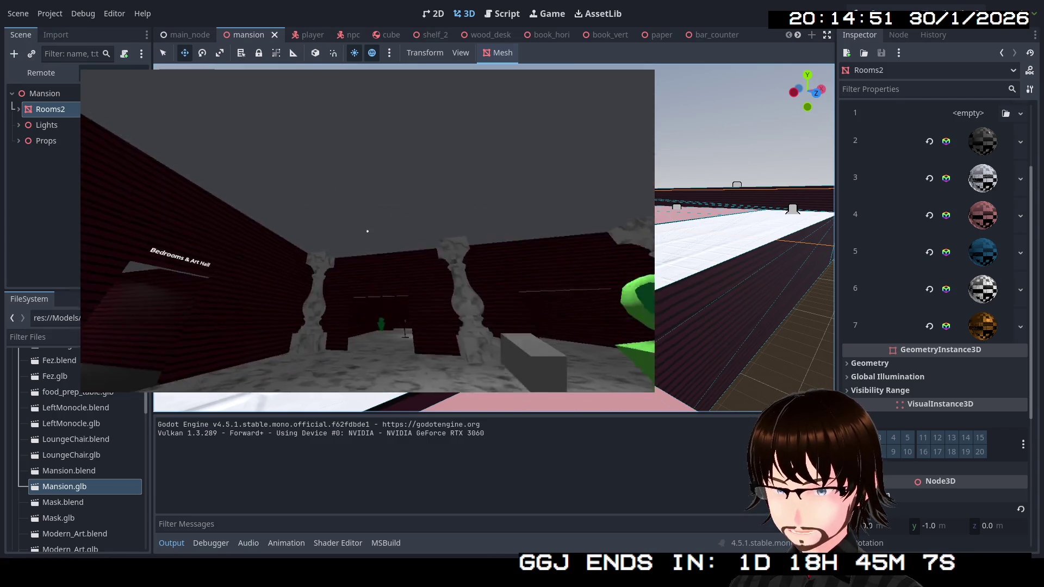
pyautogui.press('w')
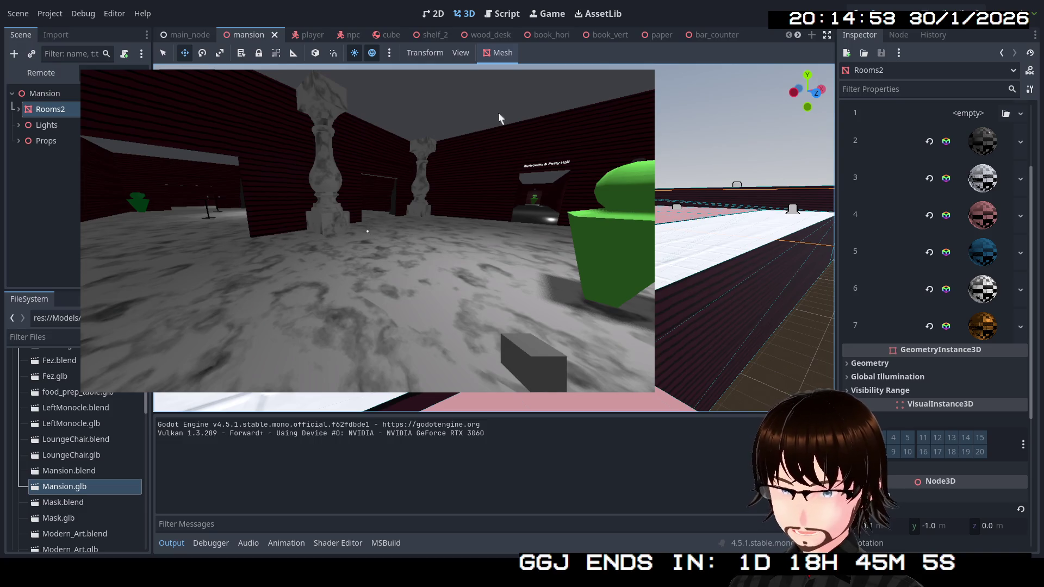
pyautogui.press('F8')
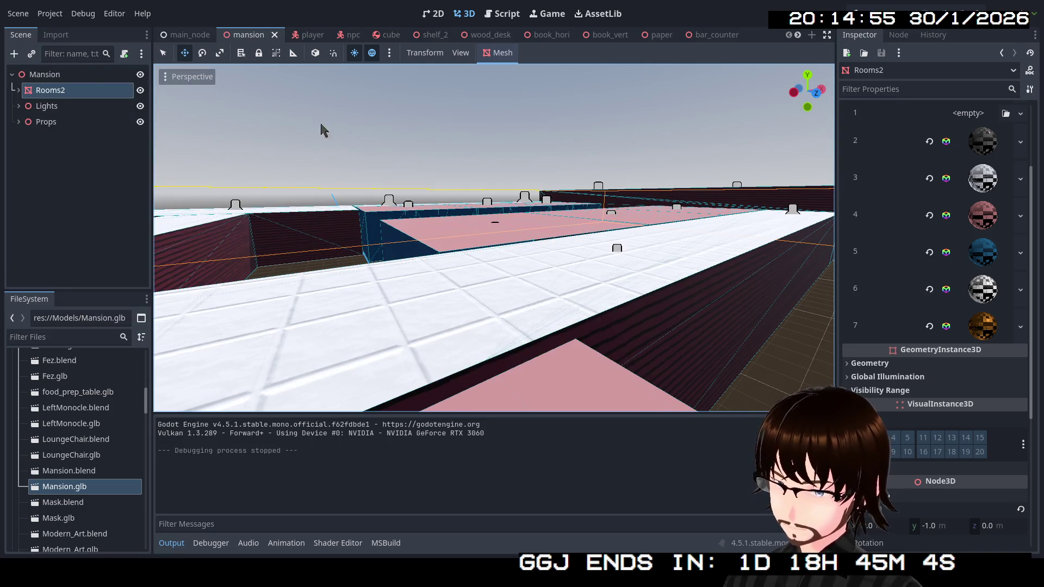
# Add an OmniLight3D child under the Lights node, searching 'ligh' in Add Child Node.
pyautogui.click(18, 107)
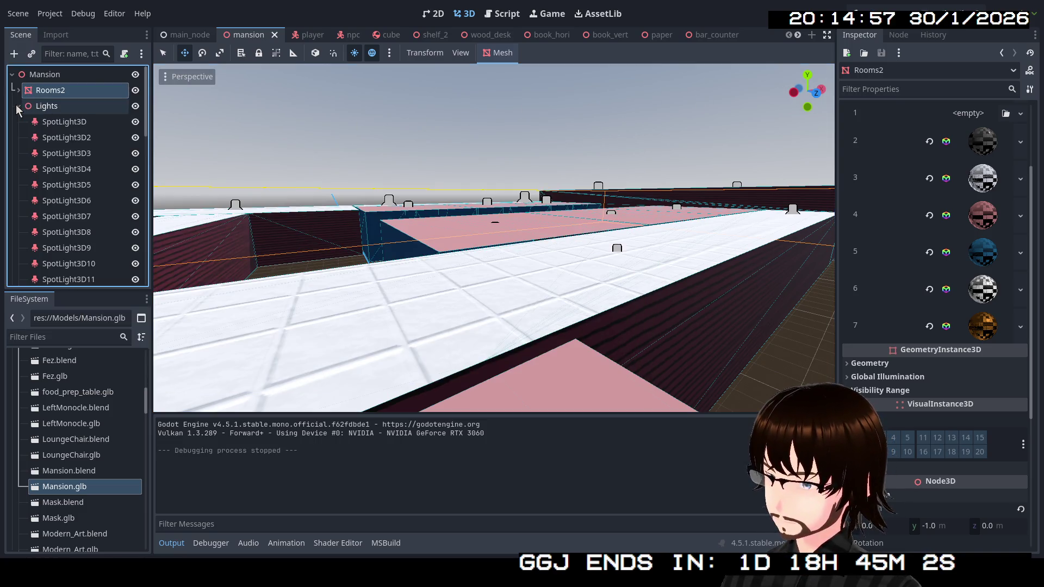
pyautogui.scroll(-4, 80, 133)
pyautogui.scroll(4, 71, 131)
pyautogui.rightClick(56, 104)
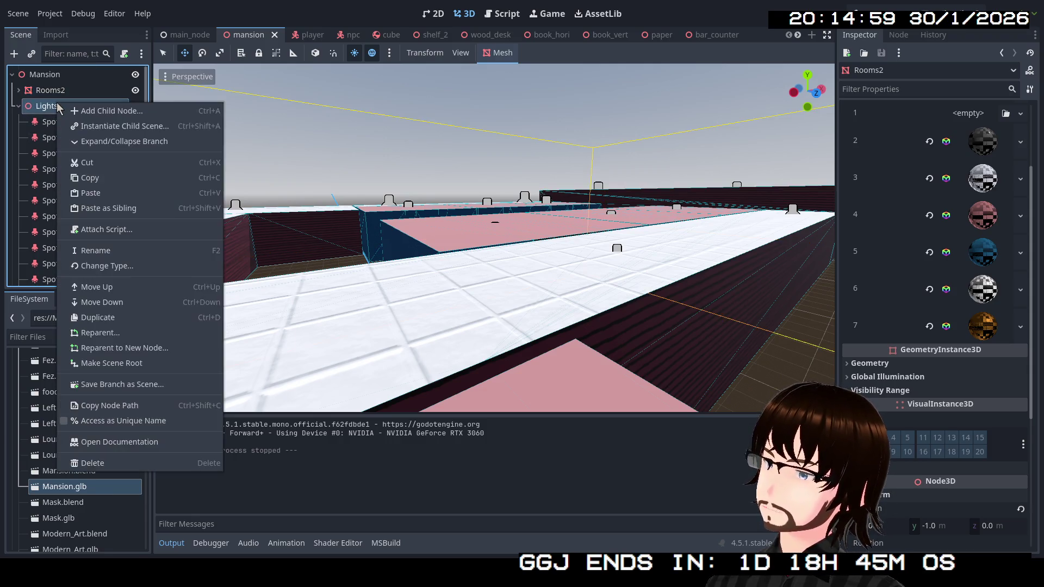
pyautogui.click(93, 113)
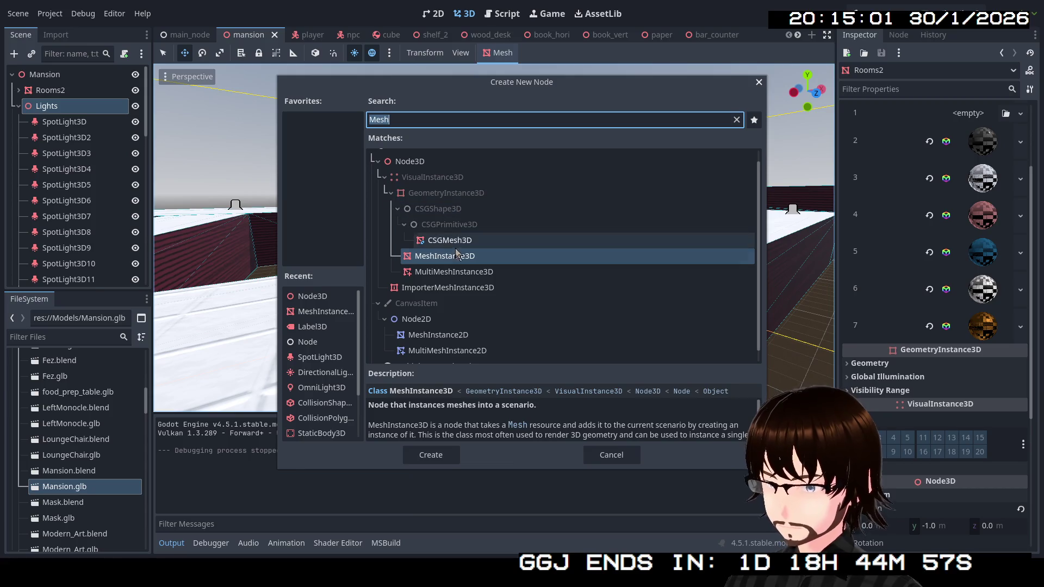
pyautogui.write('ligh')
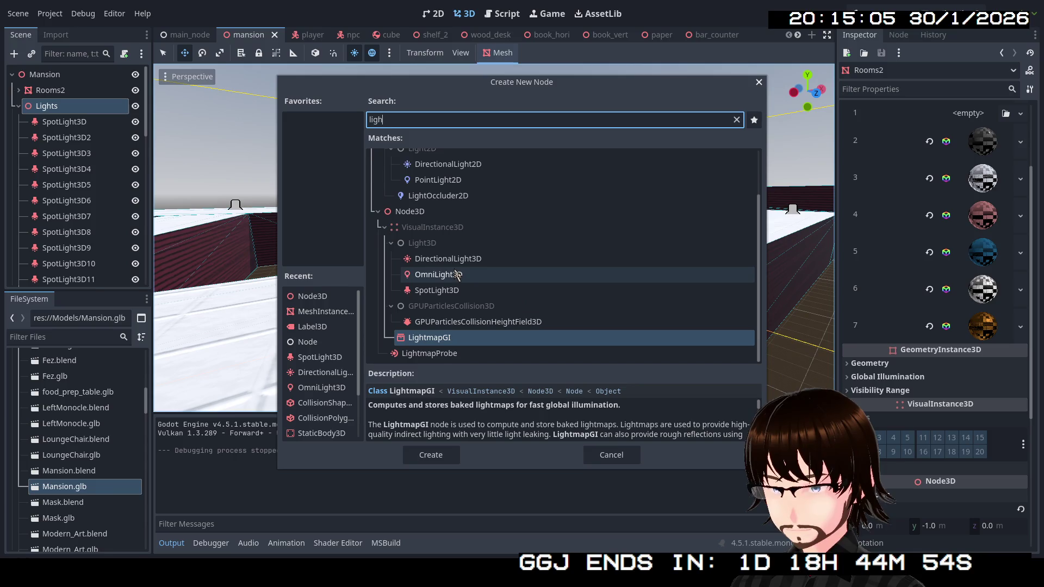
pyautogui.click(457, 275)
pyautogui.click(431, 455)
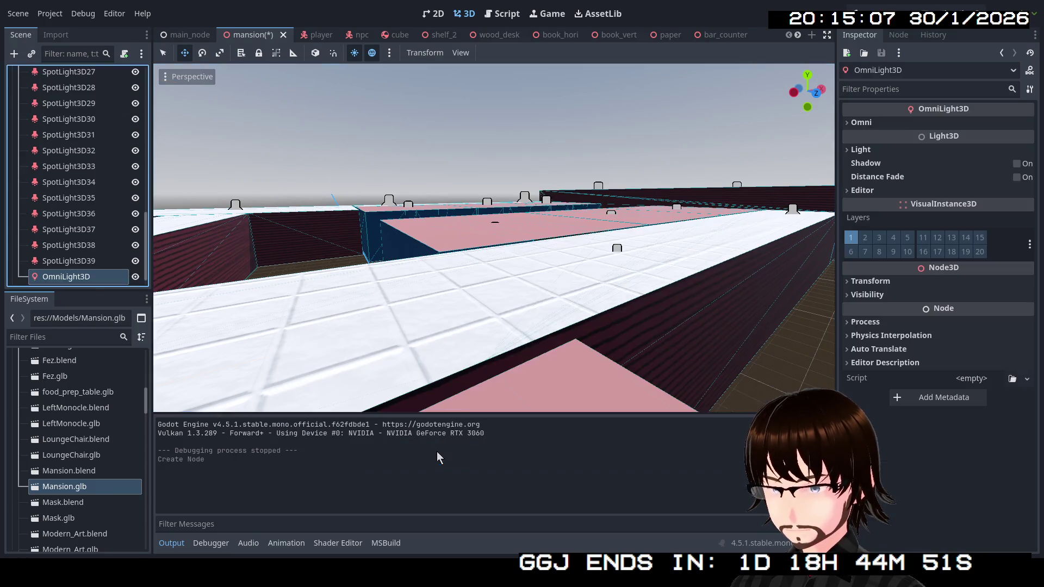
# Fly into the pillared room and drag the omni light across it and slightly upward.
pyautogui.press('w')
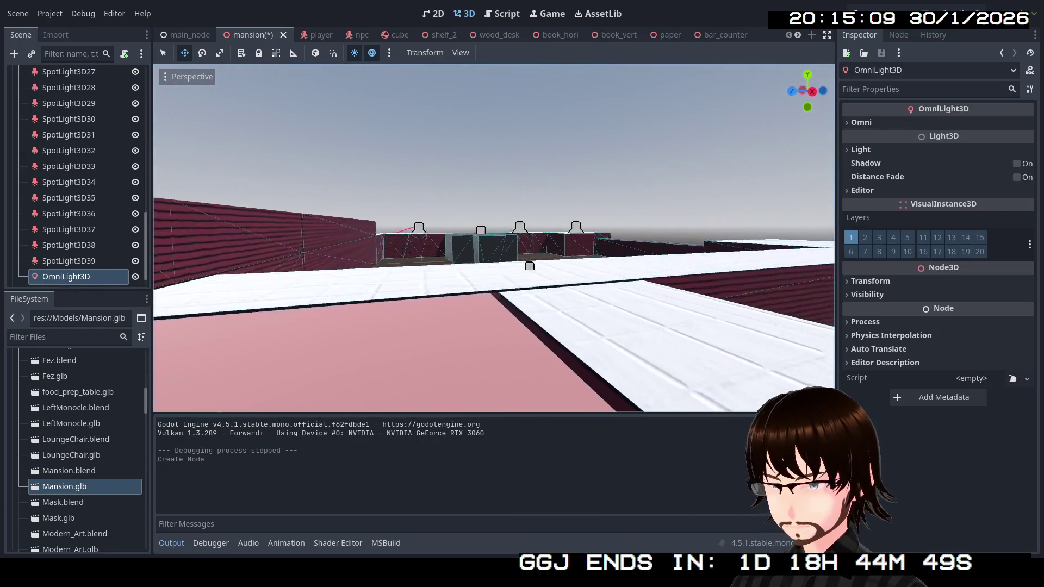
pyautogui.press('w')
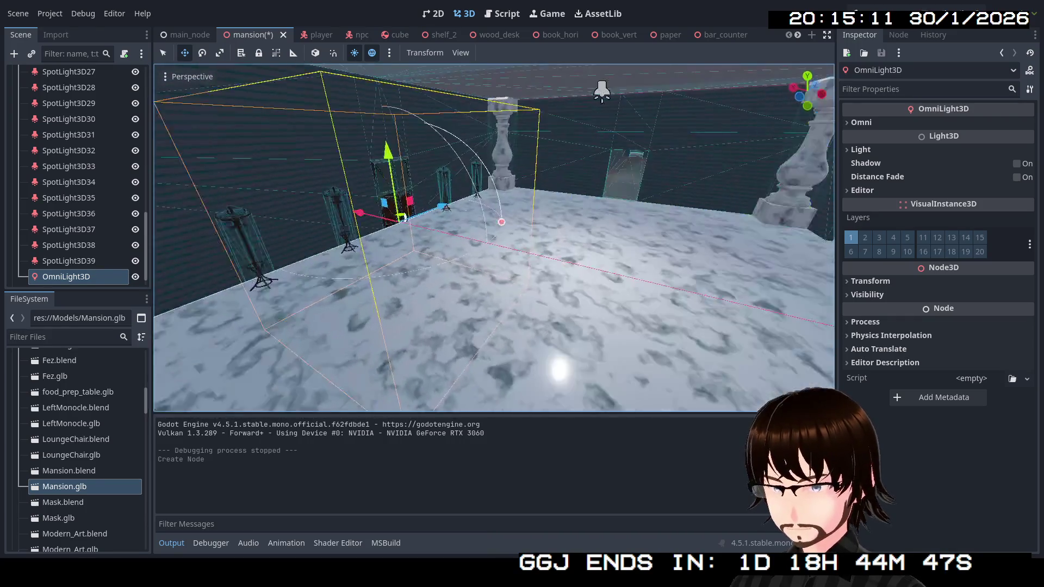
pyautogui.press('w')
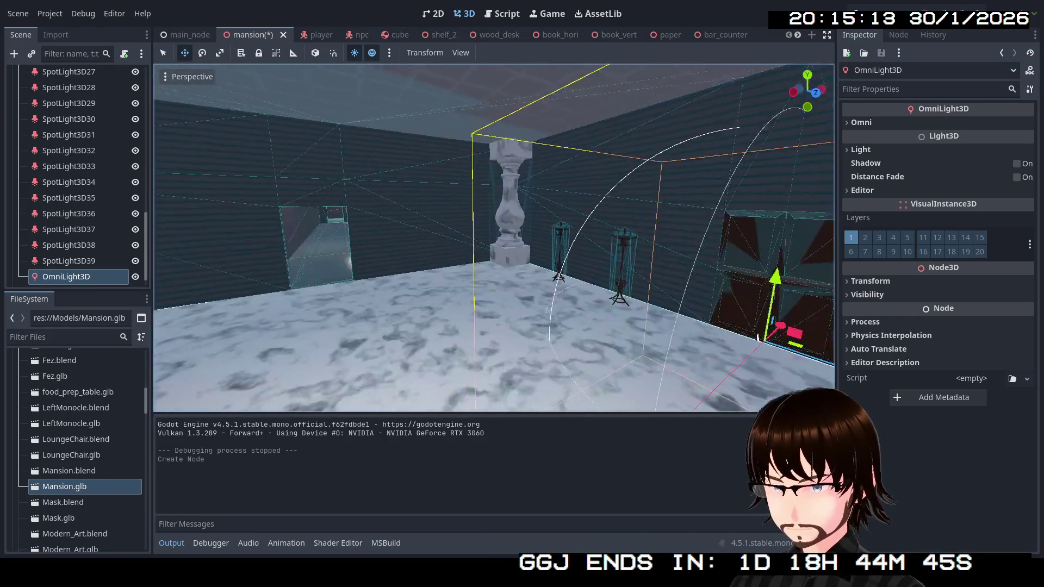
pyautogui.press('s')
pyautogui.moveTo(651, 329)
pyautogui.mouseDown()
pyautogui.moveTo(446, 323)
pyautogui.moveTo(303, 298)
pyautogui.moveTo(283, 326)
pyautogui.mouseUp()
pyautogui.moveTo(206, 283); pyautogui.dragTo(173, 198)
pyautogui.press('f')
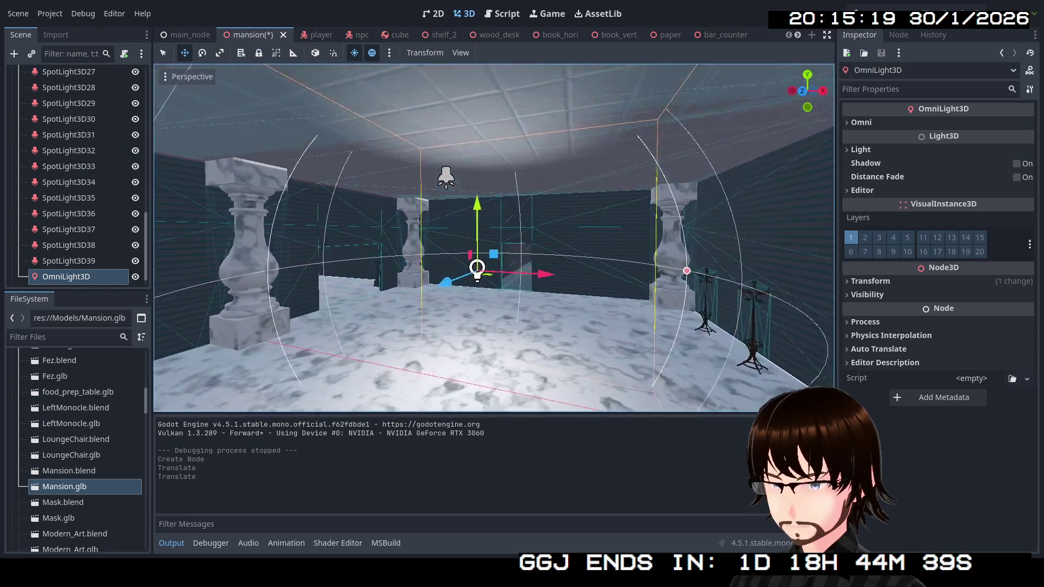
pyautogui.press('w')
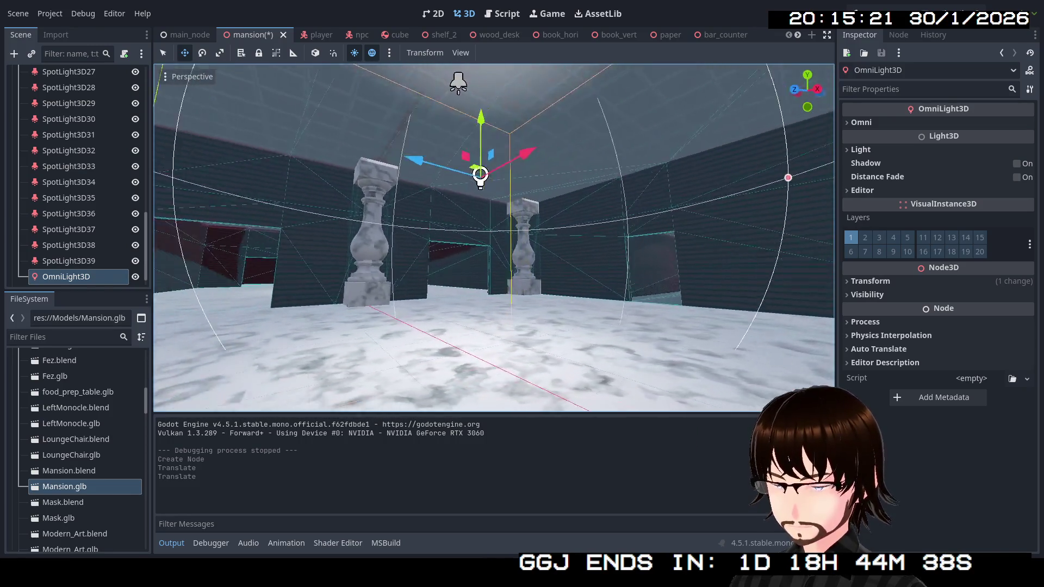
pyautogui.press('s')
# Increase the omni light's Range to 37.814 and try a stronger attenuation.
pyautogui.click(880, 151)
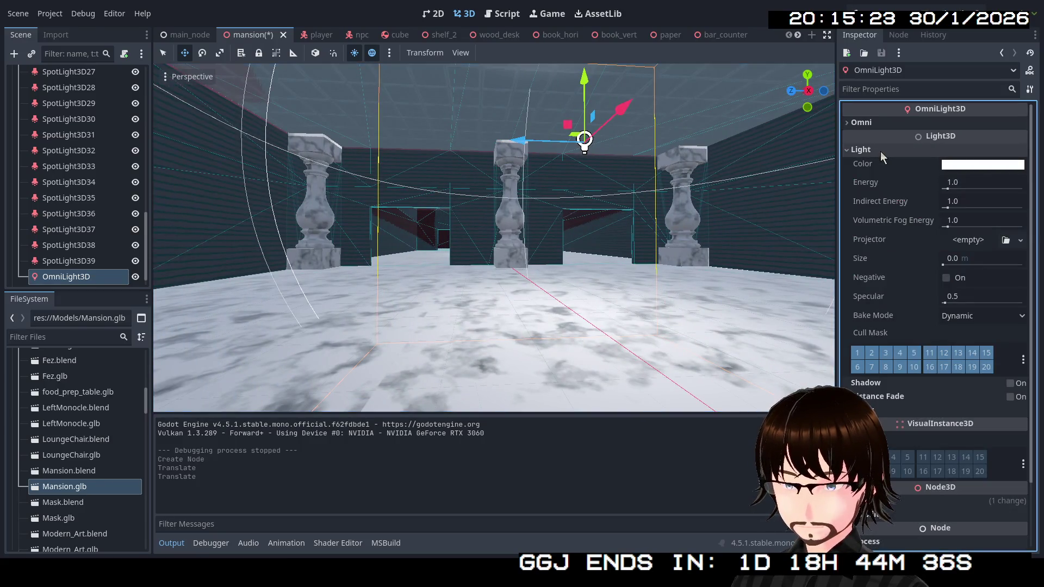
pyautogui.click(892, 125)
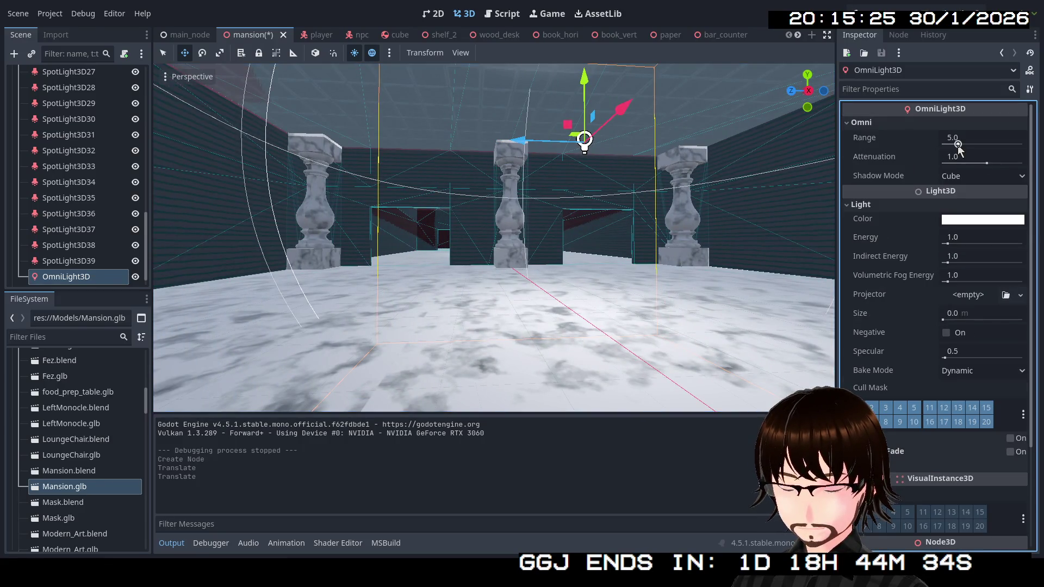
pyautogui.moveTo(958, 144); pyautogui.dragTo(972, 151)
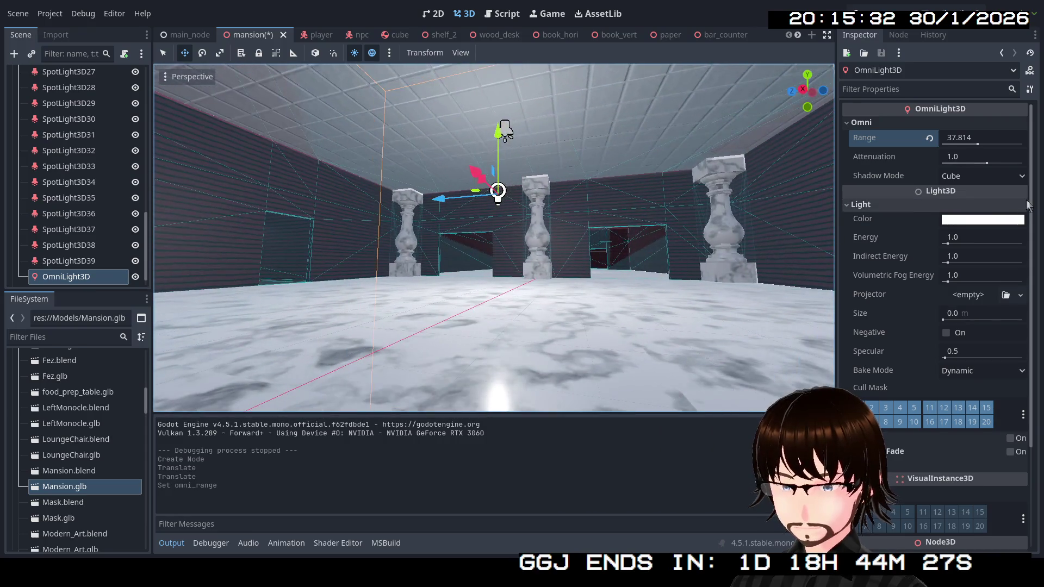
pyautogui.moveTo(988, 163)
pyautogui.mouseDown()
pyautogui.moveTo(984, 173)
pyautogui.moveTo(1029, 169)
pyautogui.moveTo(987, 168)
pyautogui.mouseUp()
# Revert the light's attenuation to 1.0, then playtest walking to the red NPC's greeting and stop.
pyautogui.click(981, 157)
pyautogui.click(930, 157)
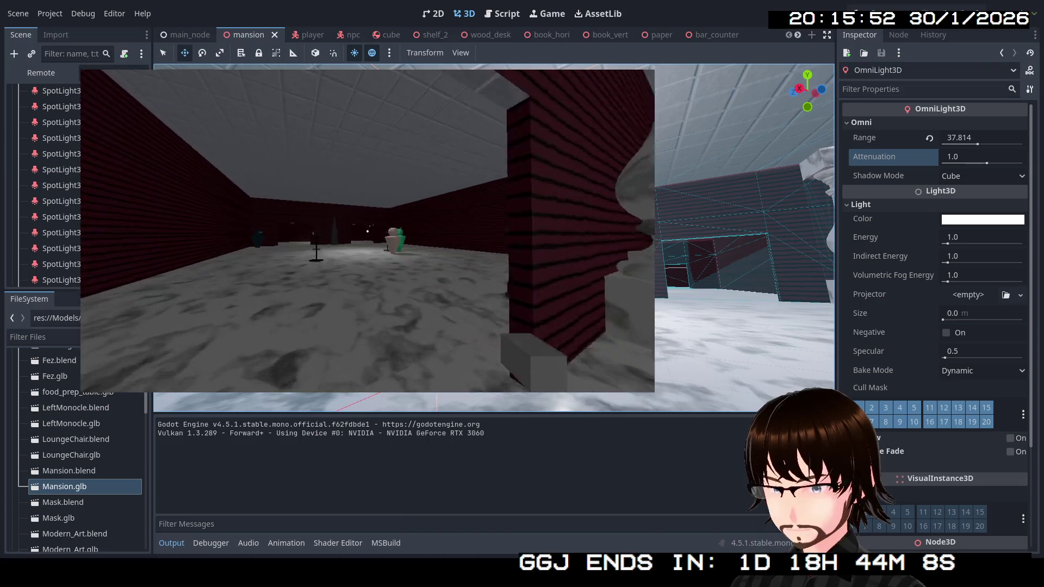
pyautogui.press('w')
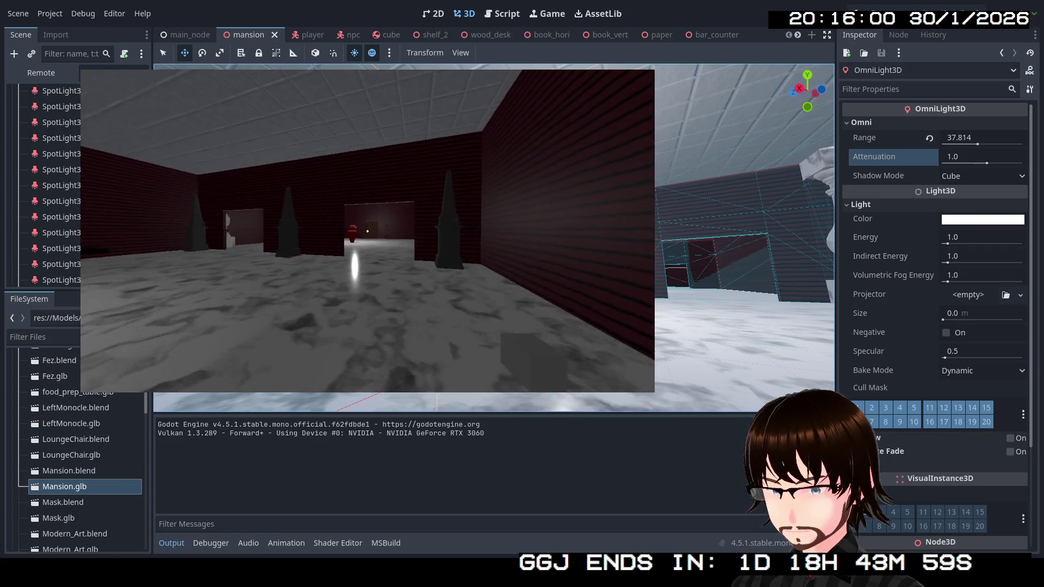
pyautogui.press('w')
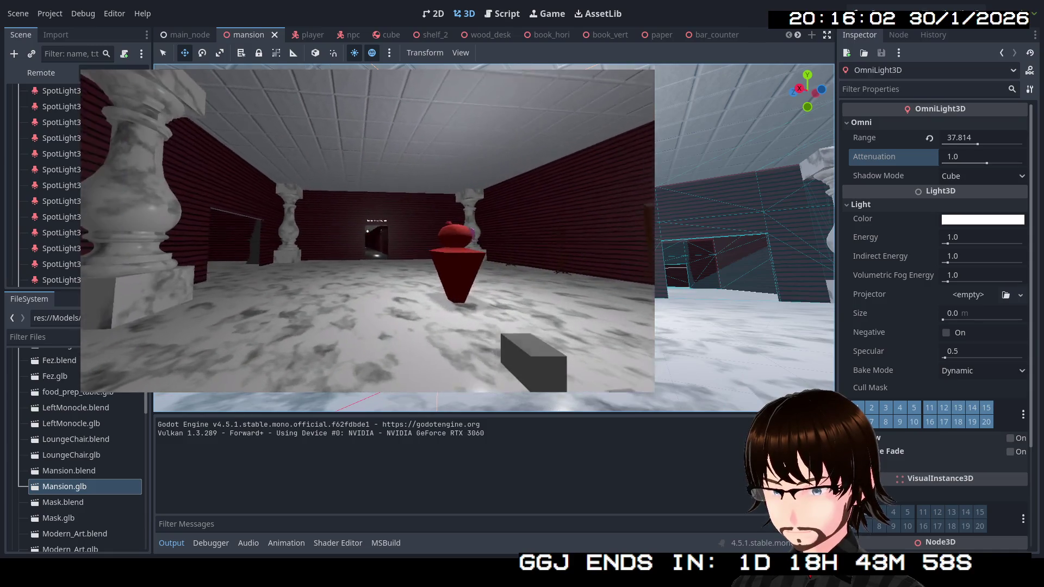
pyautogui.press('e')
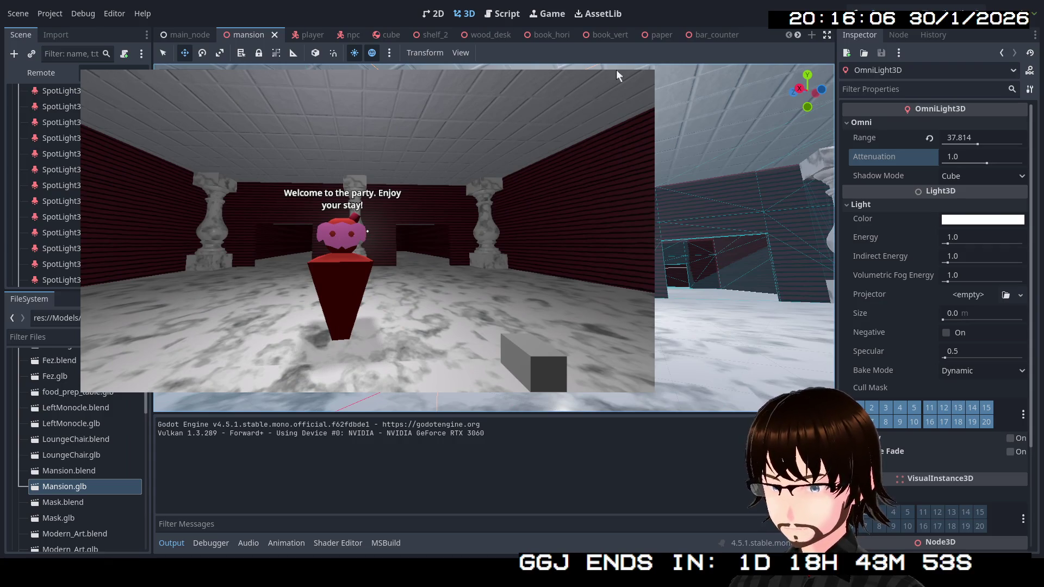
pyautogui.press('Escape')
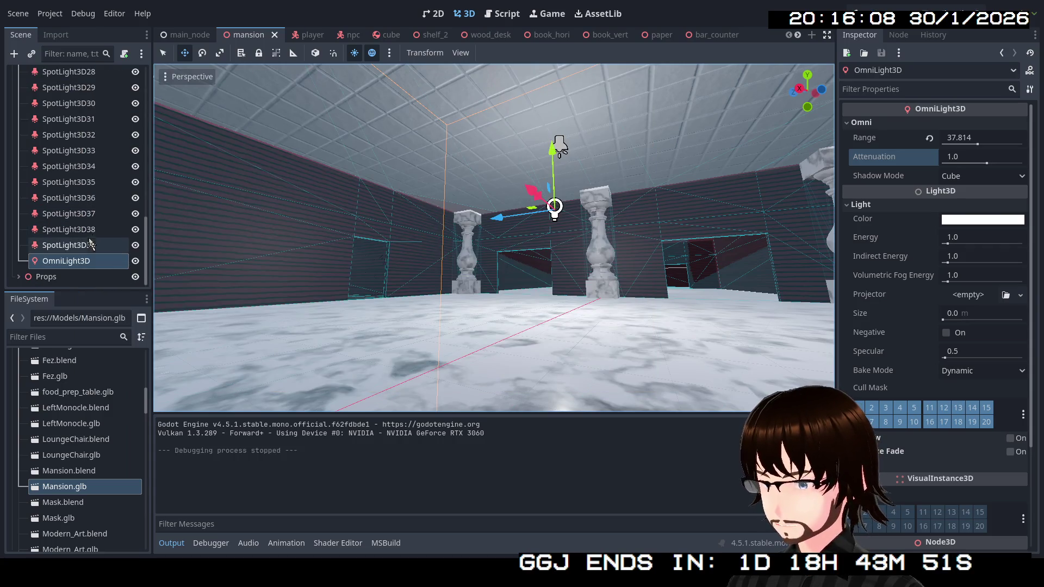
# Duplicate the omni light as OmniLight3D2 and slide it along X toward the corridor.
pyautogui.press('w')
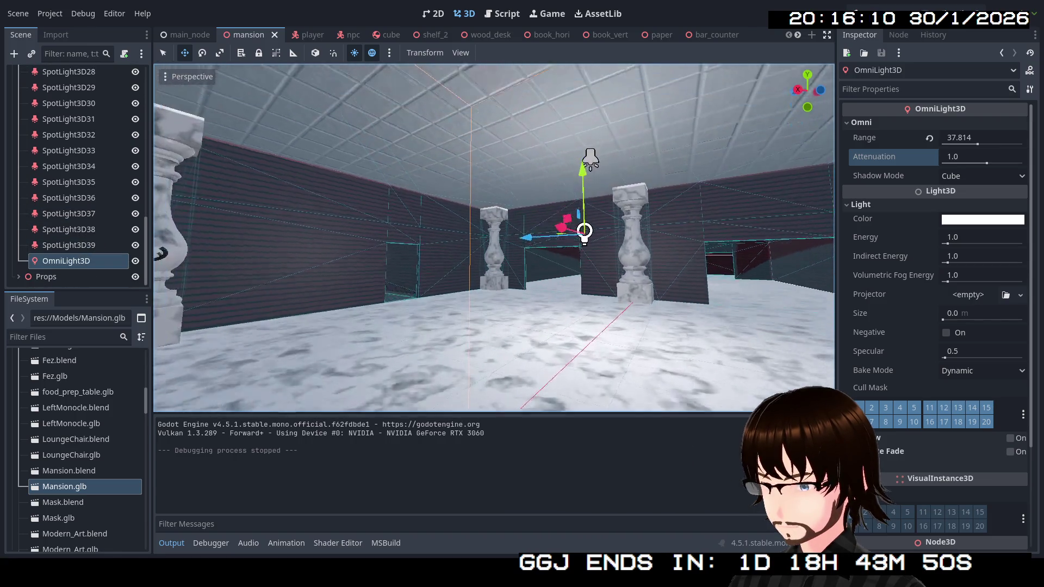
pyautogui.press('e')
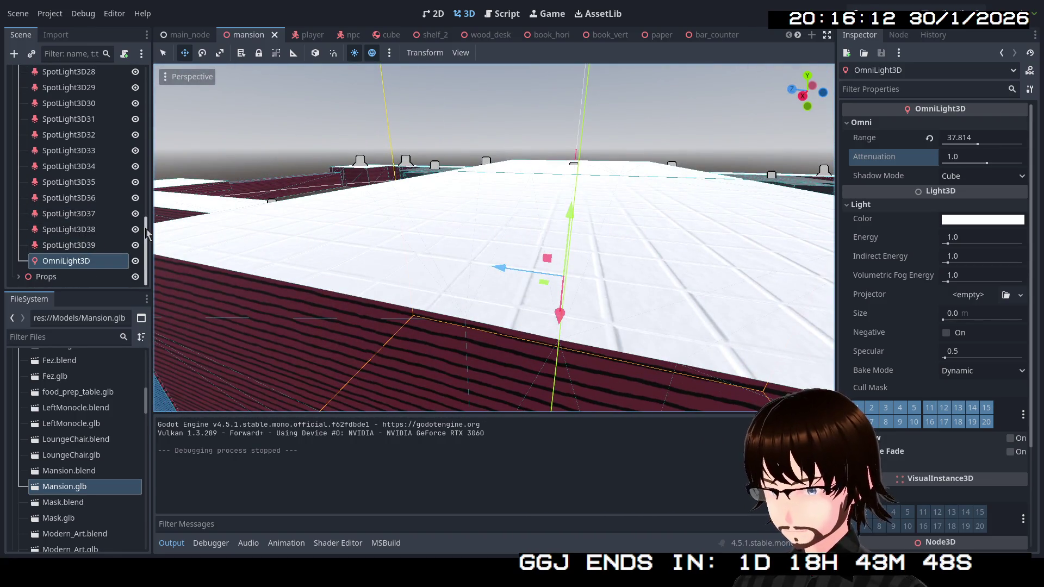
pyautogui.hotkey('ctrl', 'd')
pyautogui.press('w')
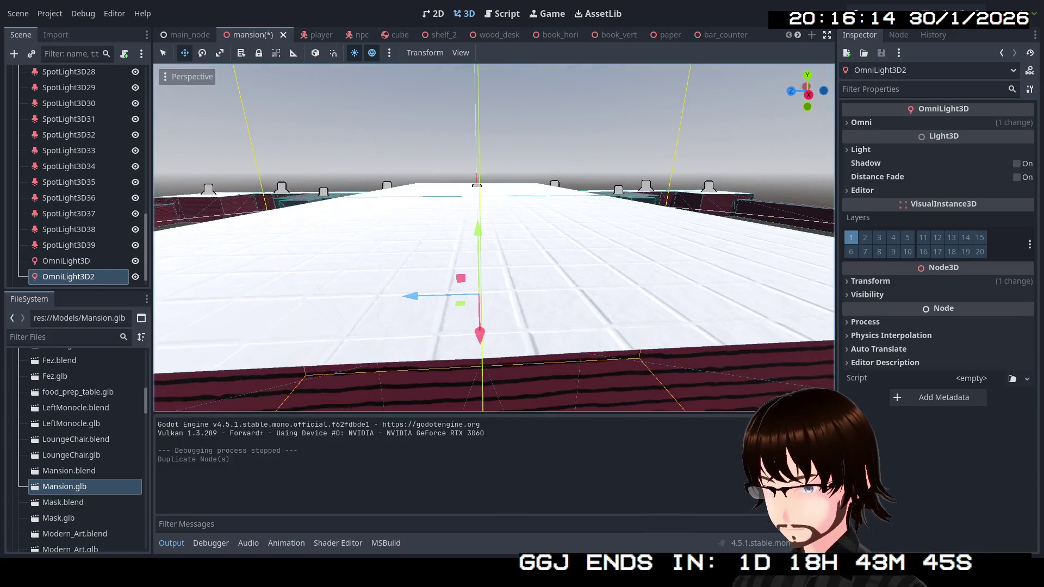
pyautogui.press('s')
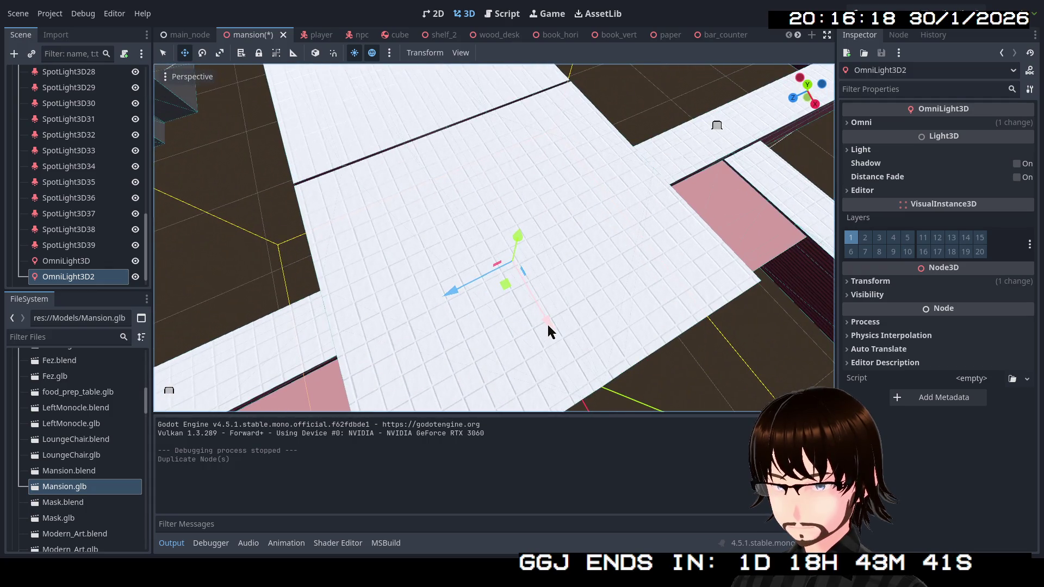
pyautogui.moveTo(547, 323); pyautogui.dragTo(342, 117)
pyautogui.press('s')
pyautogui.press('w')
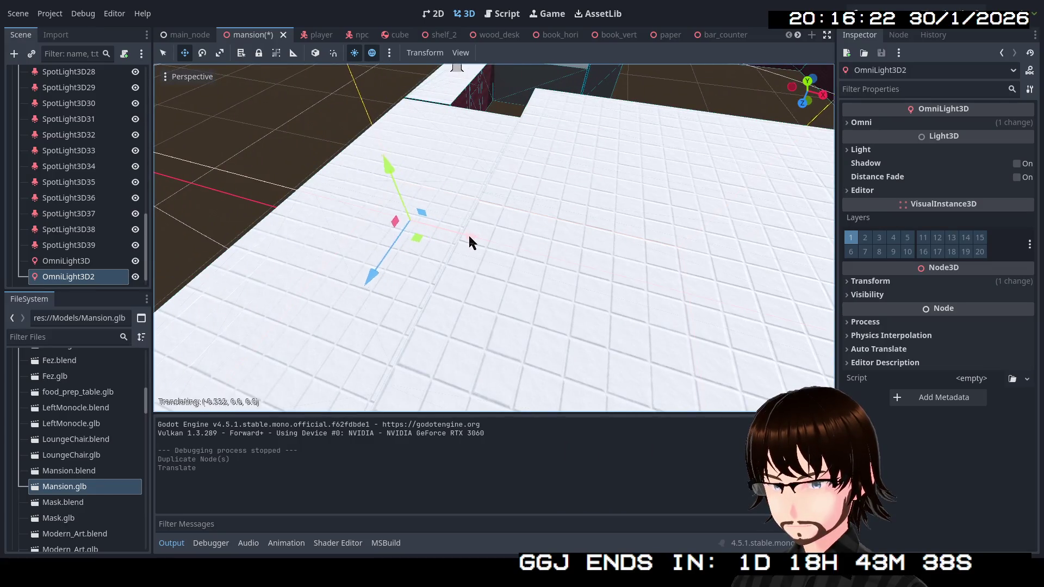
pyautogui.moveTo(449, 230); pyautogui.dragTo(450, 231)
# Lower OmniLight3D2 toward the floor and fly down the red corridor to check it.
pyautogui.press('w')
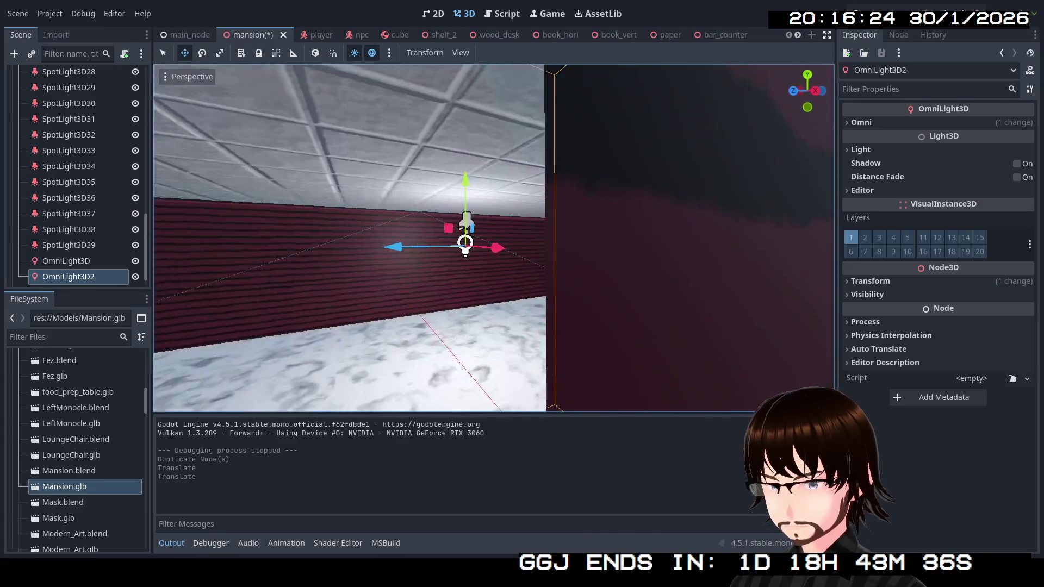
pyautogui.press('a')
pyautogui.moveTo(564, 180); pyautogui.dragTo(564, 246)
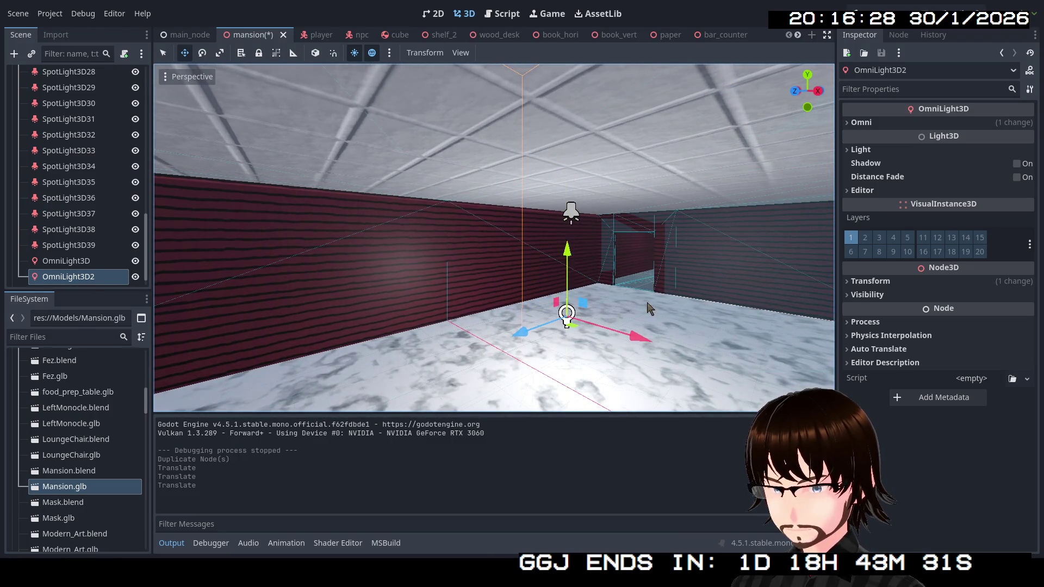
pyautogui.press('w')
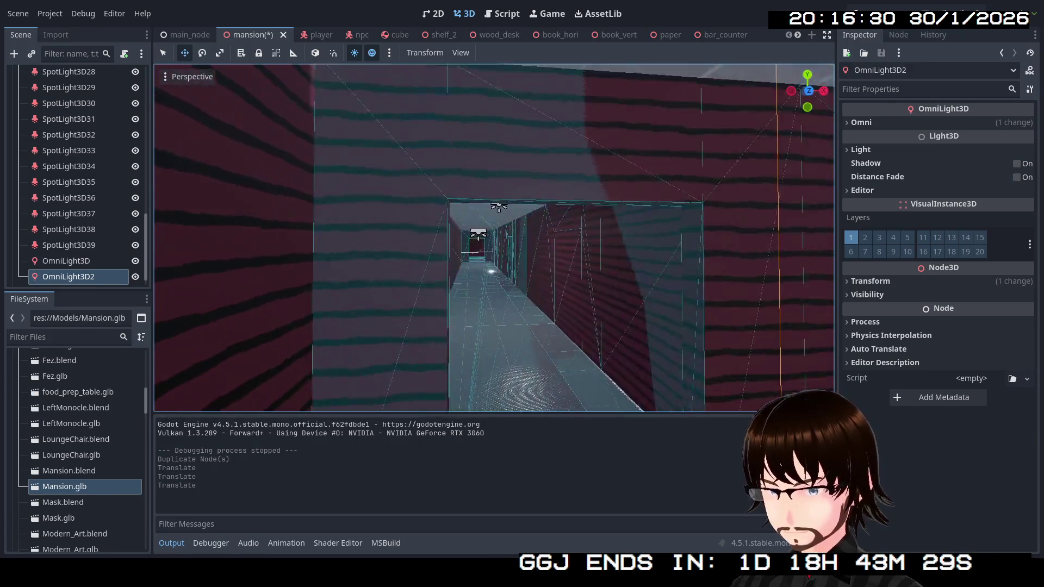
pyautogui.press('w')
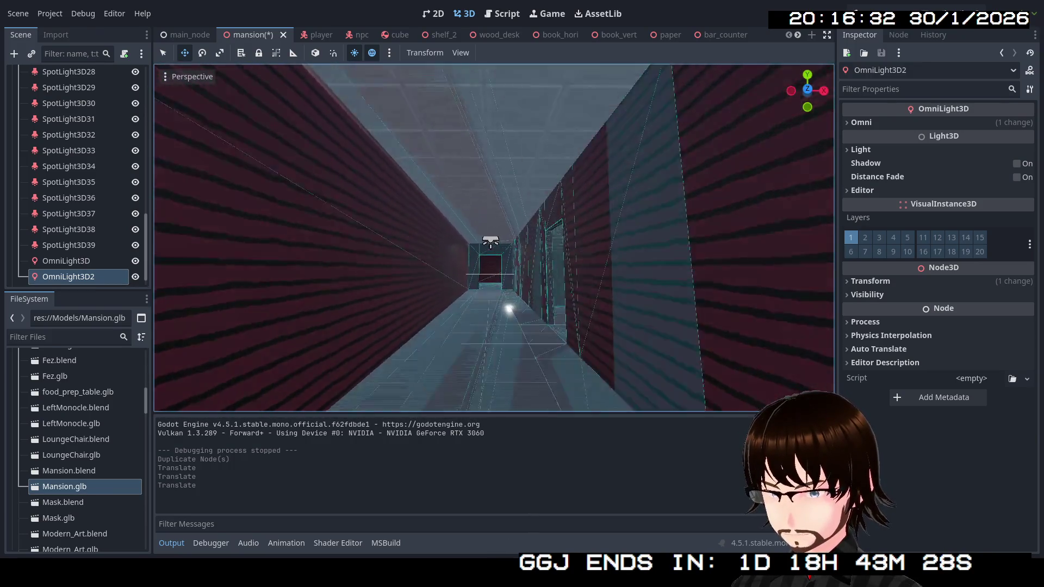
pyautogui.press('w')
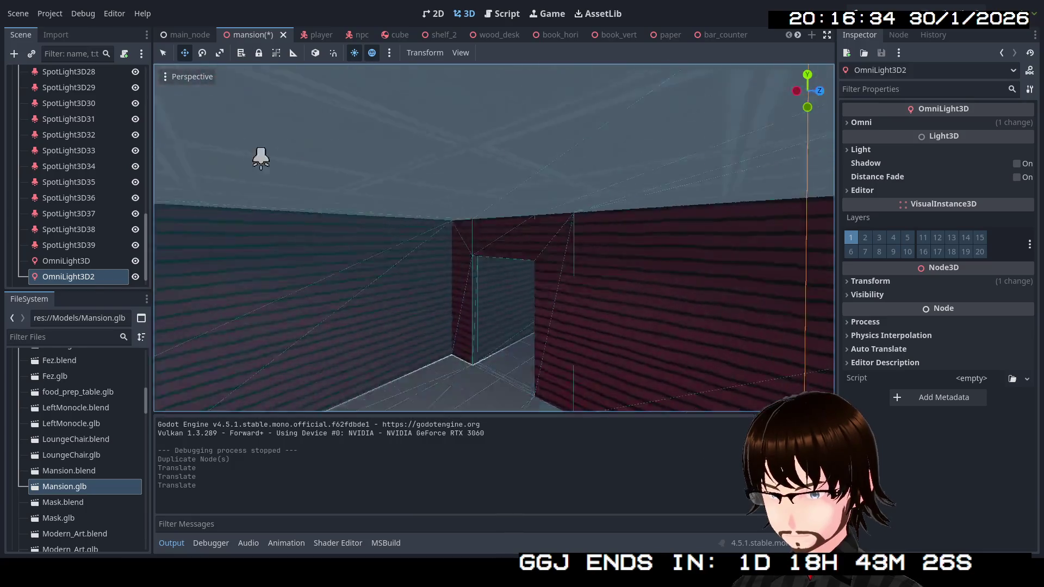
pyautogui.press('e')
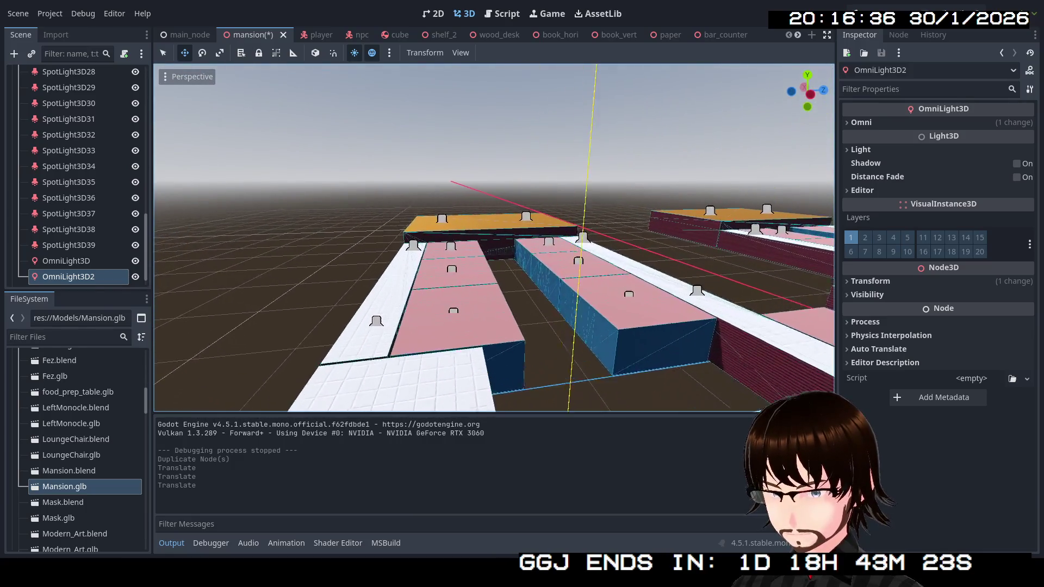
# Fly across the rooftops and down into the marble-floored room to view OmniLight3D3.
pyautogui.press('s')
pyautogui.moveTo(613, 304); pyautogui.dragTo(531, 235)
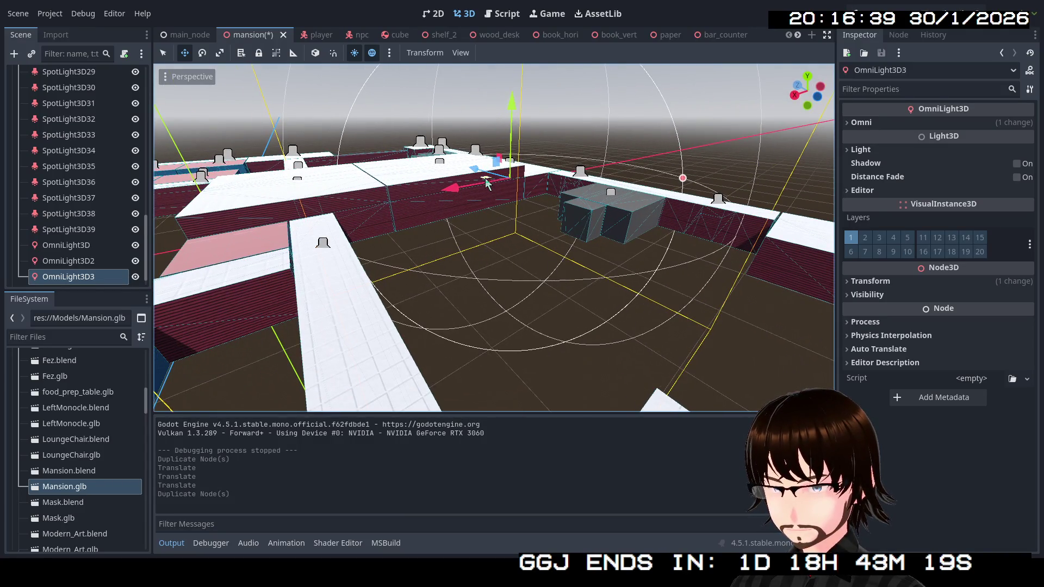
pyautogui.press('a')
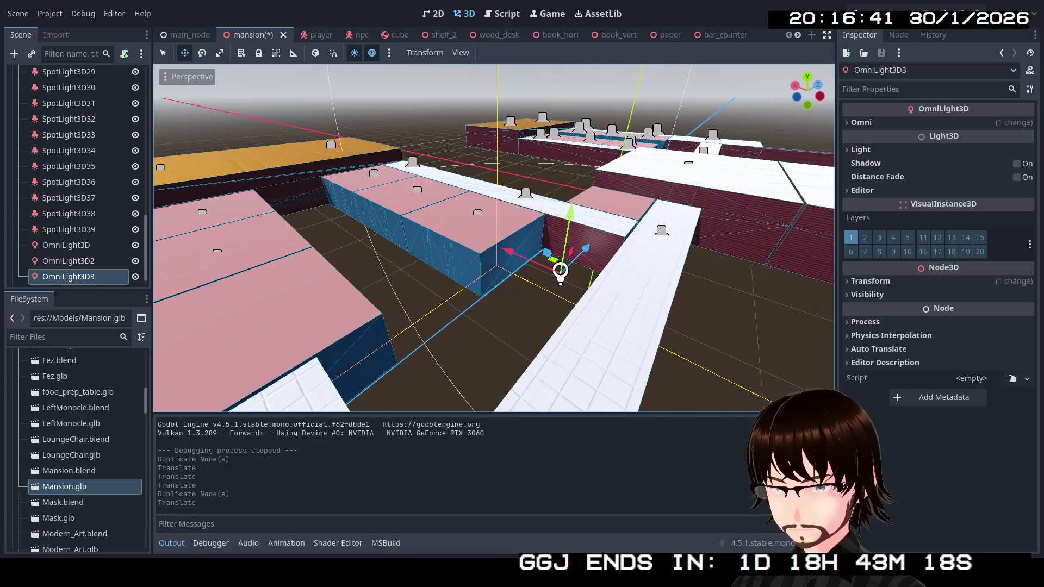
pyautogui.press('a')
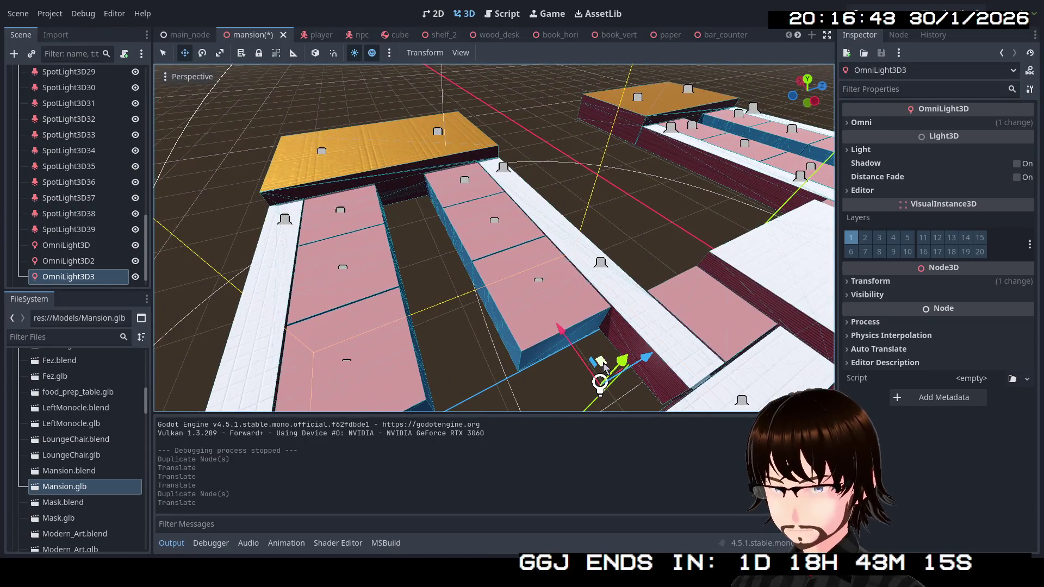
pyautogui.press('w')
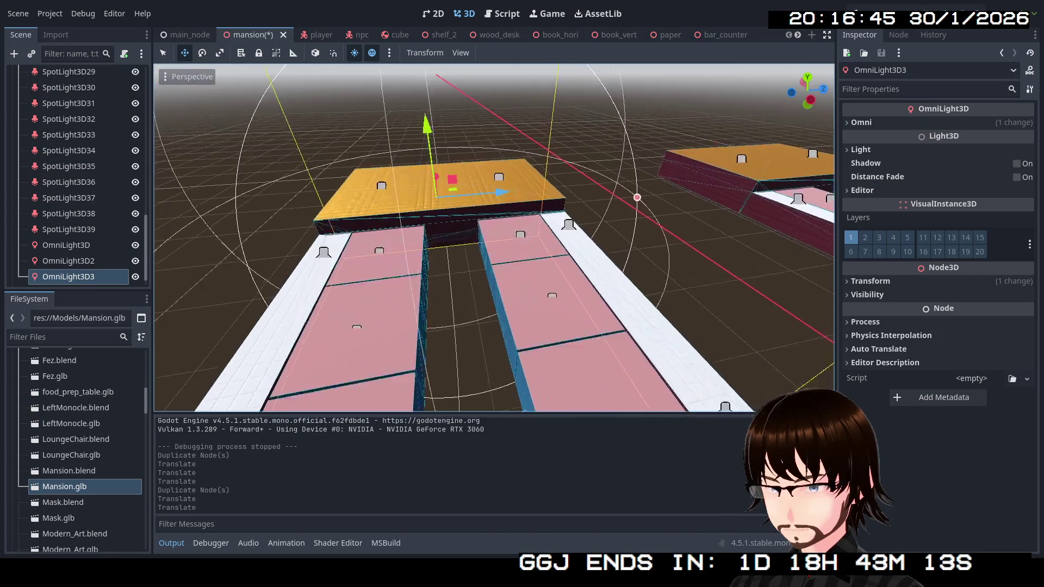
pyautogui.press('w')
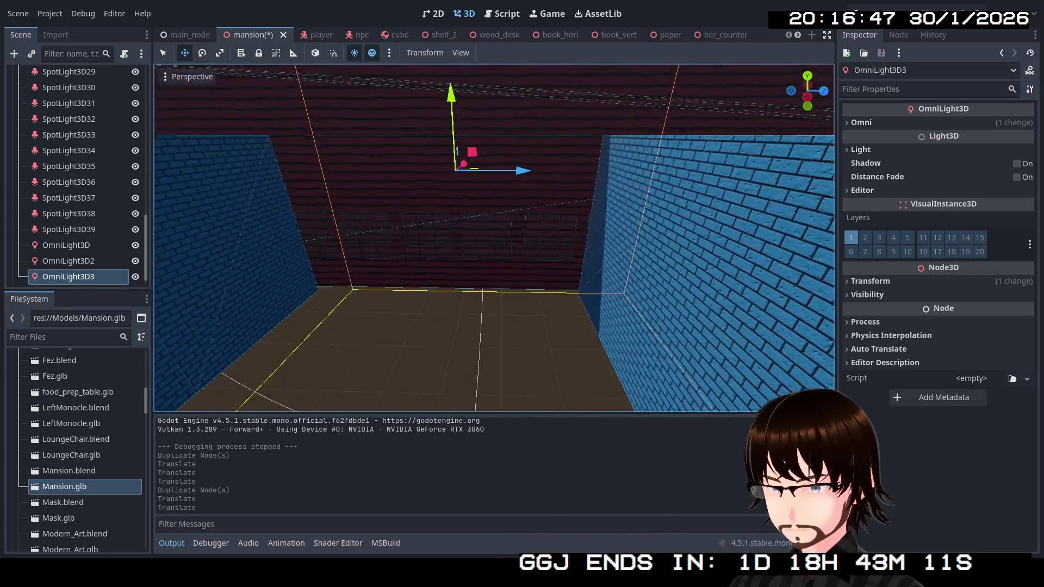
pyautogui.press('w')
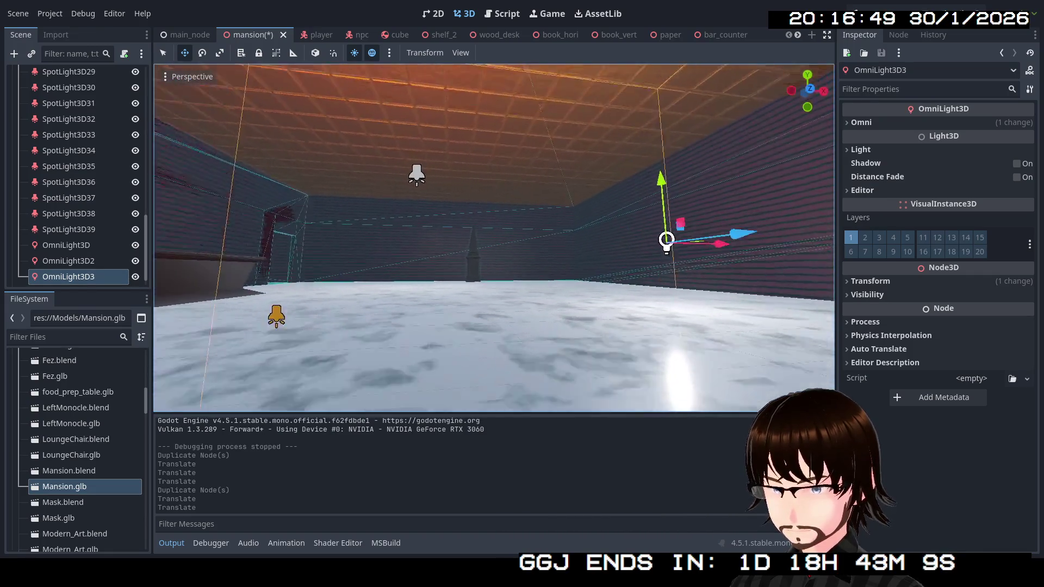
pyautogui.press('s')
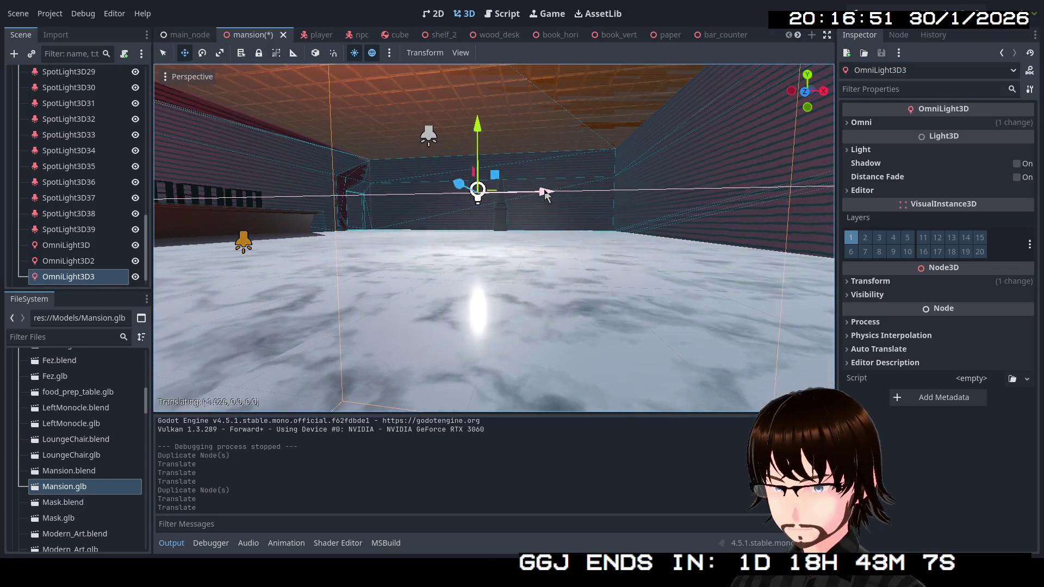
pyautogui.press('w')
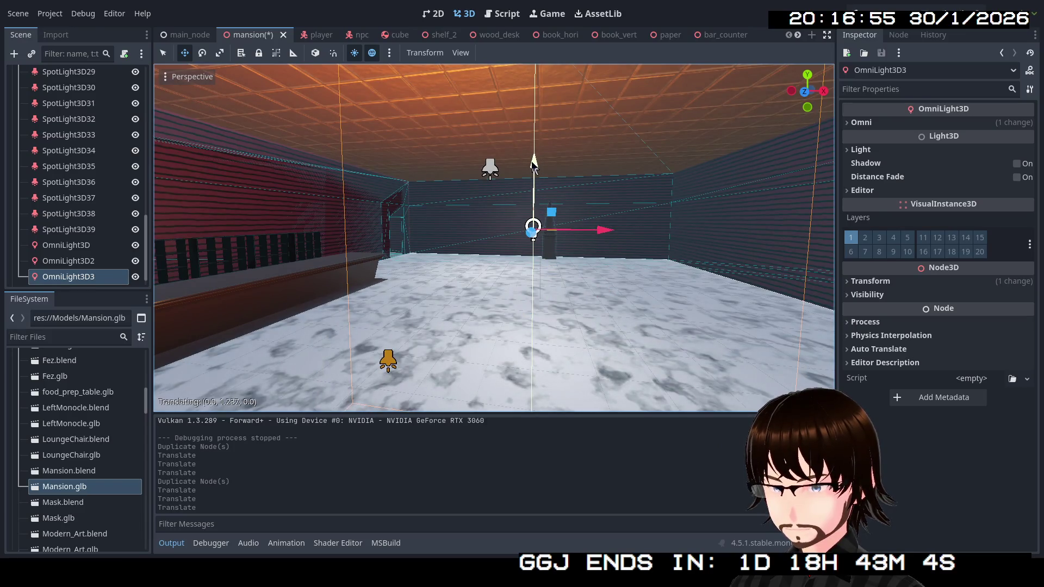
# Set OmniLight3D4's Z position to 35.683 and fly into the room with the pink statue.
pyautogui.press('e')
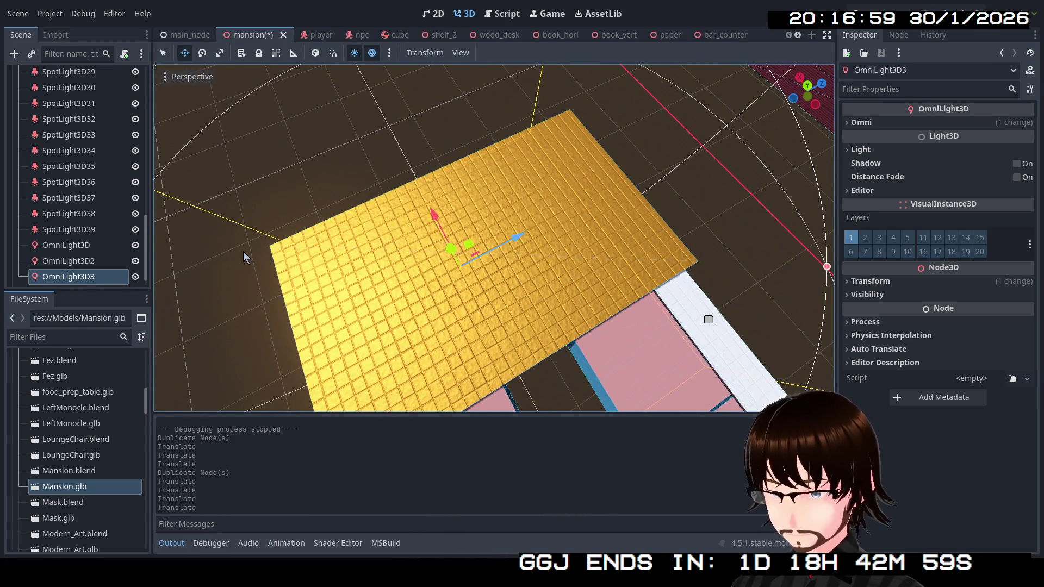
pyautogui.click(881, 281)
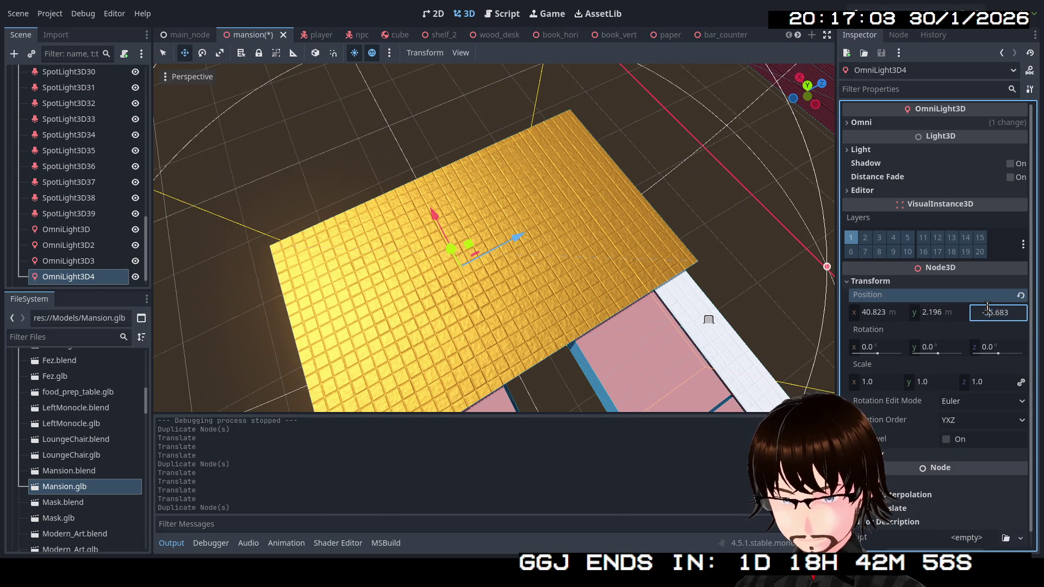
pyautogui.press('Return')
pyautogui.press('s')
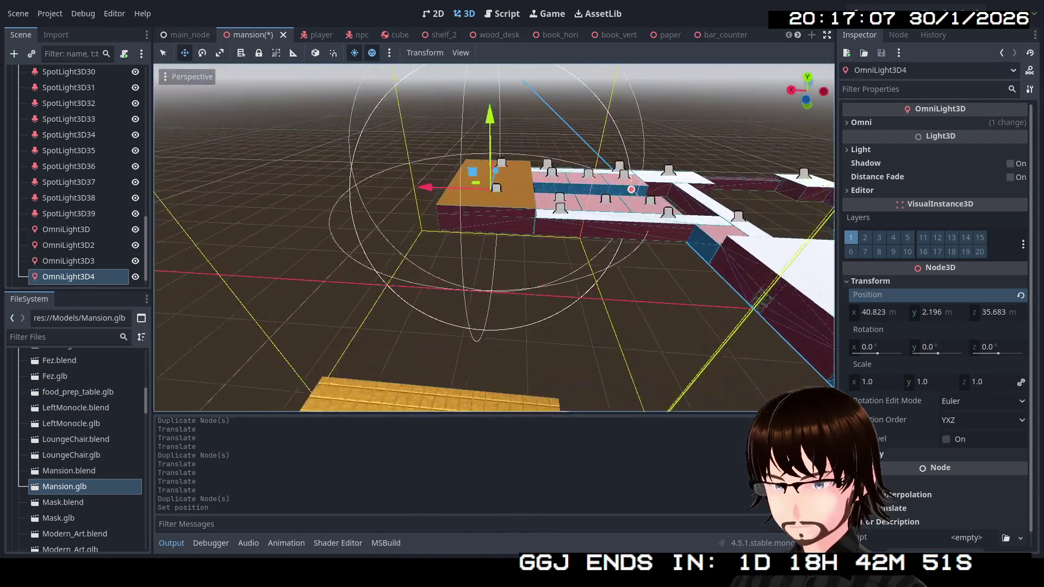
pyautogui.press('w')
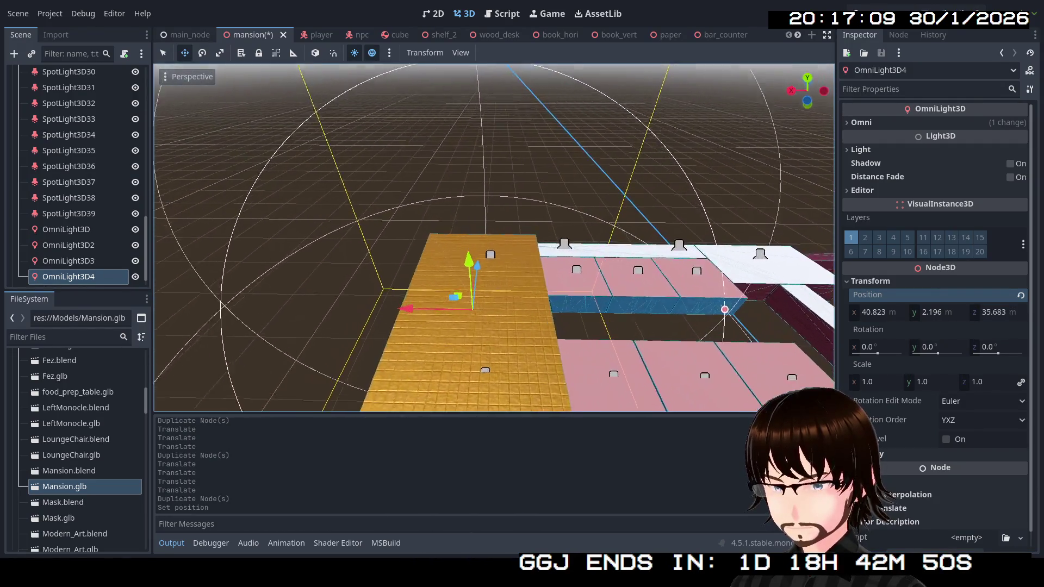
pyautogui.press('w')
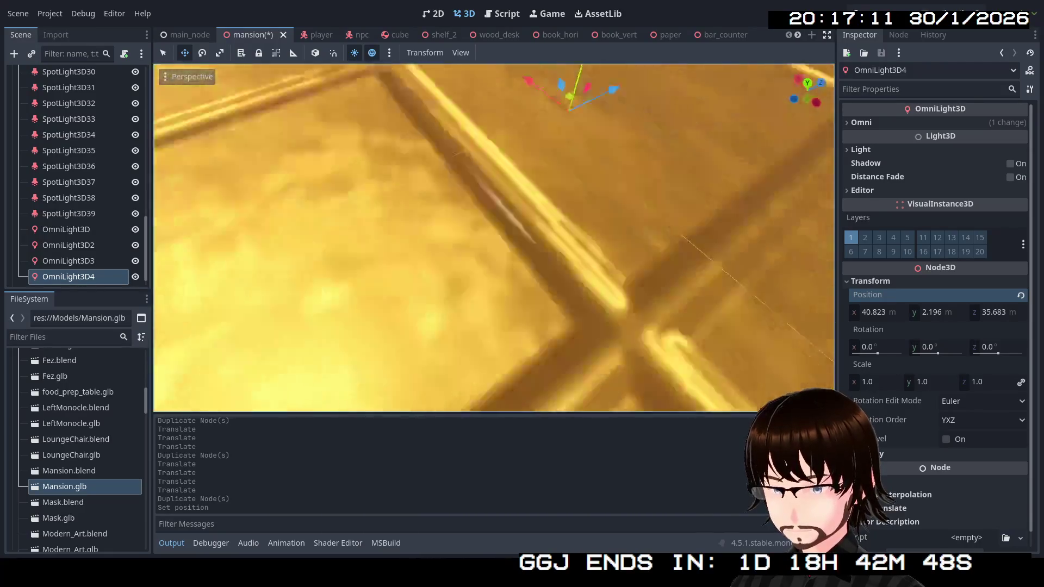
pyautogui.press('s')
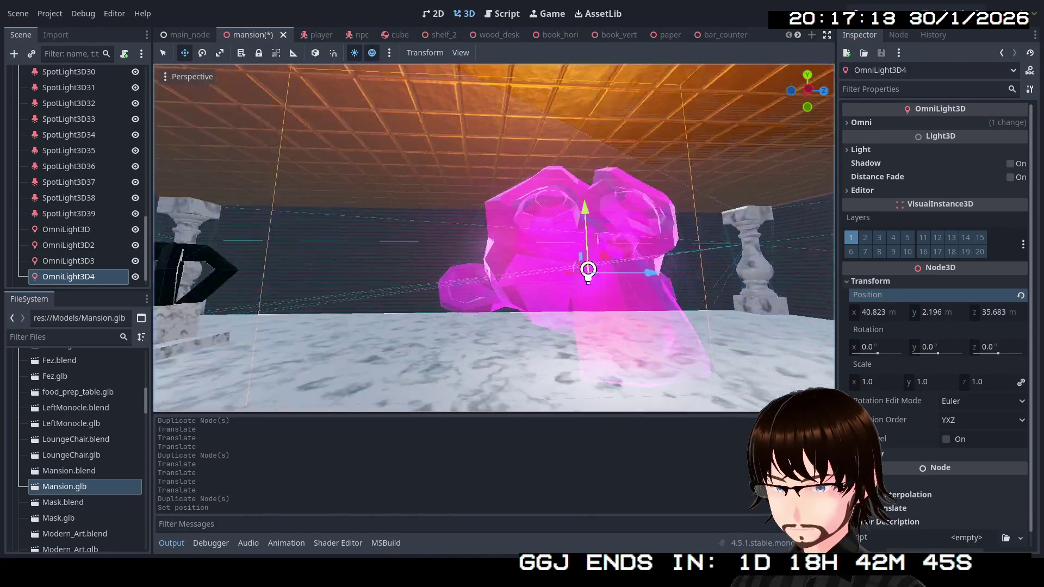
pyautogui.press('s')
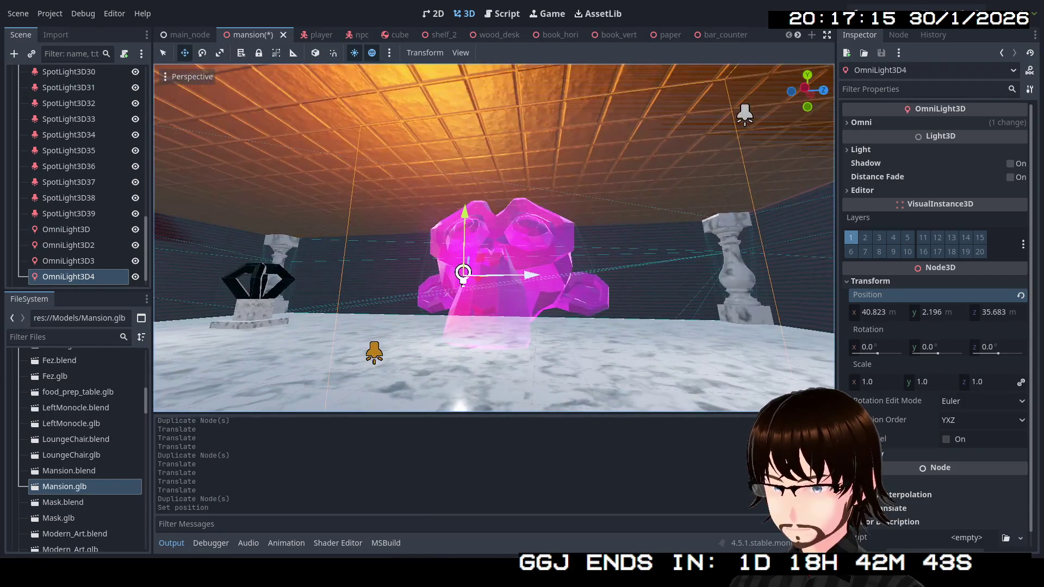
# Hide SpotLight3D19 and SpotLight3D20 to compare the room's lighting, then make both visible again.
pyautogui.click(747, 120)
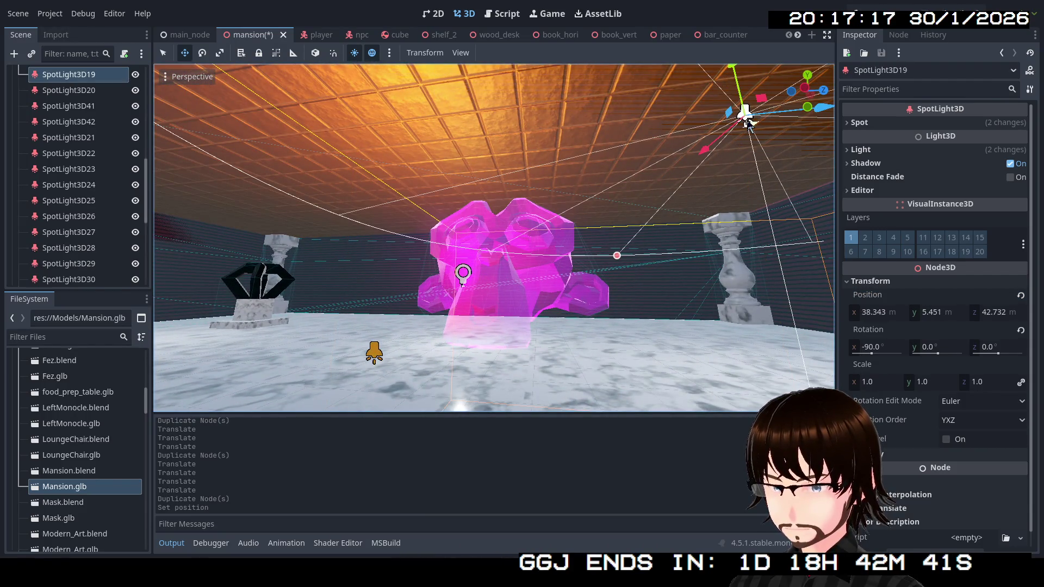
pyautogui.click(135, 75)
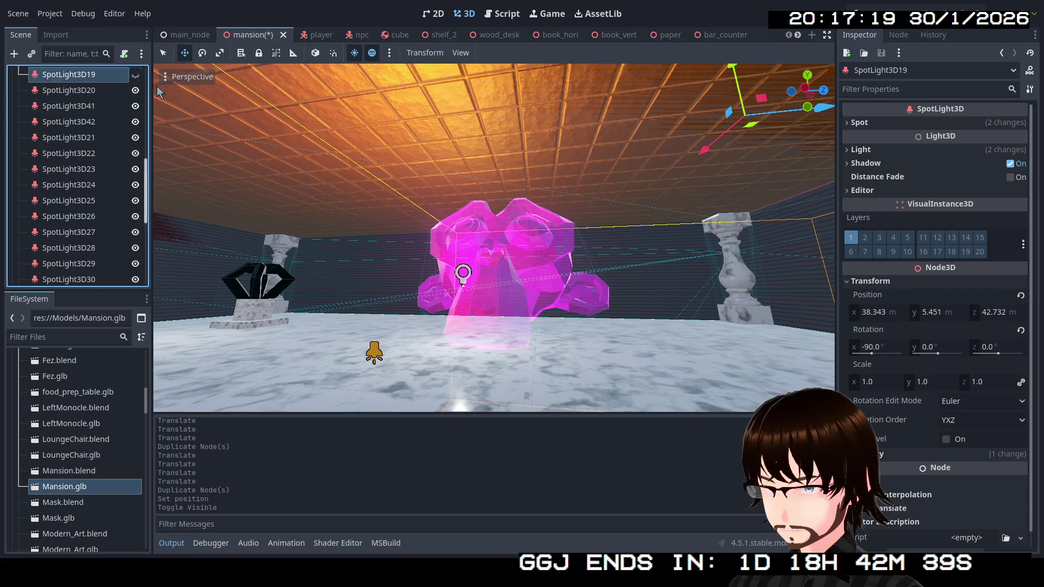
pyautogui.click(374, 210)
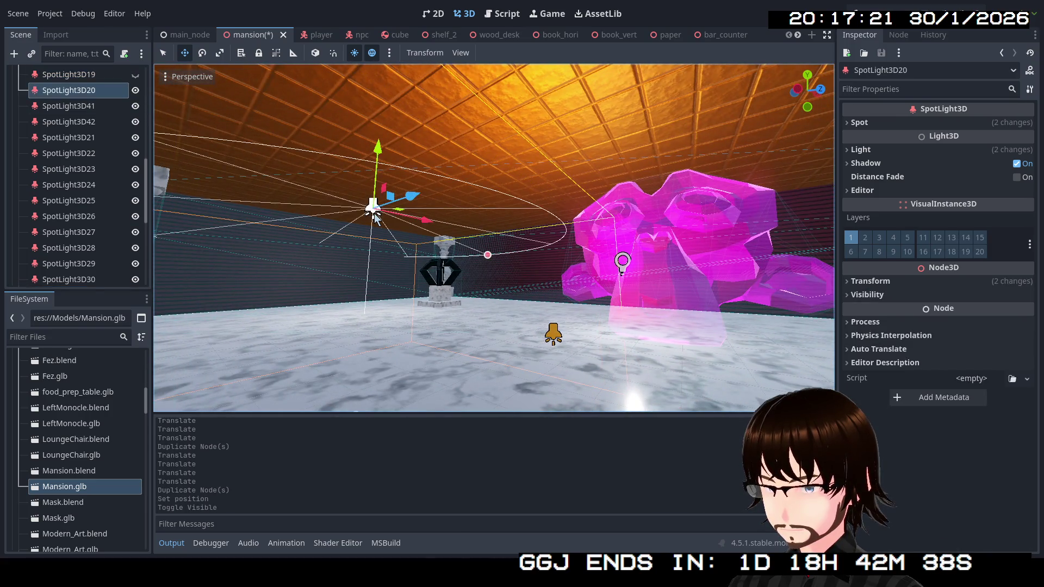
pyautogui.click(135, 91)
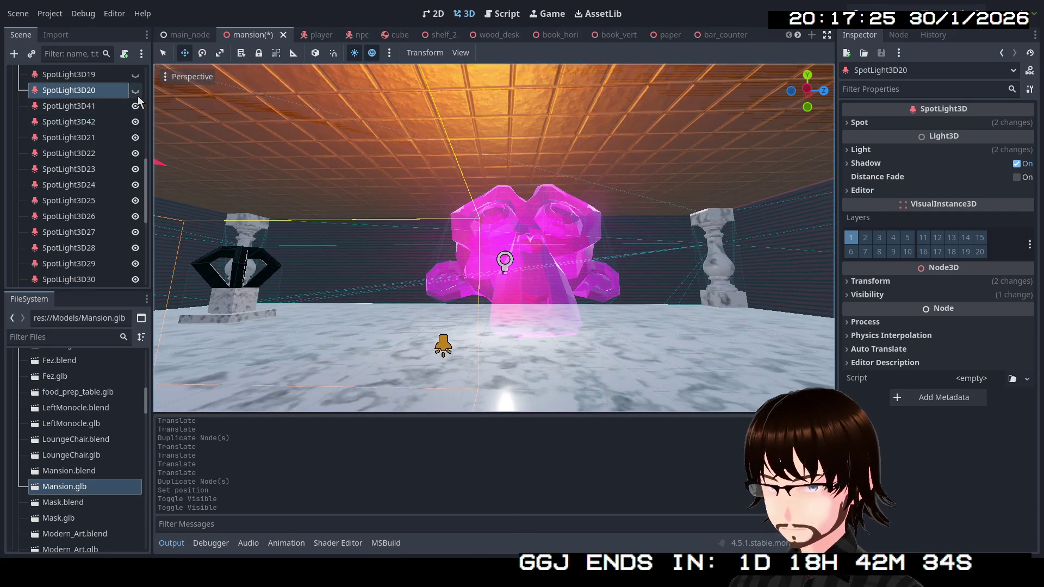
pyautogui.click(137, 94)
pyautogui.click(133, 76)
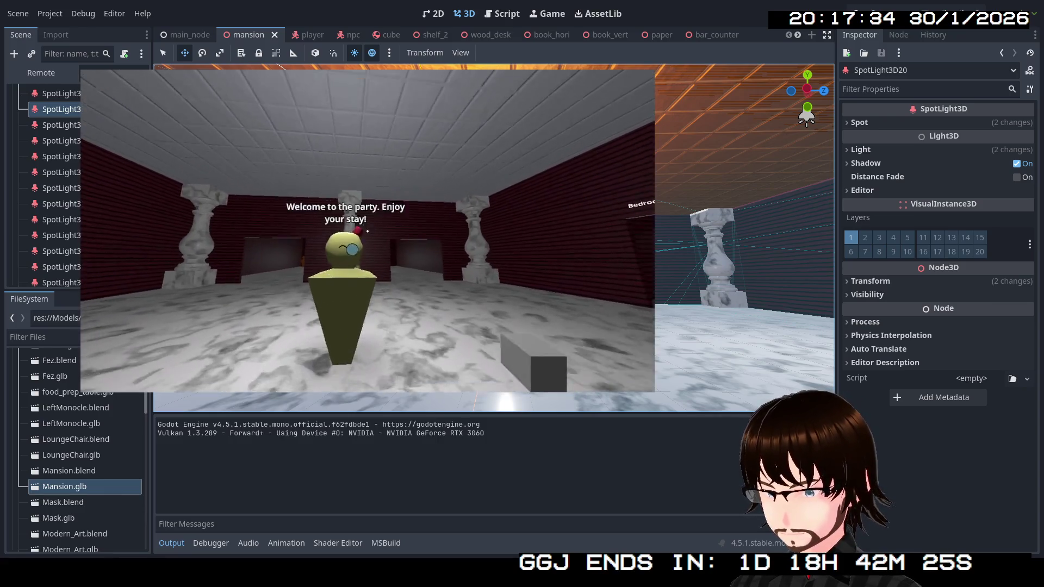
# Walk through the pillared doorway past the NPCs and through the Party Hall doorway into the dark corridor.
pyautogui.press('w')
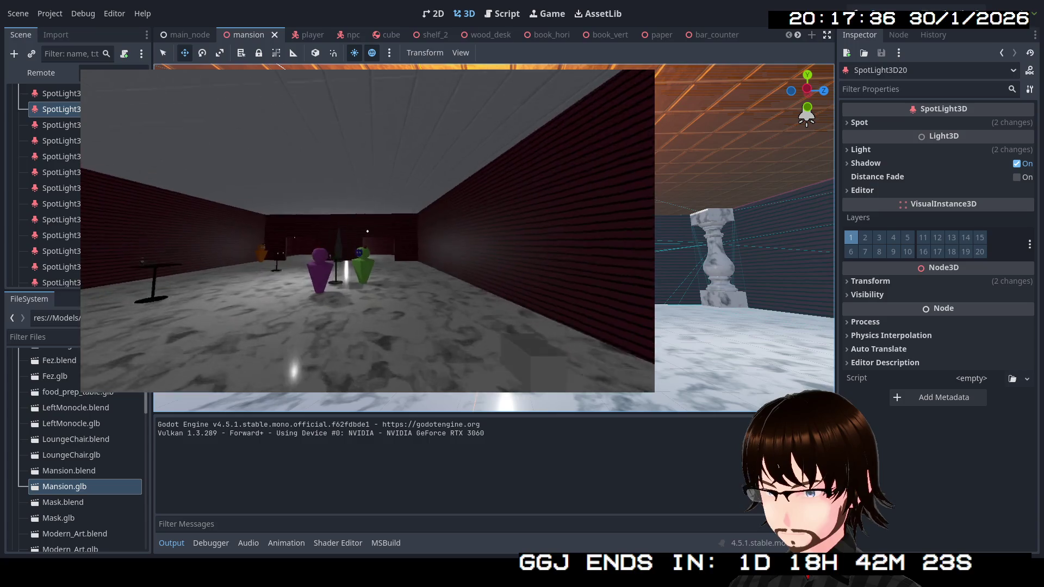
pyautogui.press('w')
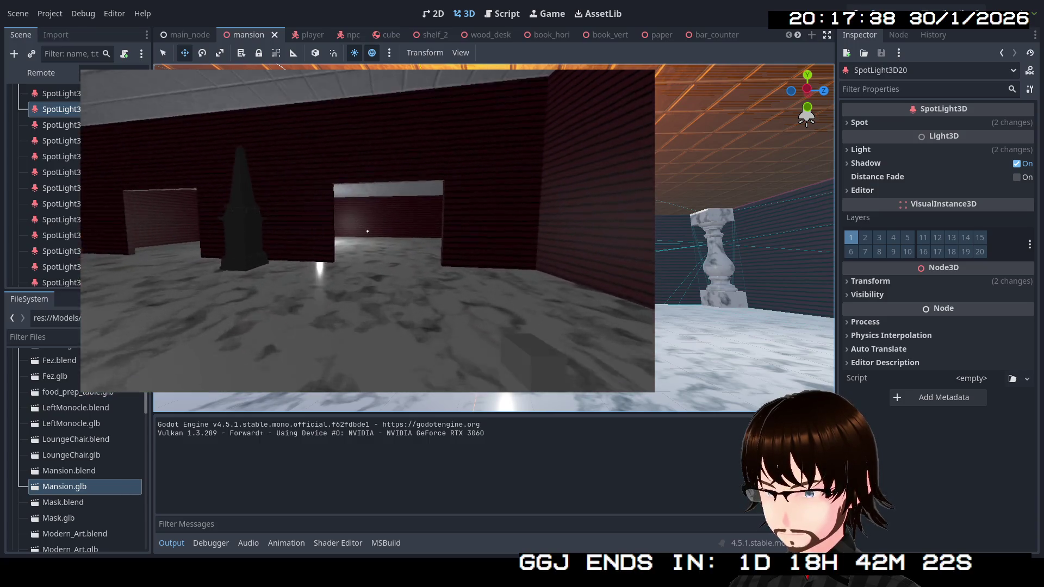
pyautogui.press('w')
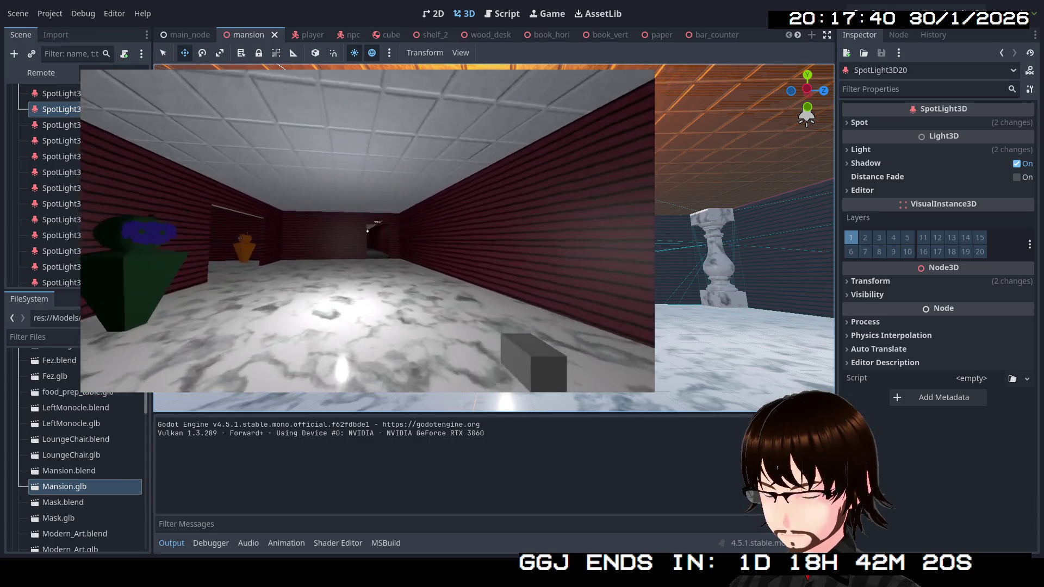
pyautogui.press('w')
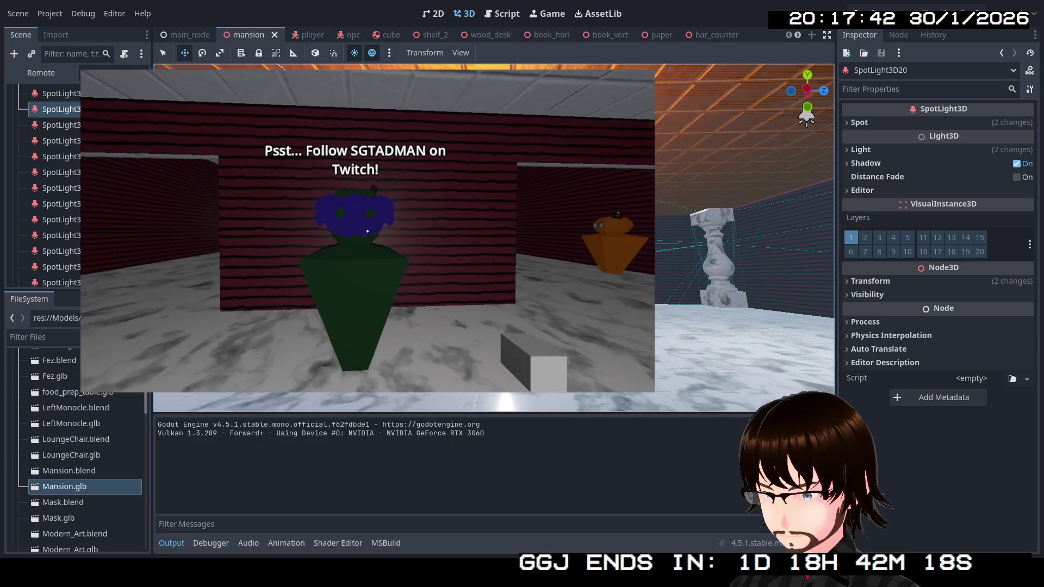
pyautogui.press('w')
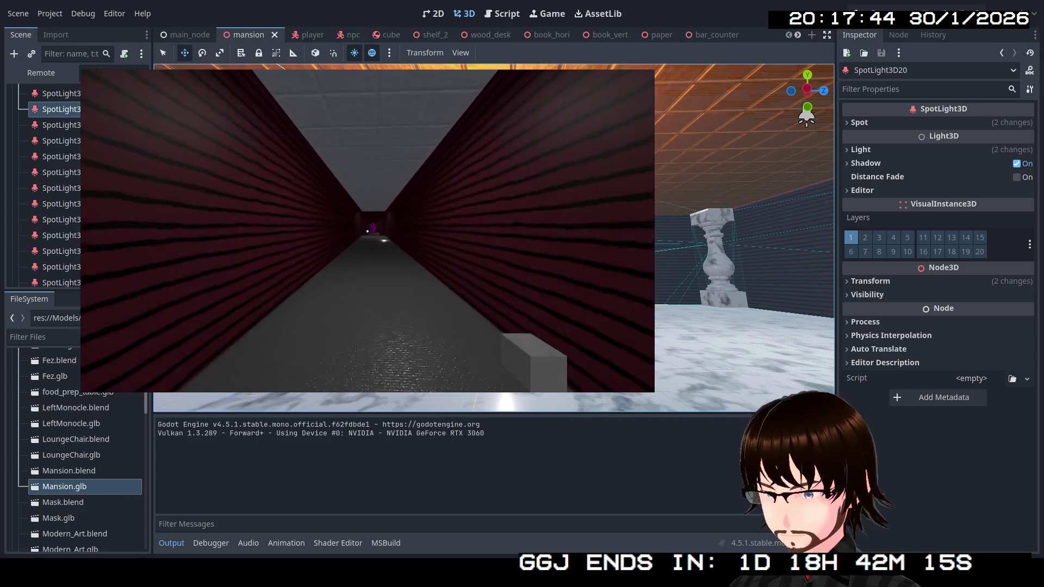
pyautogui.press('w')
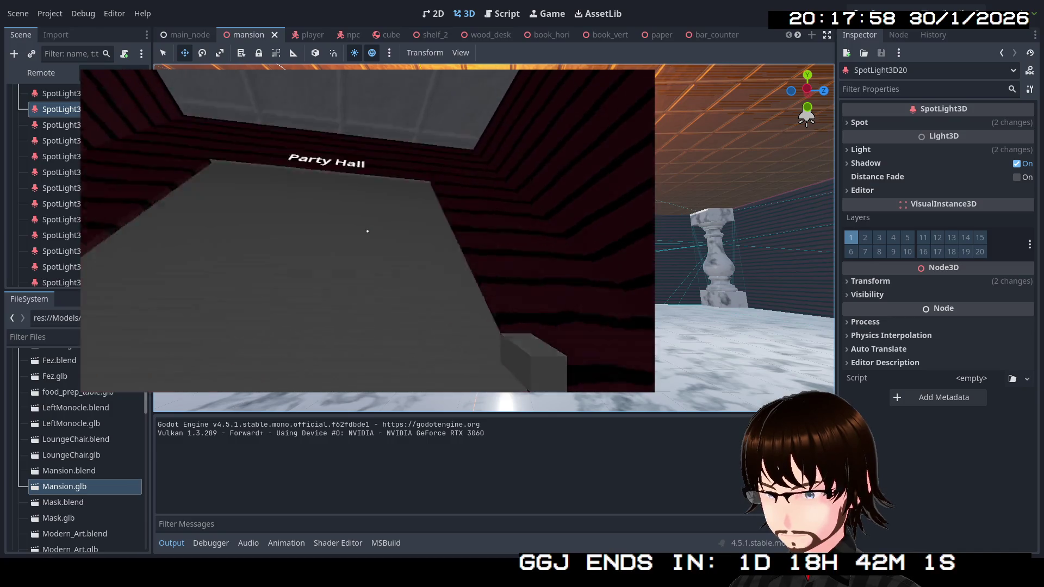
# Continue along the red-brick corridor past the NPC into the marble main hall, then stop the game.
pyautogui.moveTo(368, 232)
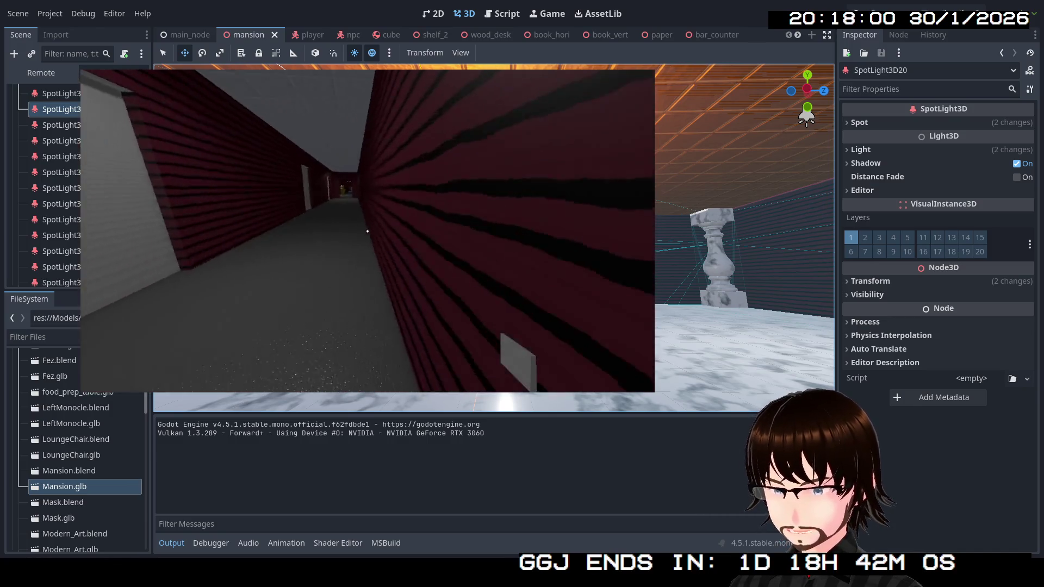
pyautogui.press('w')
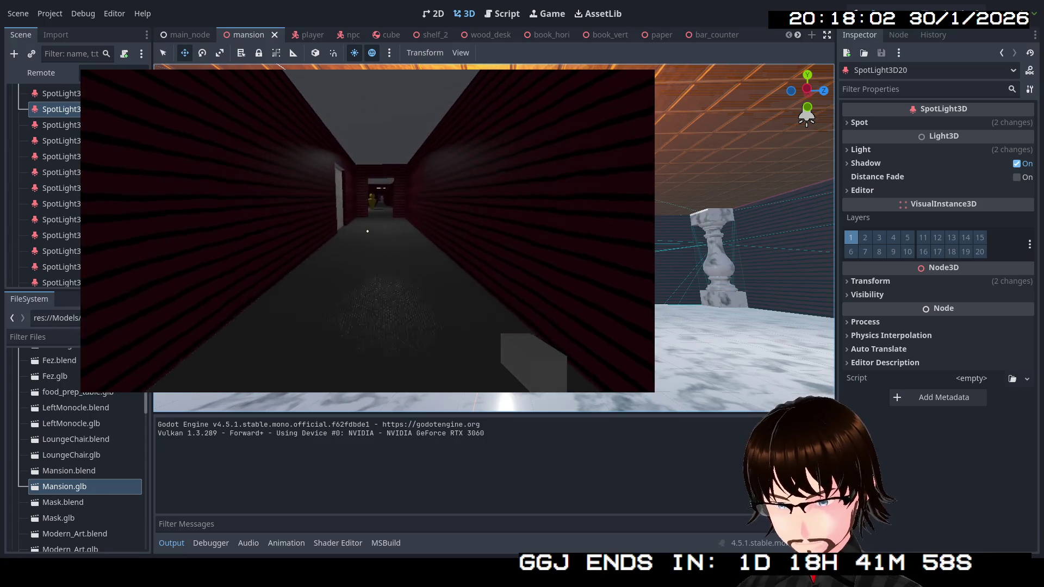
pyautogui.press('w')
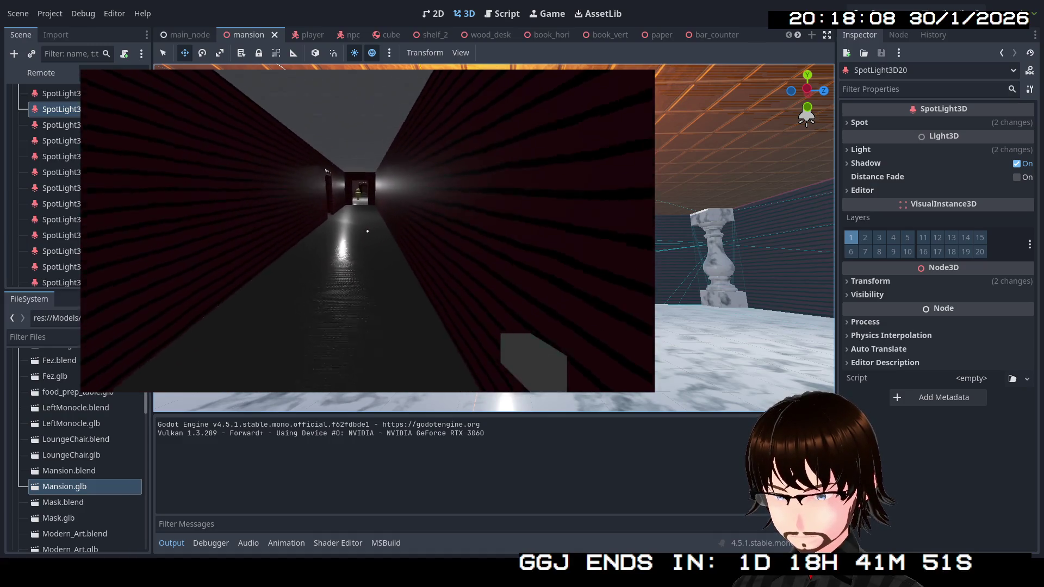
pyautogui.press('w')
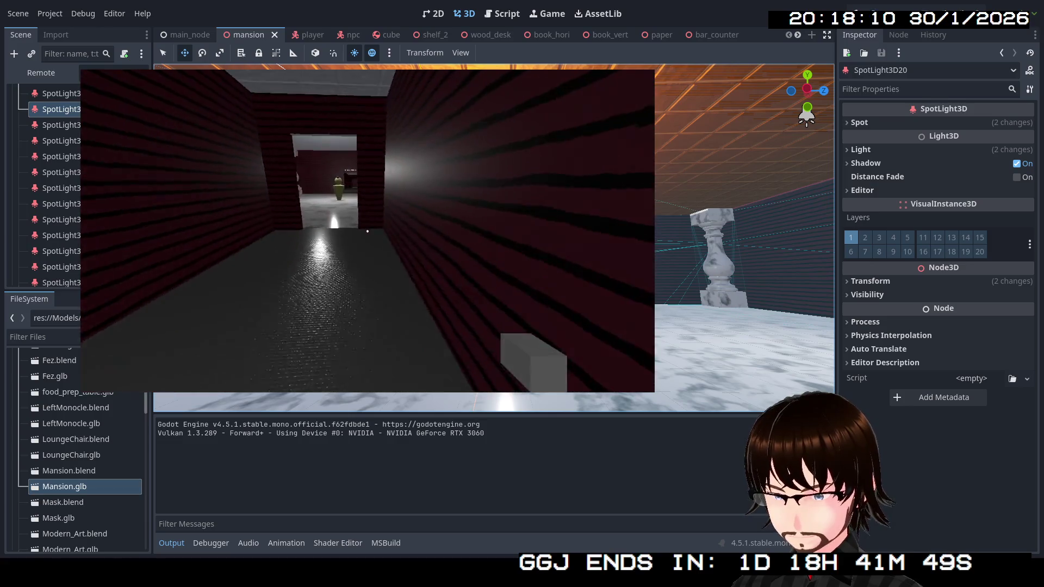
pyautogui.press('w')
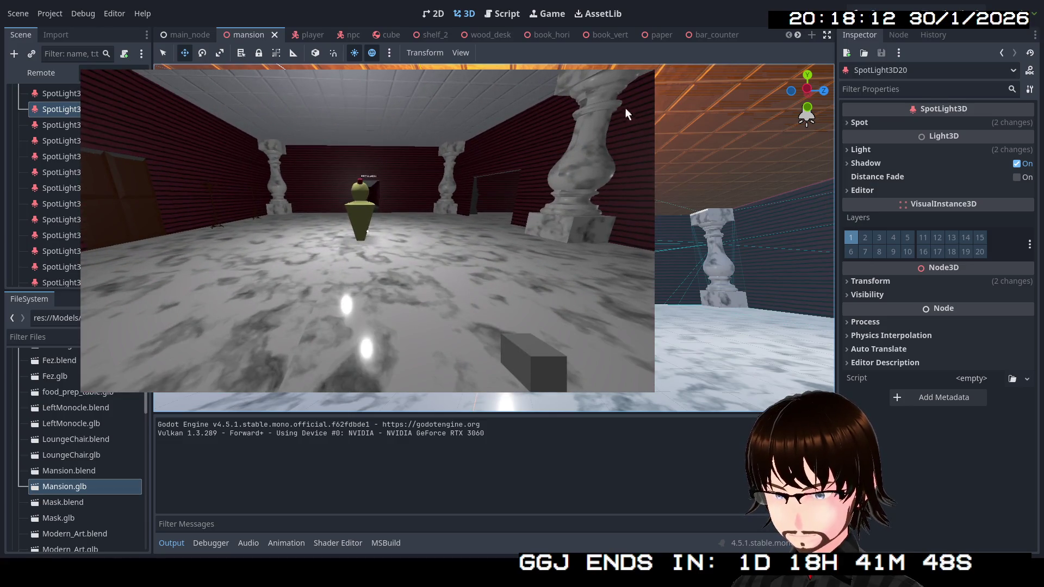
pyautogui.press('F8')
pyautogui.scroll(-5, 78, 171)
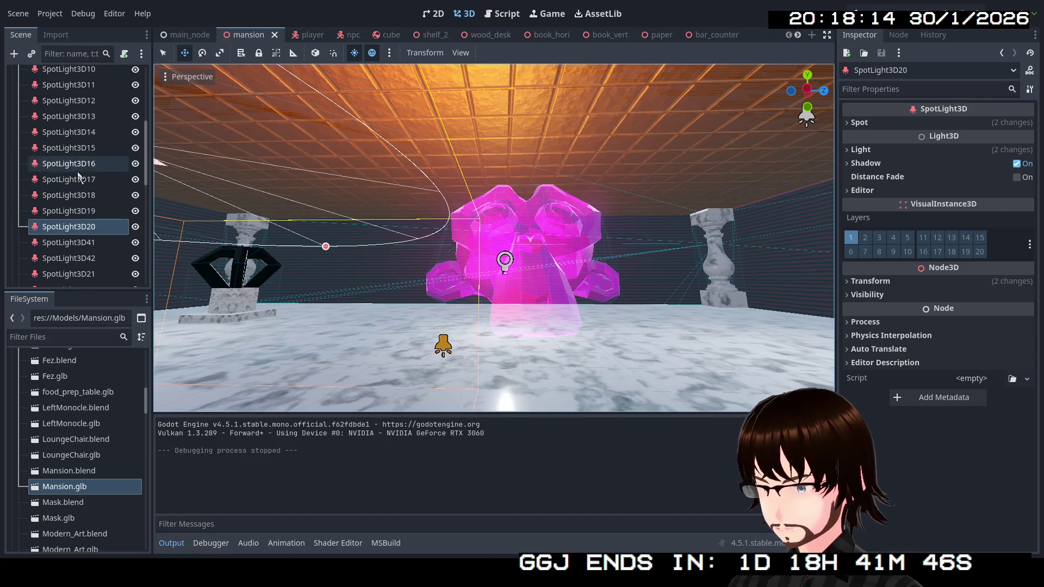
pyautogui.scroll(-3, 76, 173)
# Duplicate OmniLight3D4 as OmniLight3D5 and move it from the roof down into a corridor.
pyautogui.click(100, 259)
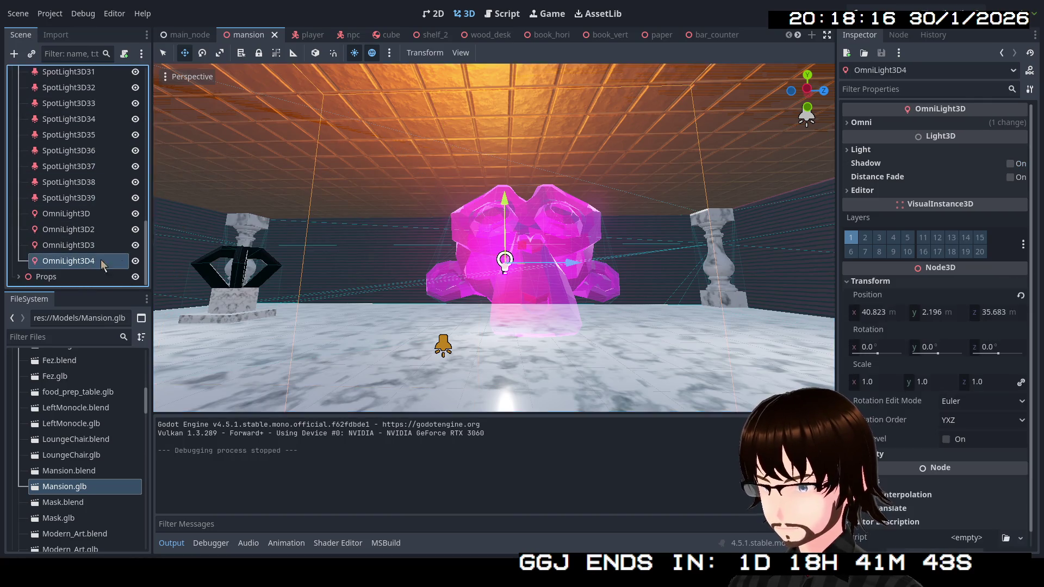
pyautogui.press('f')
pyautogui.moveTo(596, 344)
pyautogui.mouseDown()
pyautogui.moveTo(555, 305)
pyautogui.moveTo(522, 234)
pyautogui.moveTo(467, 185)
pyautogui.mouseUp()
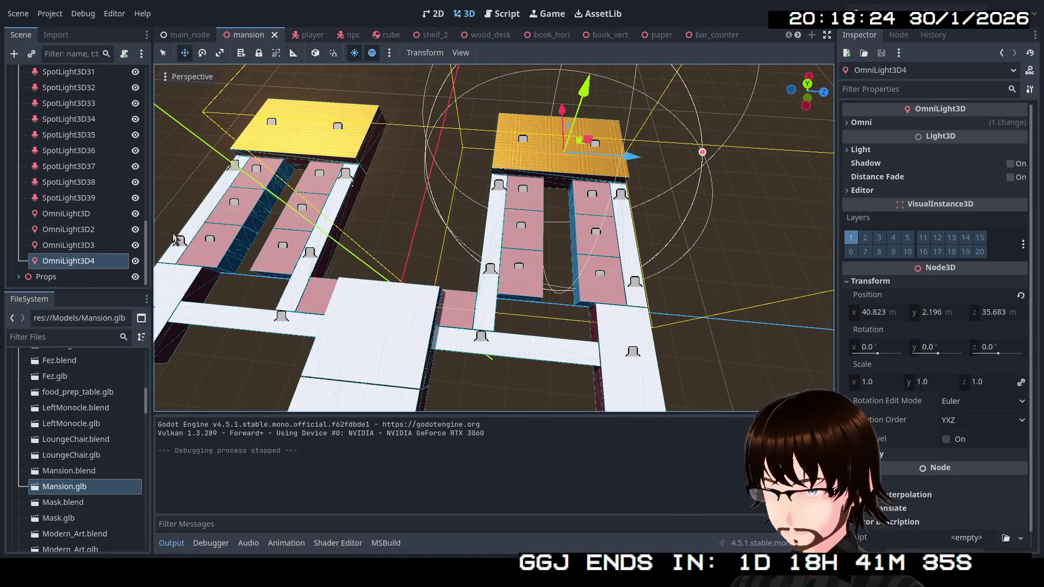
pyautogui.hotkey('ctrl', 'd')
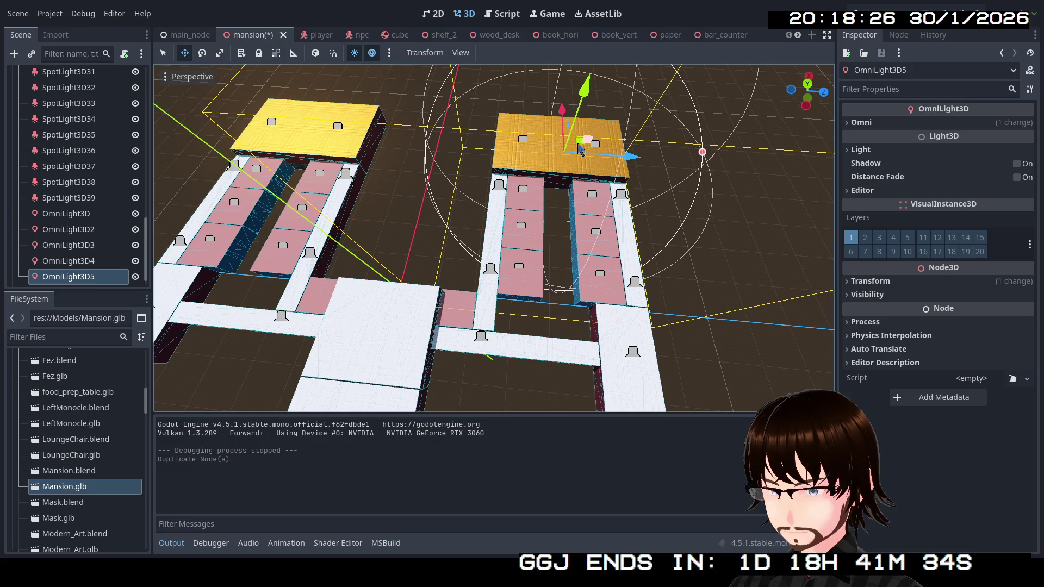
pyautogui.moveTo(575, 146)
pyautogui.mouseDown()
pyautogui.moveTo(598, 177)
pyautogui.moveTo(643, 348)
pyautogui.moveTo(596, 326)
pyautogui.moveTo(595, 386)
pyautogui.mouseUp()
# Lower OmniLight3D5 toward the corridor floor, shift it along the corridor, and duplicate it as OmniLight3D6.
pyautogui.moveTo(613, 227); pyautogui.dragTo(613, 226)
pyautogui.moveTo(523, 126); pyautogui.dragTo(525, 163)
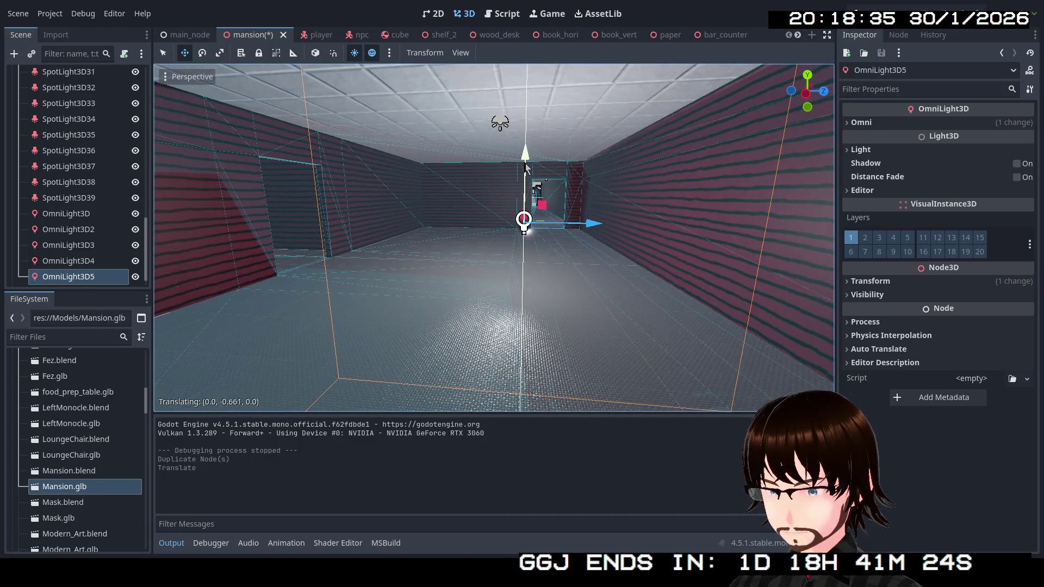
pyautogui.moveTo(602, 229); pyautogui.dragTo(548, 234)
pyautogui.moveTo(624, 246); pyautogui.dragTo(238, 230)
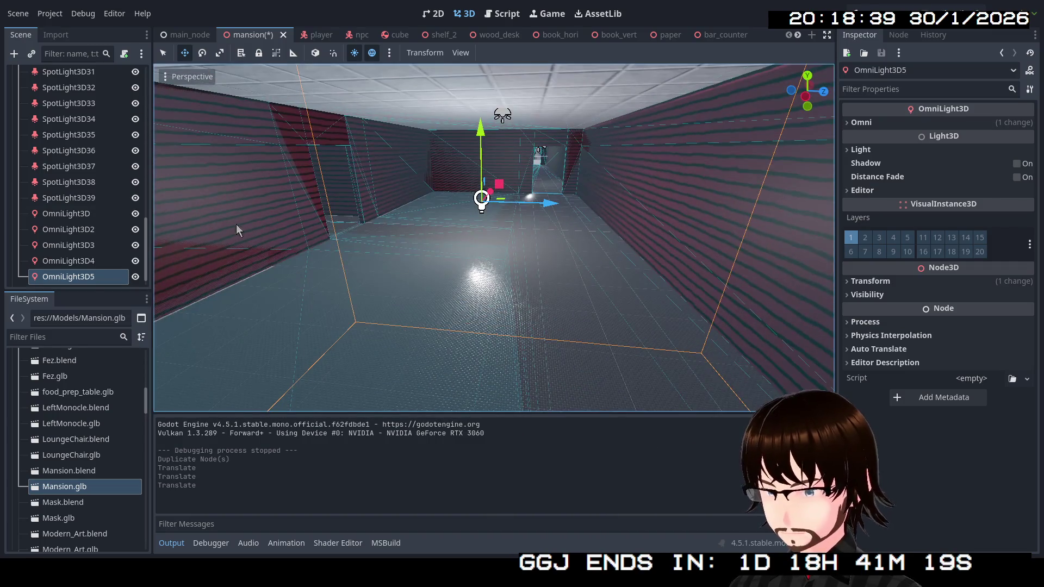
pyautogui.hotkey('ctrl', 'd')
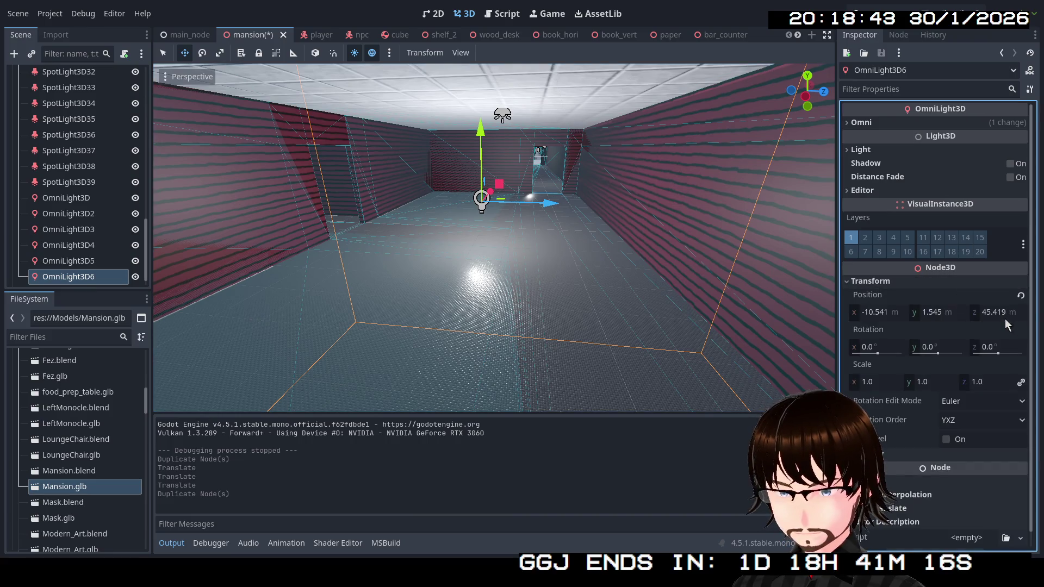
# Set OmniLight3D6's Z position to -45.419 in the Inspector.
pyautogui.click(992, 312)
pyautogui.click(984, 312)
pyautogui.write('-')
pyautogui.press('Return')
pyautogui.press('f')
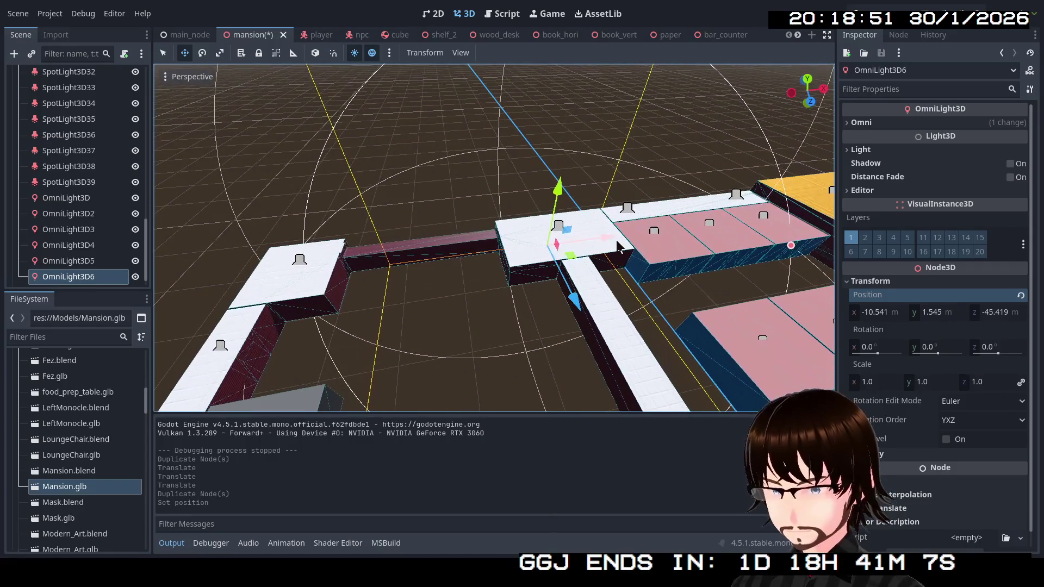
# Duplicate the light as OmniLight3D7 and move it into the left corridor block.
pyautogui.hotkey('ctrl', 'd')
pyautogui.moveTo(615, 247)
pyautogui.mouseDown()
pyautogui.moveTo(334, 264)
pyautogui.moveTo(338, 275)
pyautogui.mouseUp()
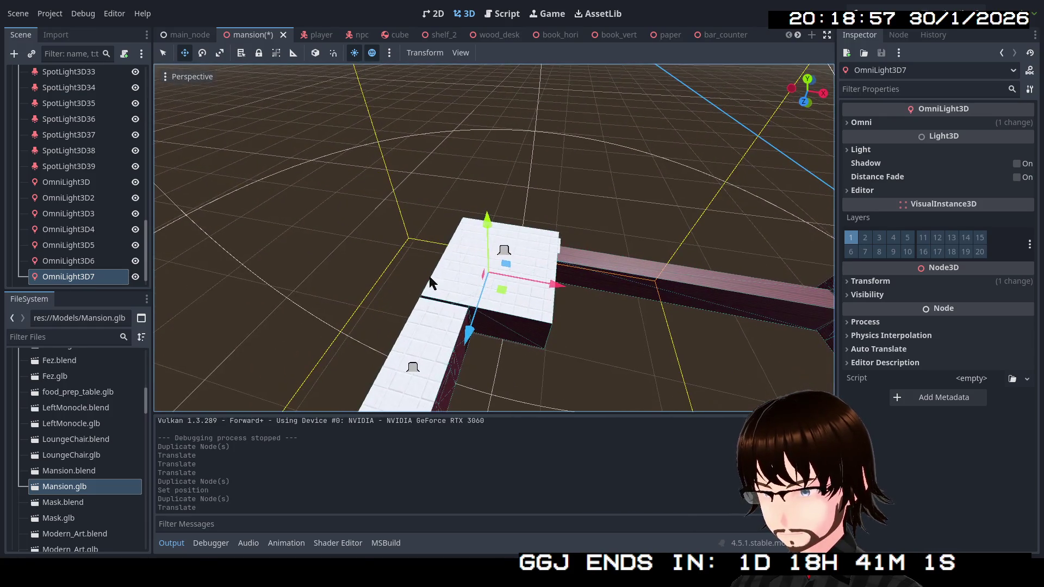
pyautogui.moveTo(554, 293); pyautogui.dragTo(560, 290)
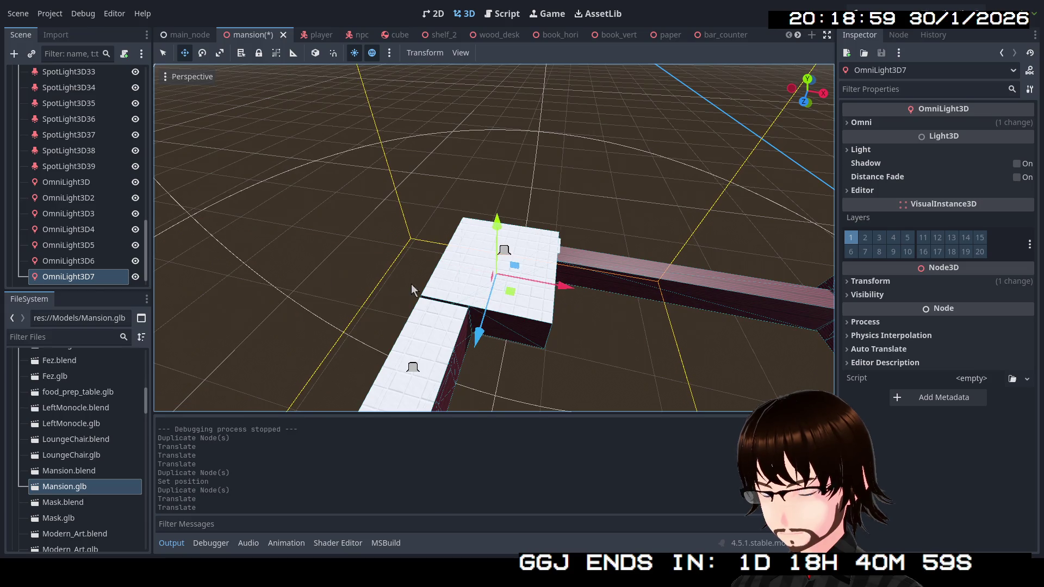
# Duplicate it as OmniLight3D8 with Z position 45.419, then save the scene and run the game.
pyautogui.hotkey('ctrl', 'd')
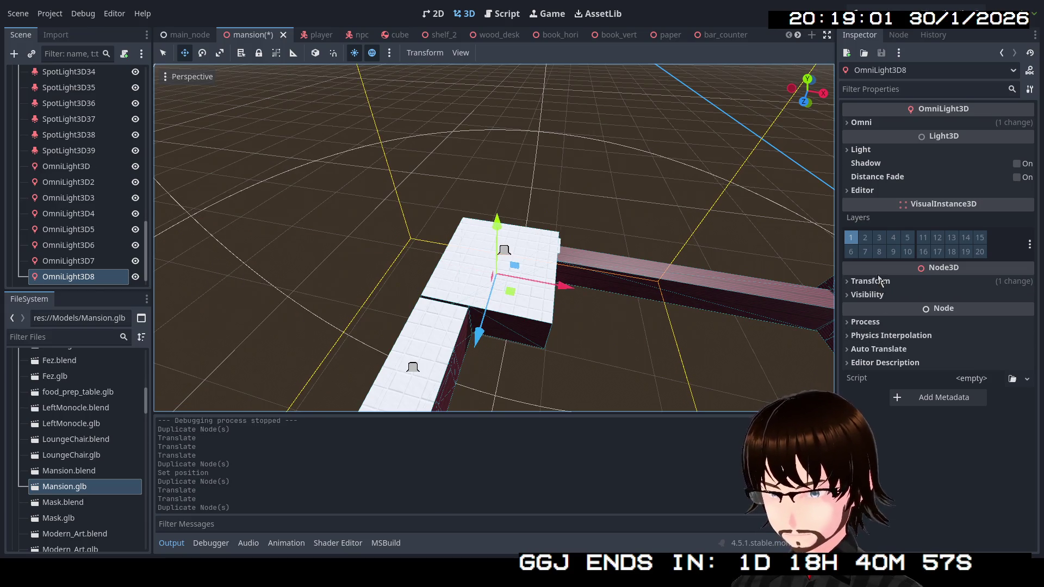
pyautogui.click(869, 281)
pyautogui.click(986, 312)
pyautogui.click(986, 312)
pyautogui.press('BackSpace')
pyautogui.press('Return')
pyautogui.press('f')
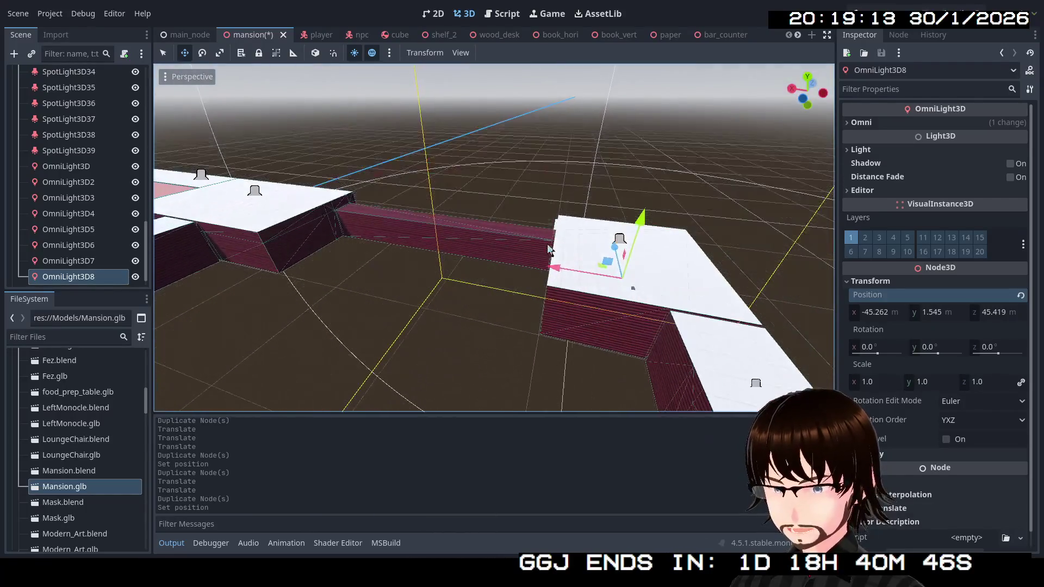
pyautogui.click(872, 11)
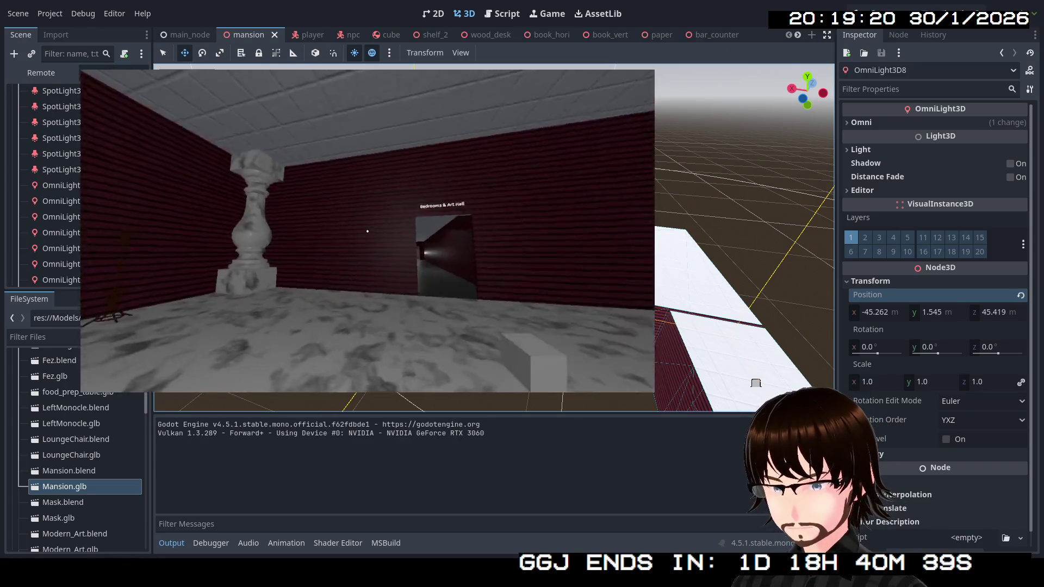
# Walk through the newly lit corridors past the Passage To Main Hall sign, then stop the game.
pyautogui.press('w')
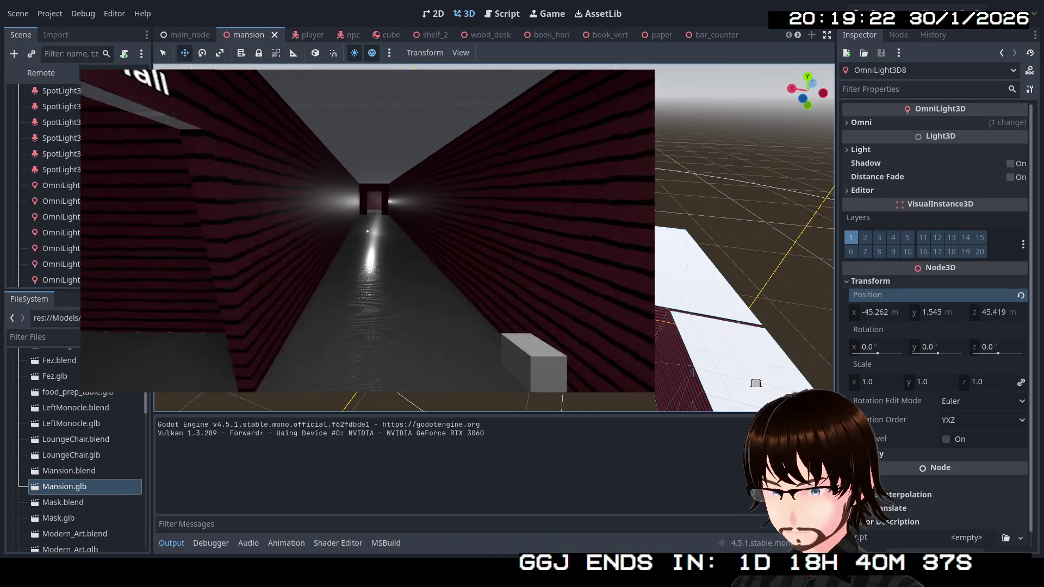
pyautogui.press('w')
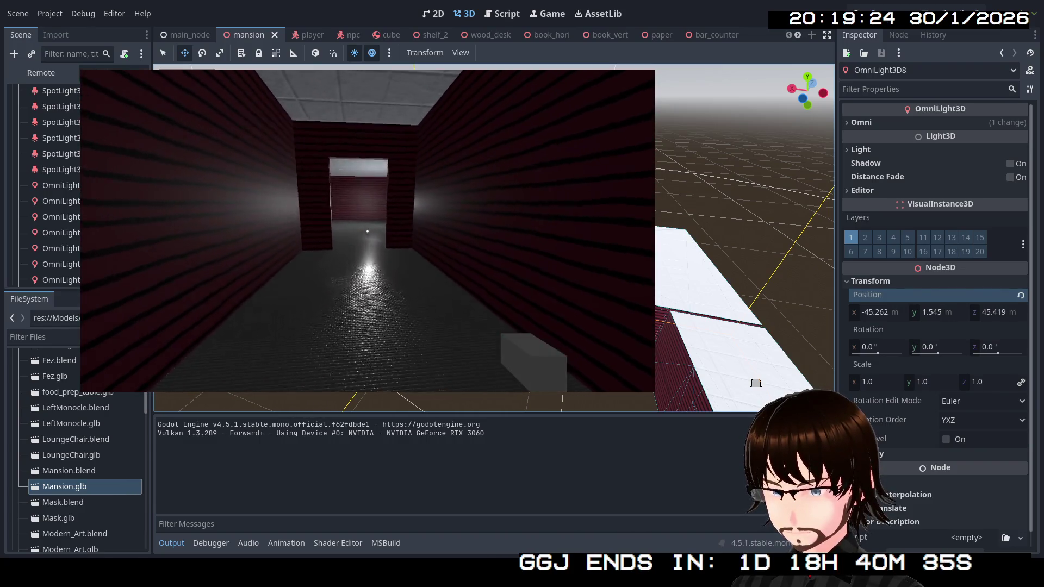
pyautogui.press('w')
pyautogui.press('s')
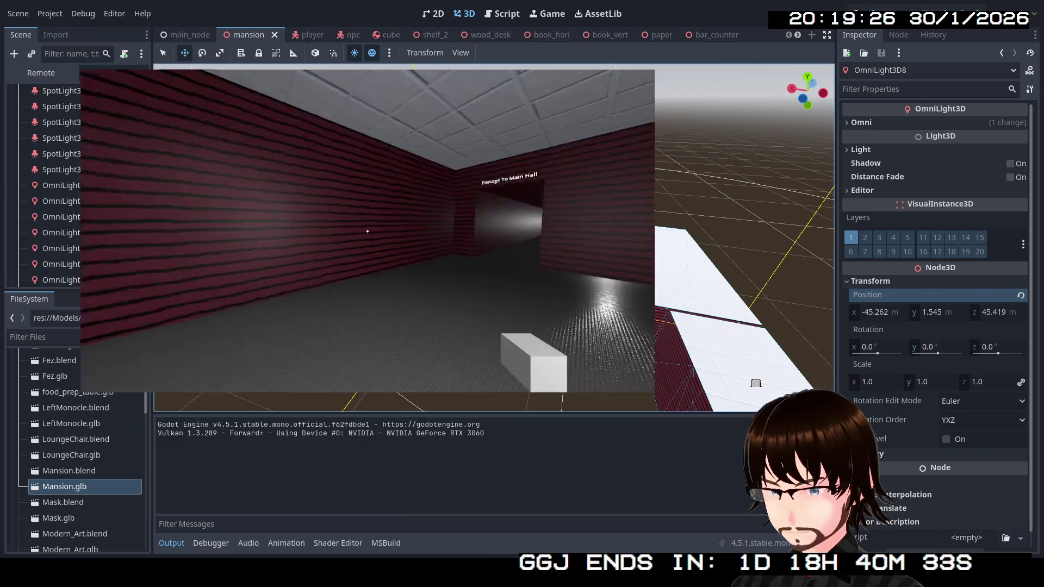
pyautogui.press('w')
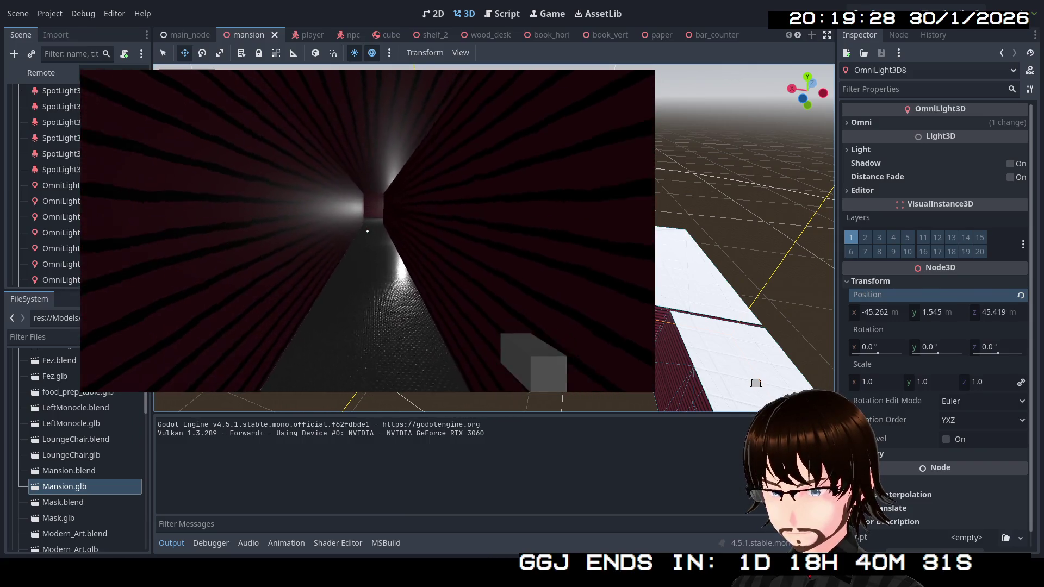
pyautogui.press('w')
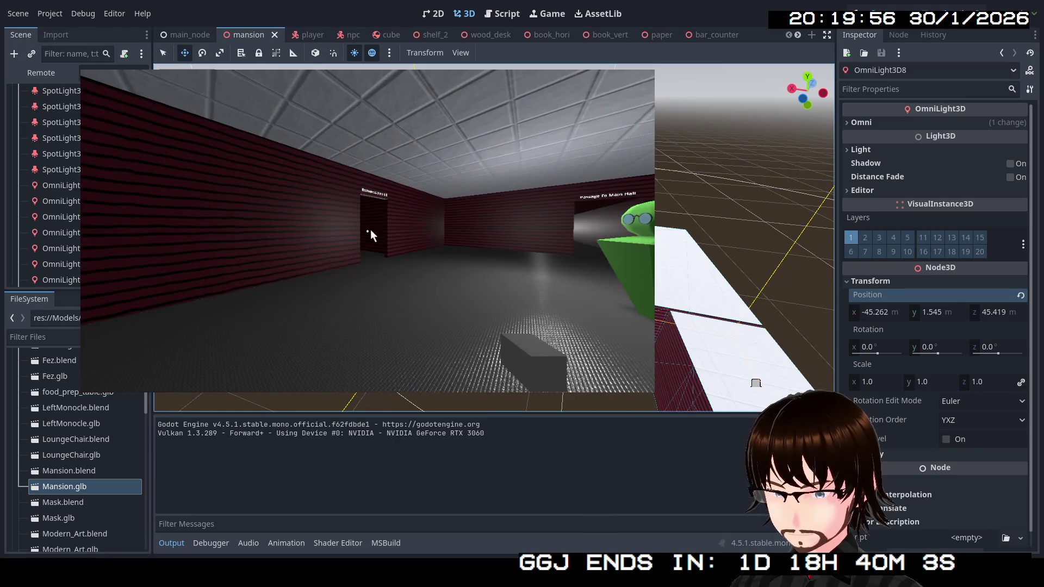
pyautogui.press('Escape')
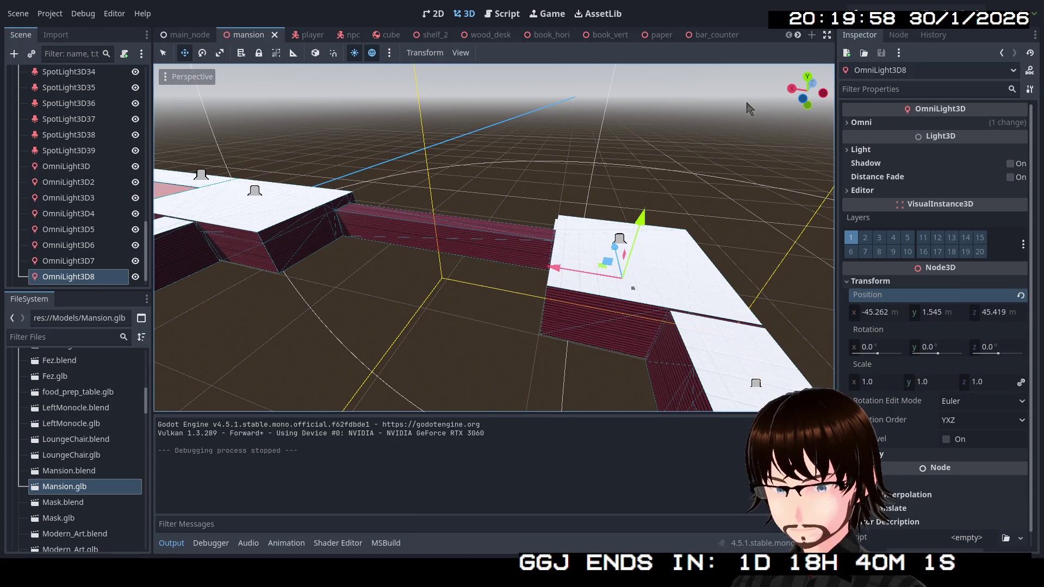
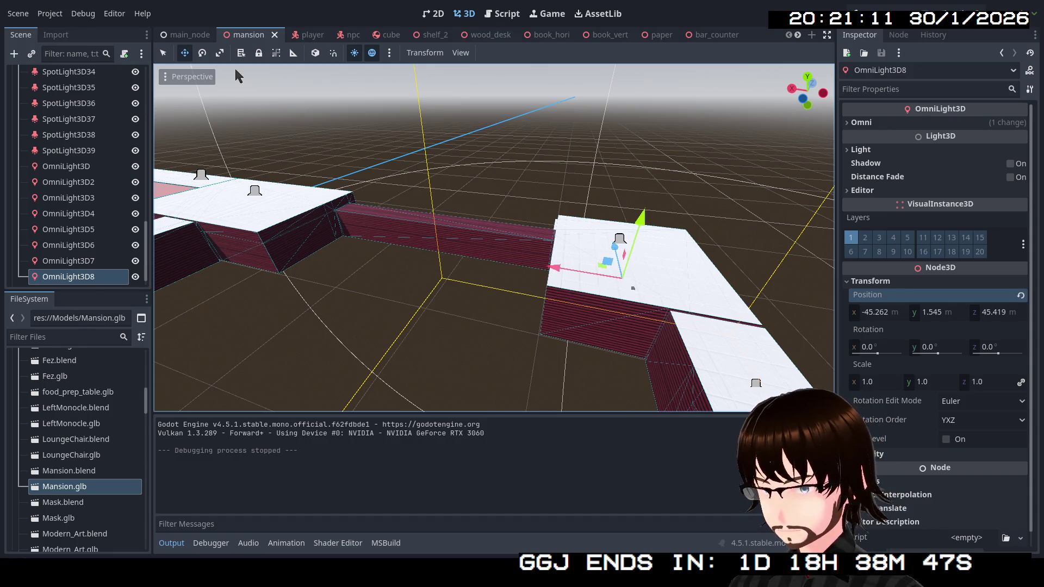
# Enable a normal map on Rooms2's Surface Material Override 0 using Wallpaper_Normal.png.
pyautogui.scroll(10, 20, 133)
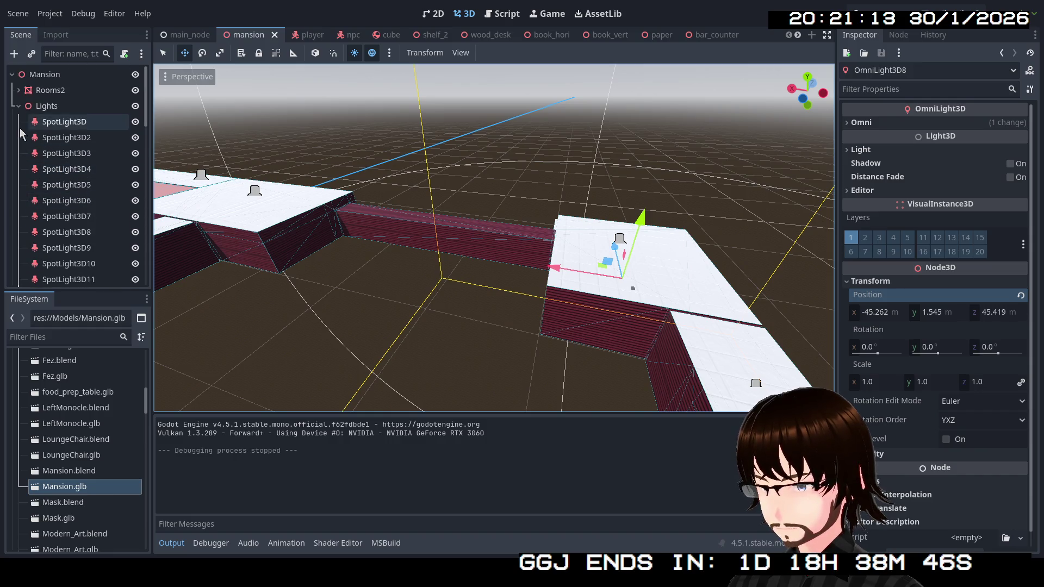
pyautogui.click(19, 106)
pyautogui.click(58, 93)
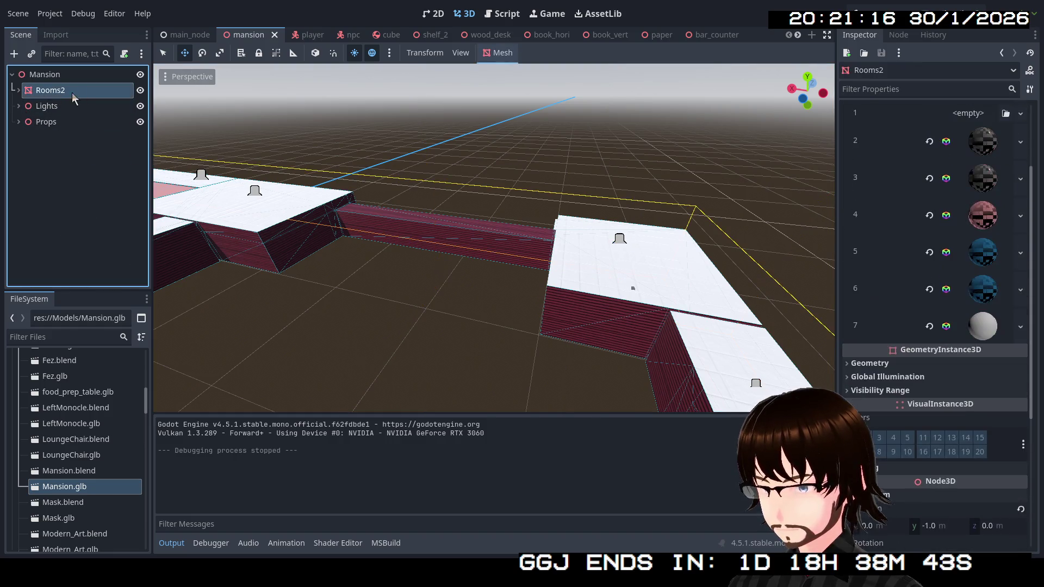
pyautogui.scroll(3, 972, 263)
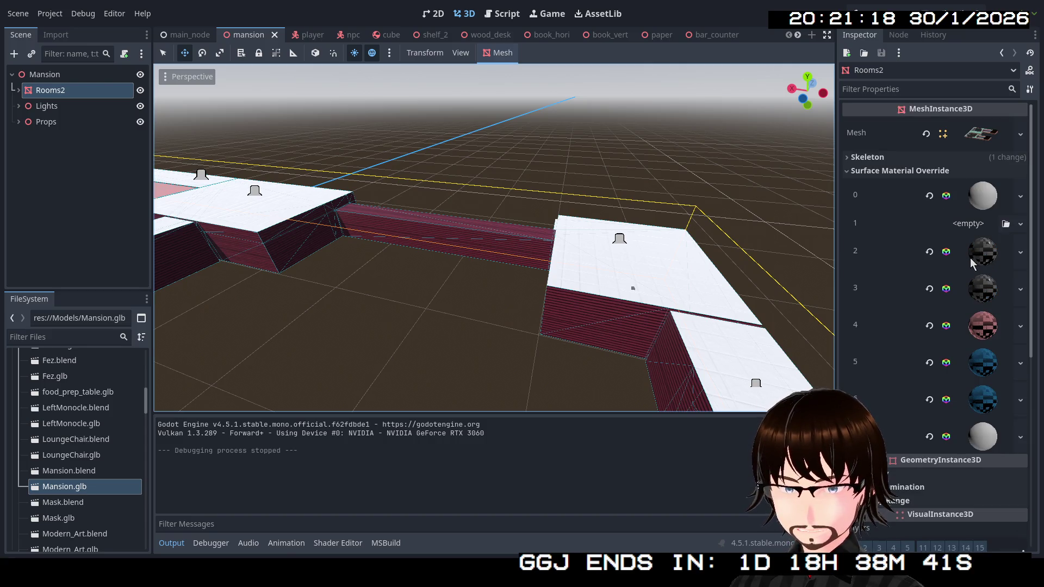
pyautogui.click(984, 197)
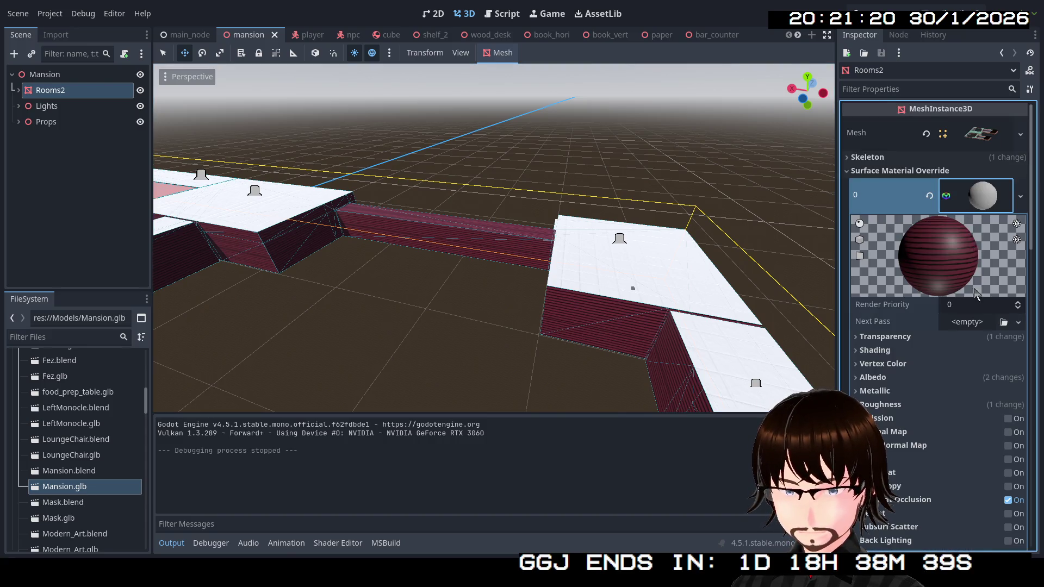
pyautogui.scroll(-3, 976, 294)
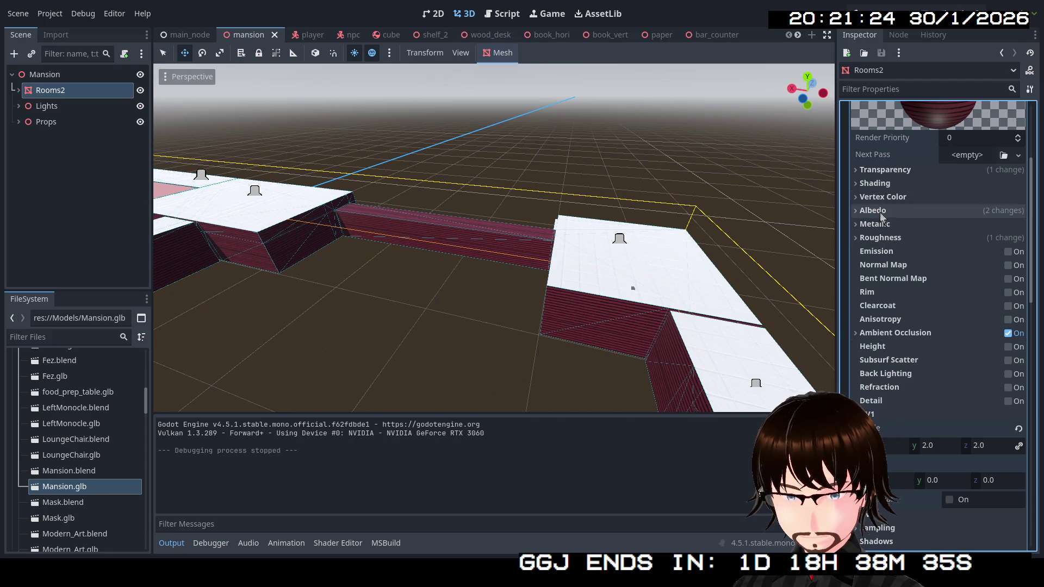
pyautogui.click(1009, 266)
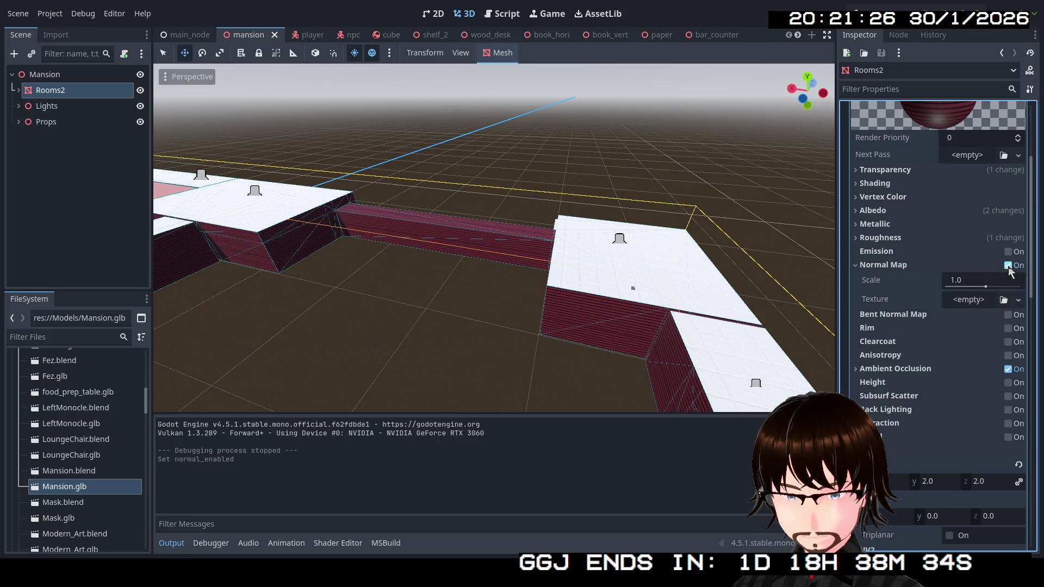
pyautogui.click(1004, 299)
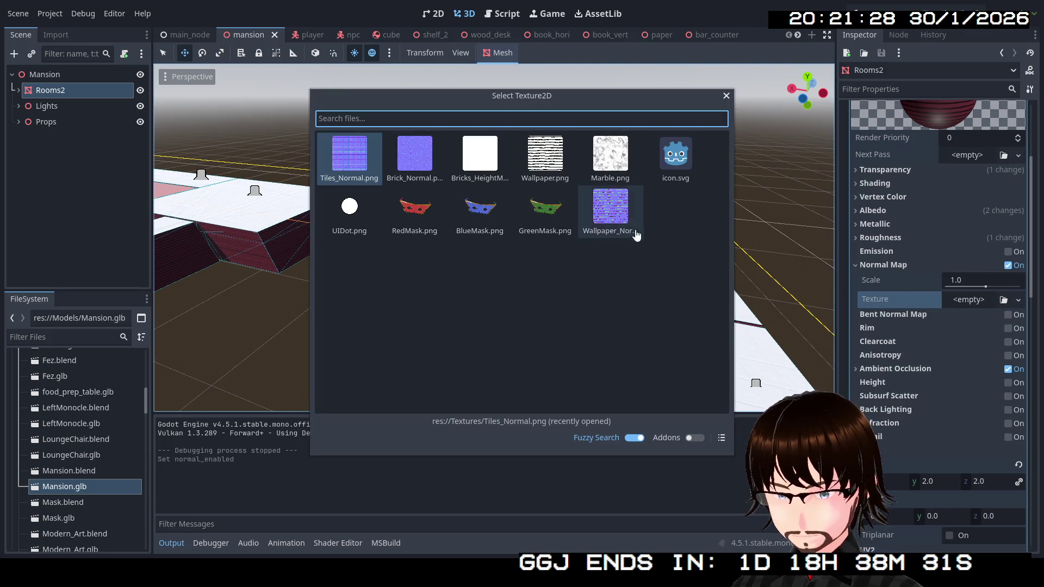
pyautogui.doubleClick(620, 211)
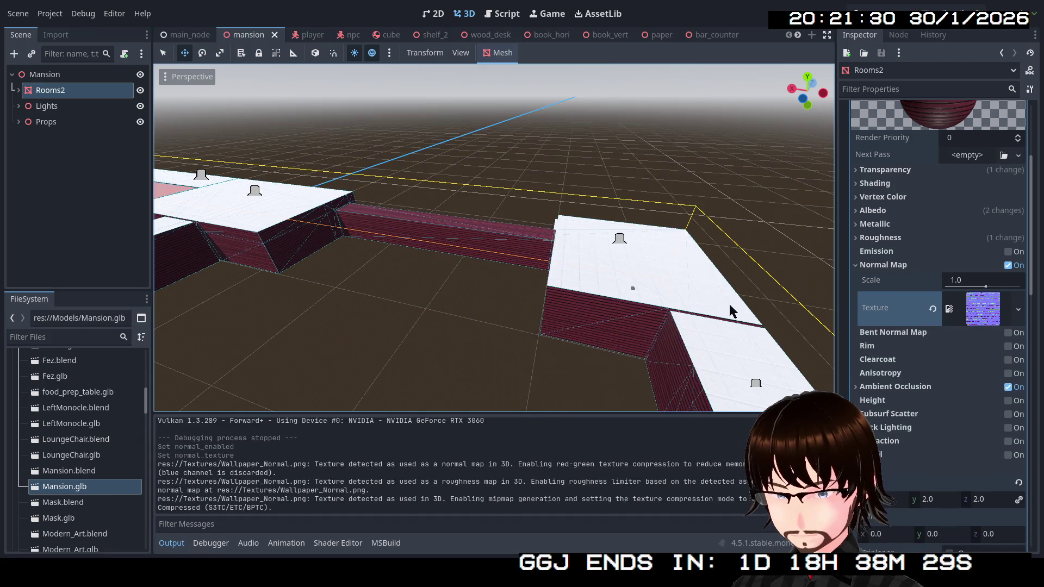
# Set the wallpaper normal map scale to 0.2.
pyautogui.moveTo(642, 297)
pyautogui.mouseDown()
pyautogui.moveTo(598, 253)
pyautogui.moveTo(571, 261)
pyautogui.moveTo(522, 245)
pyautogui.mouseUp()
pyautogui.moveTo(979, 280)
pyautogui.mouseDown()
pyautogui.moveTo(955, 280)
pyautogui.moveTo(982, 281)
pyautogui.moveTo(973, 288)
pyautogui.mouseUp()
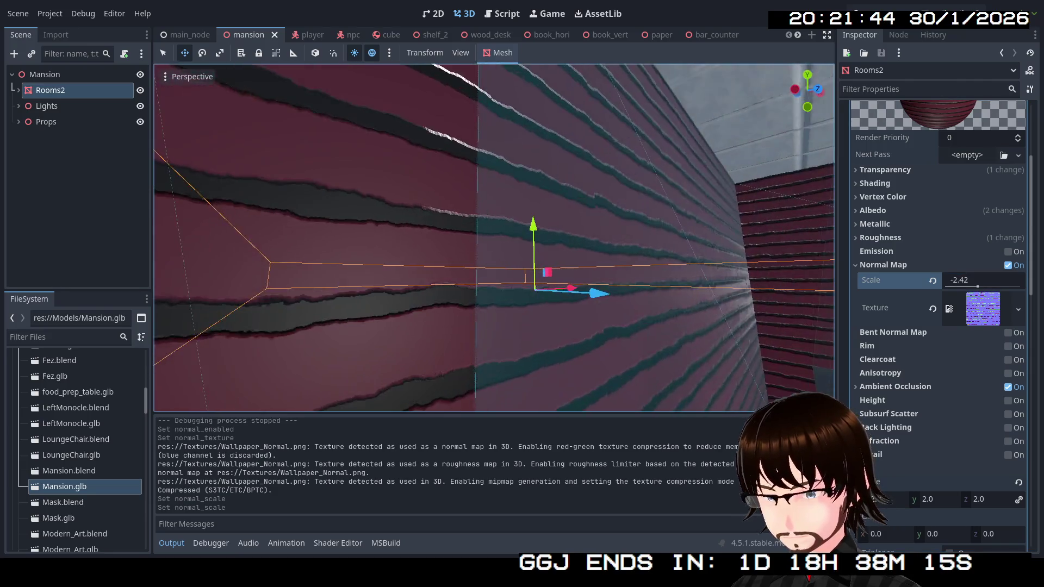
pyautogui.scroll(-5, 684, 260)
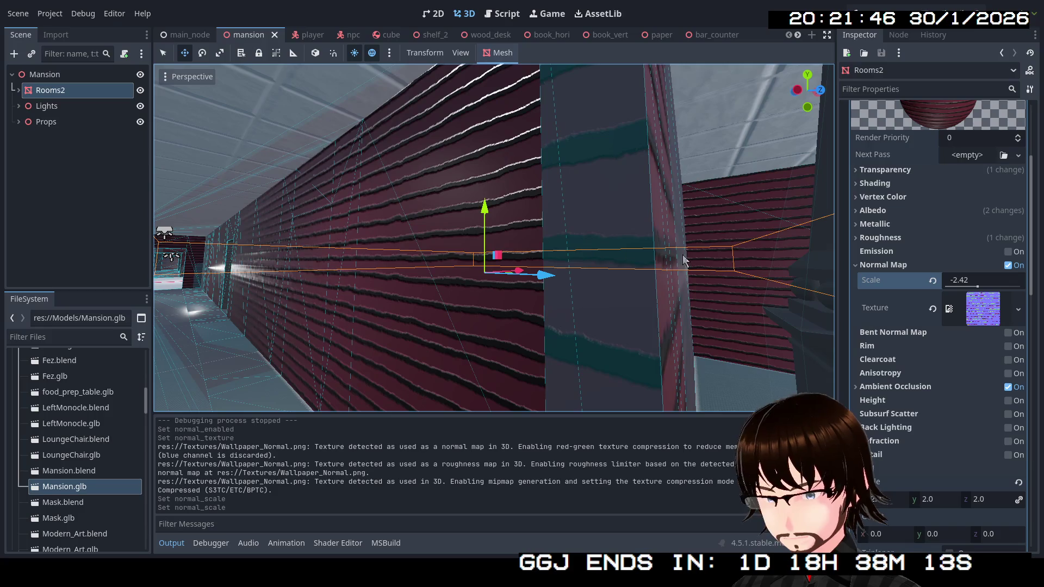
pyautogui.moveTo(977, 288)
pyautogui.mouseDown()
pyautogui.moveTo(1021, 287)
pyautogui.moveTo(982, 287)
pyautogui.mouseUp()
pyautogui.click(974, 283)
pyautogui.write('.2')
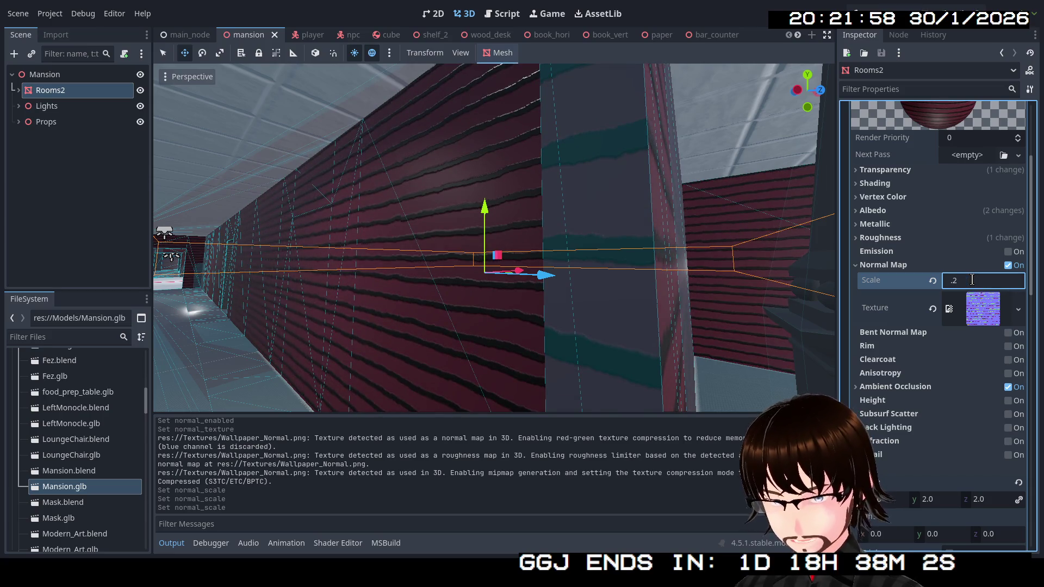
pyautogui.press('Return')
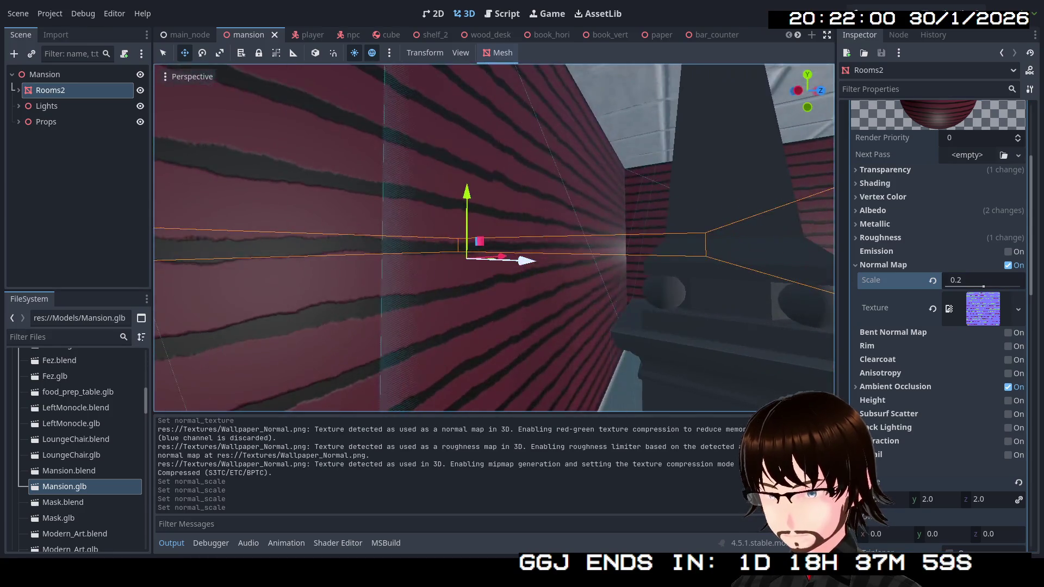
# Look down the corridor walls, then run the project with F5.
pyautogui.press('s')
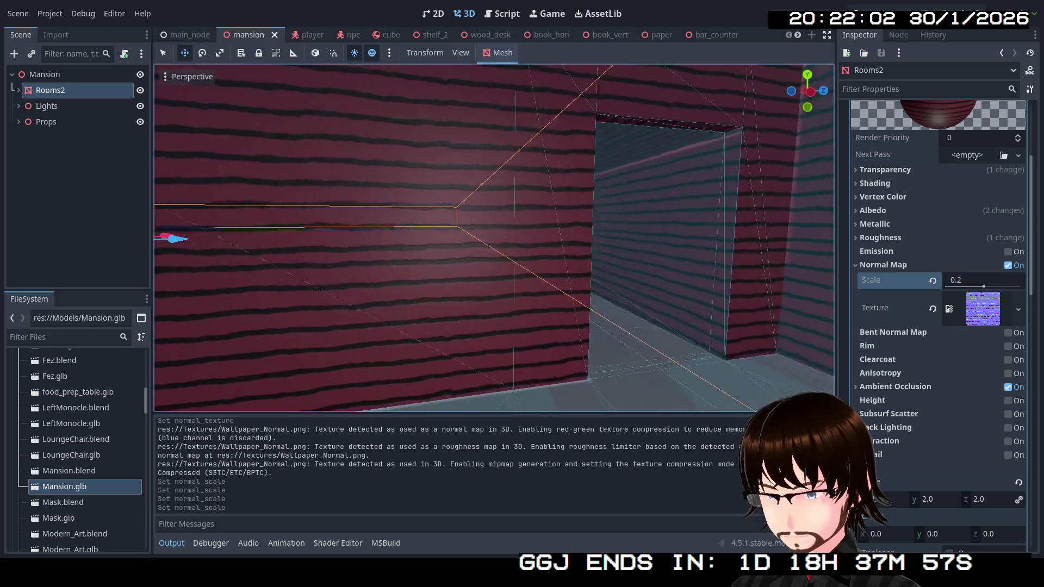
pyautogui.press('d')
pyautogui.press('d')
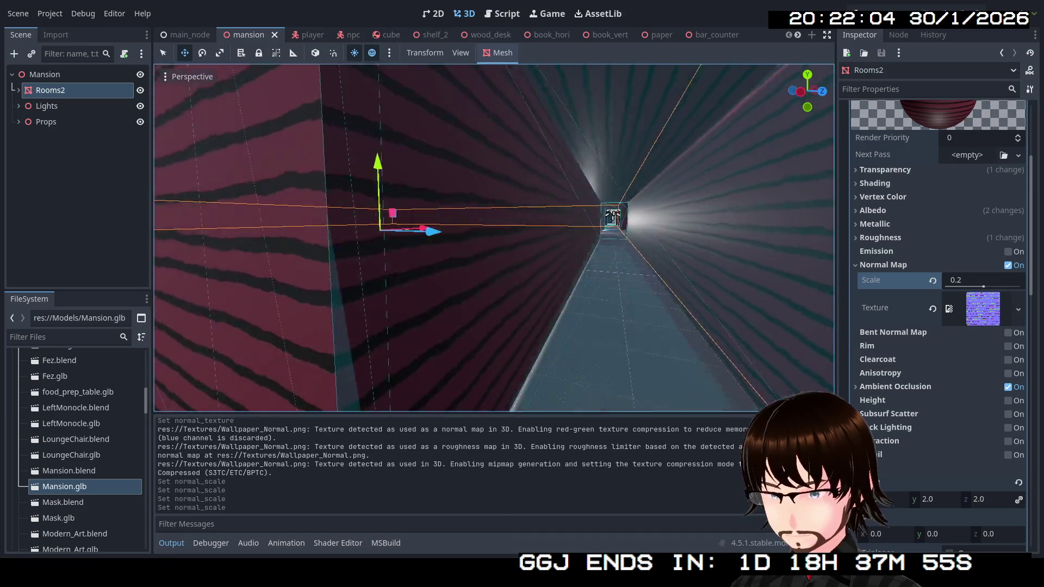
pyautogui.press('w')
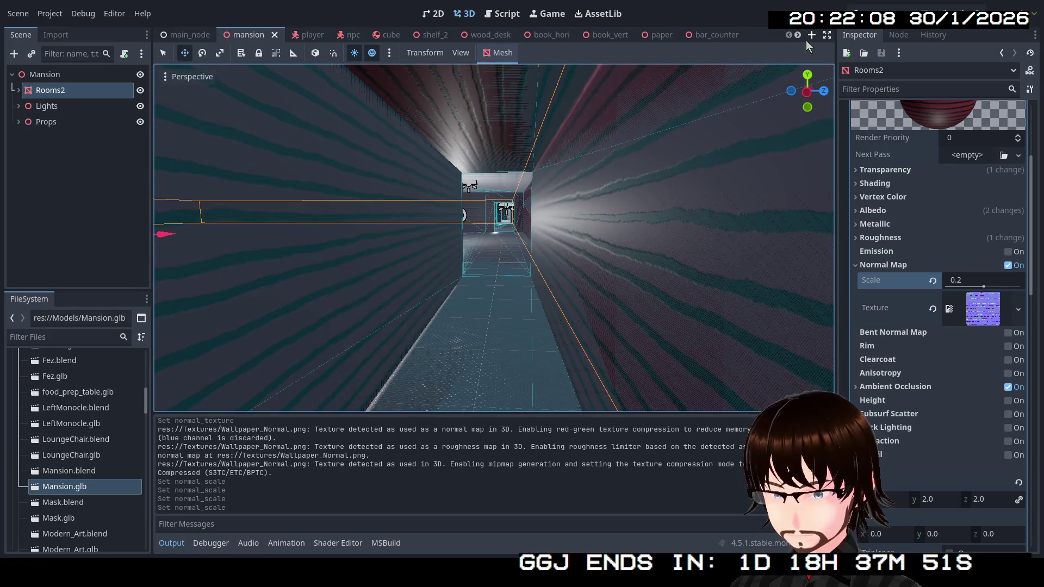
pyautogui.press('F5')
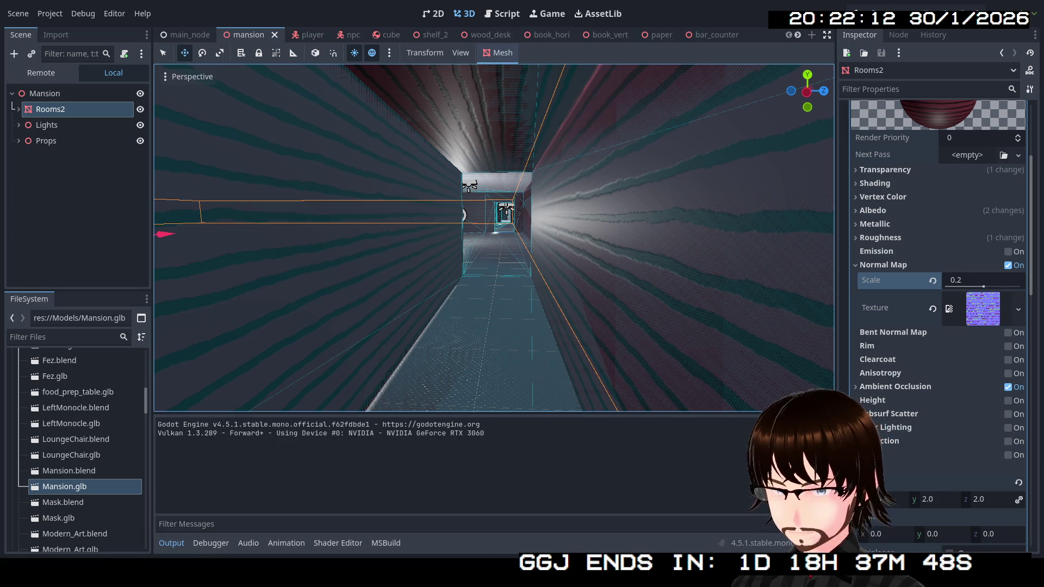
# Walk through the doorway and down the lit corridor to its far end.
pyautogui.press('w')
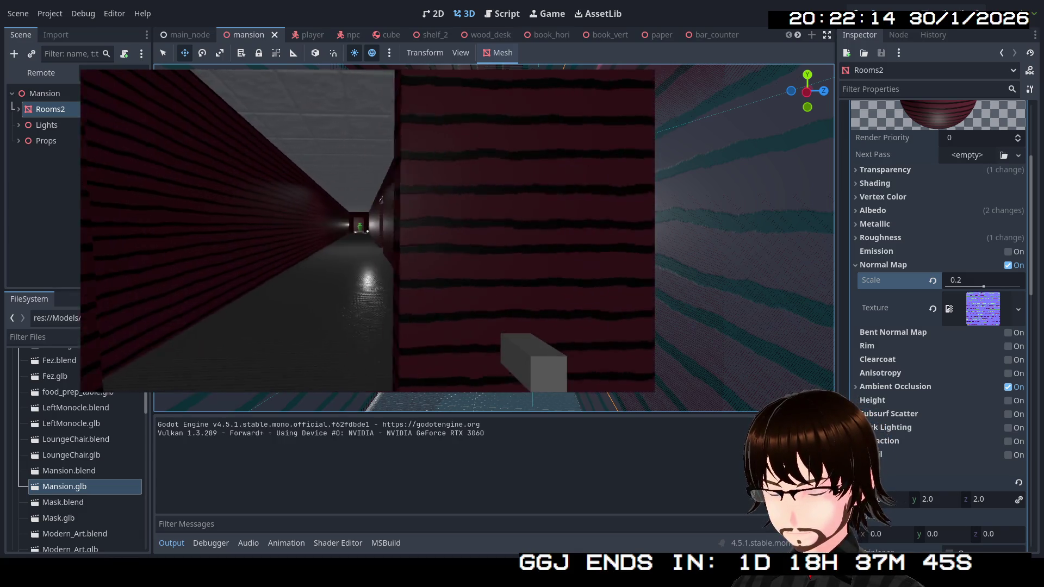
pyautogui.press('w')
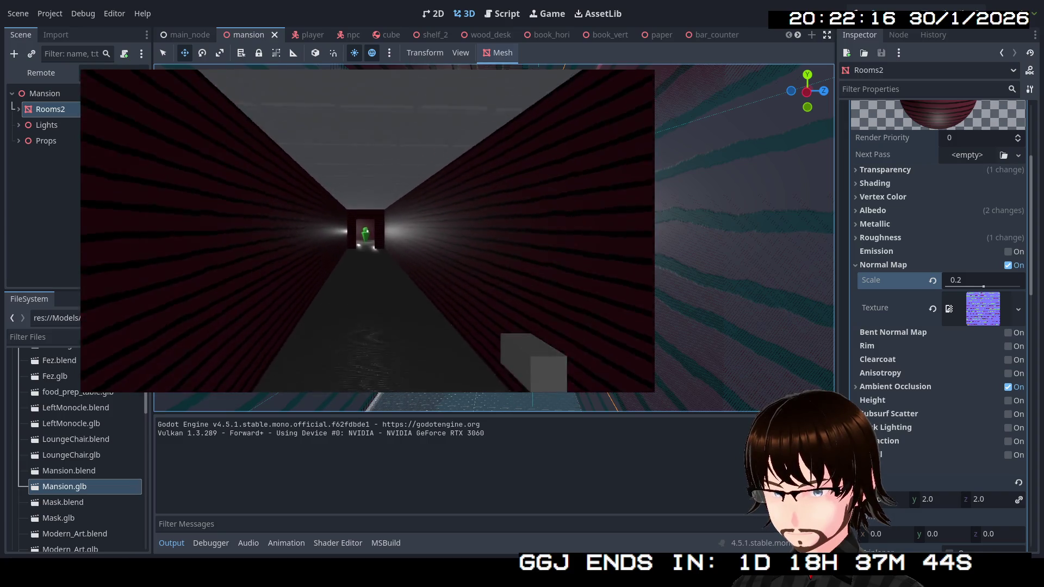
pyautogui.press('w')
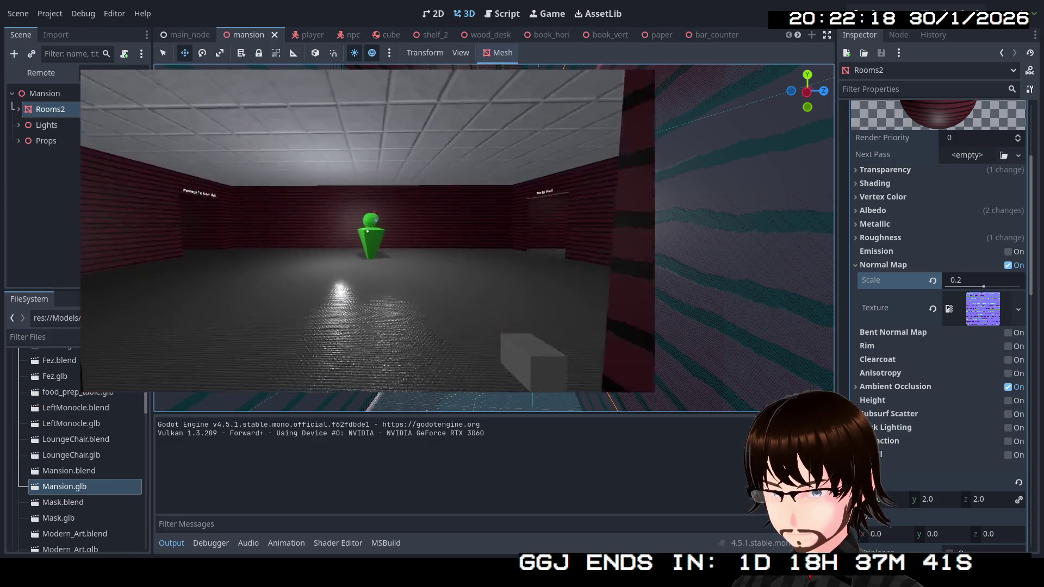
pyautogui.press('w')
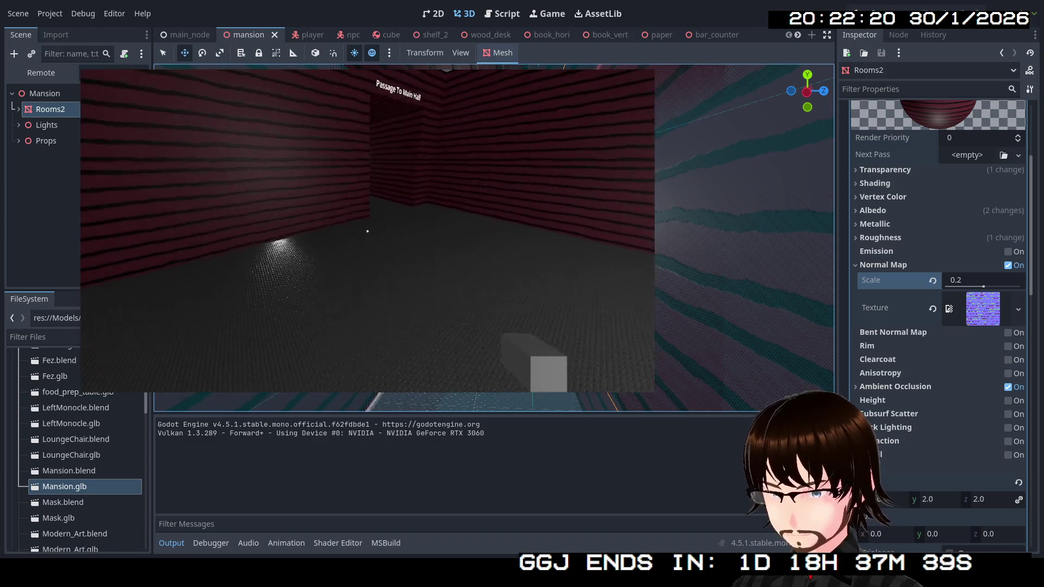
pyautogui.press('w')
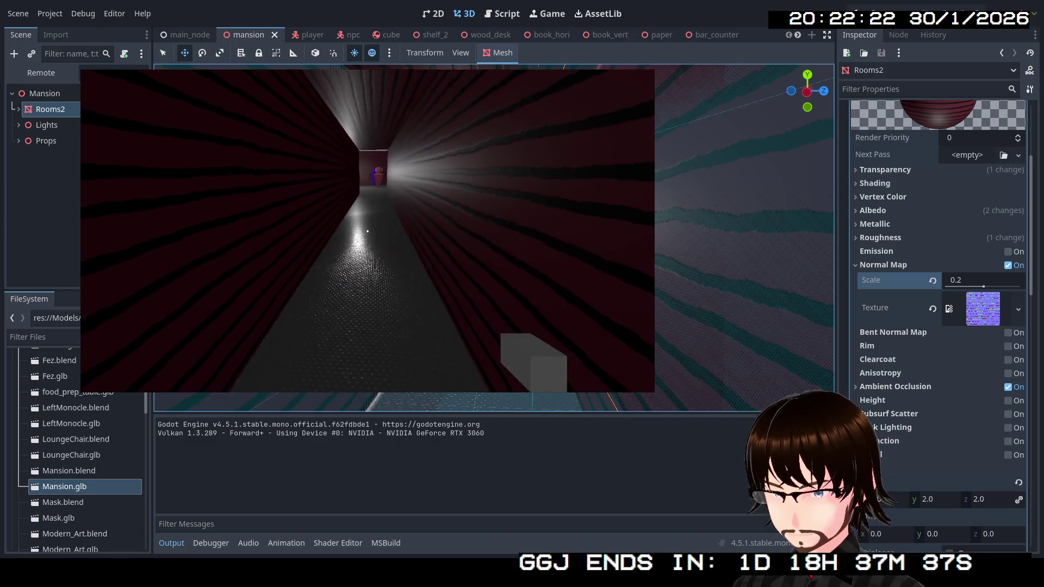
pyautogui.press('w')
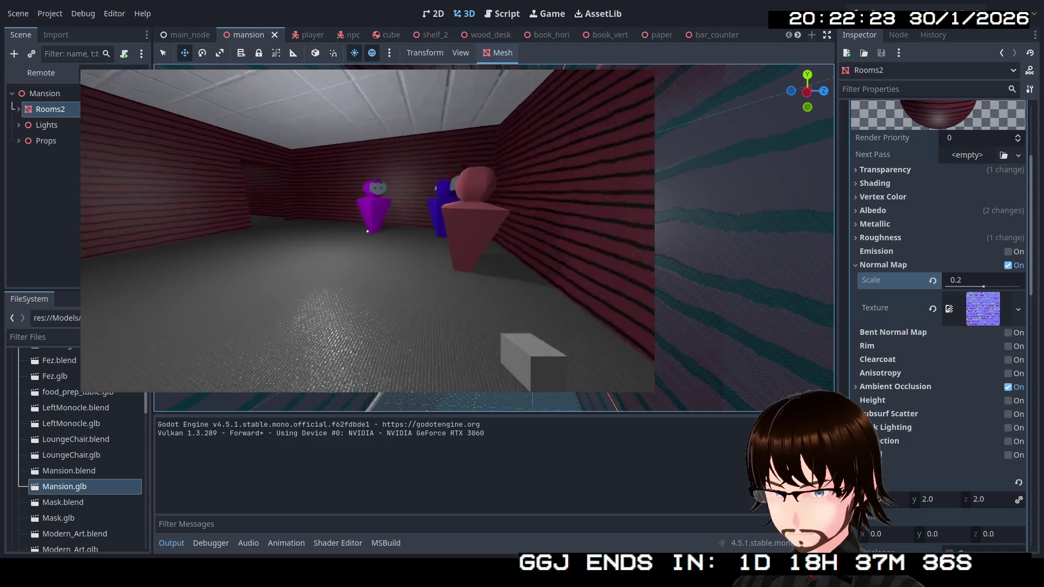
# Walk through the bright hall to the purple figure's room, stop the game, and expand Lights.
pyautogui.press('w')
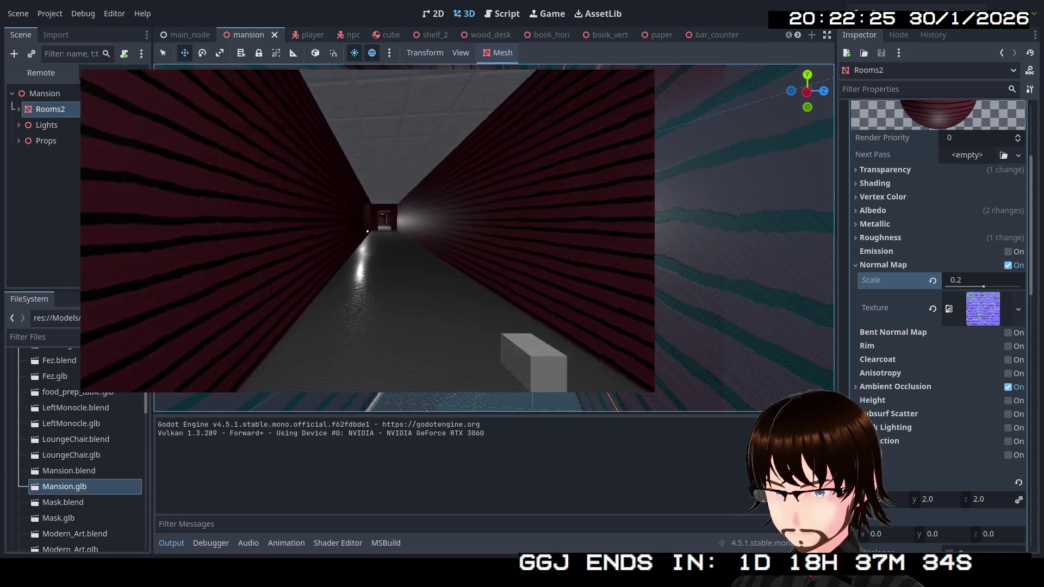
pyautogui.press('w')
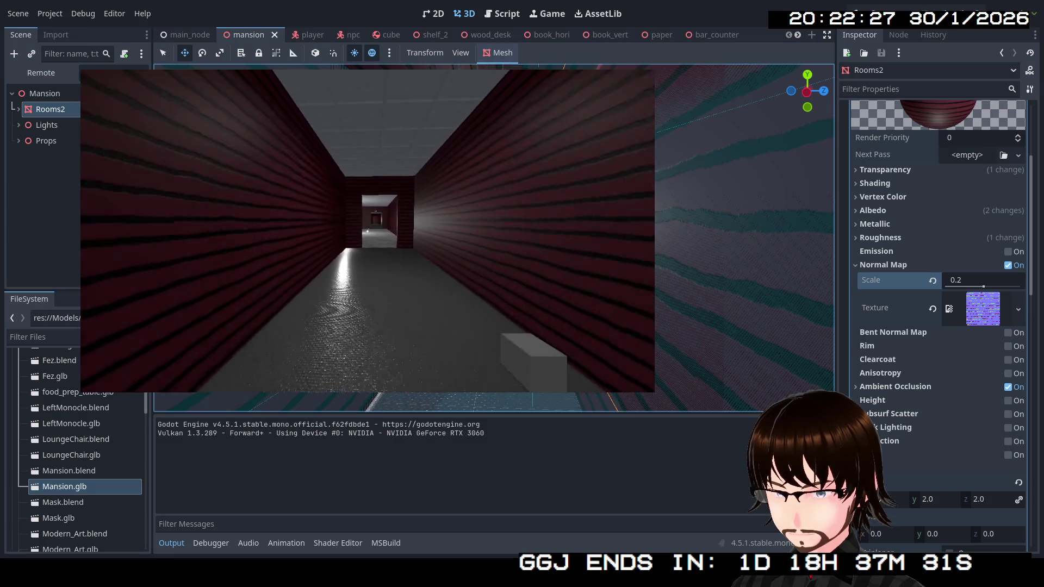
pyautogui.press('w')
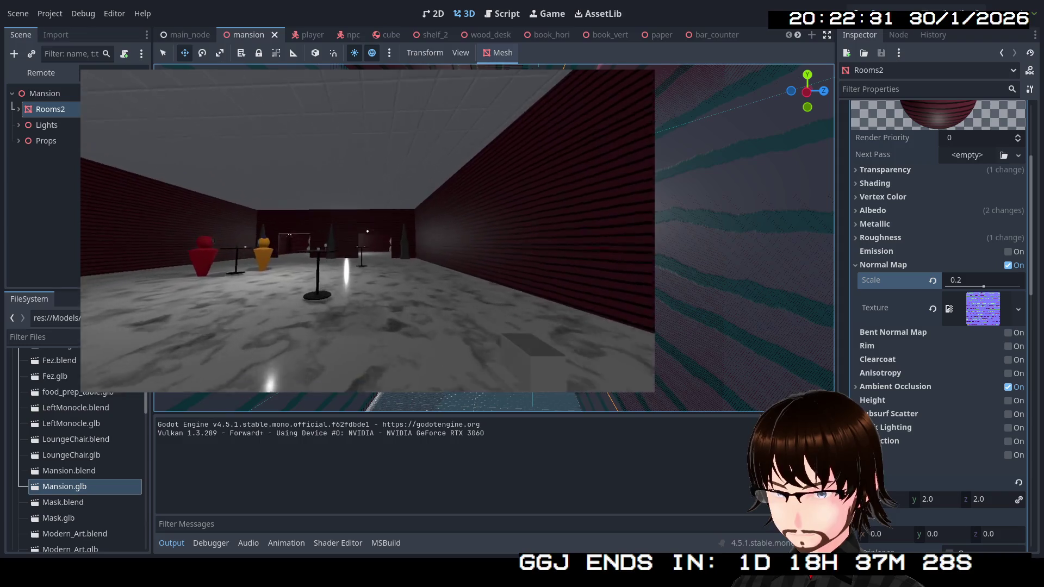
pyautogui.press('w')
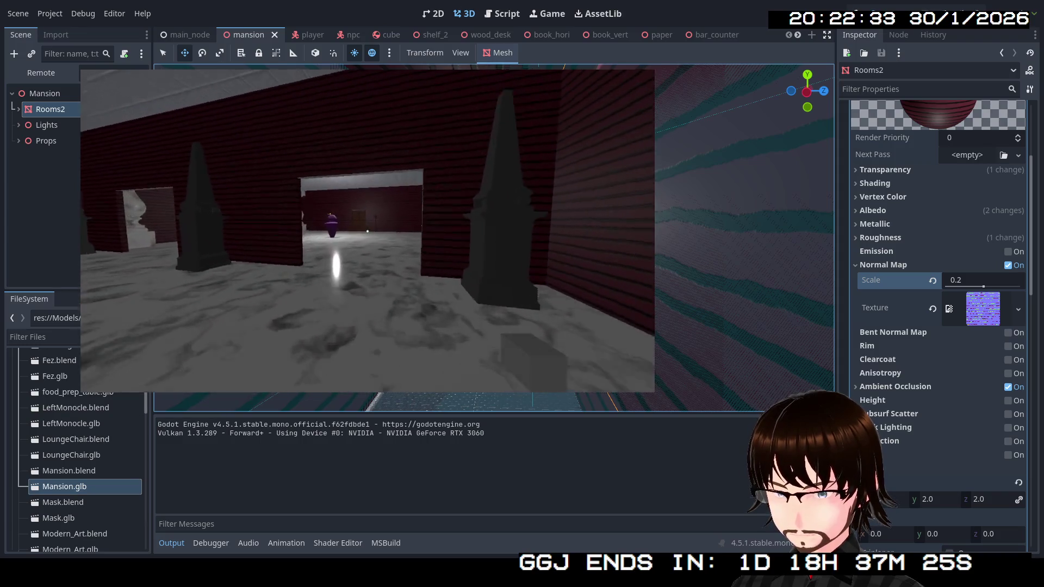
pyautogui.press('w')
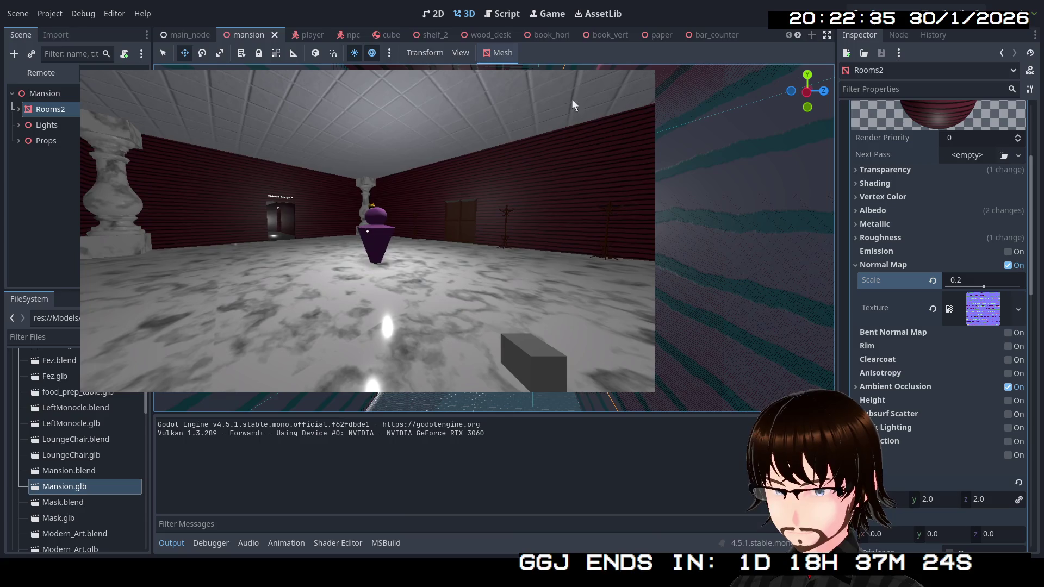
pyautogui.press('Escape')
pyautogui.click(18, 107)
pyautogui.scroll(-10, 90, 180)
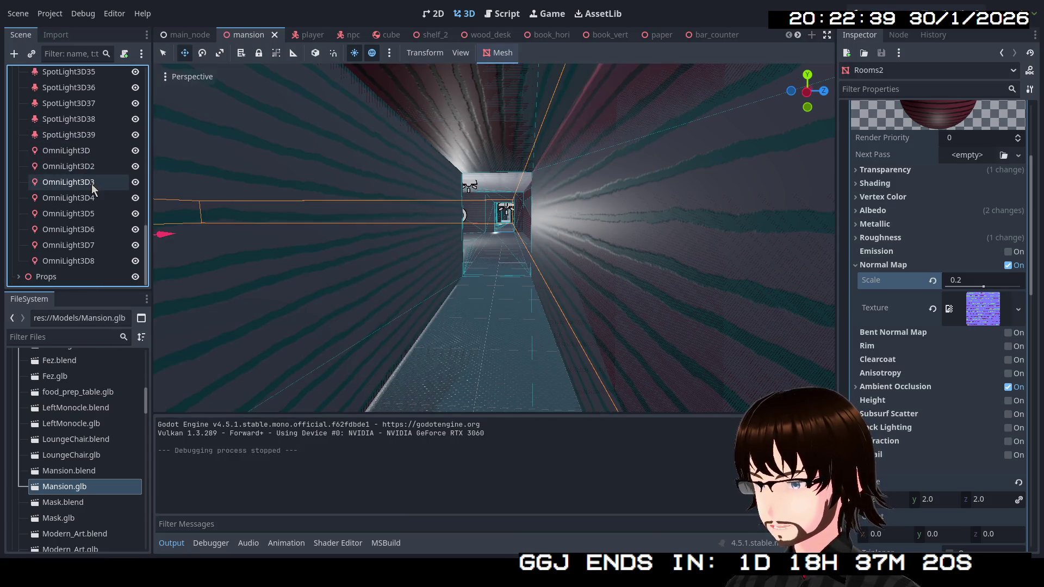
# Select all eight OmniLight3D lights and turn on their shadows.
pyautogui.click(66, 156)
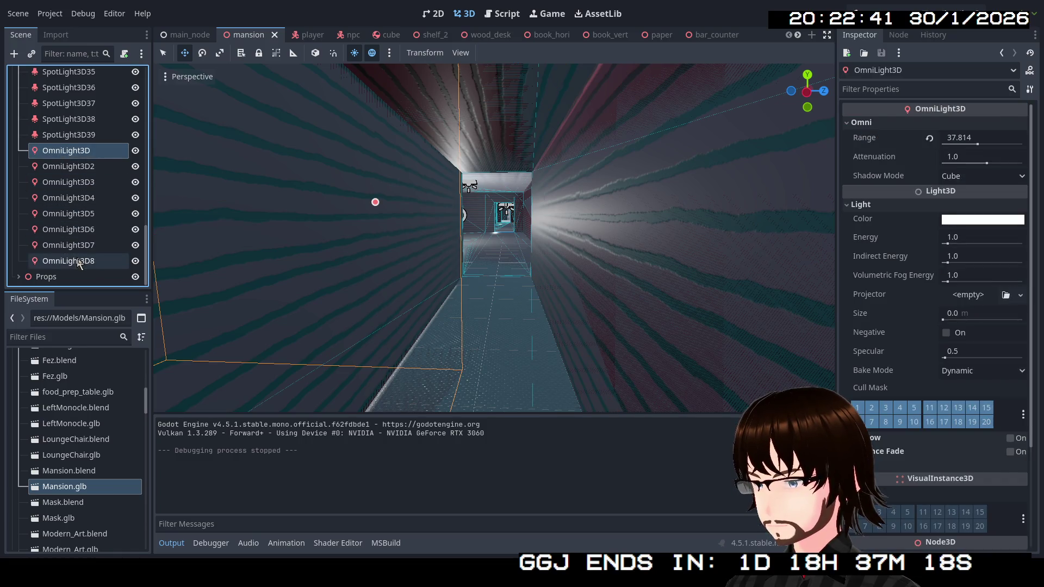
pyautogui.keyDown('shift'); pyautogui.click(69, 261); pyautogui.keyUp('shift')
pyautogui.click(864, 150)
pyautogui.click(864, 150)
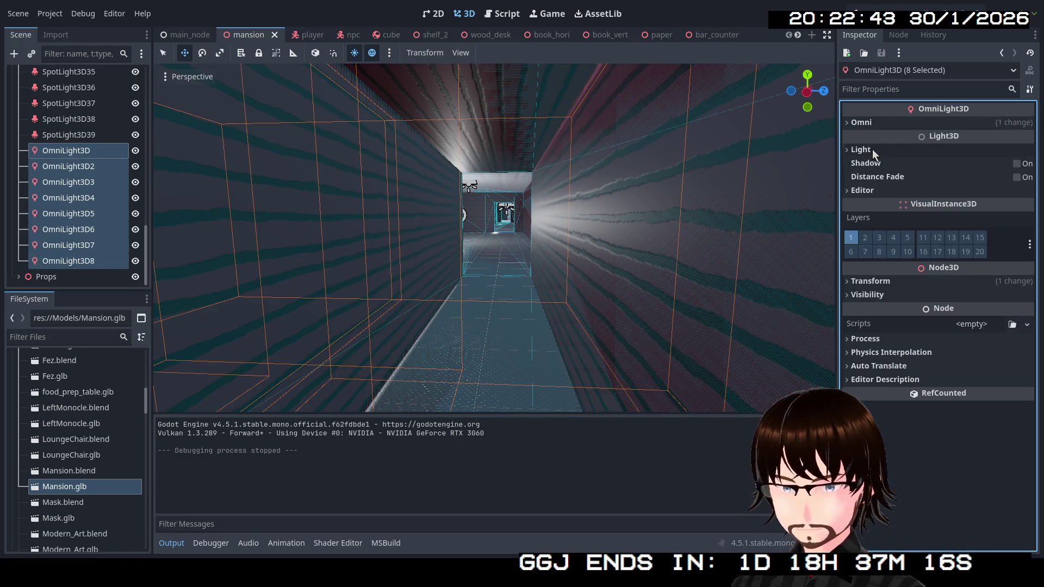
pyautogui.click(1016, 163)
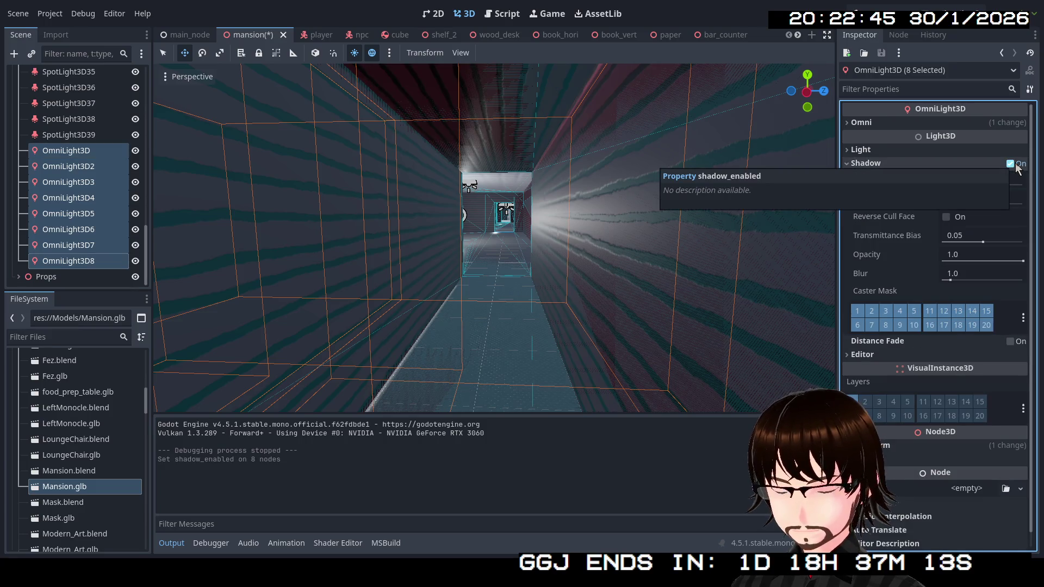
# Inspect the omni lights one by one, from OmniLight3D to OmniLight3D8.
pyautogui.click(76, 153)
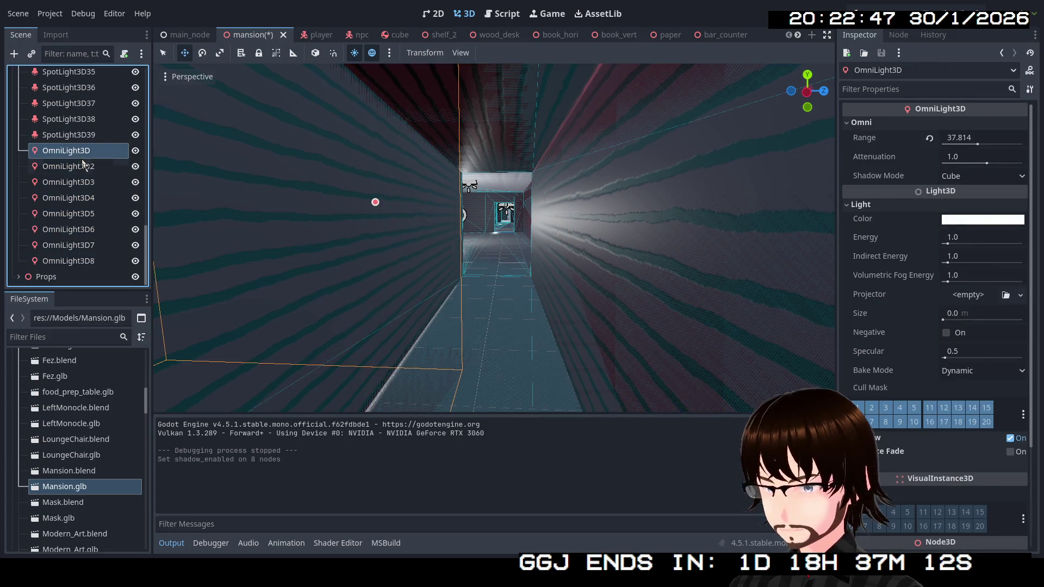
pyautogui.click(873, 204)
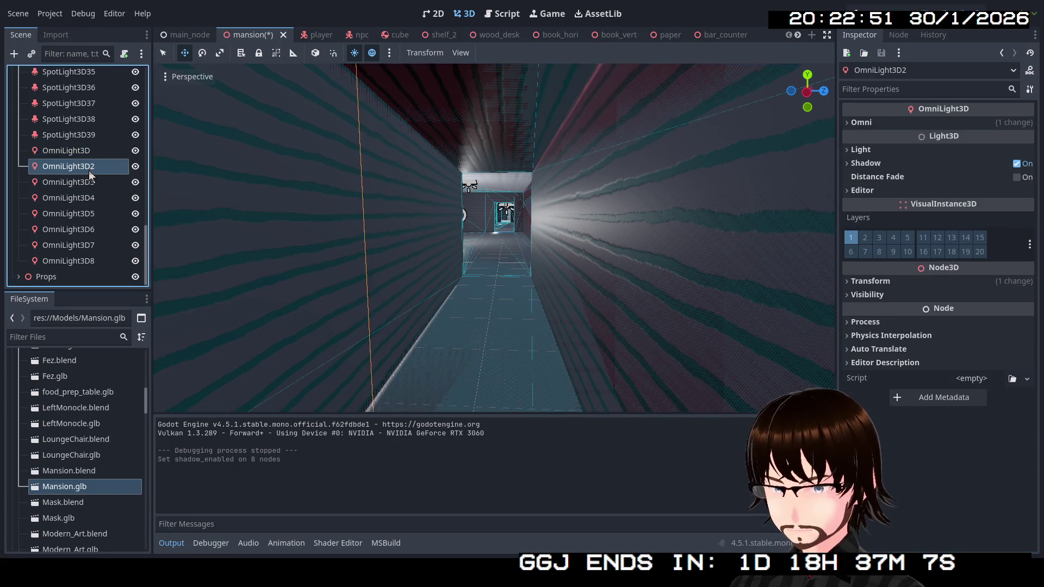
pyautogui.click(83, 186)
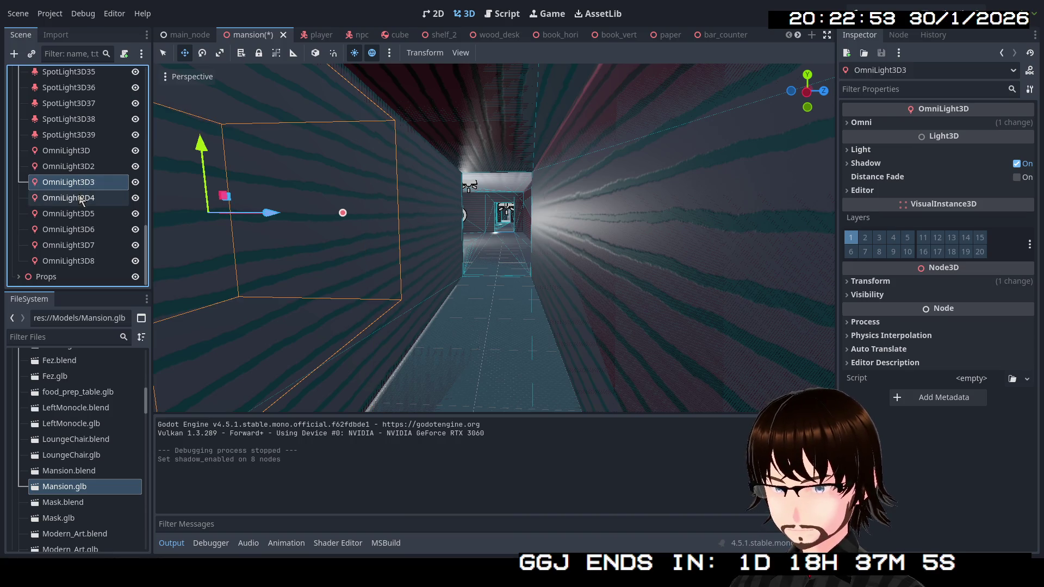
pyautogui.click(81, 199)
pyautogui.click(81, 215)
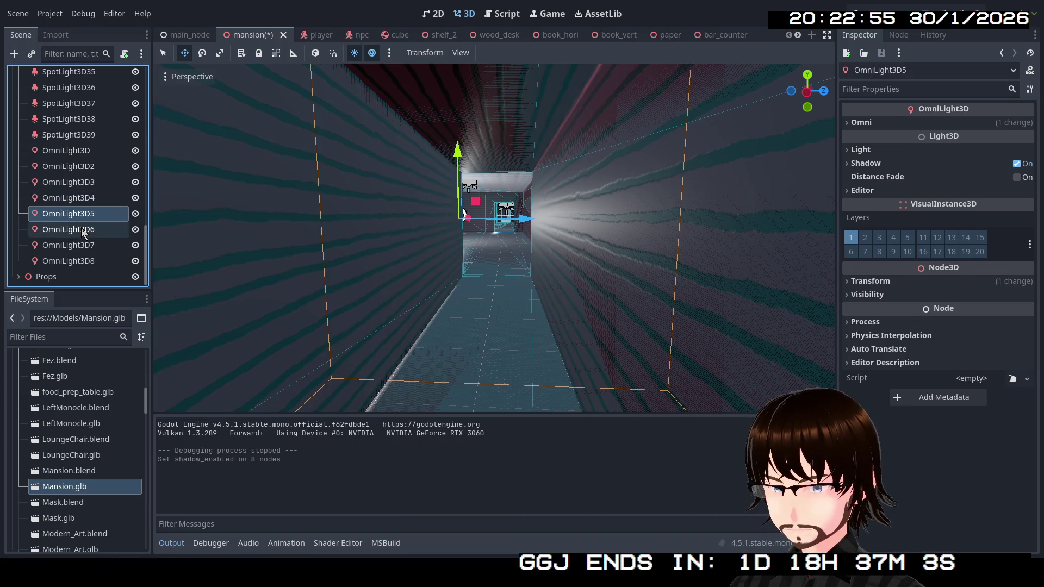
pyautogui.click(84, 232)
pyautogui.click(84, 262)
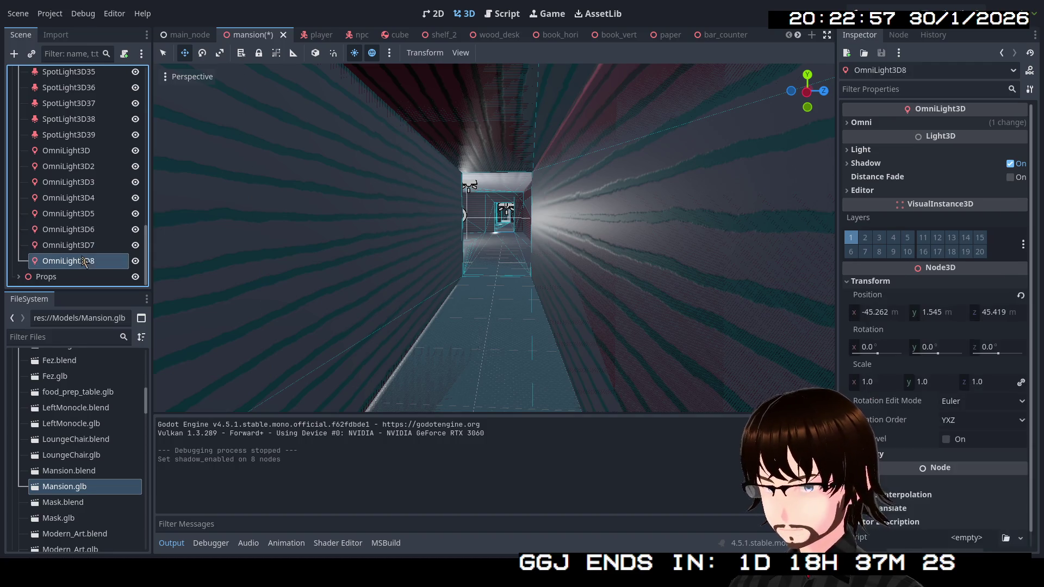
# Enable distance fade on all eight omni lights with Begin 20 m and Shadow 60 m.
pyautogui.click(73, 153)
pyautogui.keyDown('shift'); pyautogui.click(77, 262); pyautogui.keyUp('shift')
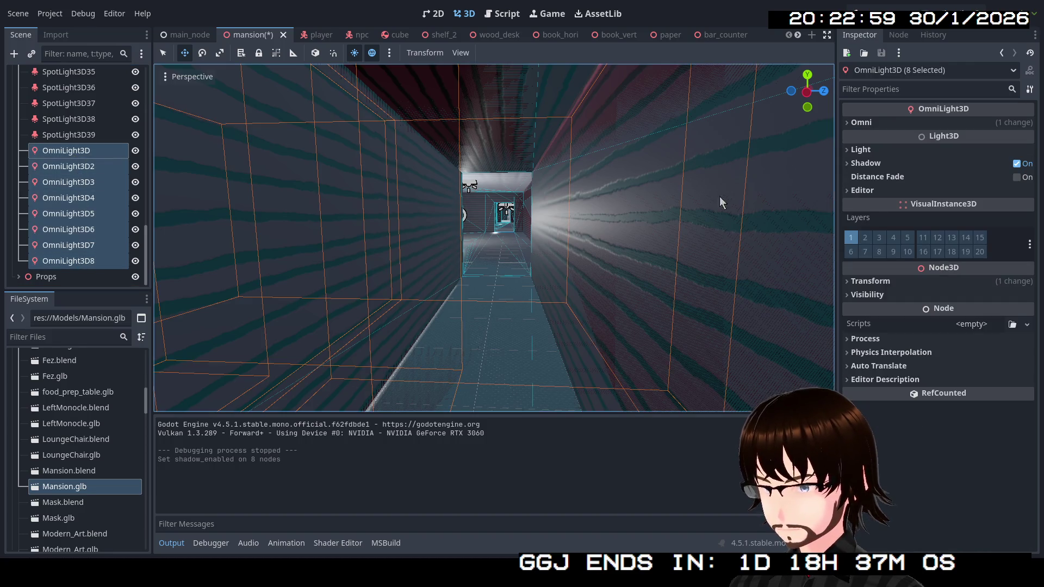
pyautogui.click(1016, 178)
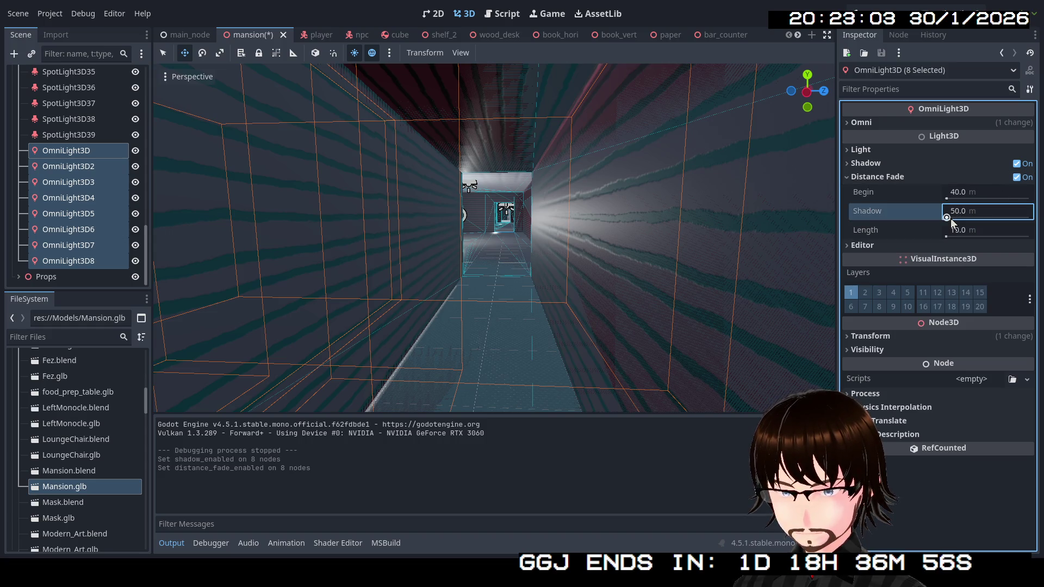
pyautogui.moveTo(959, 218); pyautogui.dragTo(952, 218)
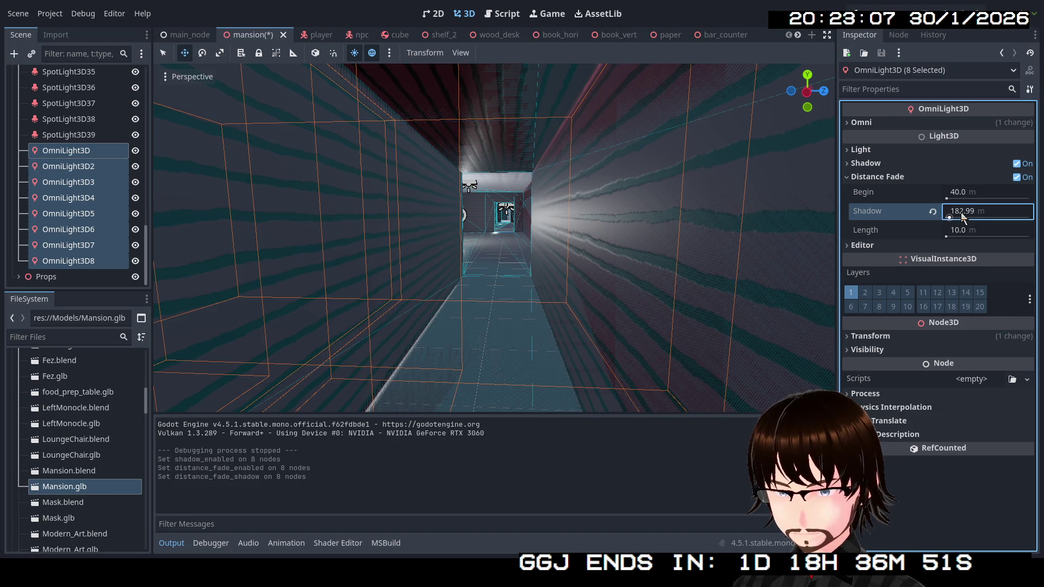
pyautogui.click(961, 212)
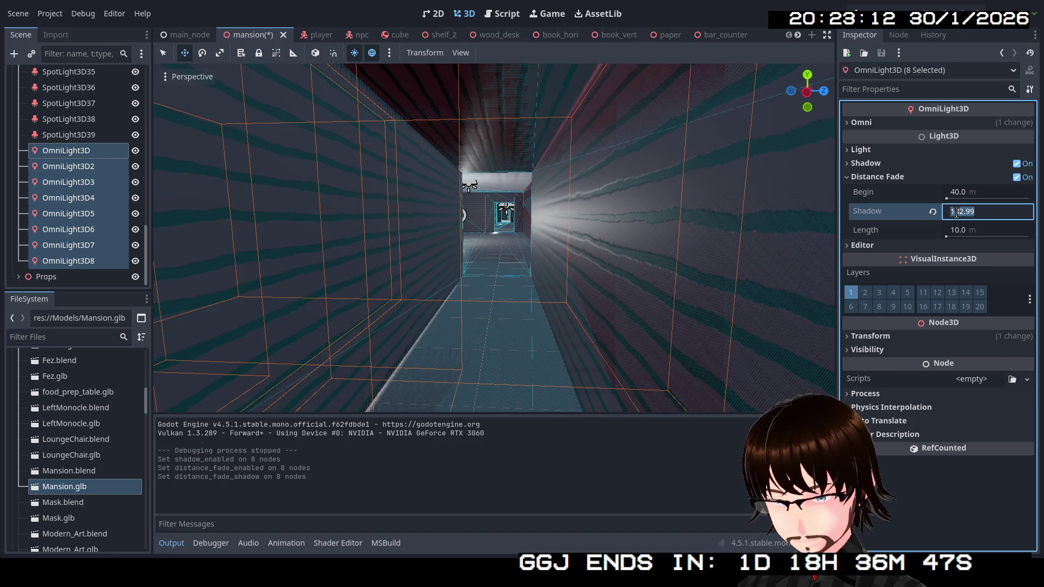
pyautogui.write('60')
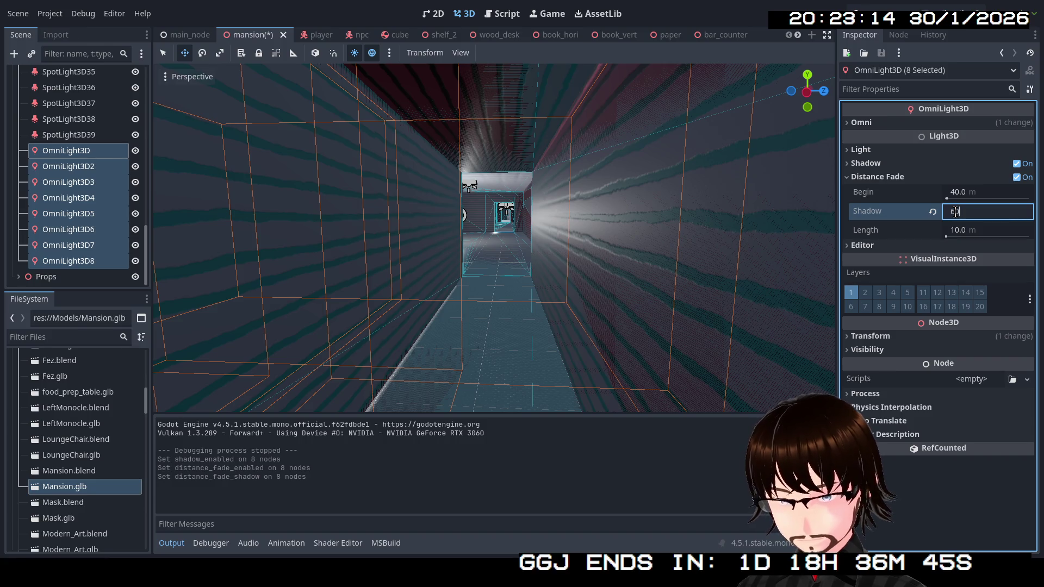
pyautogui.click(957, 191)
pyautogui.write('20')
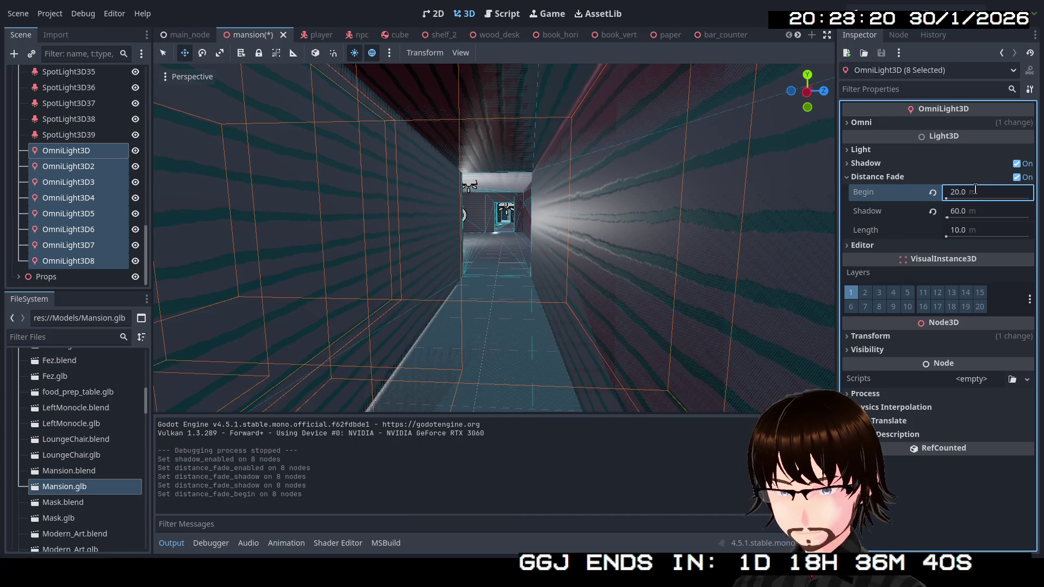
pyautogui.click(859, 178)
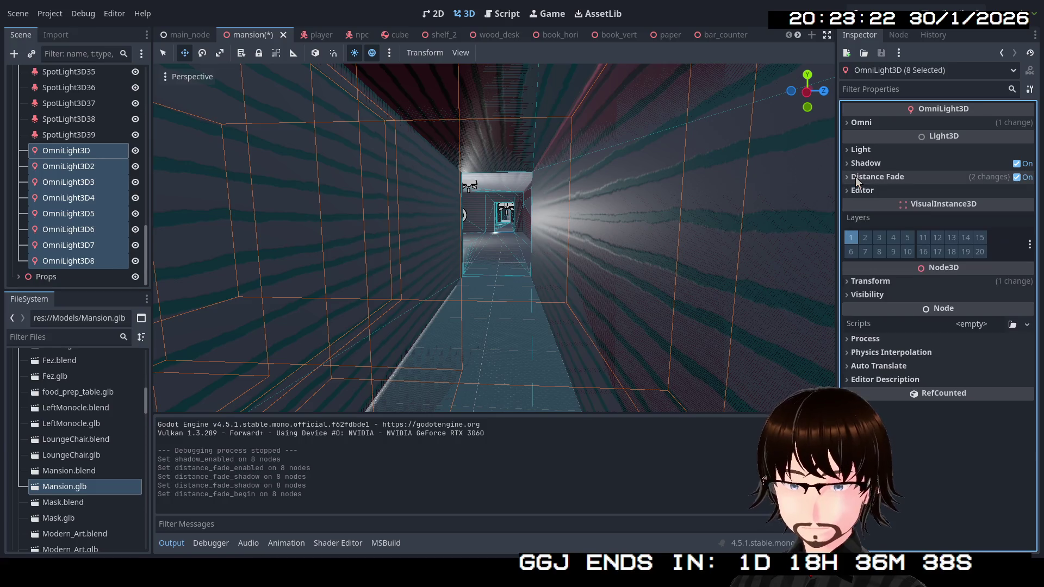
pyautogui.moveTo(729, 151)
pyautogui.mouseDown()
pyautogui.moveTo(680, 152)
pyautogui.moveTo(761, 158)
pyautogui.moveTo(740, 163)
pyautogui.moveTo(696, 157)
pyautogui.moveTo(816, 119)
pyautogui.mouseUp()
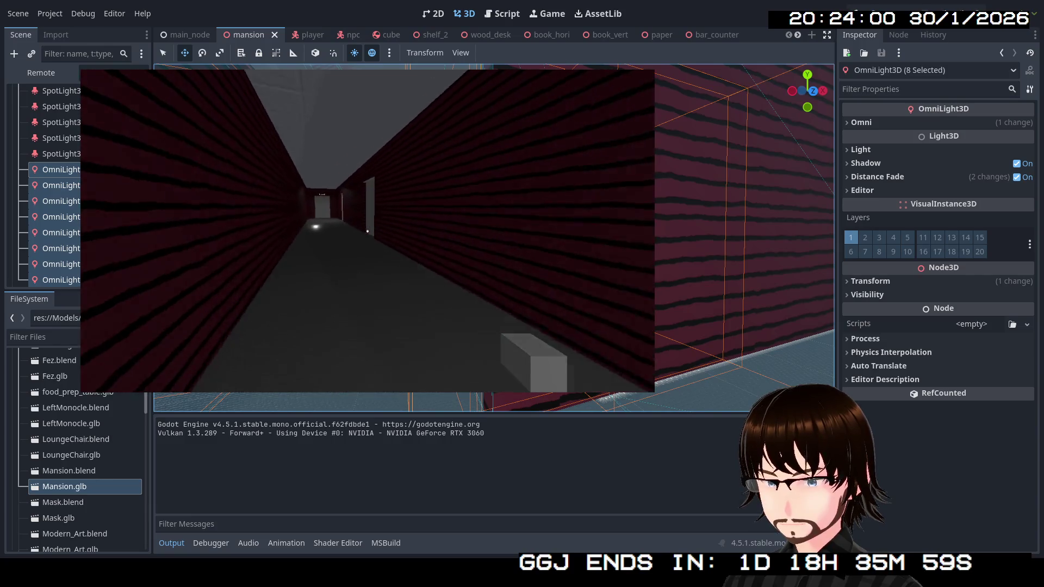
# Walk past the green NPC, through the dark corridor into the marble hall and back, then stop.
pyautogui.press('w')
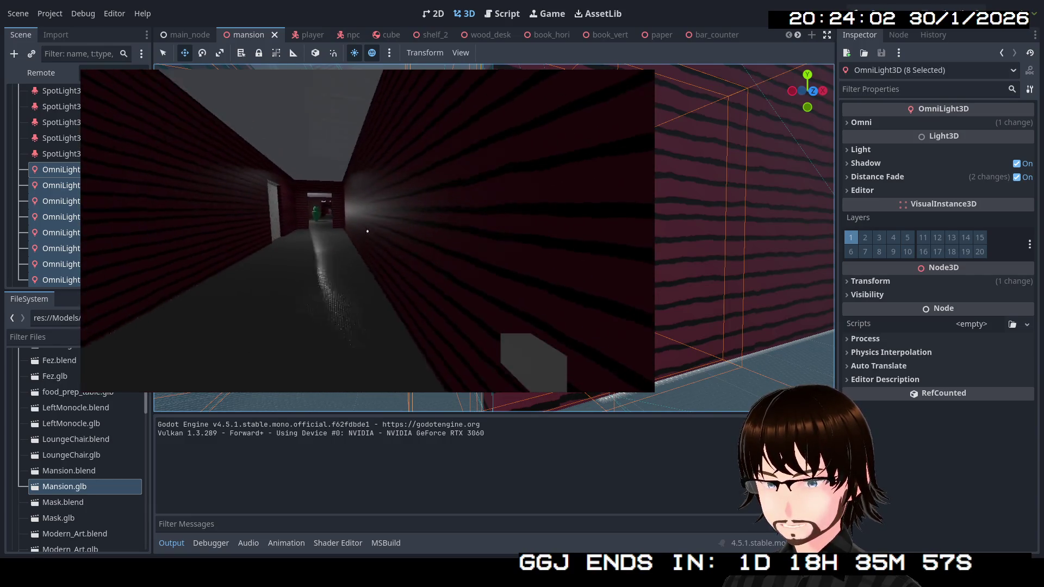
pyautogui.press('w')
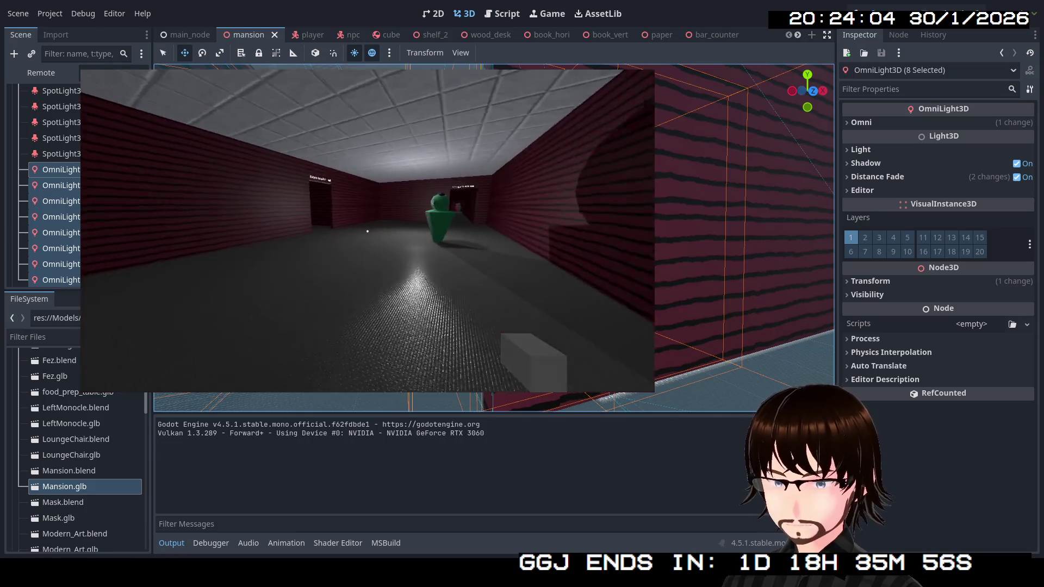
pyautogui.press('w')
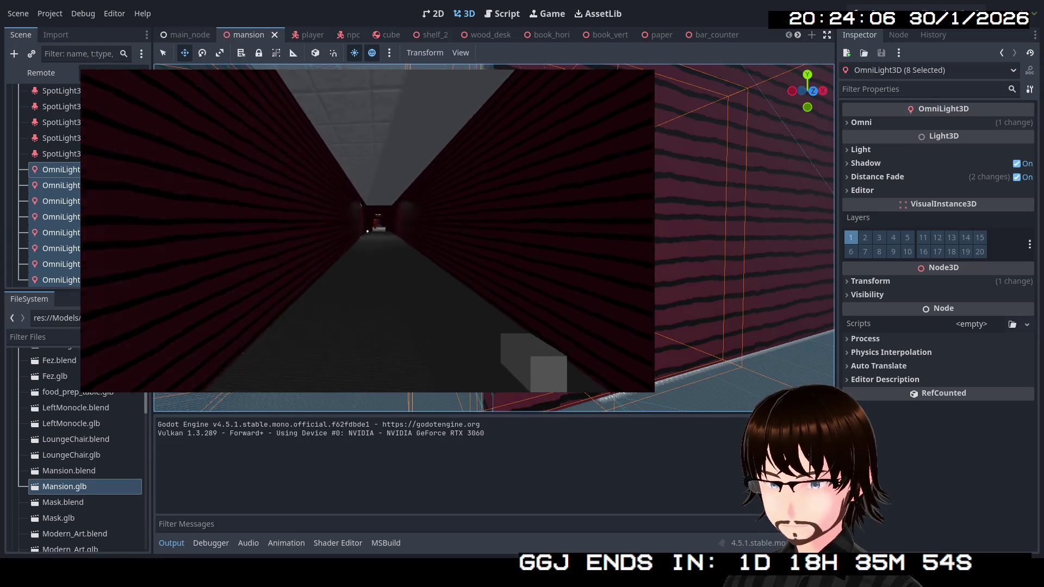
pyautogui.press('w')
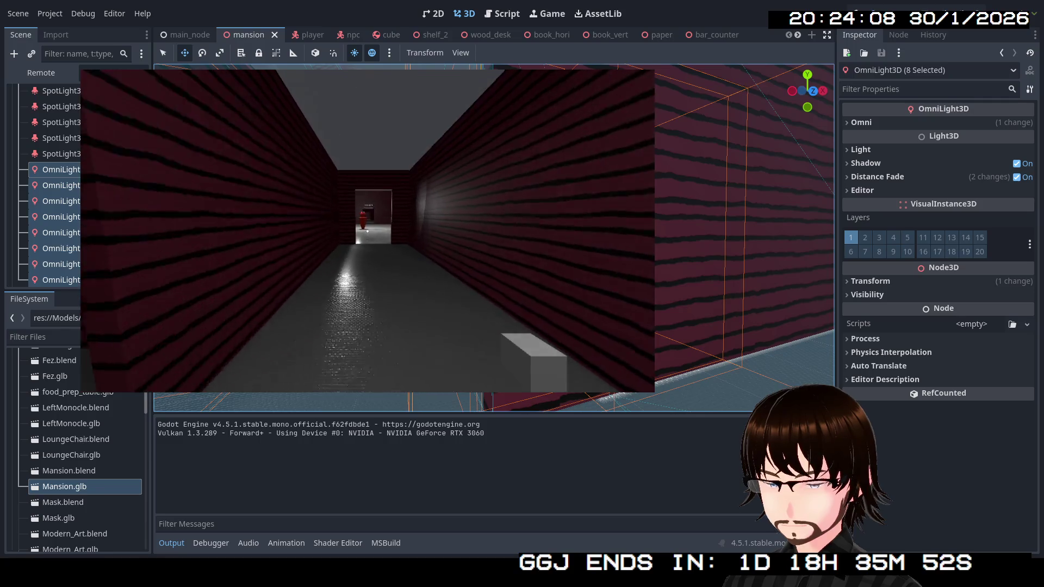
pyautogui.press('w')
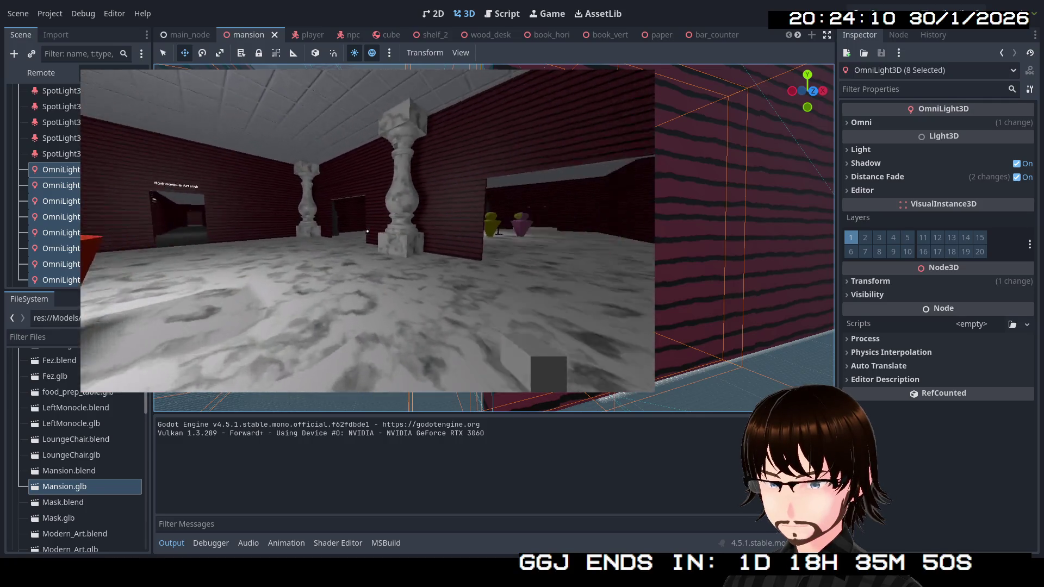
pyautogui.press('w')
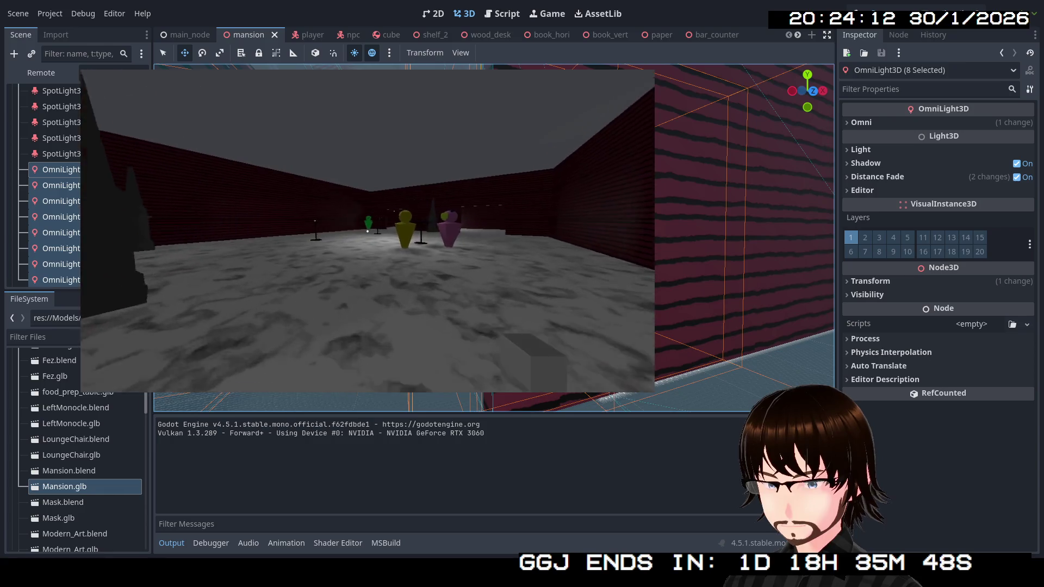
pyautogui.press('w')
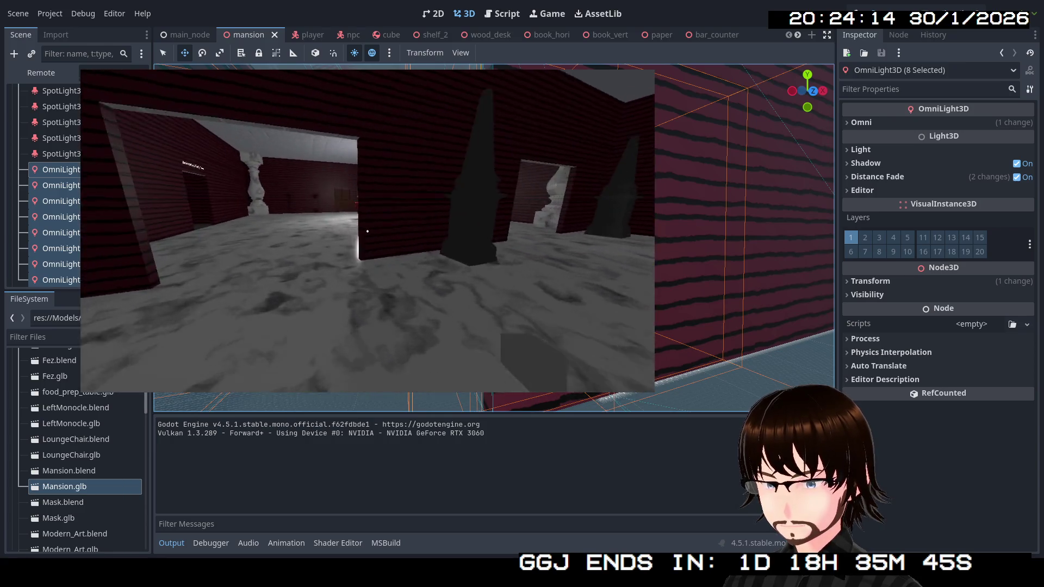
pyautogui.press('w')
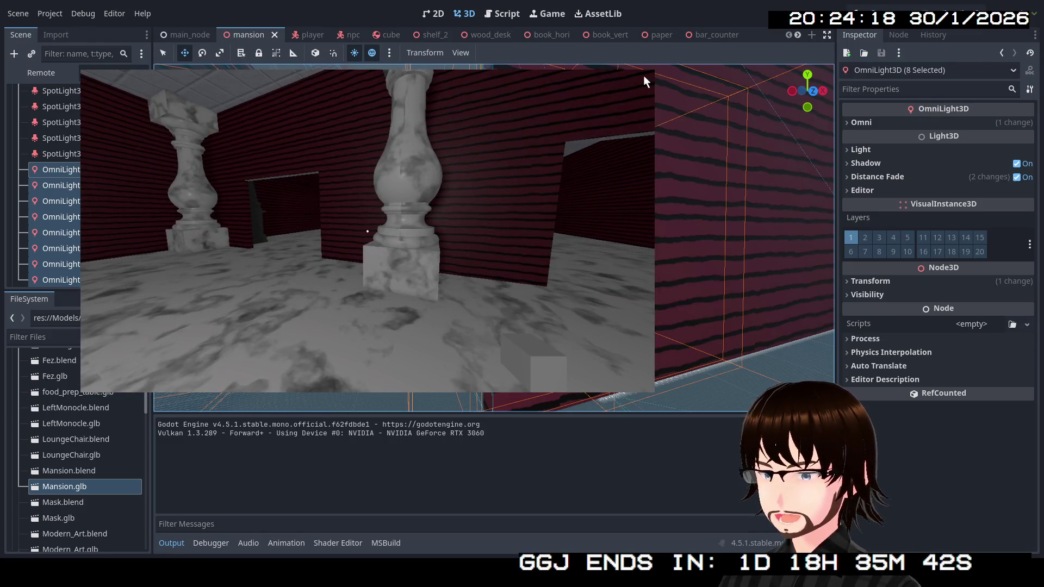
pyautogui.press('Escape')
pyautogui.scroll(15, 103, 190)
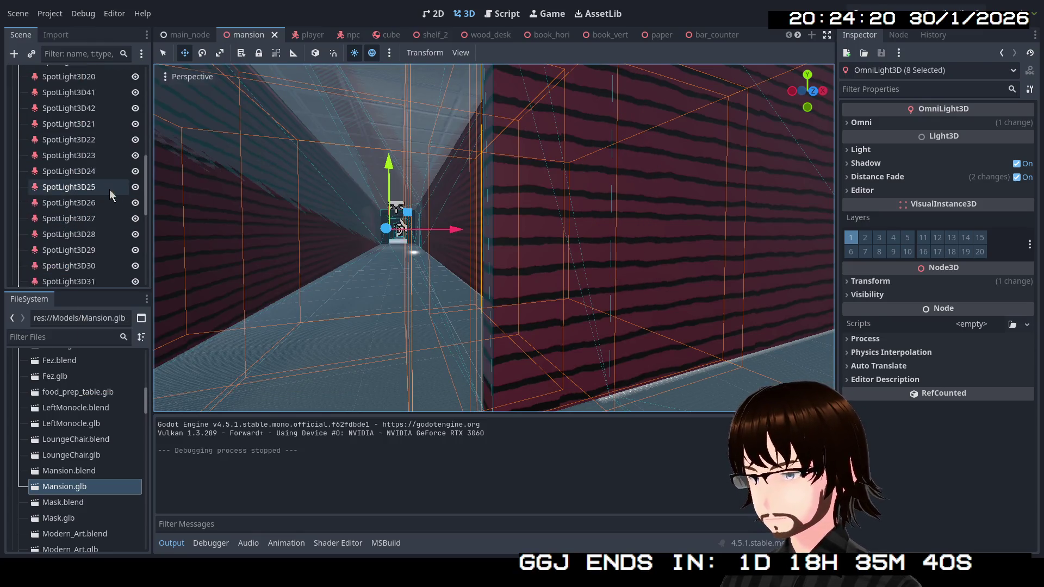
# Fly into the marble room and select the spotlights near the pink monkey head.
pyautogui.press('e')
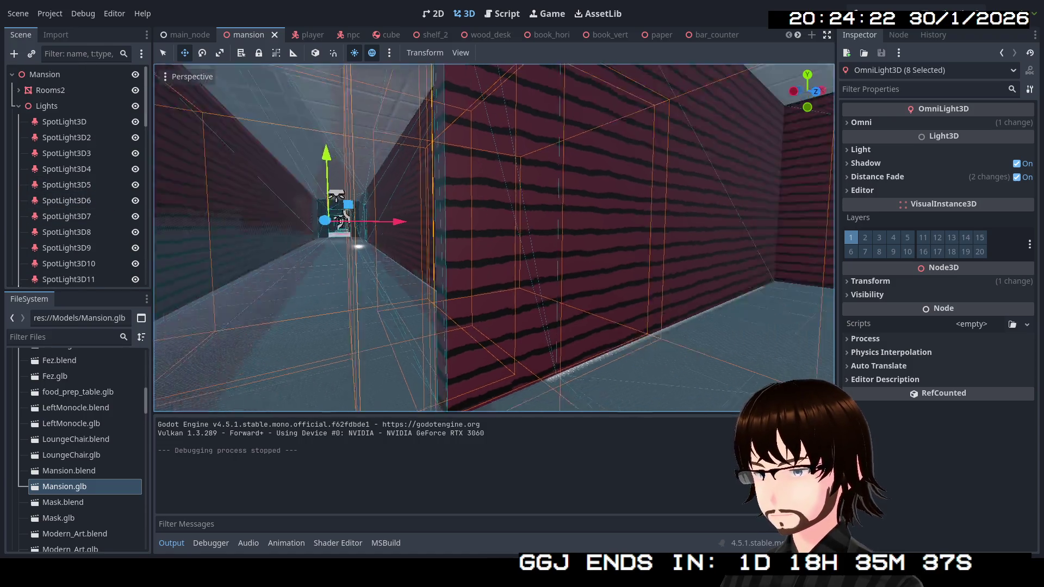
pyautogui.press('w')
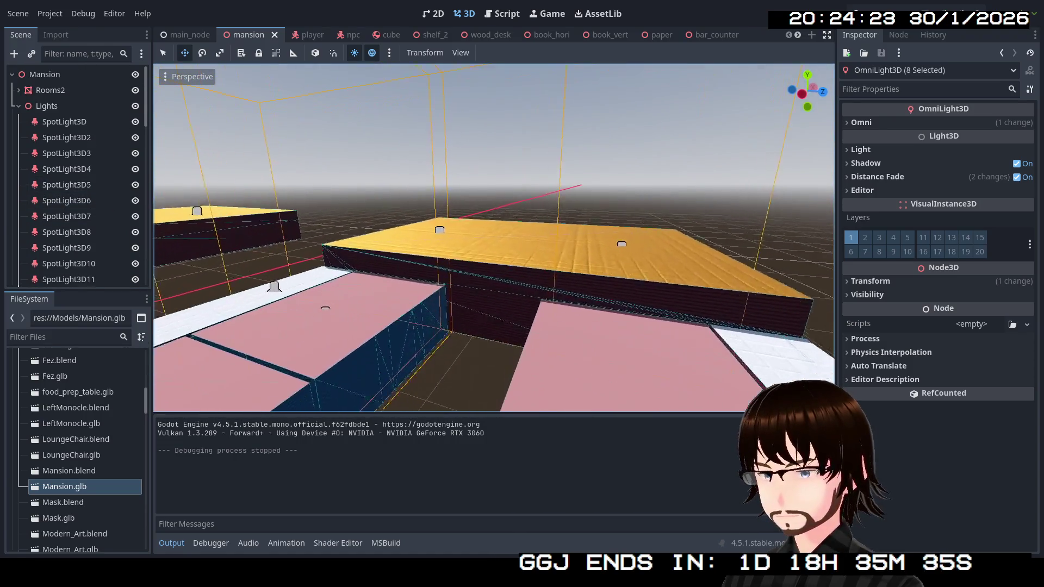
pyautogui.press('w')
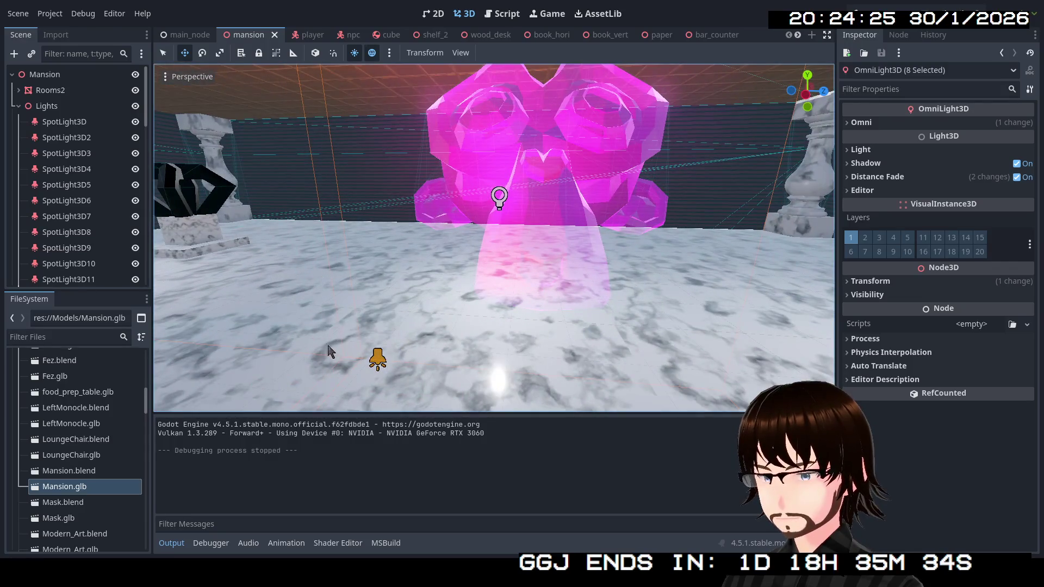
pyautogui.click(376, 368)
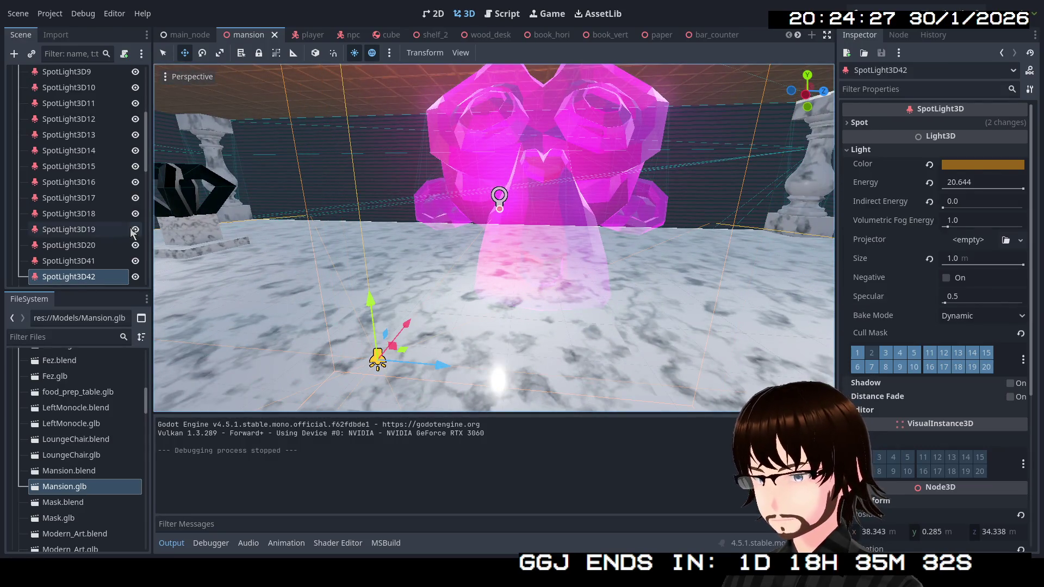
pyautogui.scroll(-5, 132, 234)
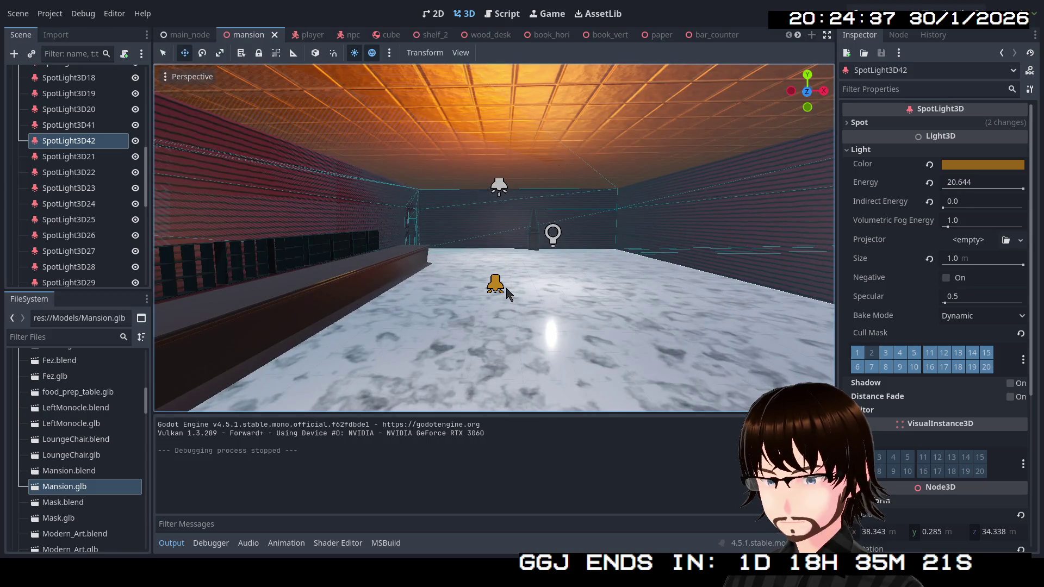
pyautogui.click(496, 285)
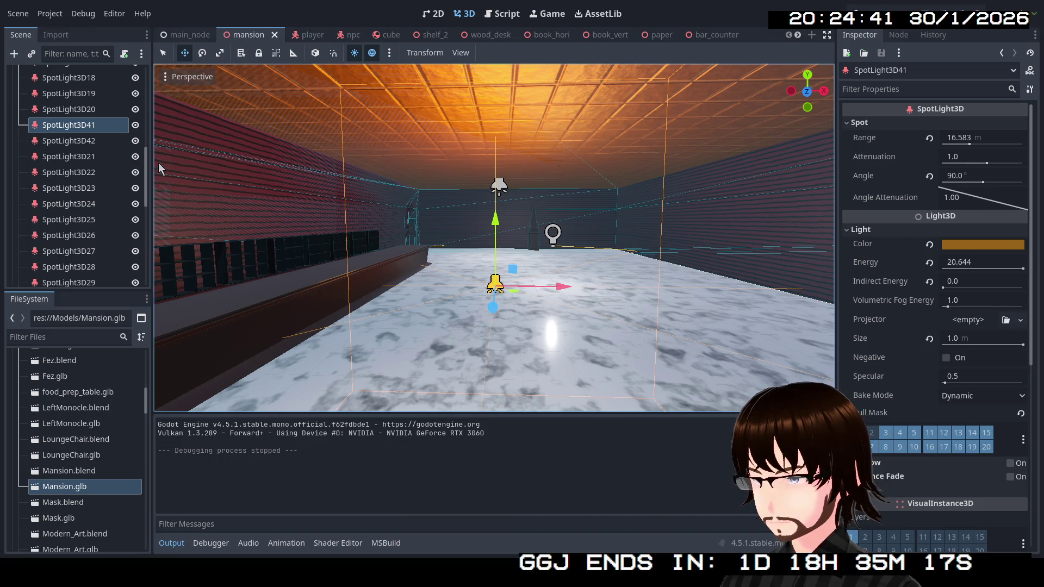
# Compare the settings of SpotLight3D42, SpotLight3D41, SpotLight3D20 and the first SpotLight3D.
pyautogui.click(91, 143)
pyautogui.click(82, 125)
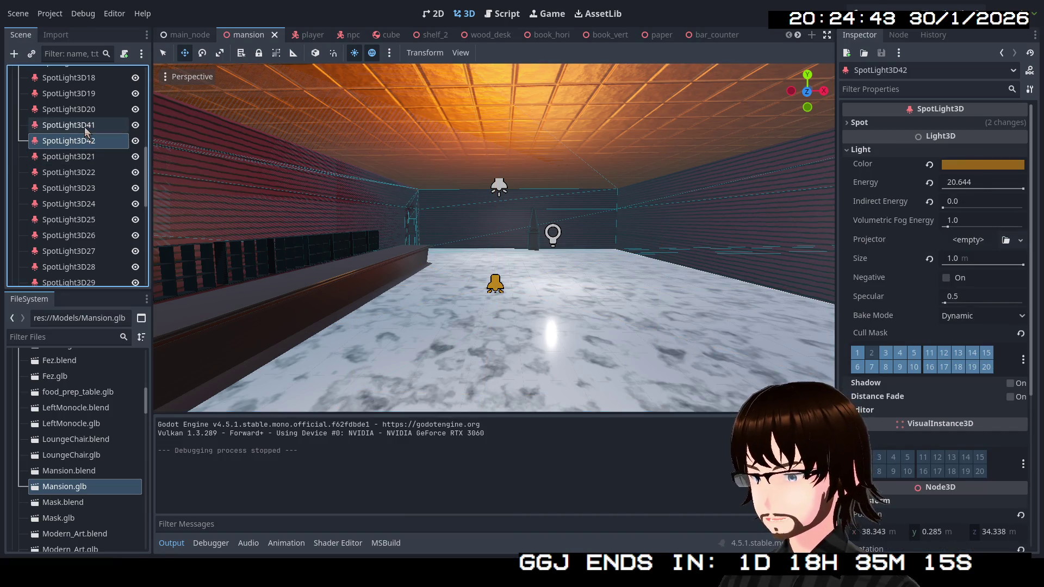
pyautogui.click(81, 141)
pyautogui.click(83, 128)
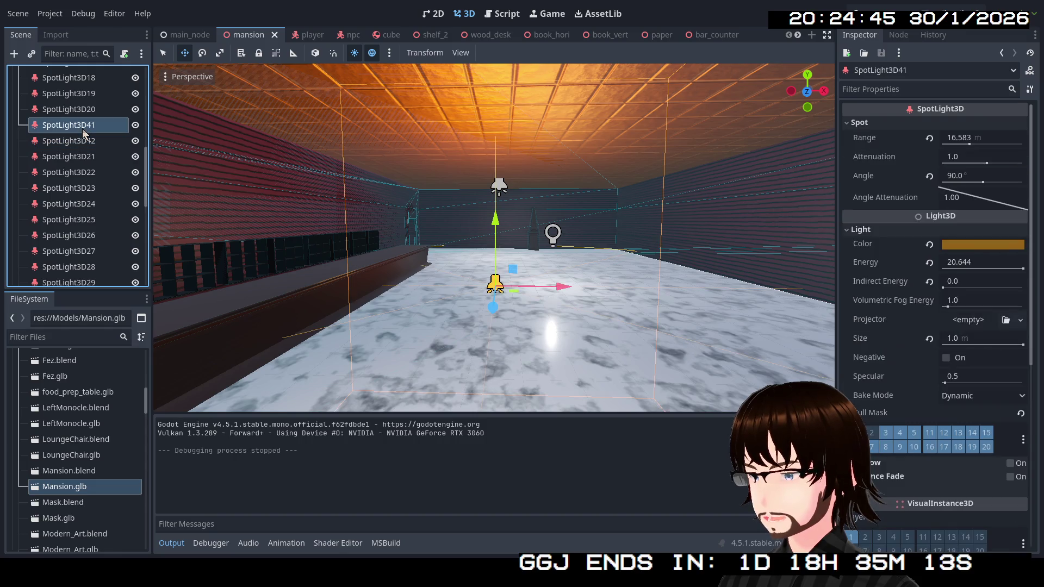
pyautogui.scroll(1, 83, 128)
pyautogui.click(87, 140)
pyautogui.scroll(6, 85, 142)
pyautogui.click(93, 125)
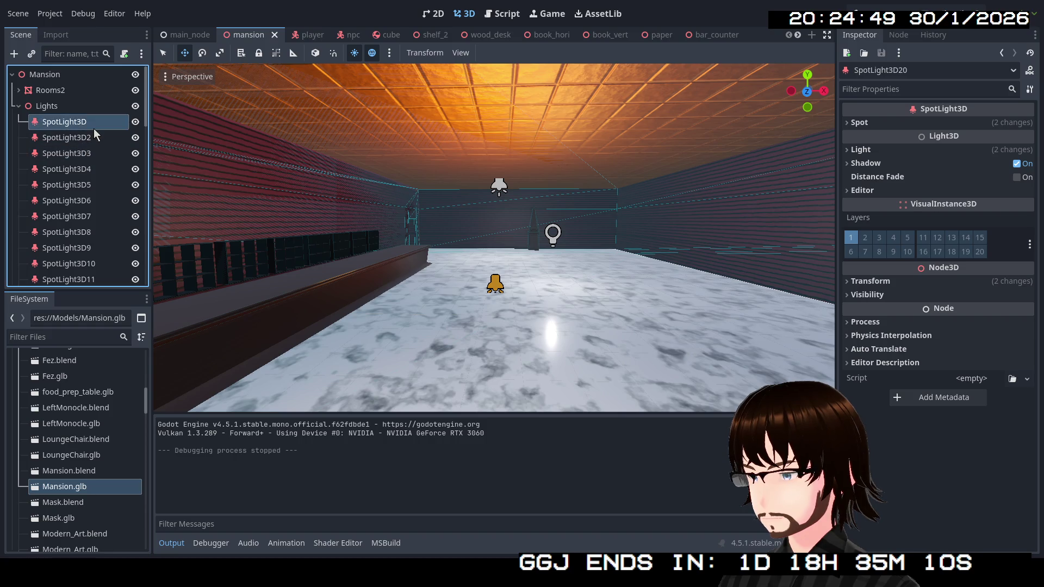
pyautogui.scroll(-15, 93, 172)
pyautogui.scroll(-3, 86, 194)
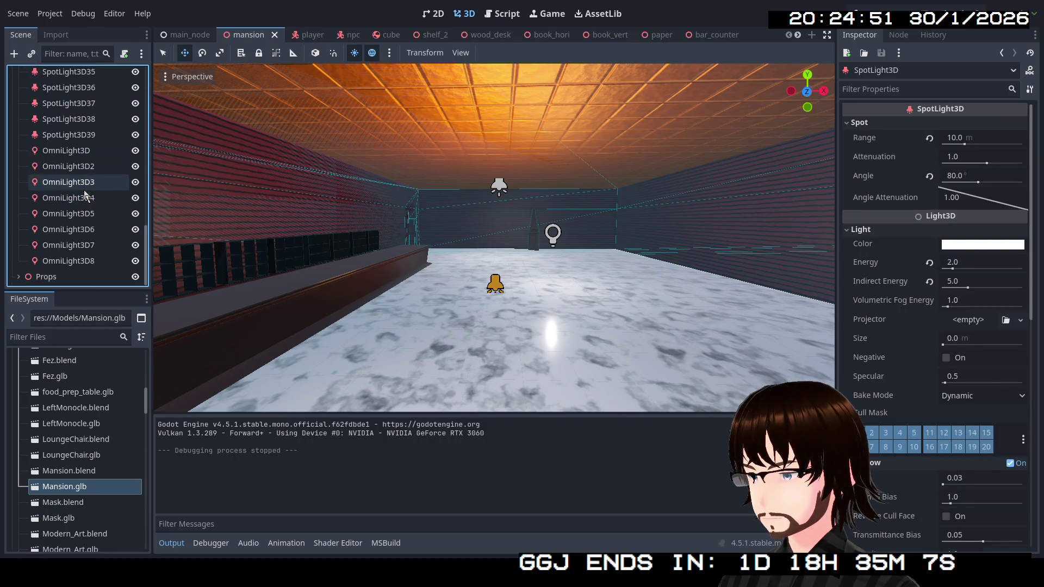
# Select all spotlights except SpotLight3D41, check their shadow settings, then pick SpotLight3D22 and SpotLight3D27.
pyautogui.keyDown('shift'); pyautogui.click(90, 138); pyautogui.keyUp('shift')
pyautogui.scroll(10, 90, 138)
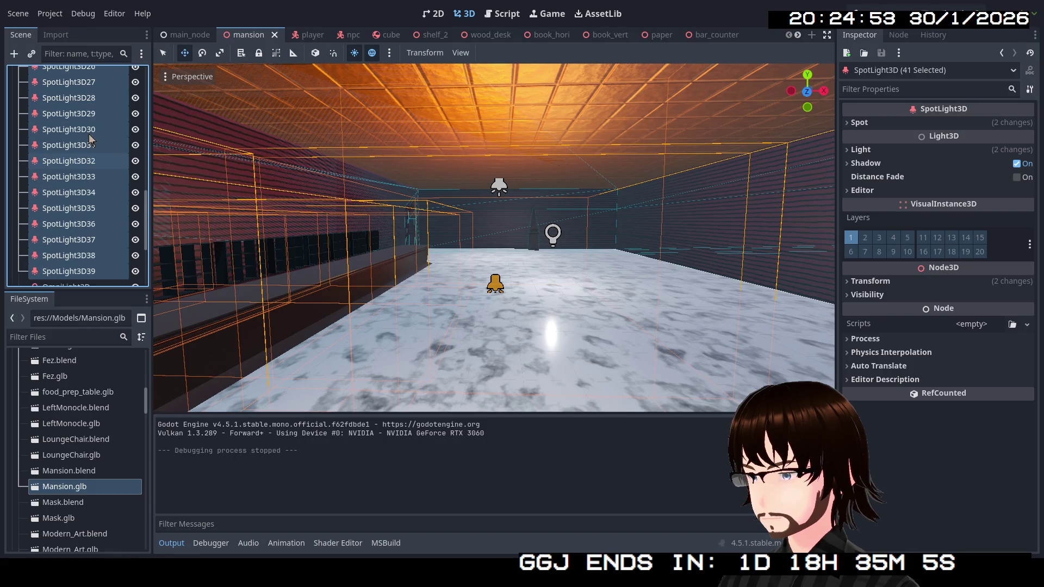
pyautogui.scroll(-2, 94, 147)
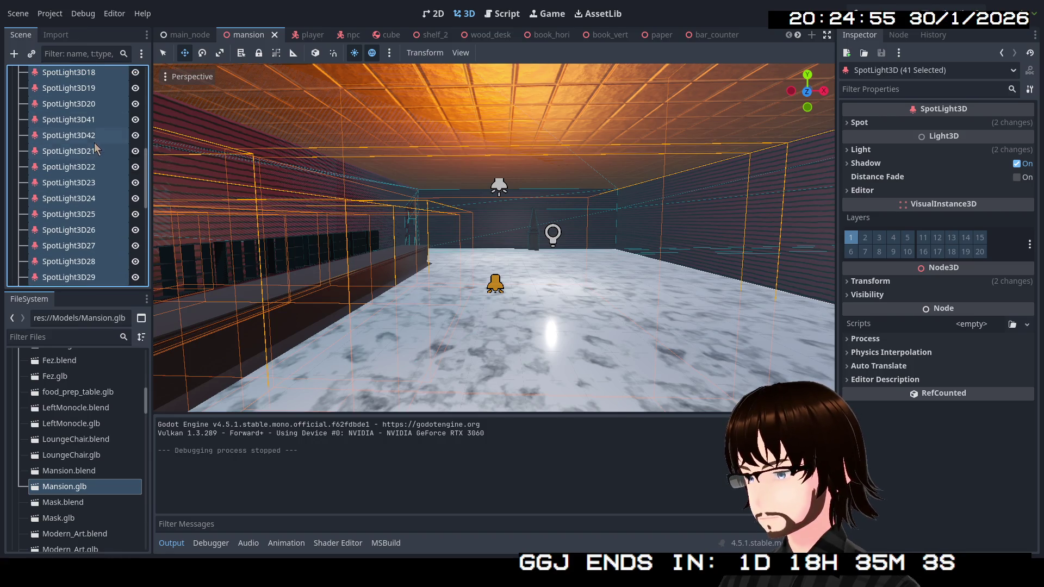
pyautogui.keyDown('ctrl'); pyautogui.click(90, 123); pyautogui.keyUp('ctrl')
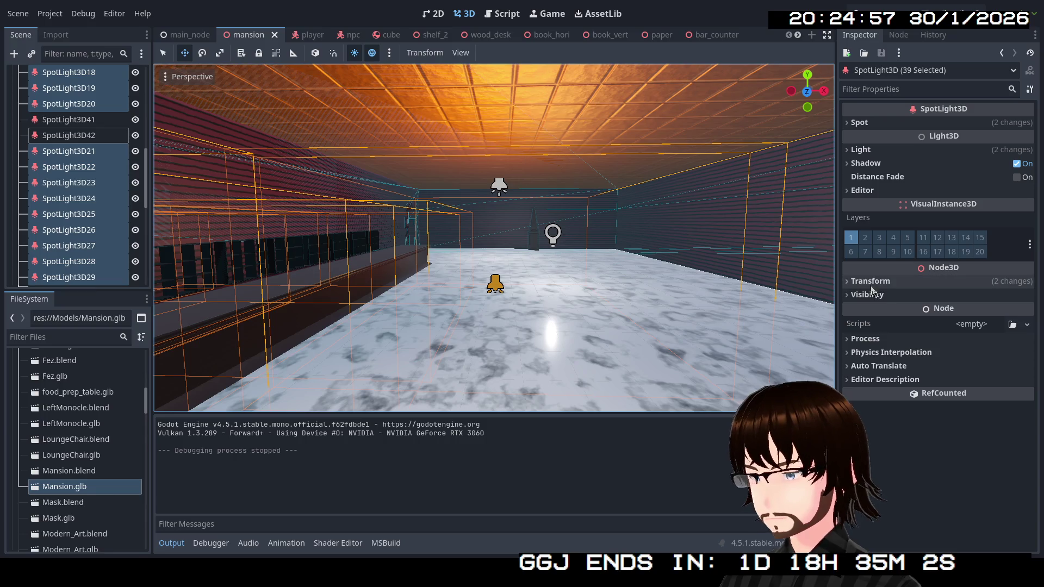
pyautogui.click(879, 164)
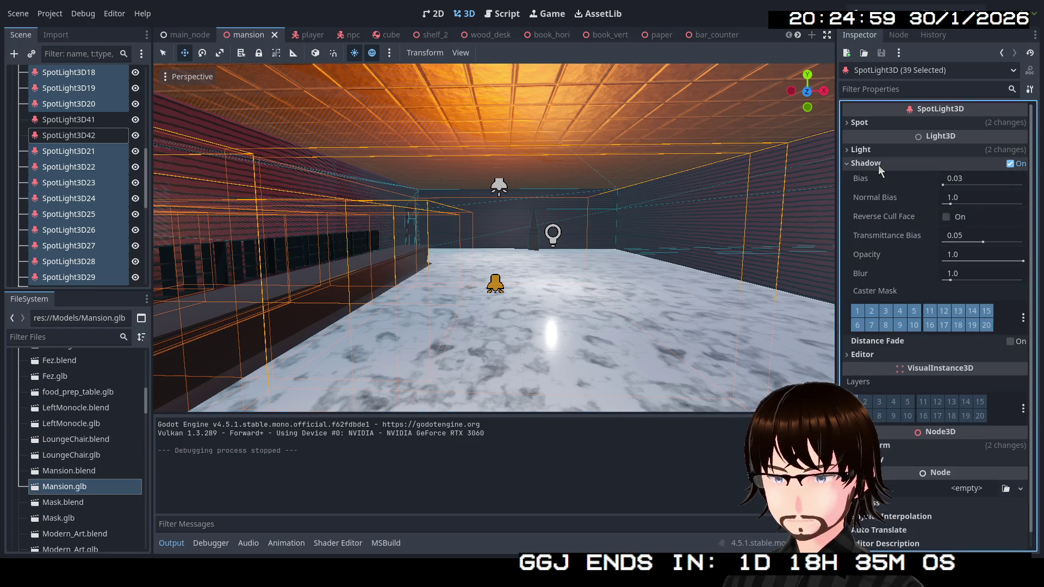
pyautogui.click(879, 164)
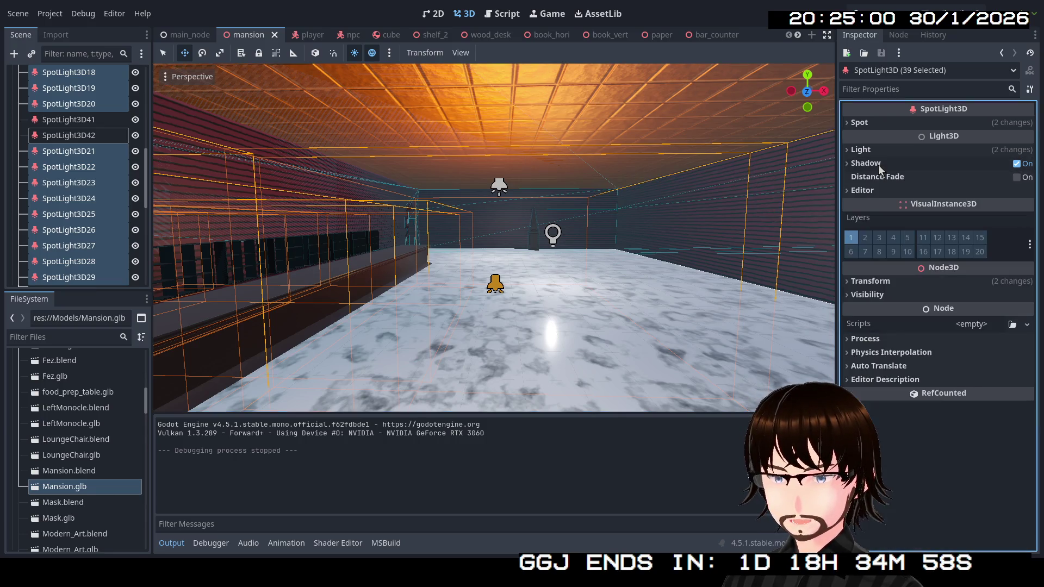
pyautogui.click(77, 172)
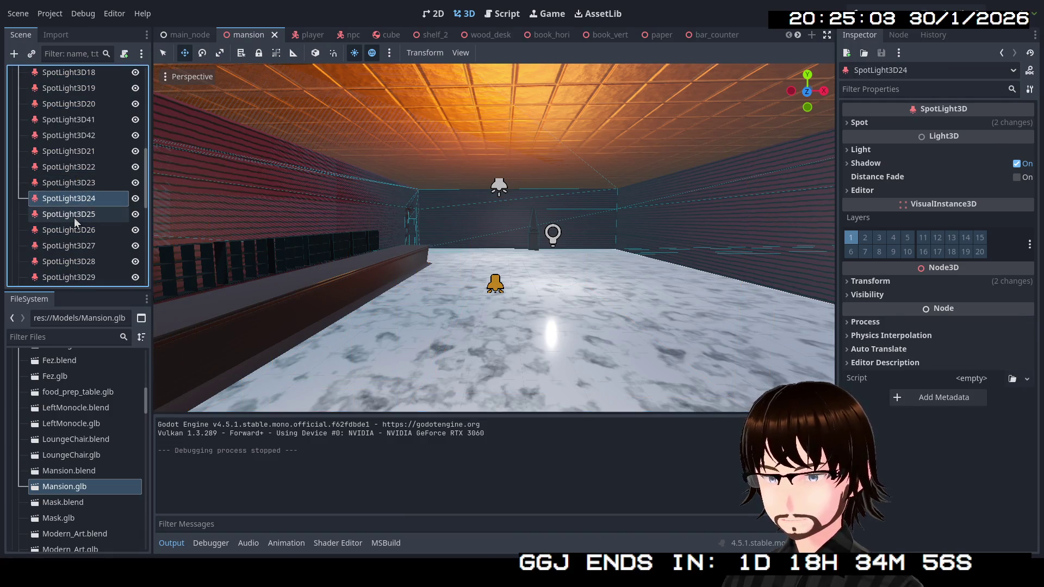
pyautogui.click(68, 246)
# Frame SpotLight3D27, then fly through the marble-floored room and doorway to a corridor.
pyautogui.press('w')
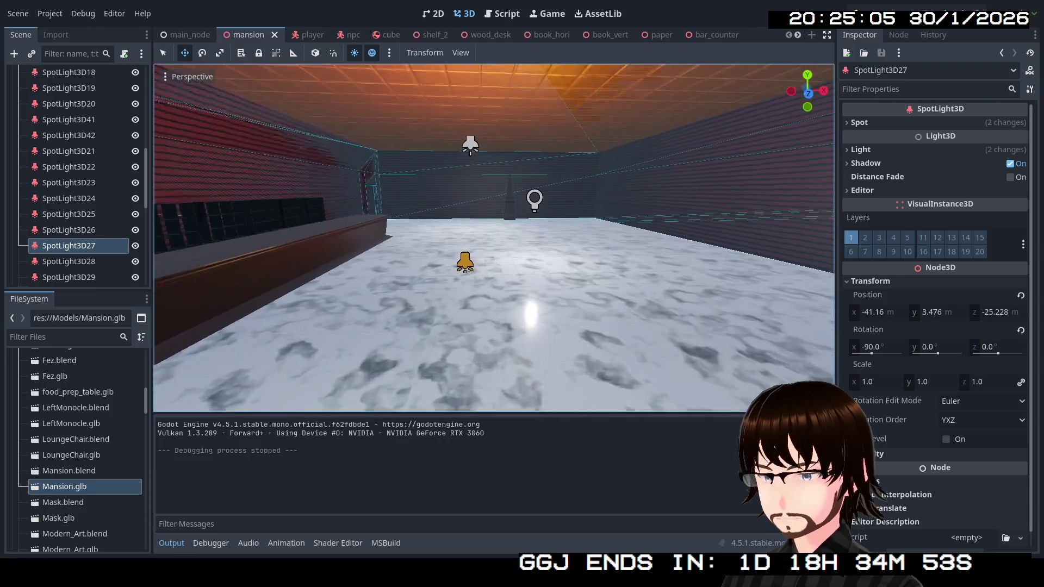
pyautogui.press('s')
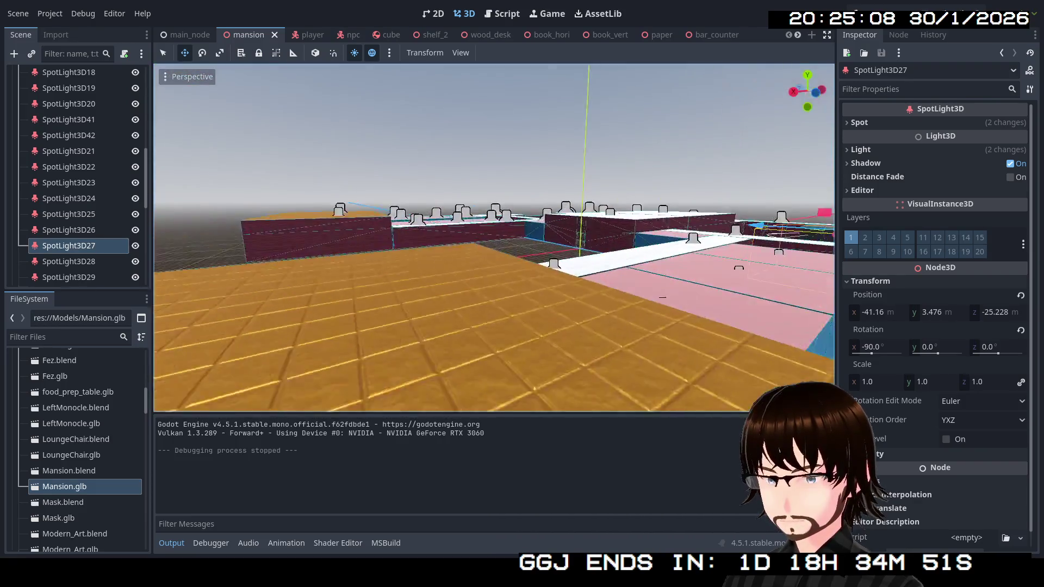
pyautogui.press('w')
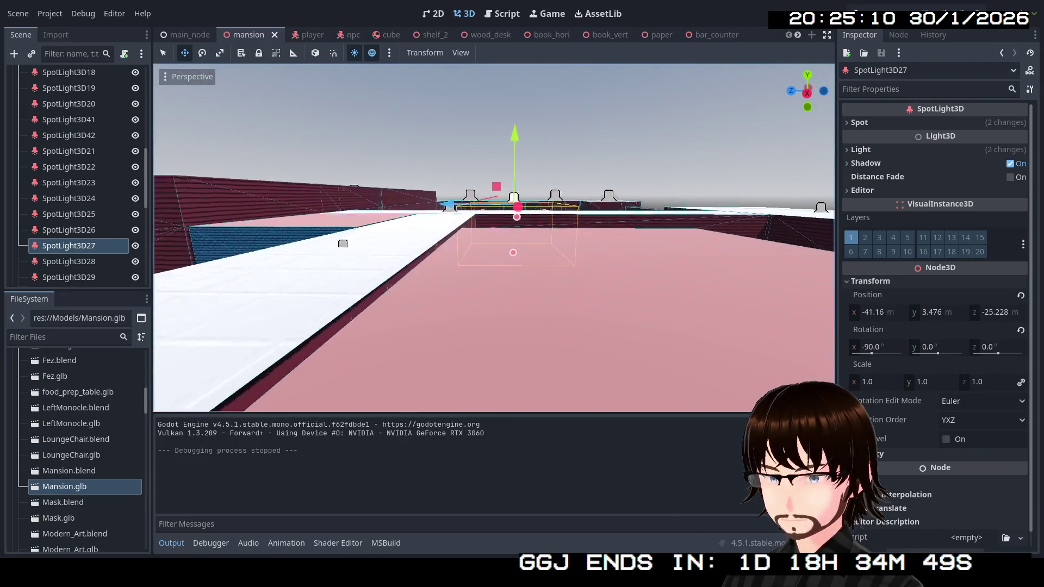
pyautogui.press('f')
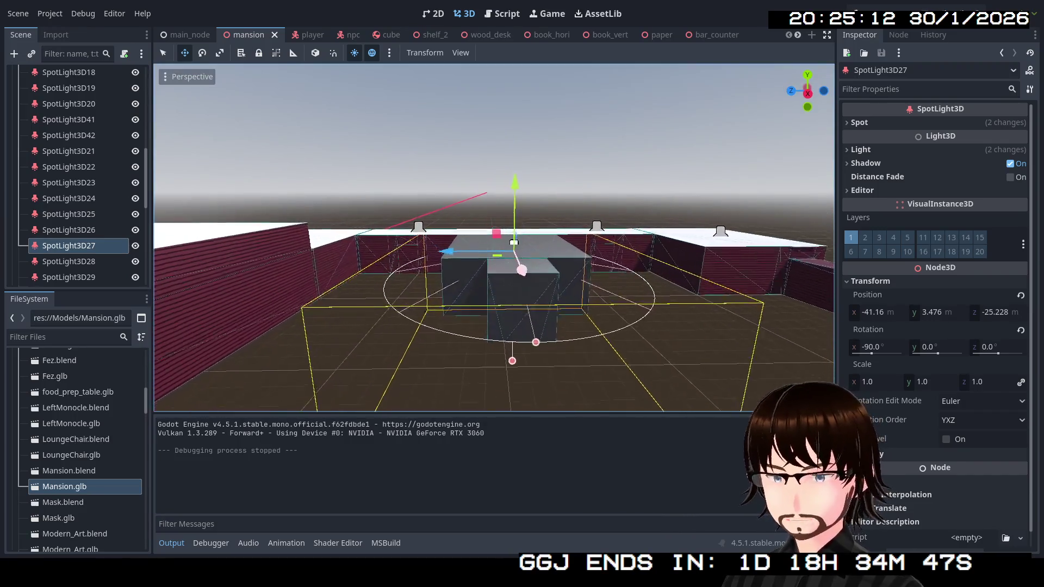
pyautogui.press('w')
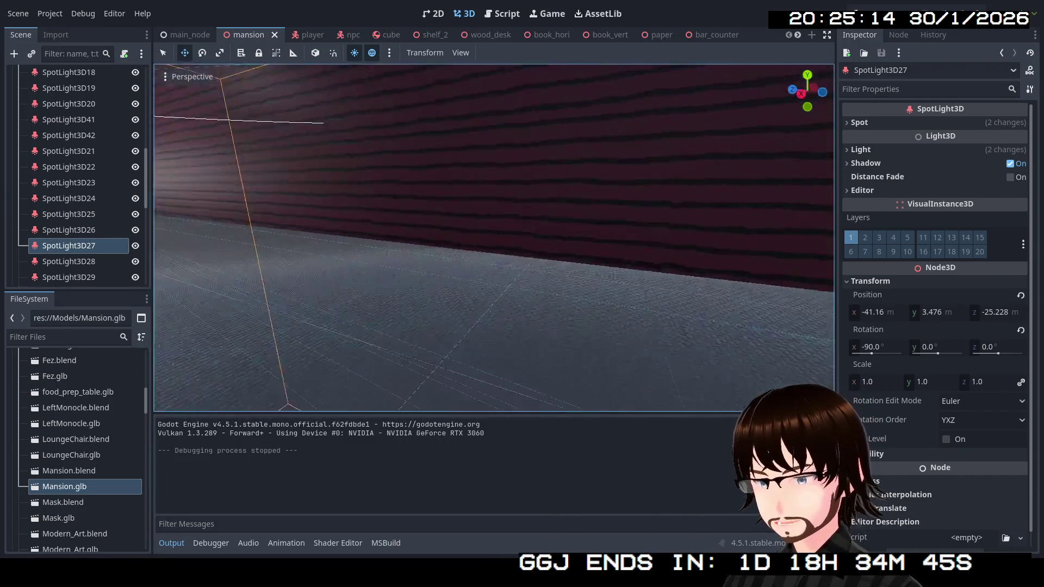
pyautogui.press('w')
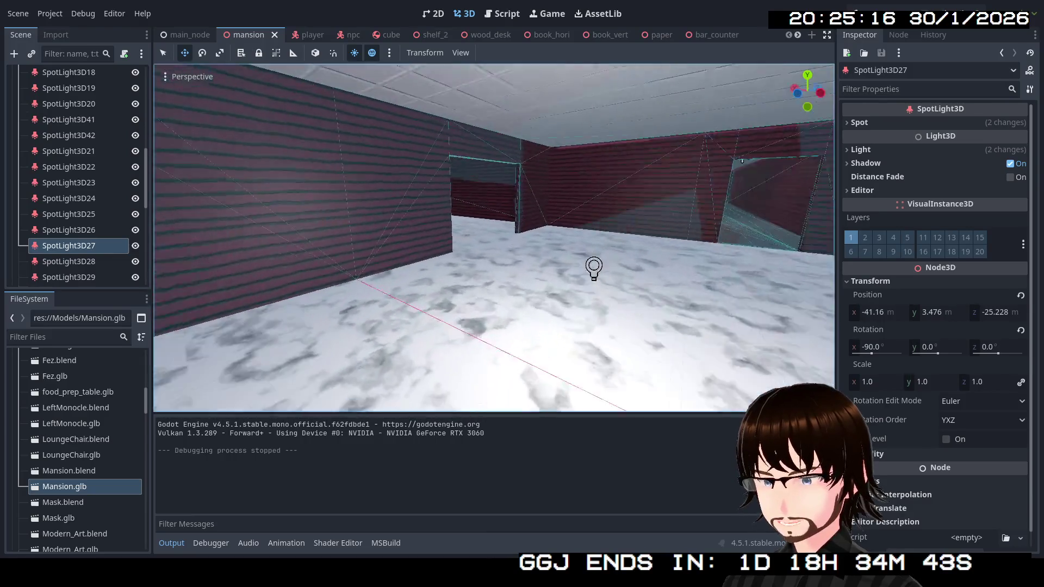
pyautogui.press('w')
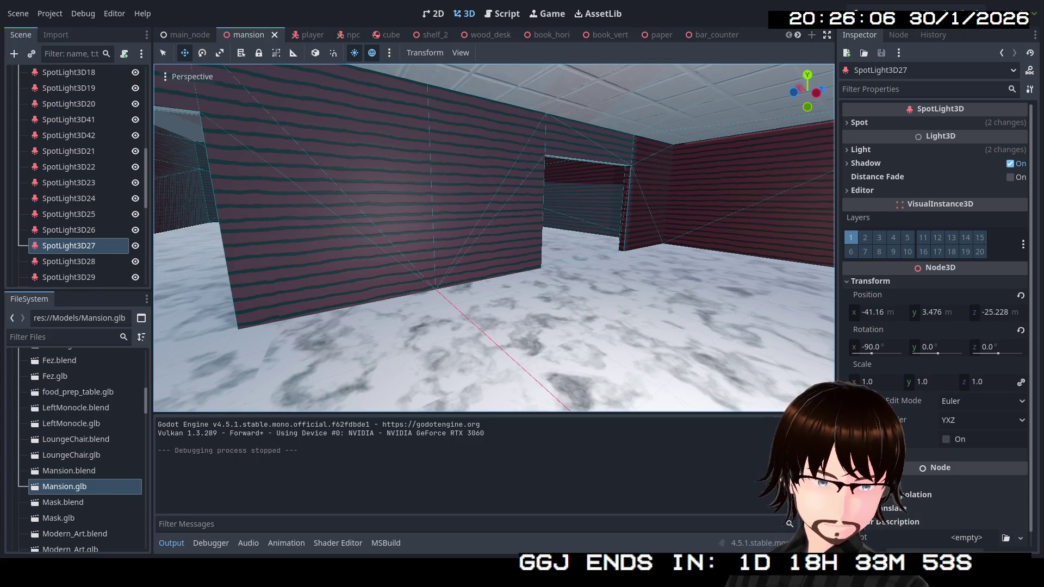
pyautogui.press('w')
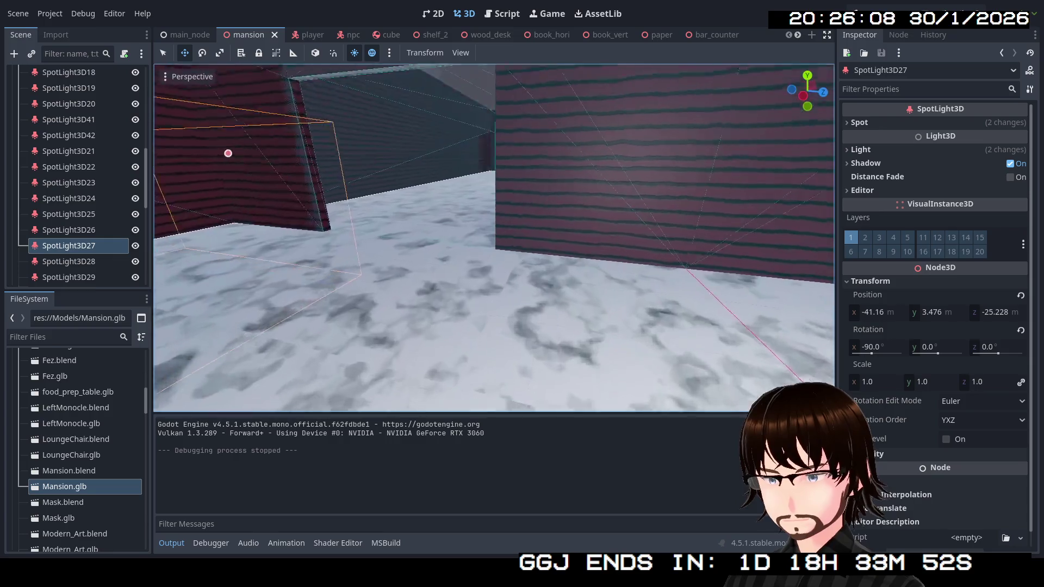
pyautogui.press('s')
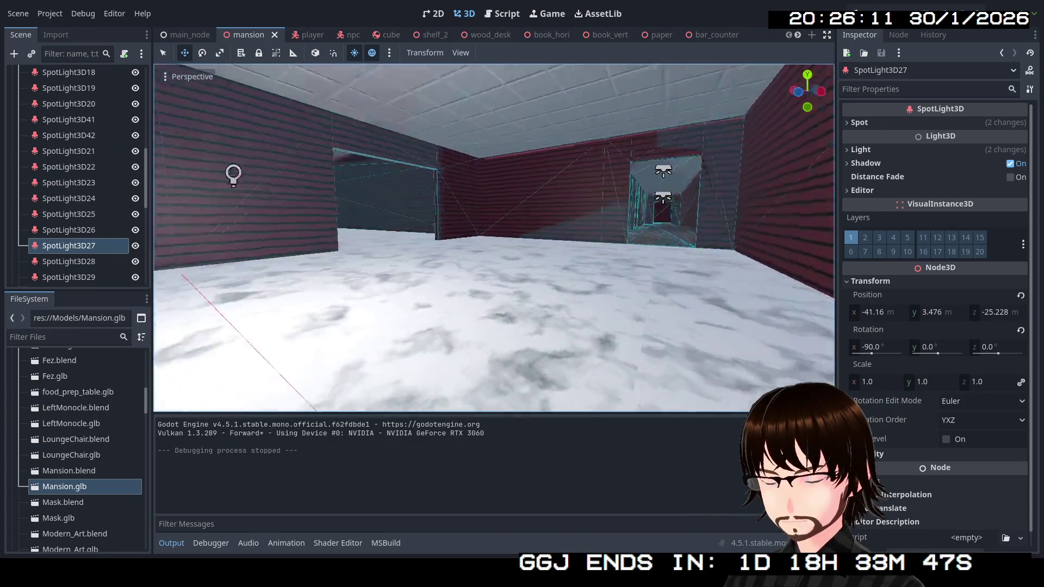
# Fly the view up to the double door and along the nearby walls and corner.
pyautogui.press('s')
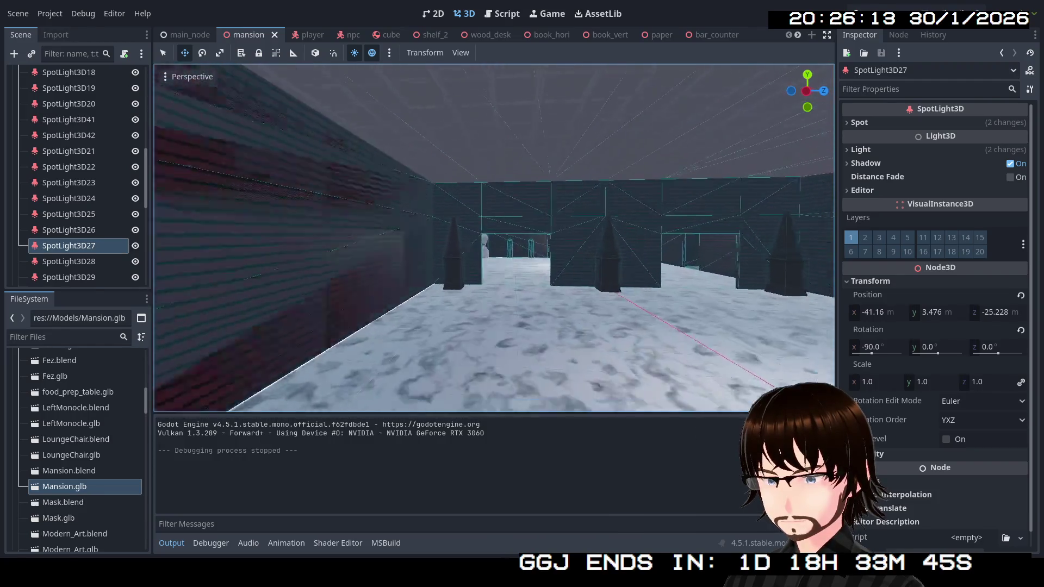
pyautogui.press('w')
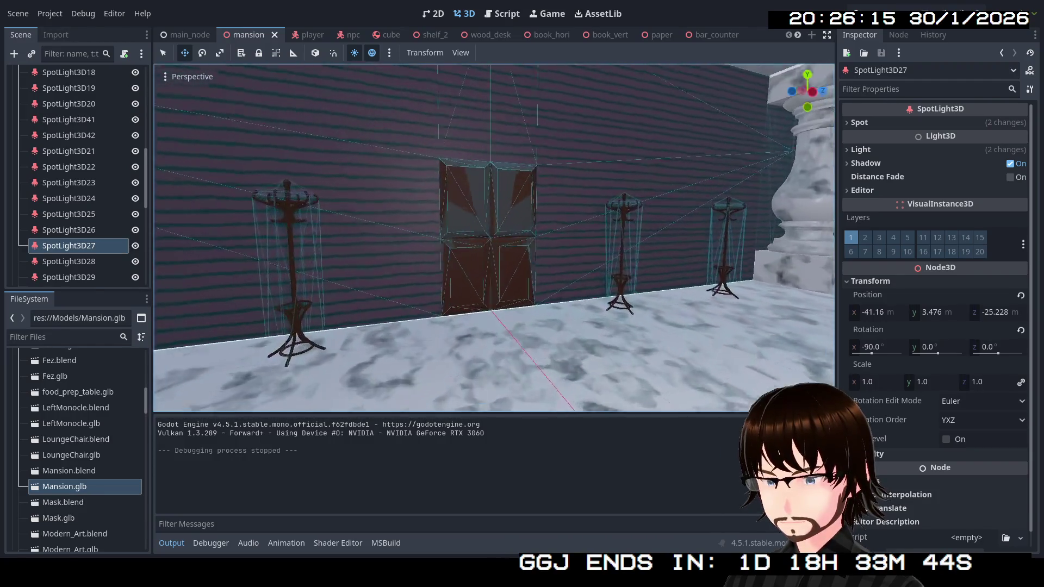
pyautogui.press('w')
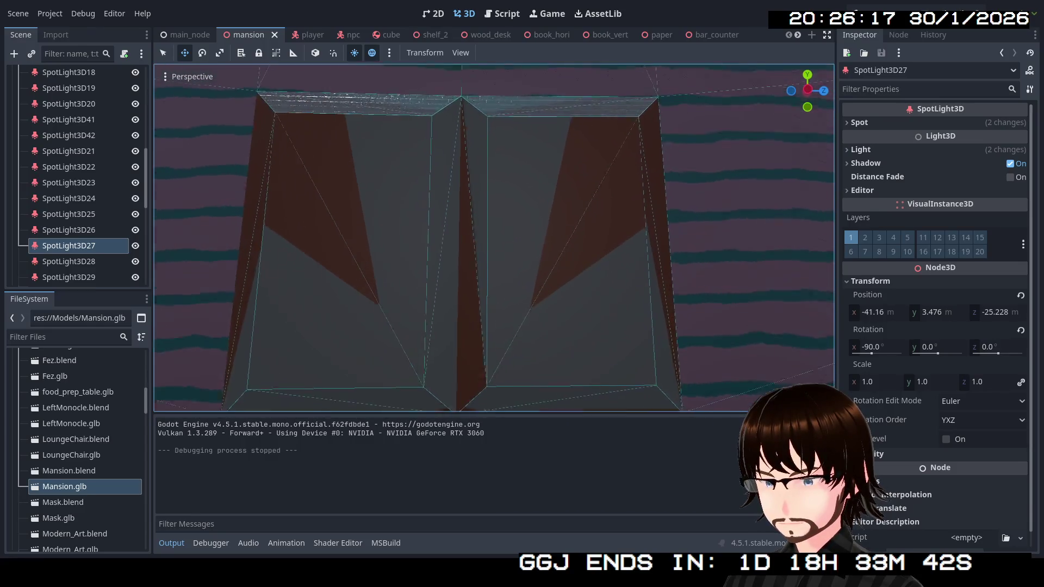
pyautogui.press('w')
pyautogui.press('w')
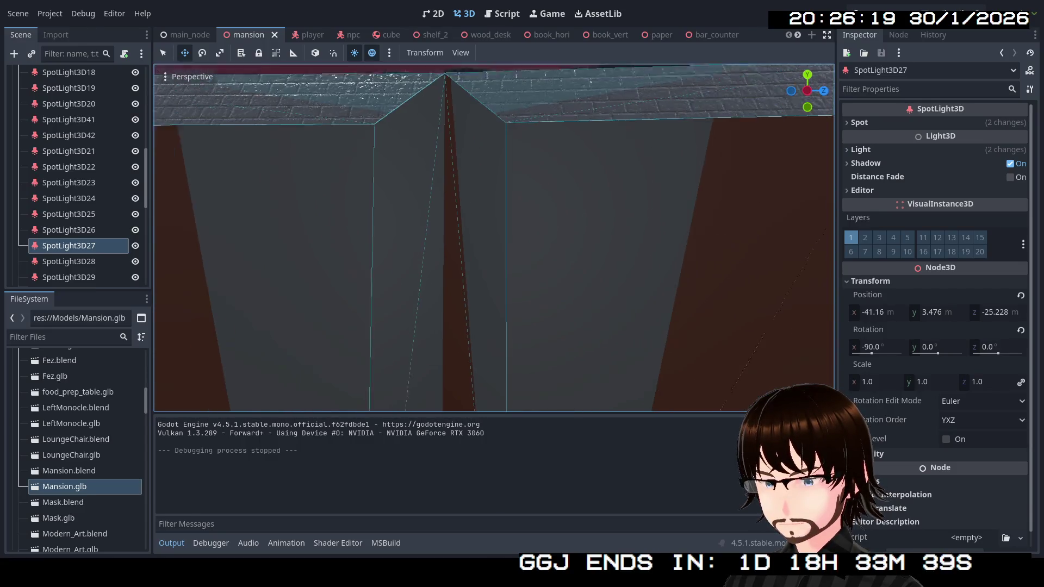
pyautogui.press('s')
pyautogui.press('s')
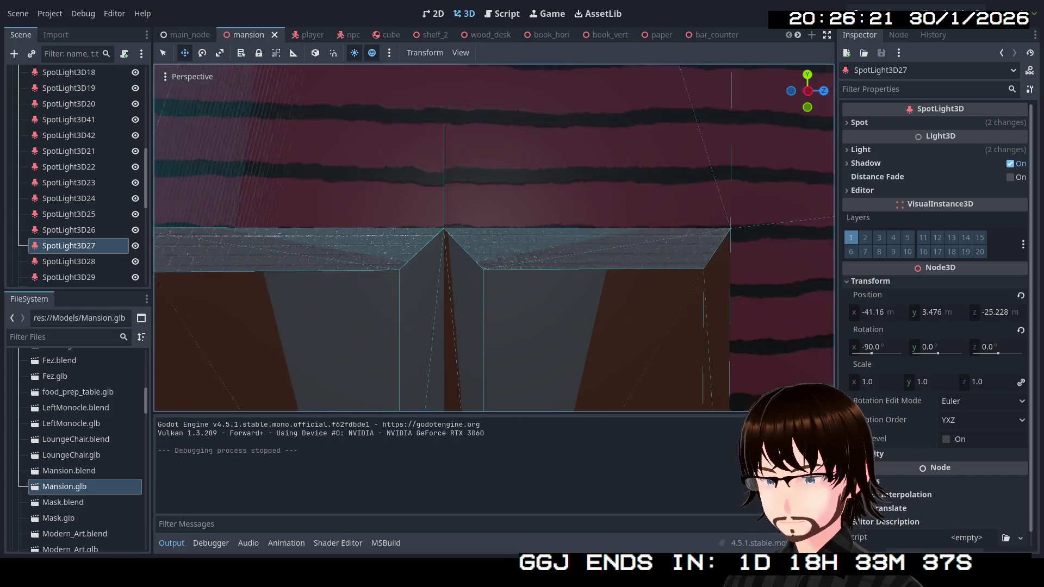
pyautogui.press('a')
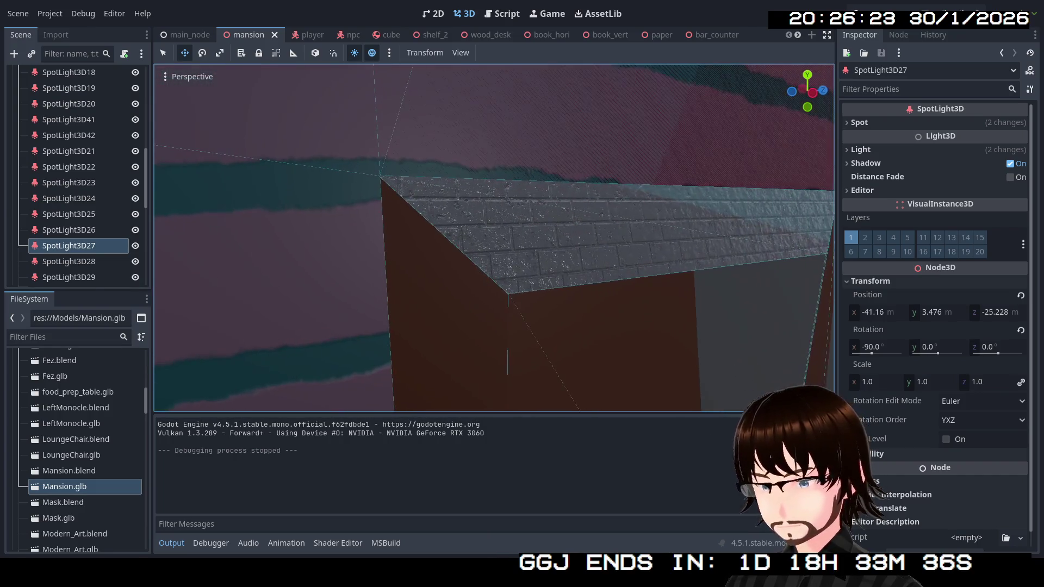
pyautogui.press('d')
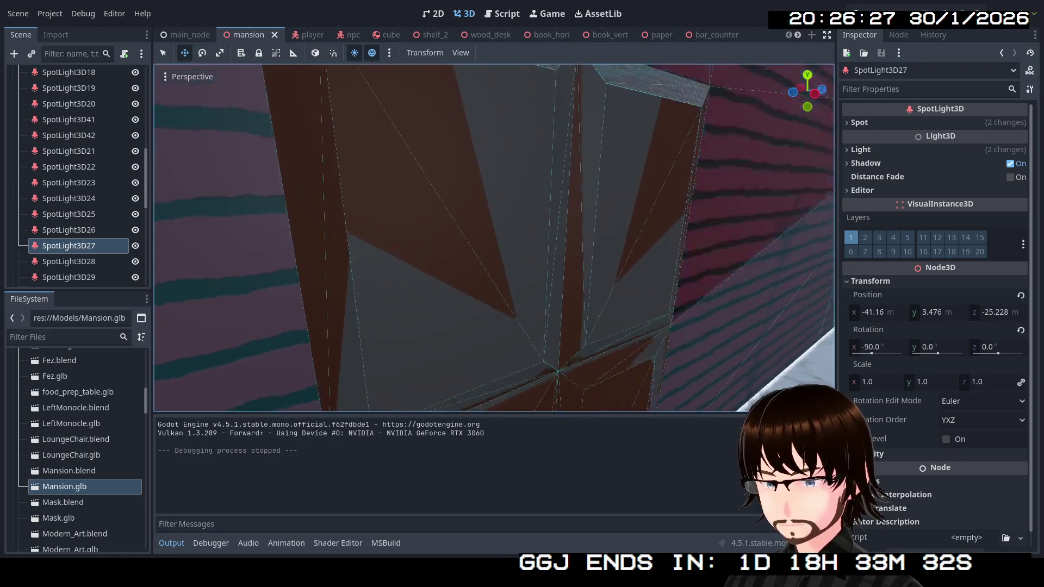
pyautogui.press('s')
pyautogui.press('d')
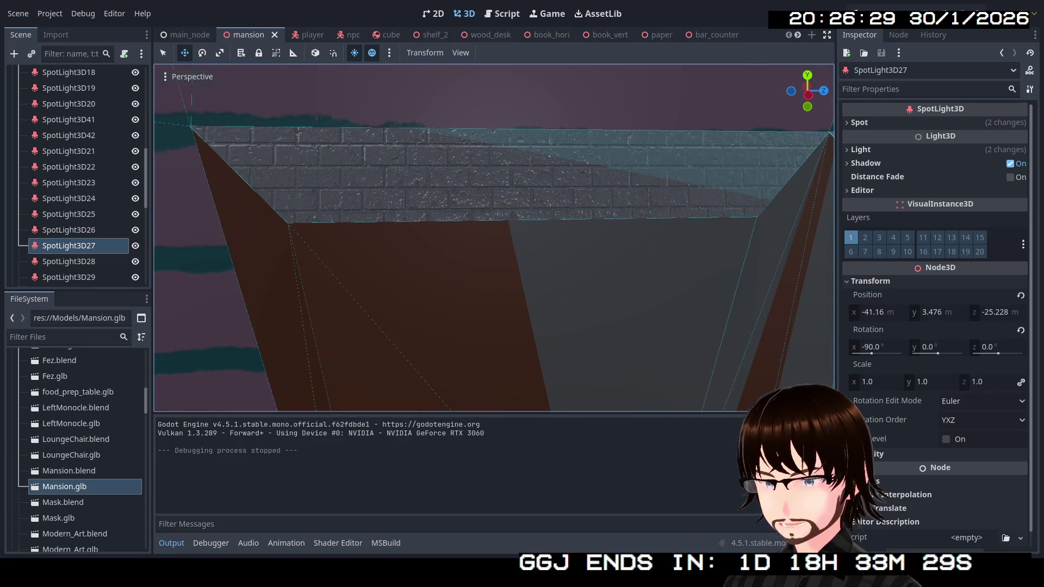
pyautogui.press('d')
pyautogui.press('d')
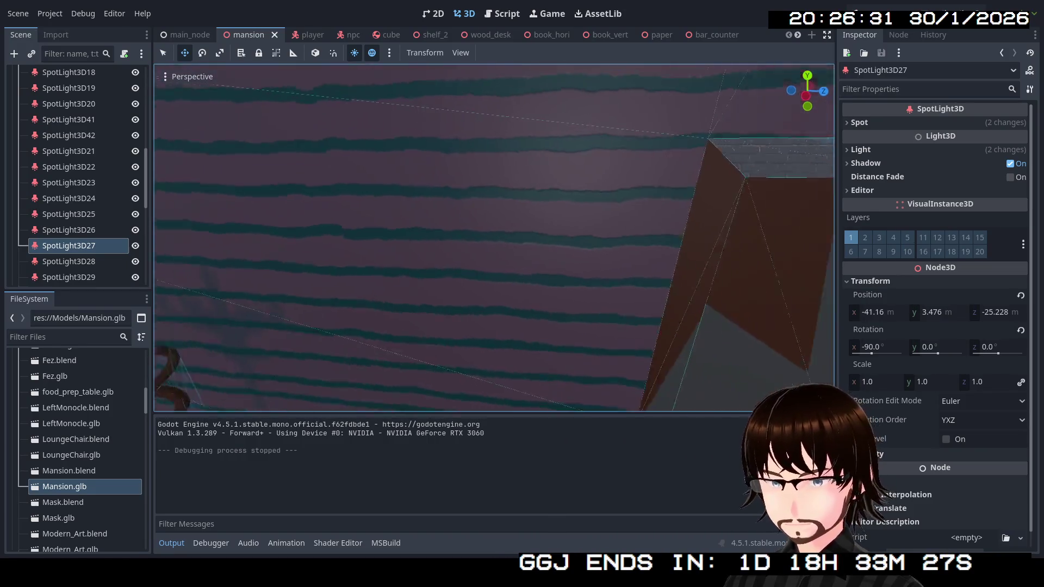
pyautogui.press('d')
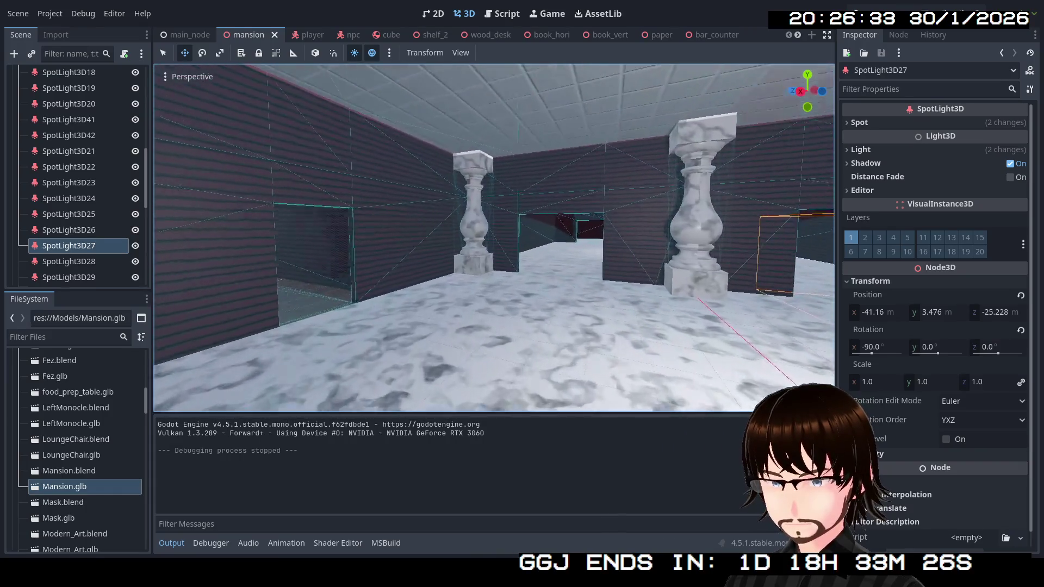
# Fly between the marble pillars and down the corridors, then switch to the main_node scene.
pyautogui.press('w')
pyautogui.press('w')
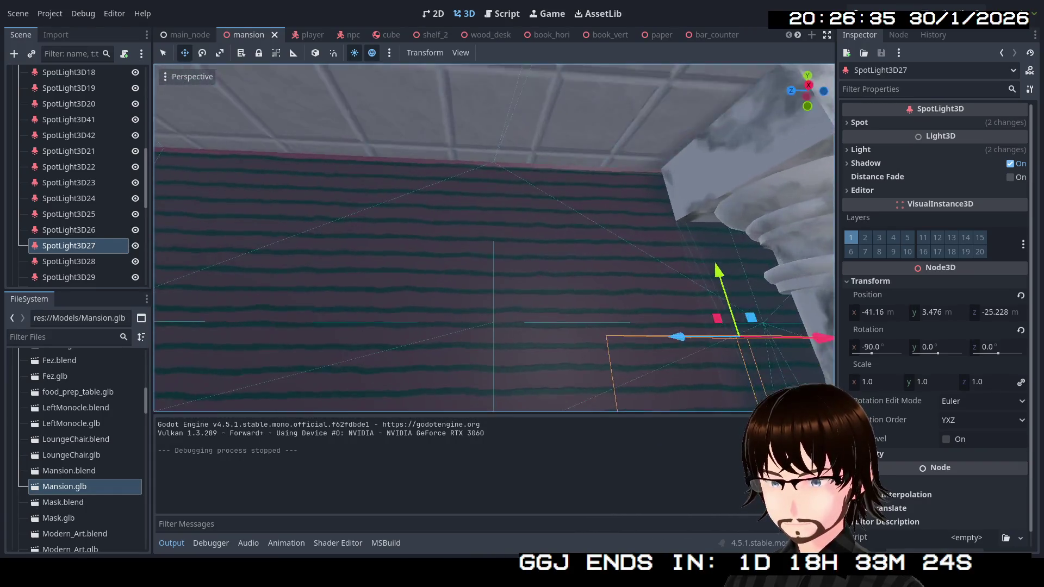
pyautogui.press('d')
pyautogui.press('w')
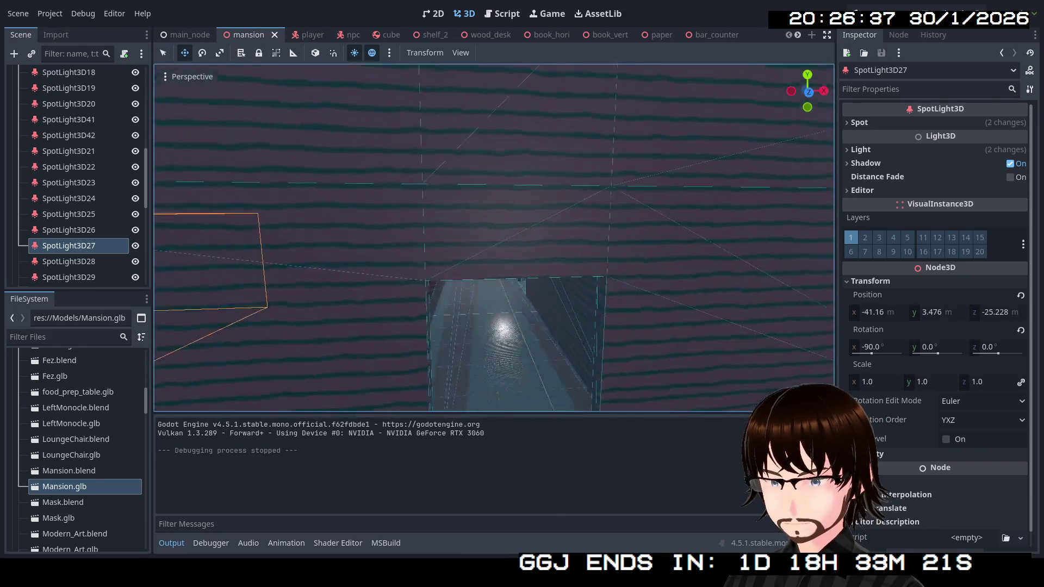
pyautogui.press('w')
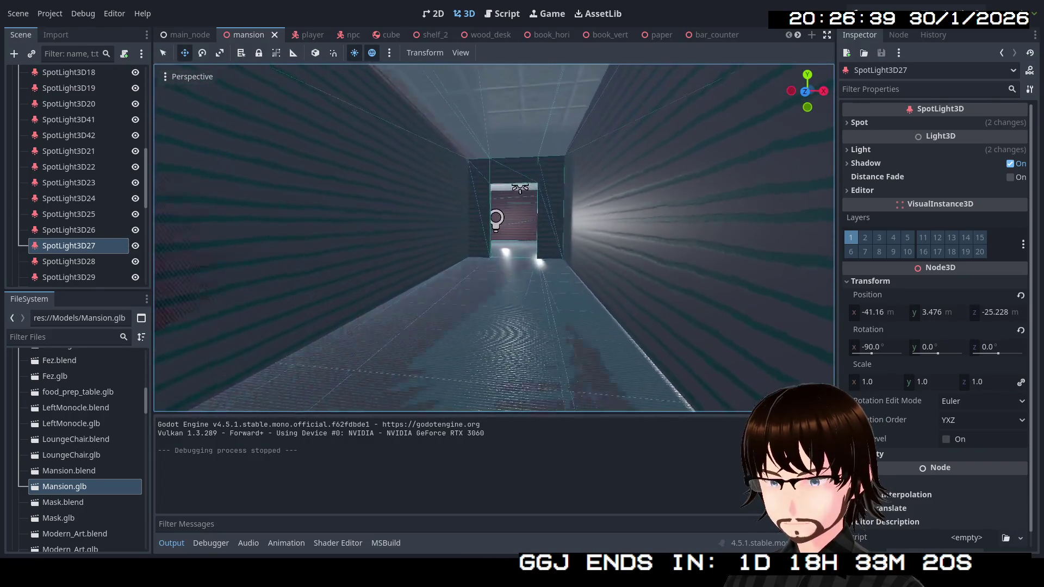
pyautogui.press('w')
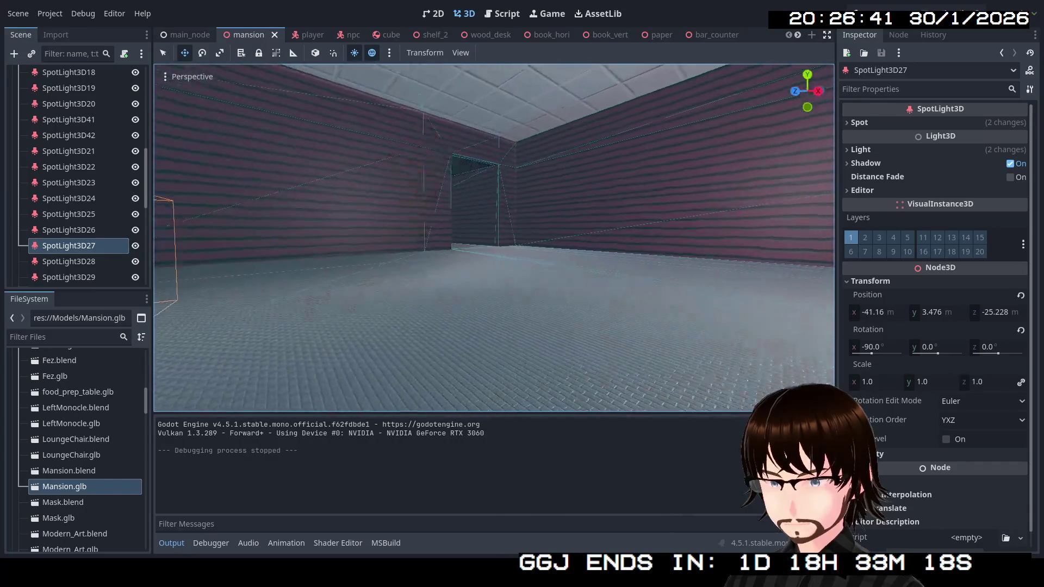
pyautogui.press('w')
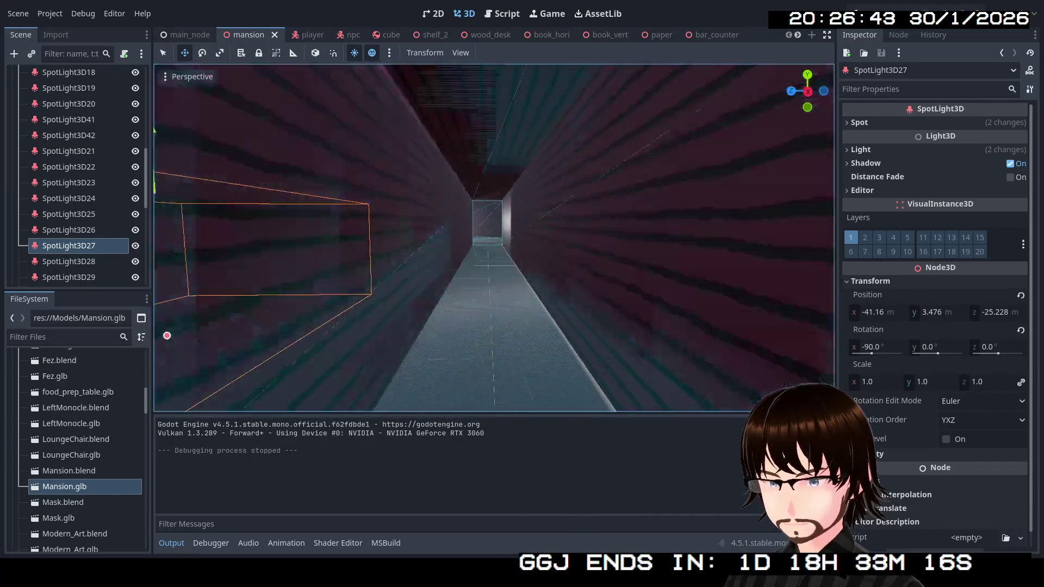
pyautogui.press('w')
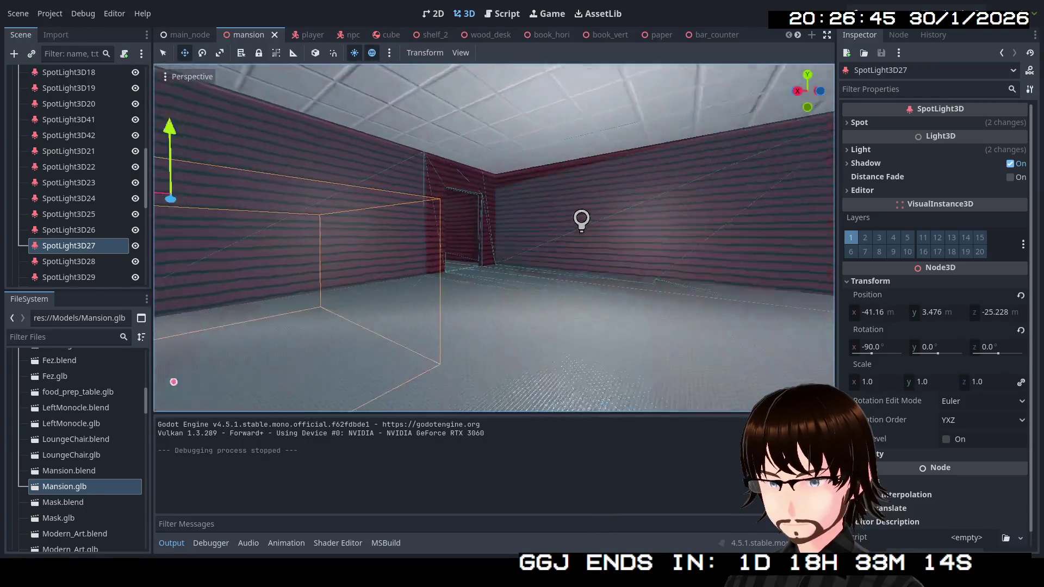
pyautogui.press('w')
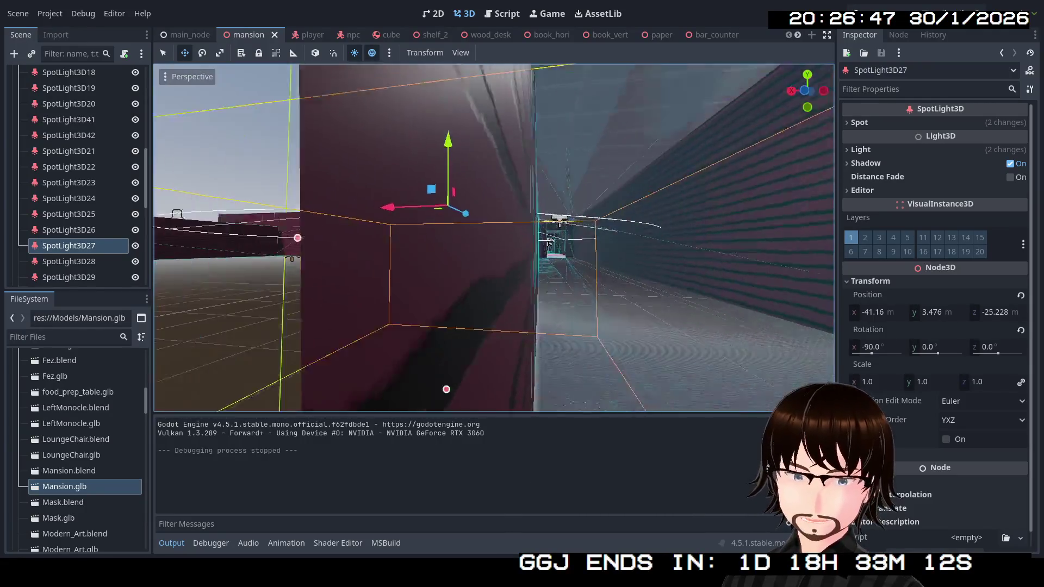
pyautogui.press('w')
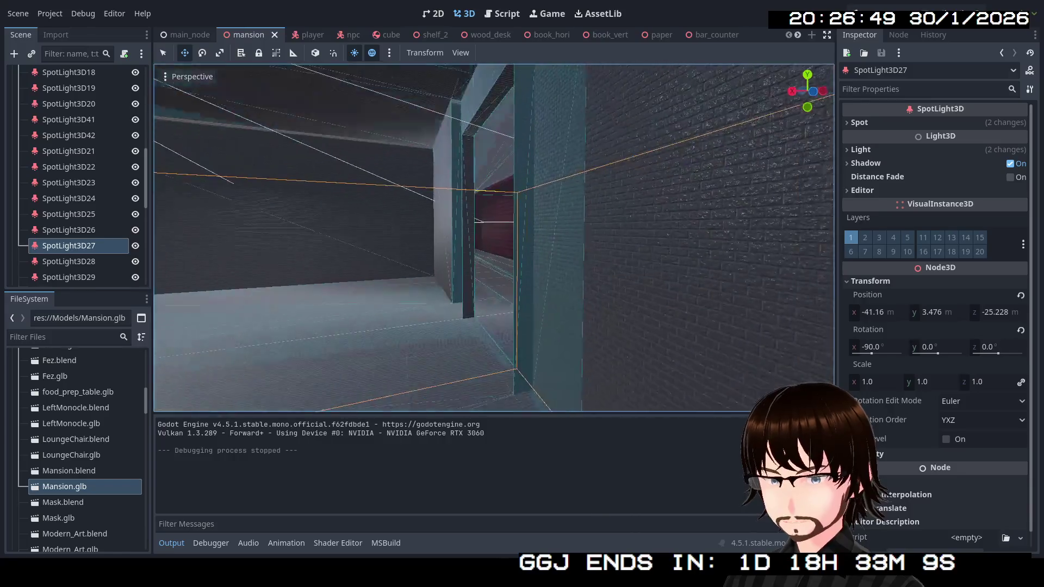
pyautogui.press('w')
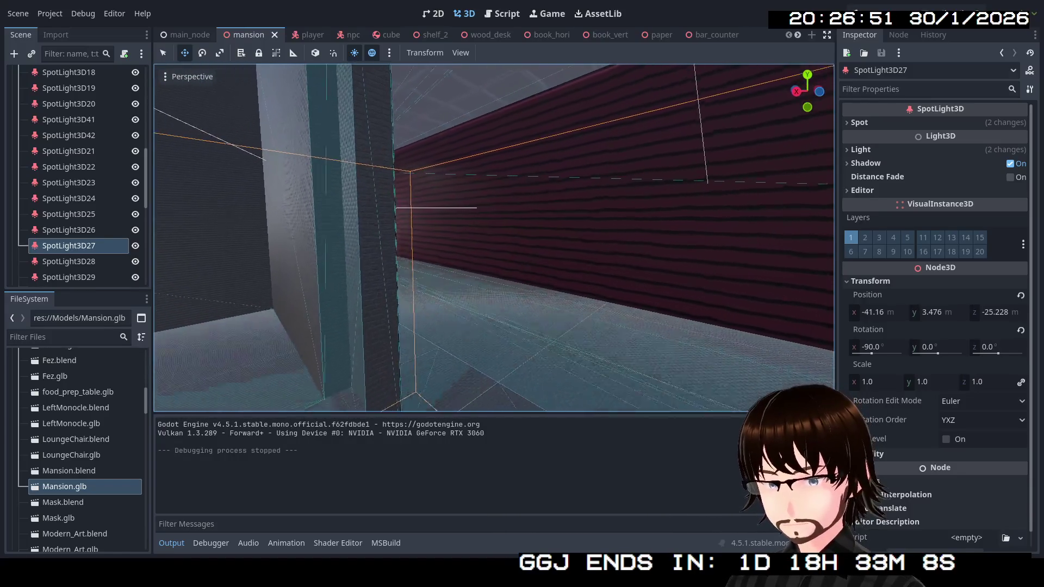
pyautogui.press('w')
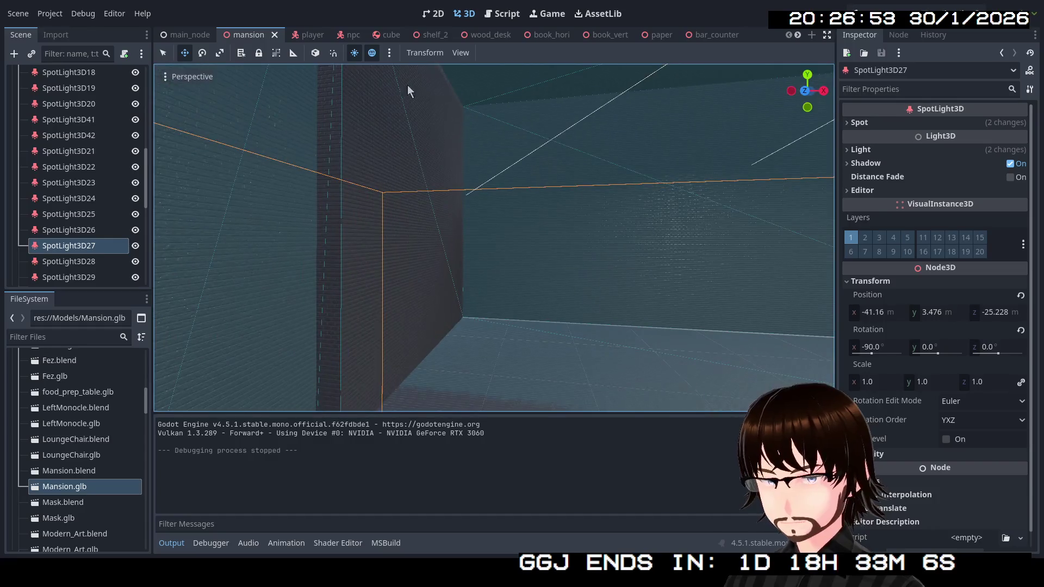
pyautogui.click(181, 35)
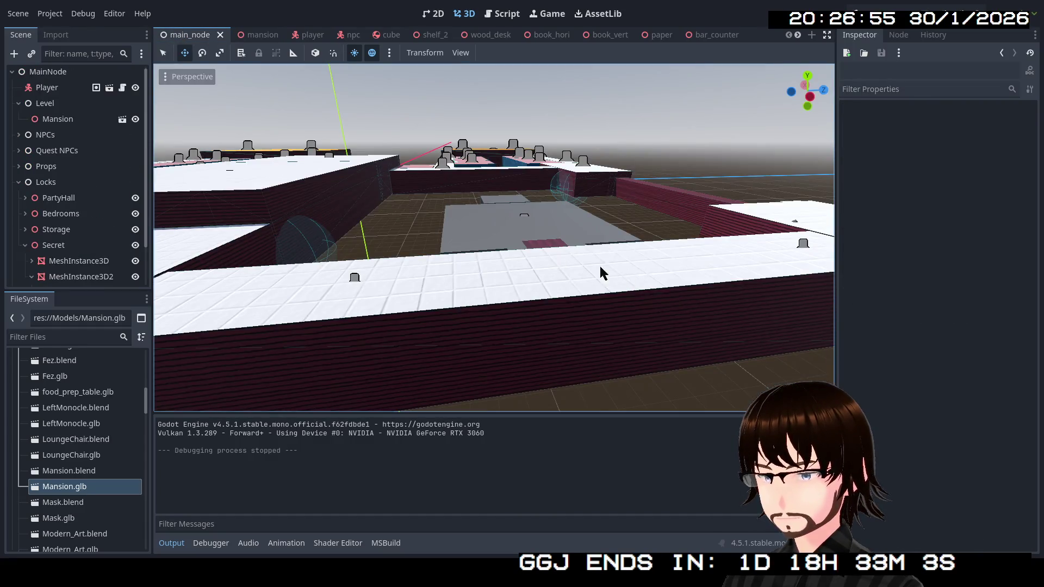
pyautogui.press('w')
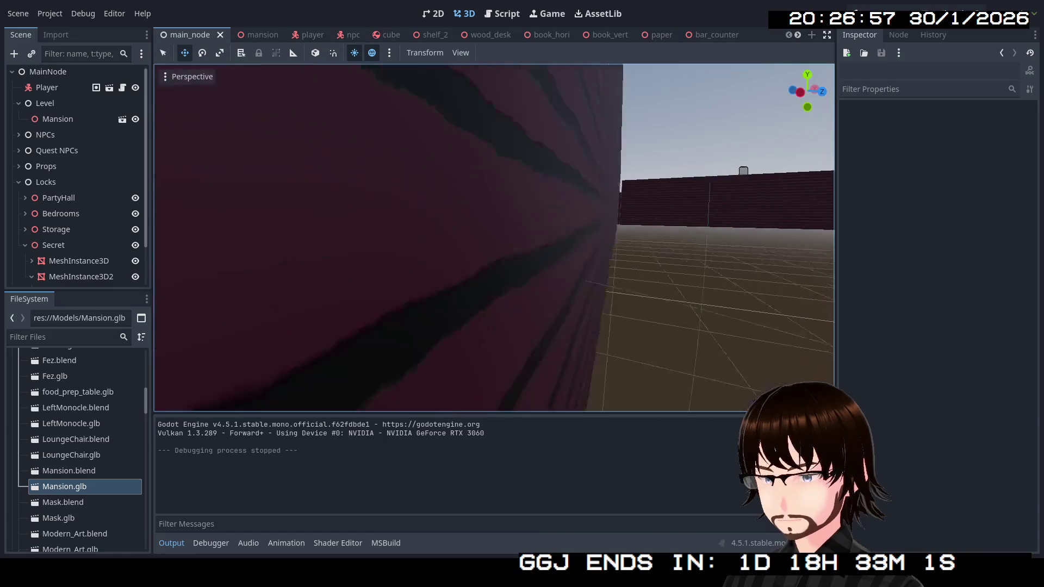
pyautogui.press('w')
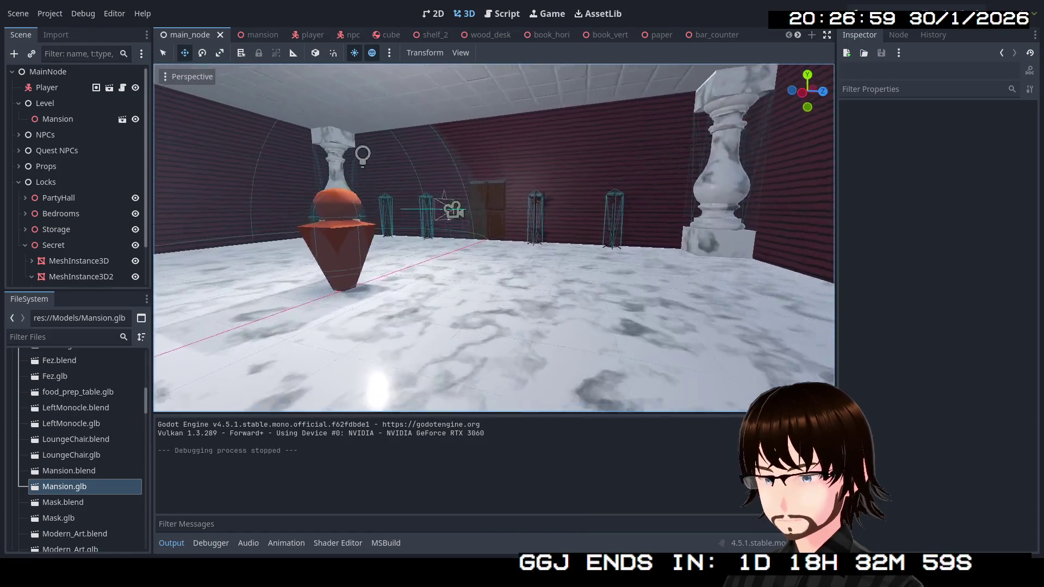
pyautogui.press('w')
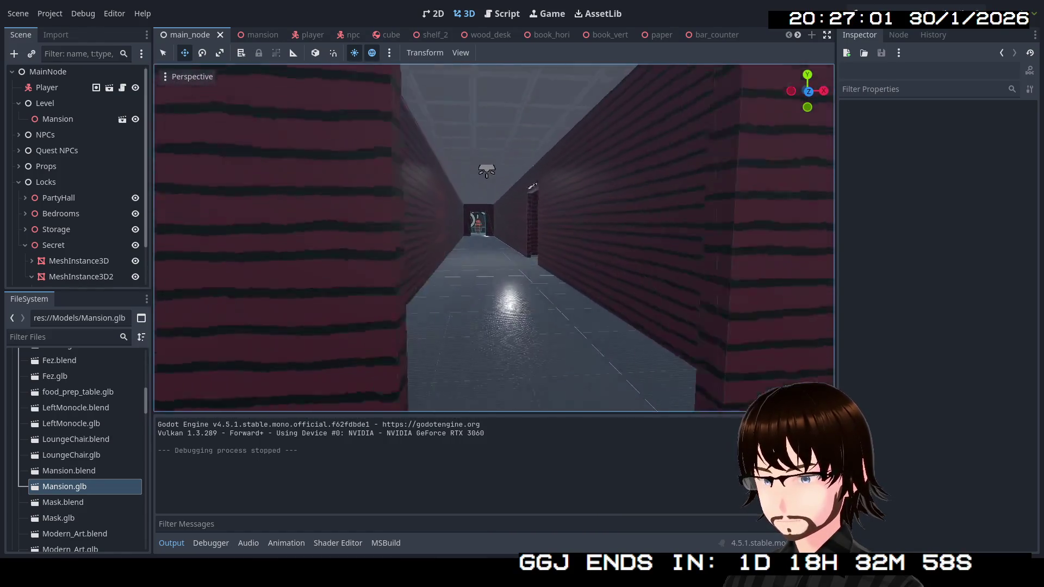
pyautogui.press('w')
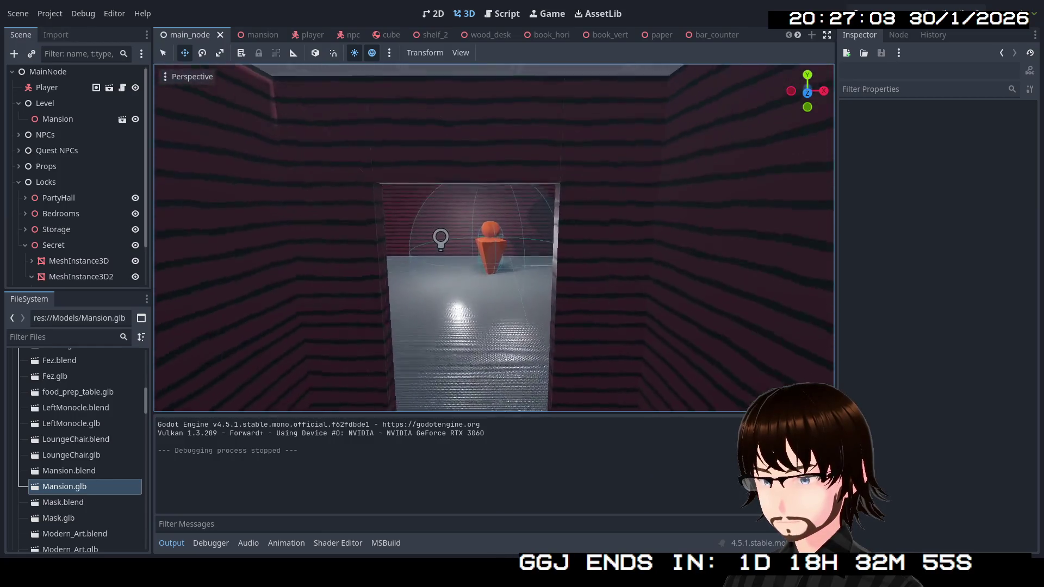
pyautogui.press('w')
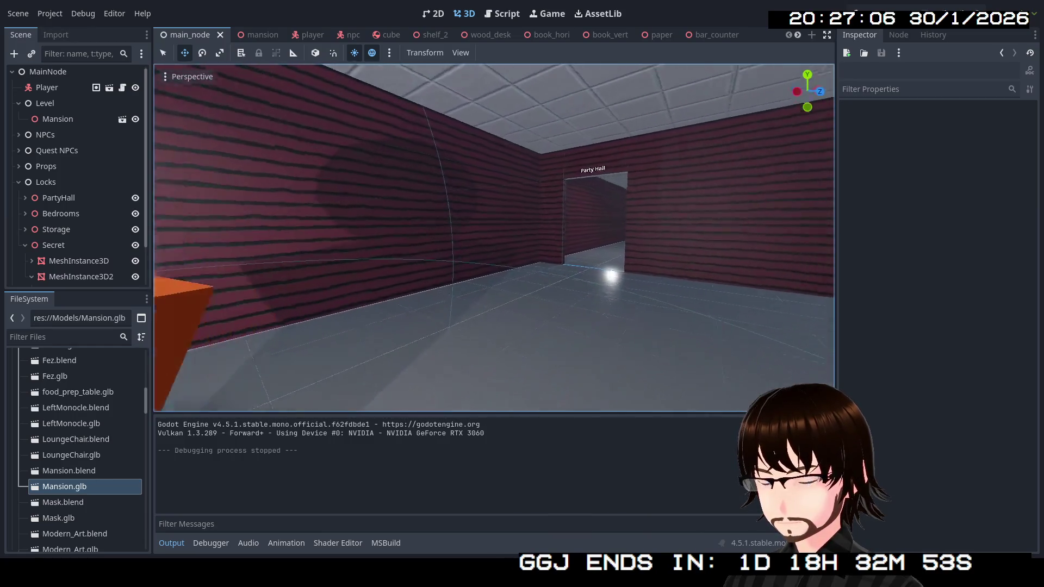
pyautogui.press('w')
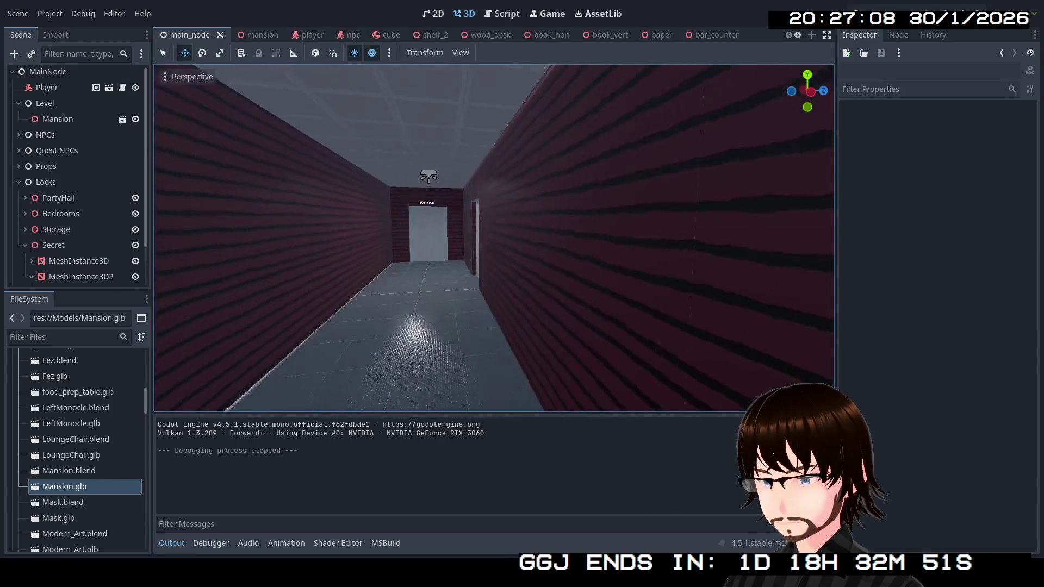
pyautogui.press('w')
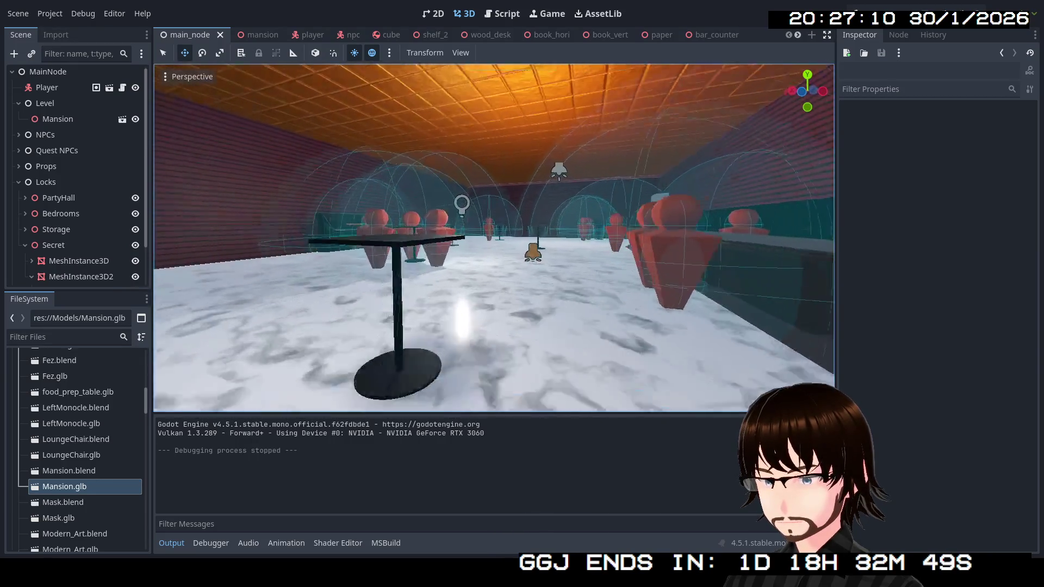
pyautogui.press('w')
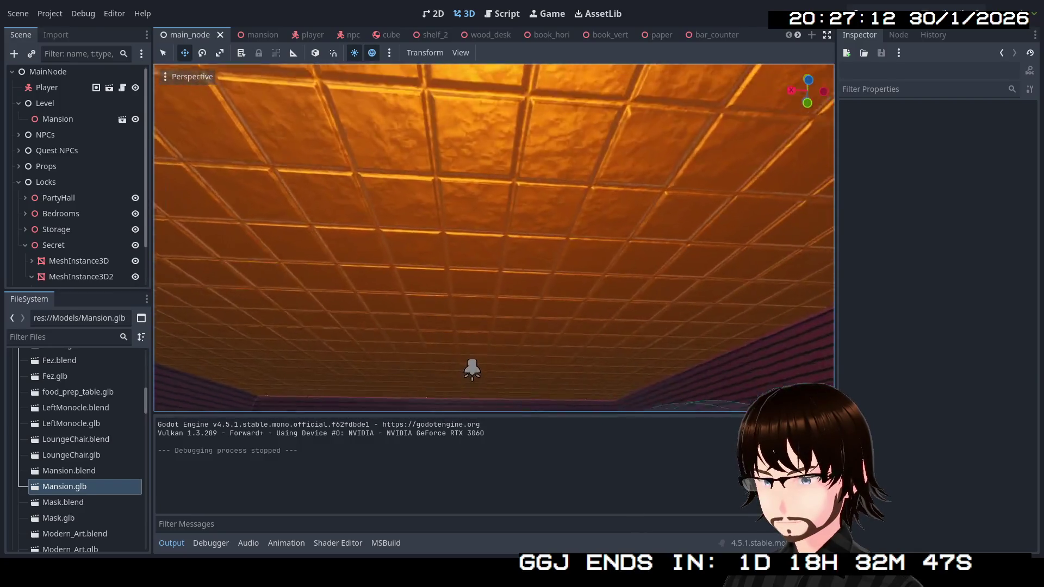
pyautogui.press('w')
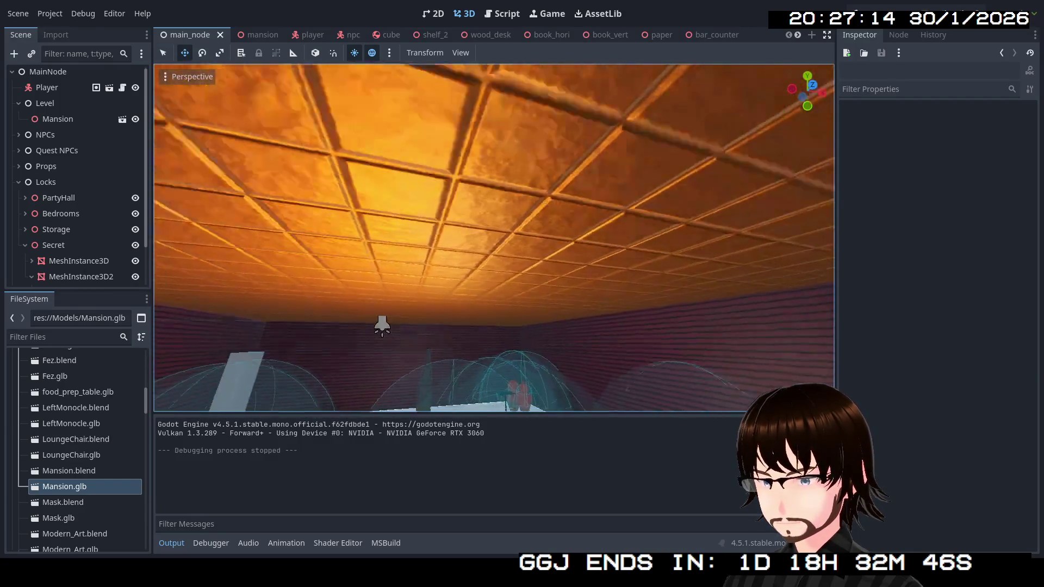
pyautogui.press('w')
pyautogui.press('w')
pyautogui.press('w')
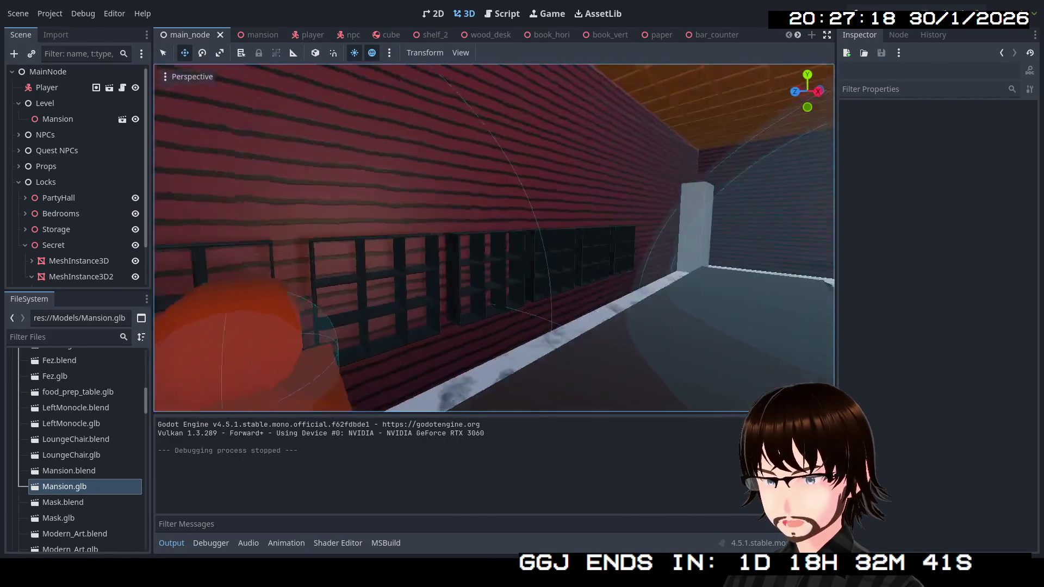
pyautogui.press('w')
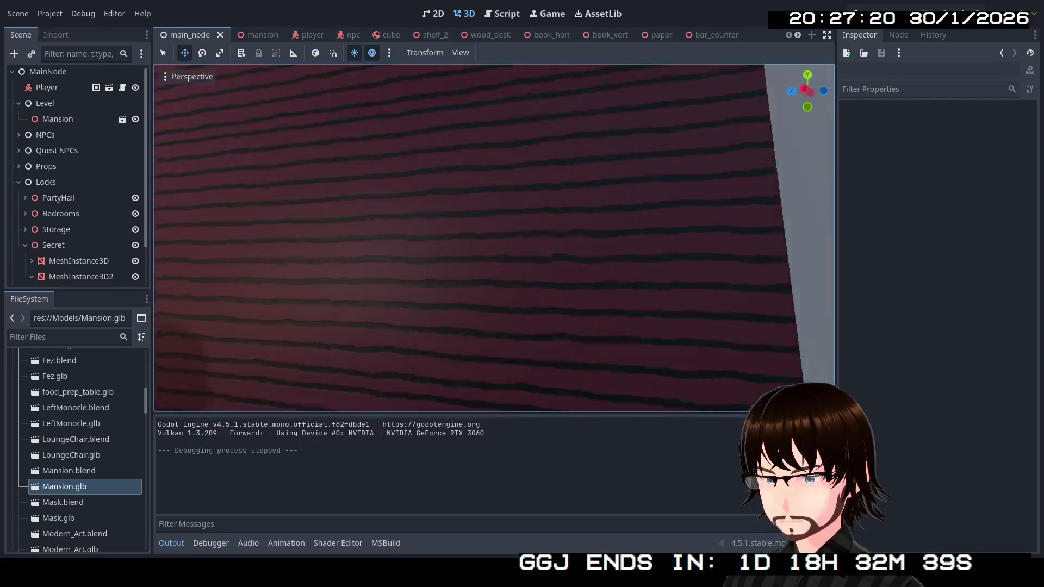
pyautogui.press('e')
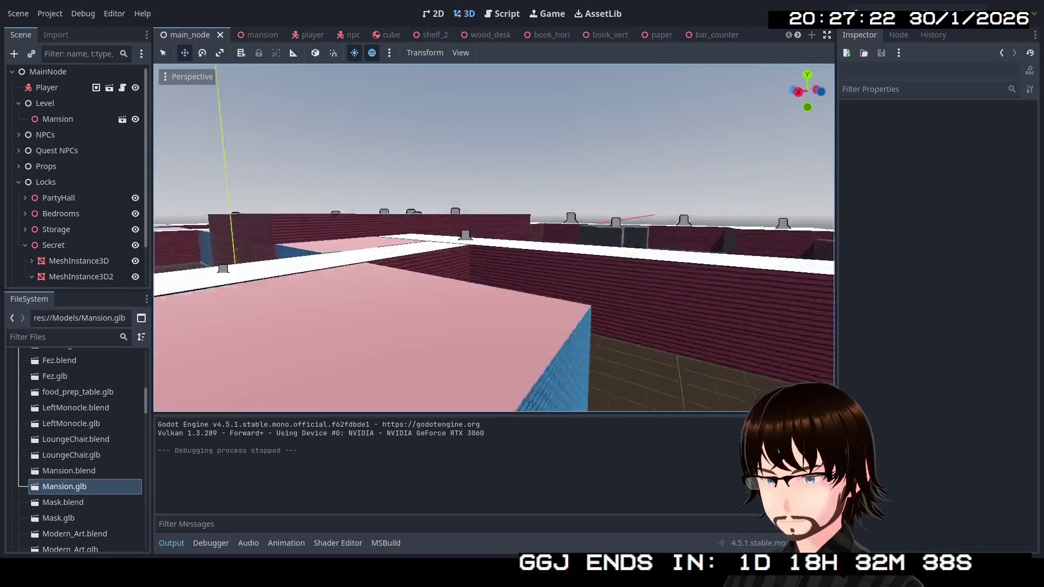
pyautogui.press('q')
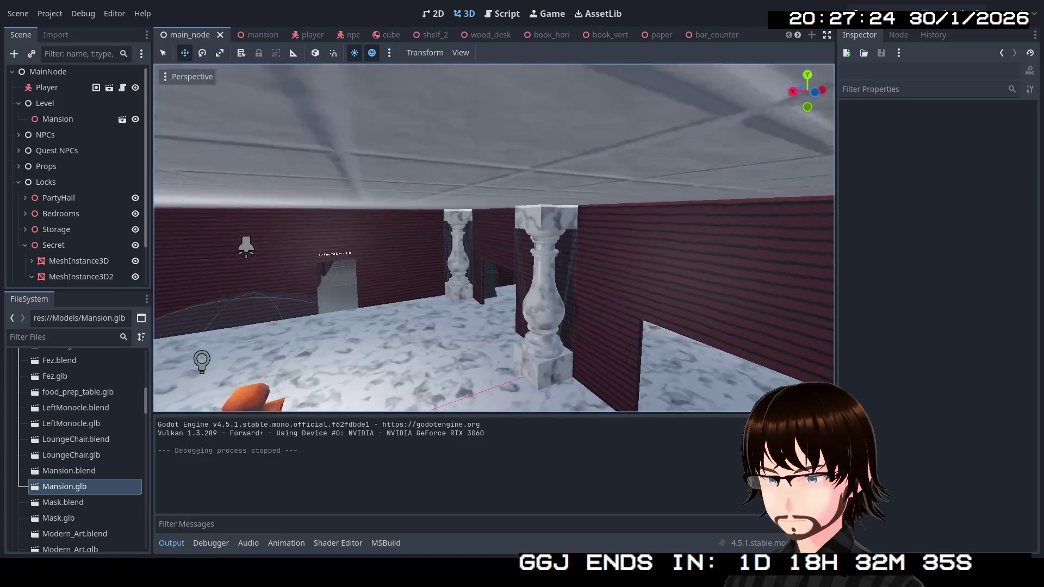
pyautogui.press('w')
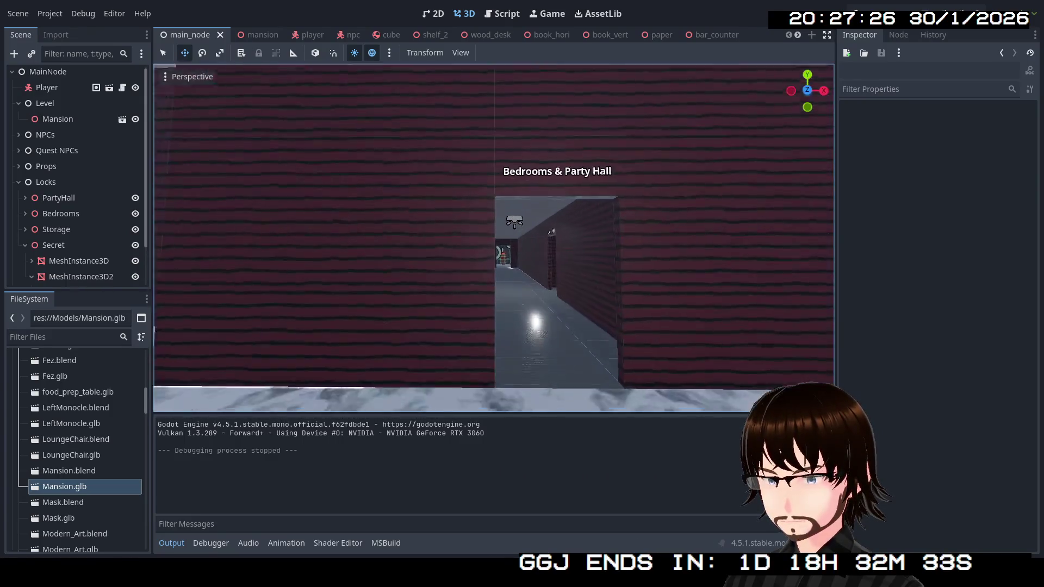
pyautogui.press('w')
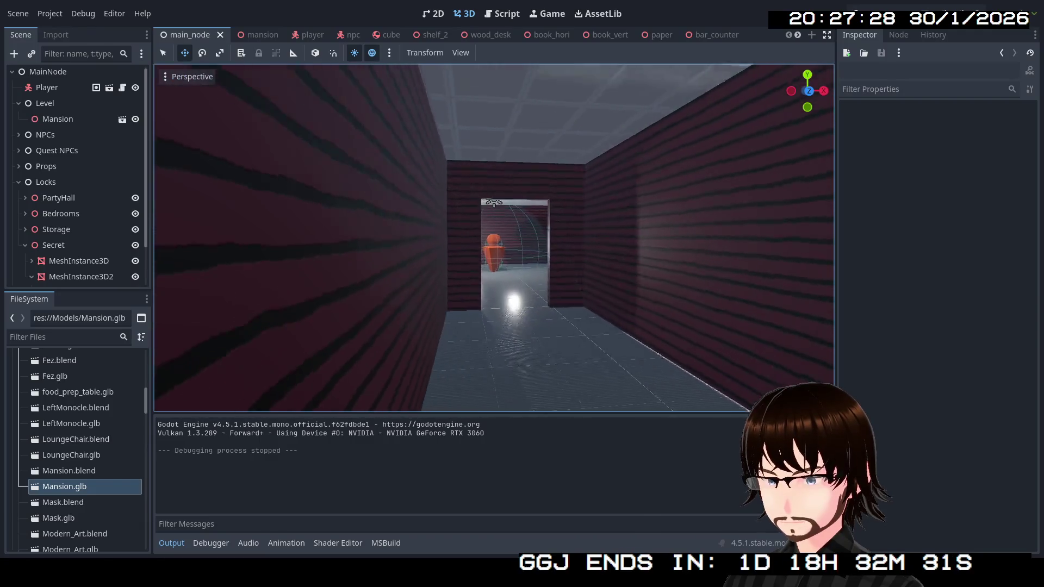
pyautogui.press('w')
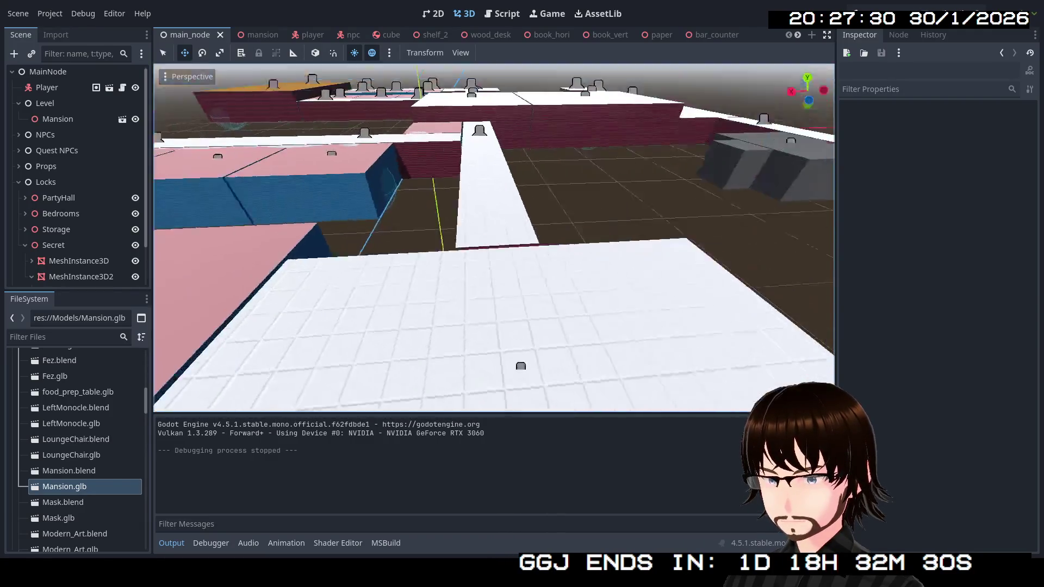
pyautogui.press('w')
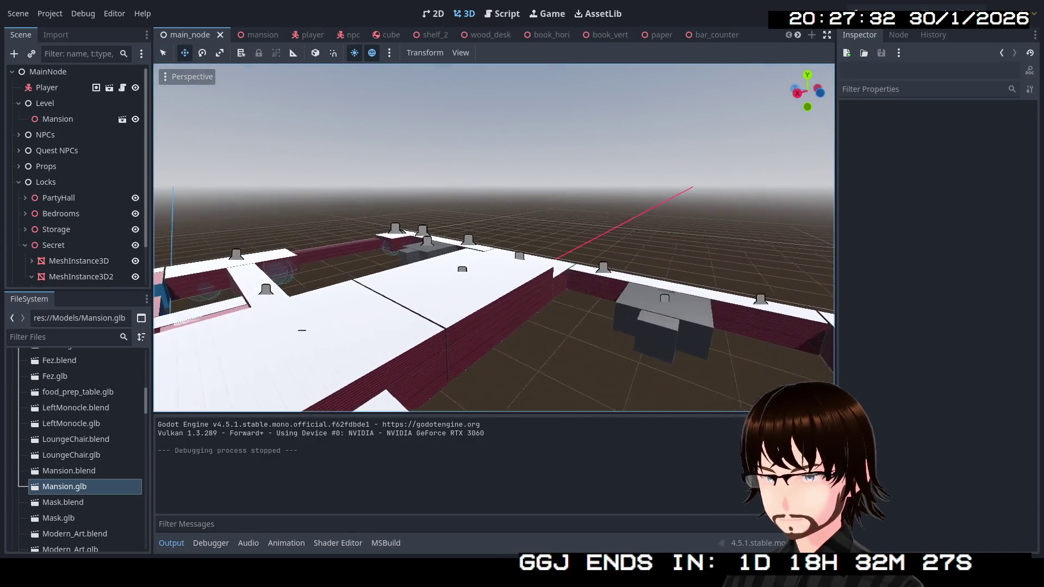
pyautogui.click(18, 182)
# Expand Quest NPCs, focus the view on NPC4, and select its QuestScript child node.
pyautogui.click(19, 153)
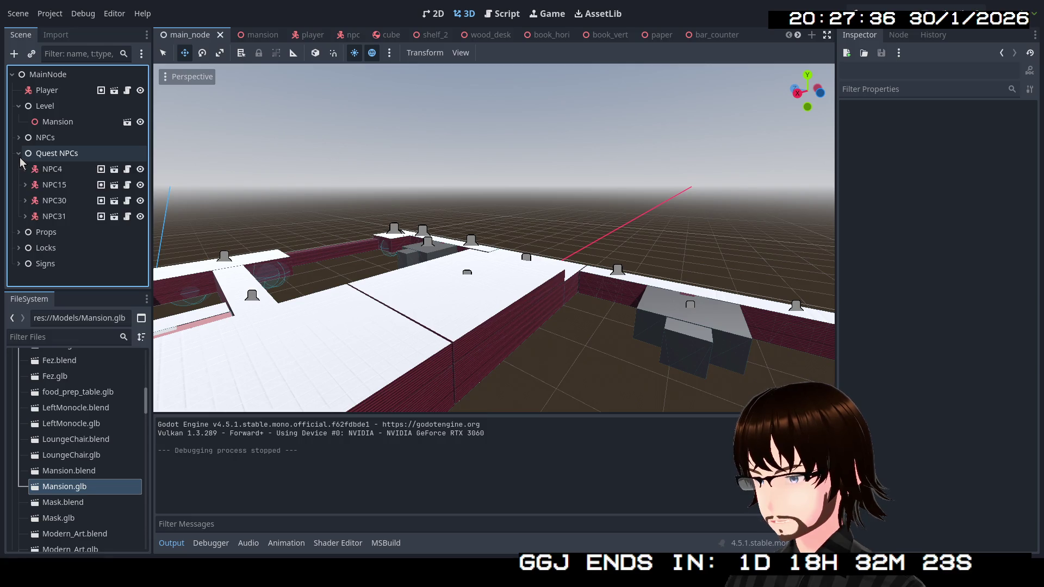
pyautogui.click(49, 169)
pyautogui.press('f')
pyautogui.press('w')
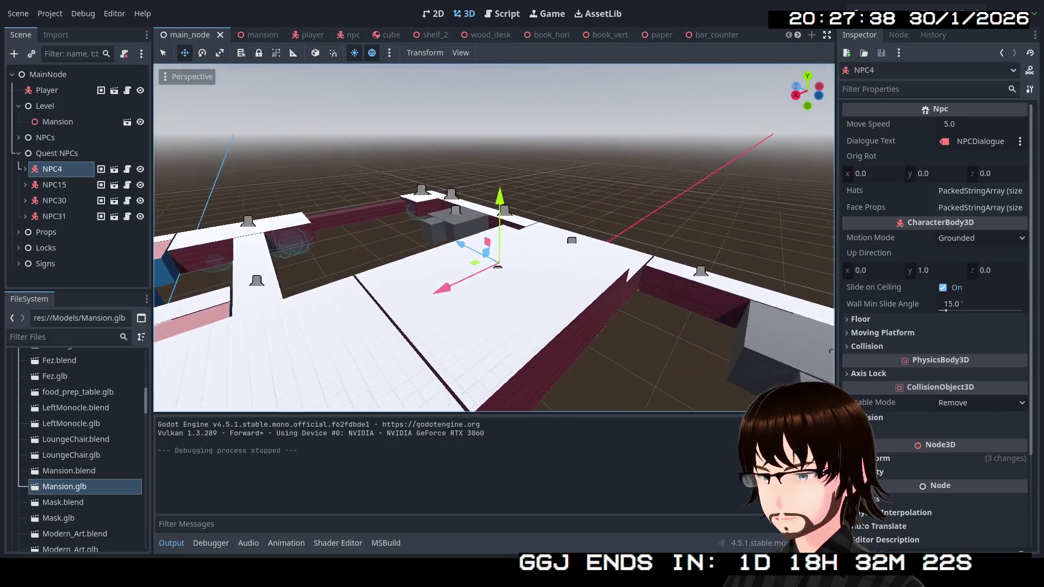
pyautogui.scroll(5, 511, 260)
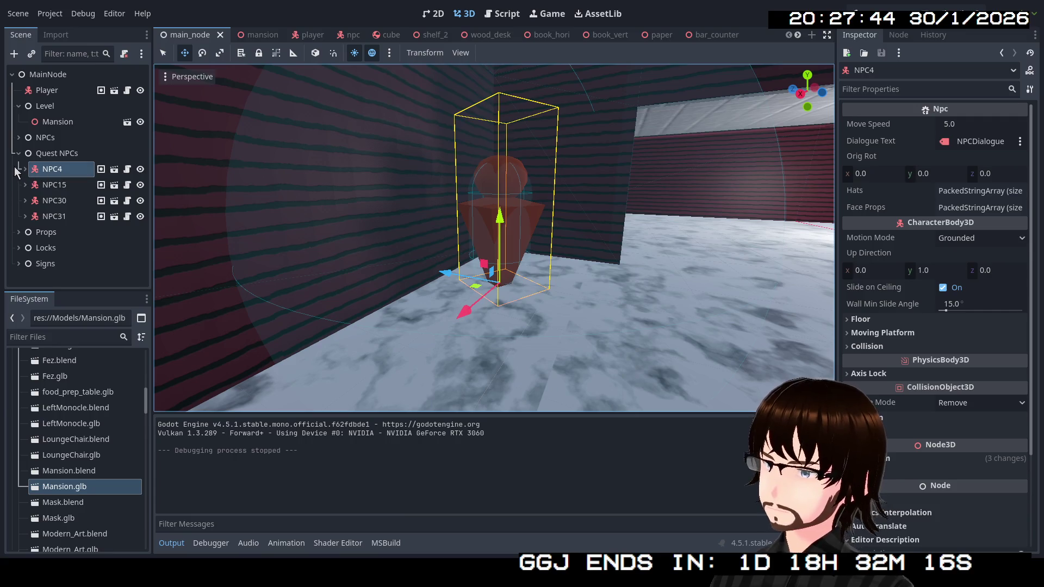
pyautogui.click(22, 167)
pyautogui.scroll(-3, 60, 238)
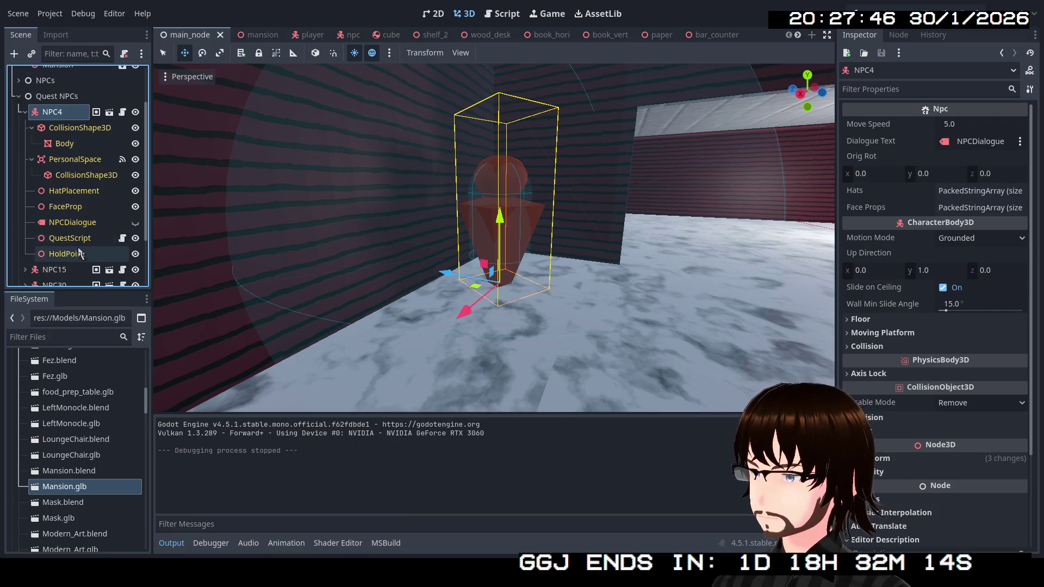
pyautogui.click(80, 240)
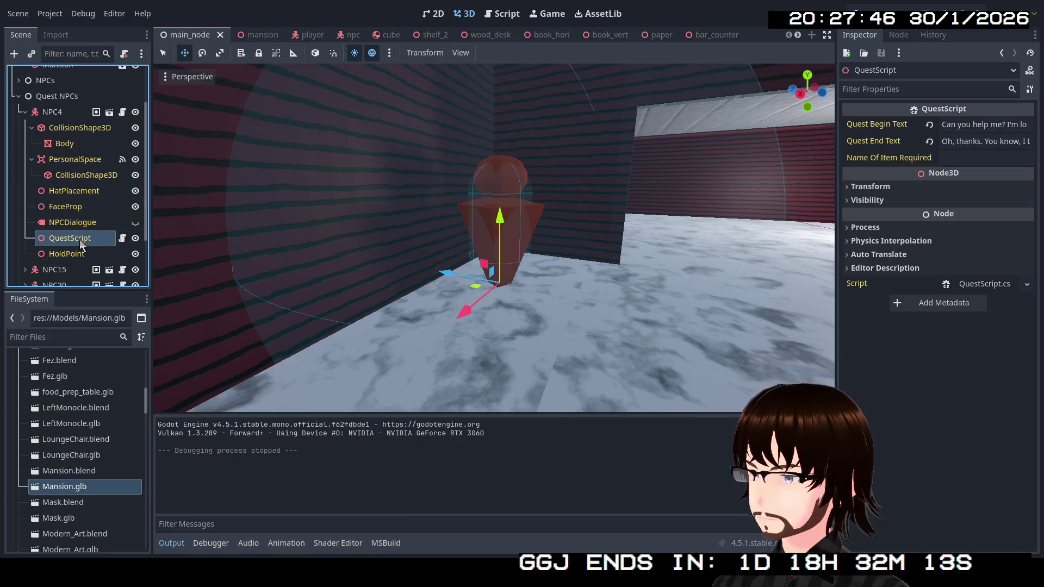
# Trim NPC4's Quest Begin Text so it ends at 'Can you help me?' followed by a new line.
pyautogui.doubleClick(987, 125)
pyautogui.press('End')
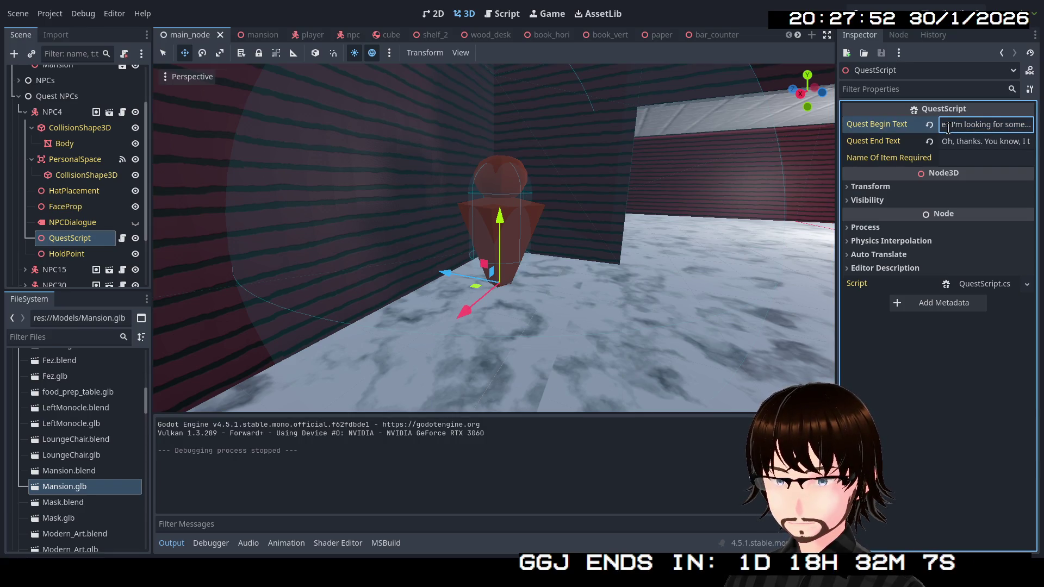
pyautogui.click(951, 125)
pyautogui.hotkey('shift', 'End')
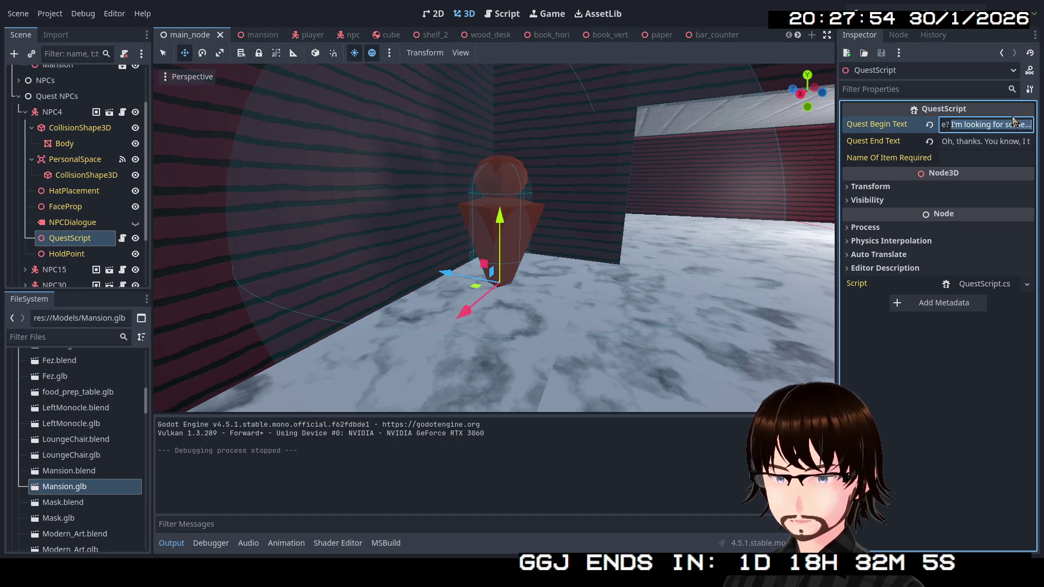
pyautogui.press('Delete')
pyautogui.press('Return')
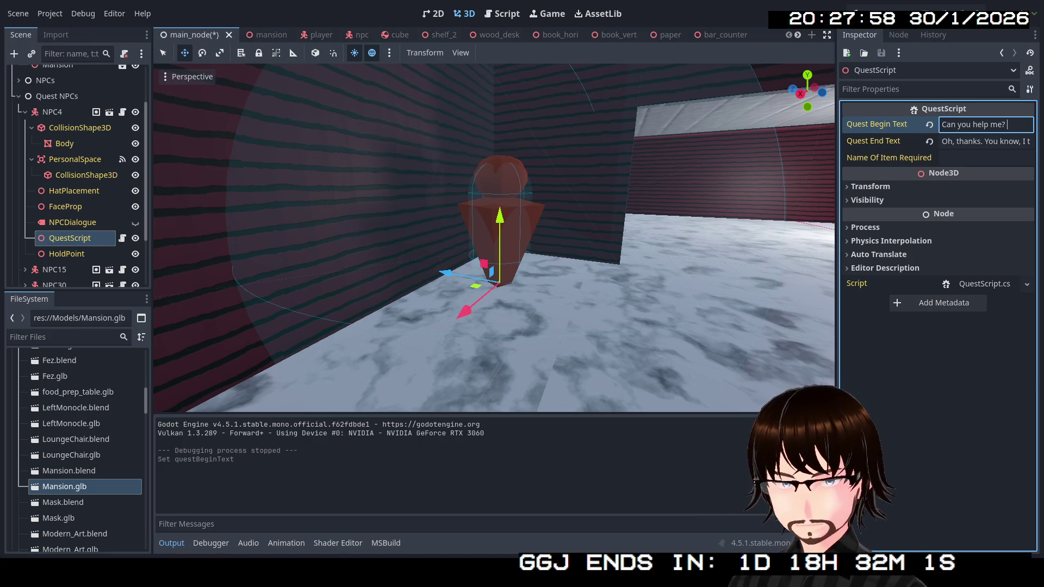
# Add 'It my emotional support sube in the art hall. Can you get it for me?' to the begin text.
pyautogui.write('I left my')
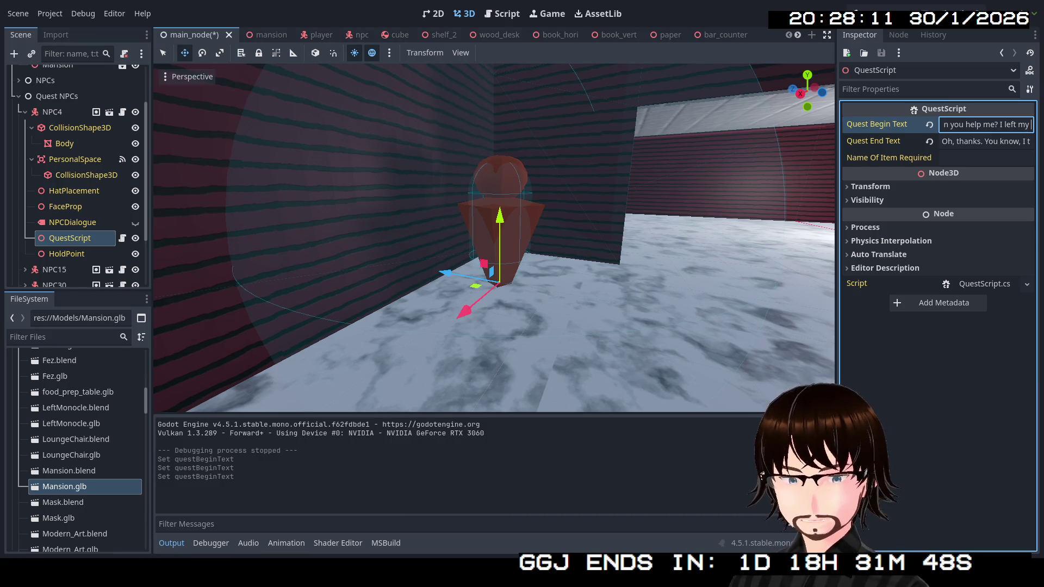
pyautogui.write('emotional')
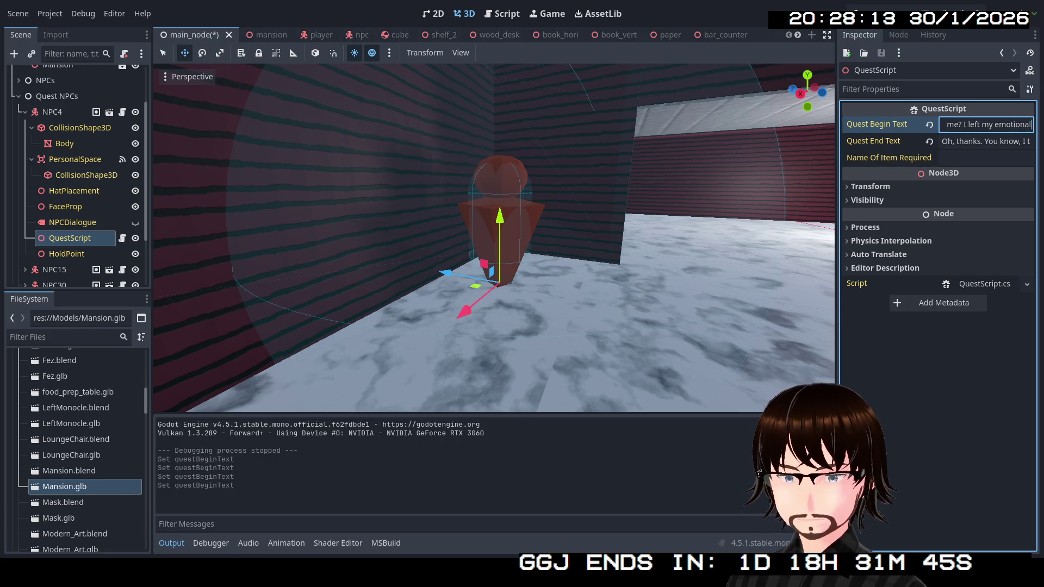
pyautogui.write(' suppor')
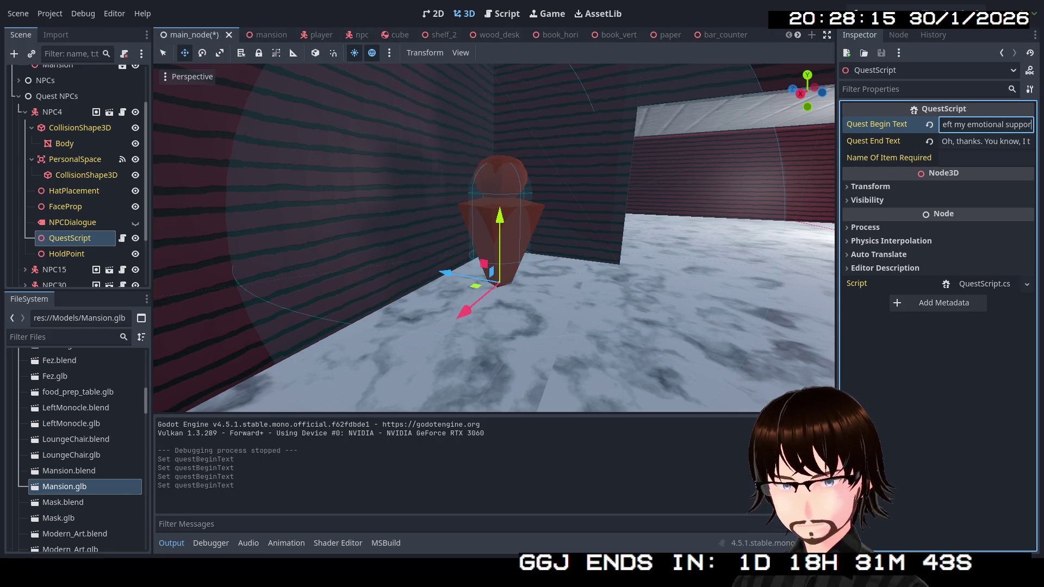
pyautogui.write('t s')
pyautogui.write('ube in t')
pyautogui.write('he art ha')
pyautogui.write('ll')
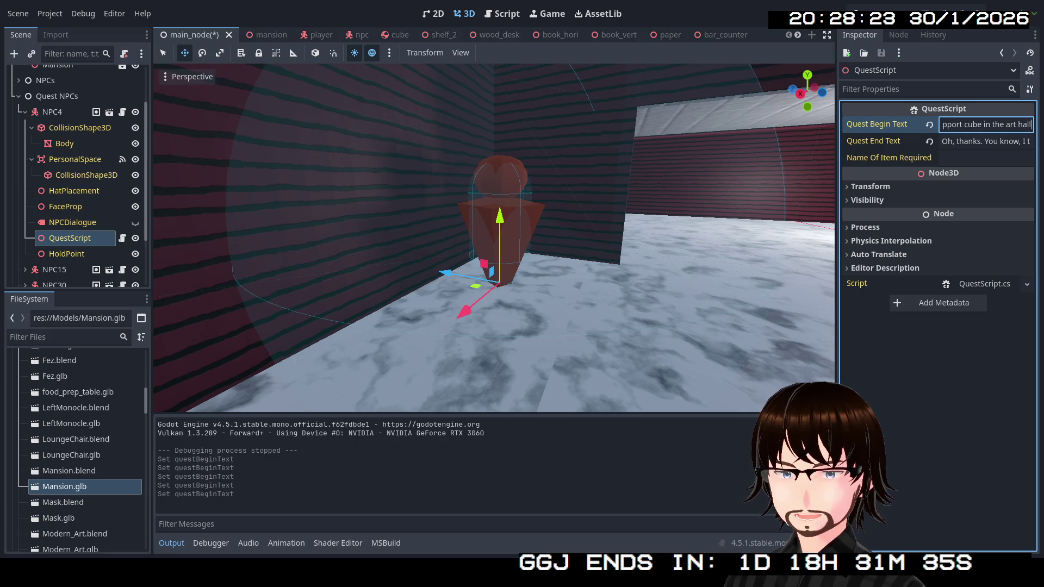
pyautogui.write('. Ca')
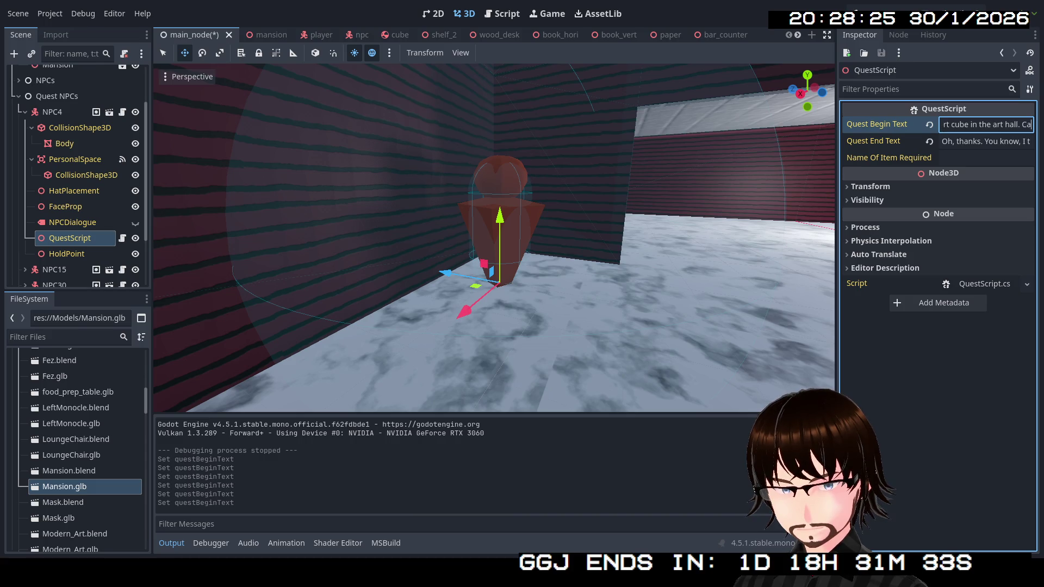
pyautogui.write('n you get i')
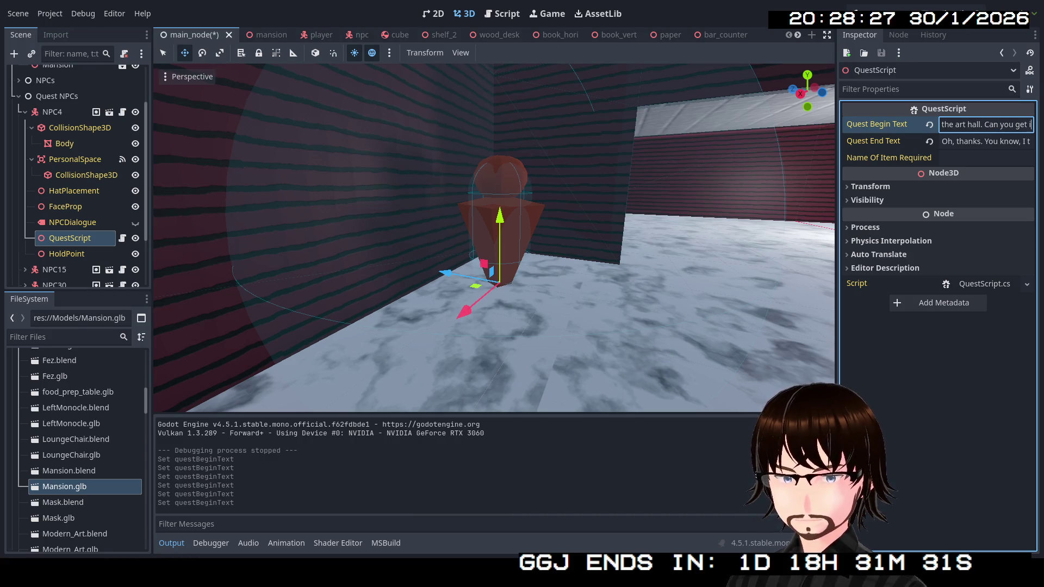
pyautogui.write('t for me?')
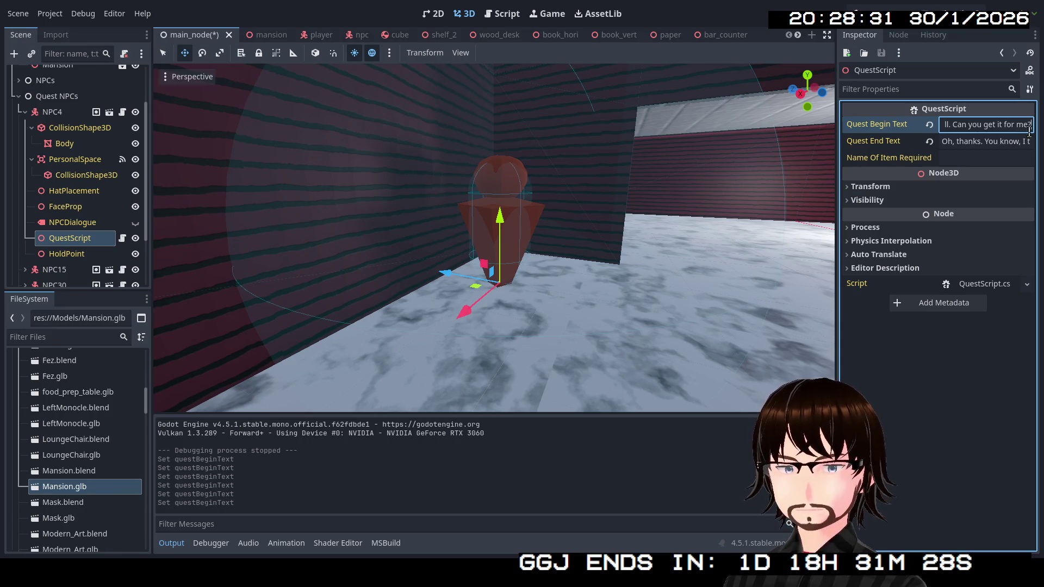
pyautogui.moveTo(987, 142)
pyautogui.mouseDown()
pyautogui.moveTo(1037, 138)
pyautogui.moveTo(980, 141)
pyautogui.mouseUp()
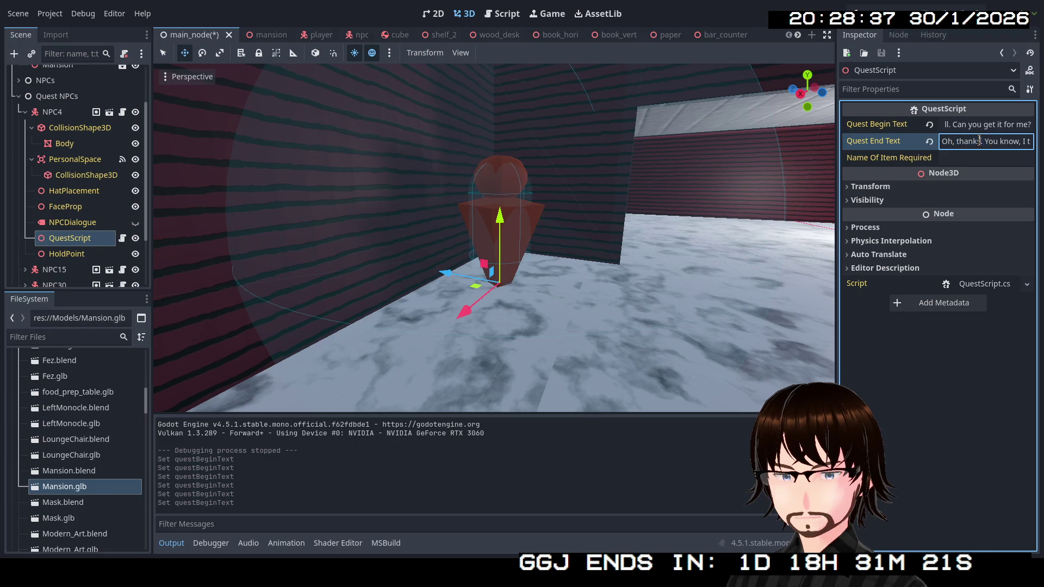
# Rewrite Quest End Text to 'Oh, thanks. Here's a pass for the party hall.' and collapse Quest NPCs.
pyautogui.hotkey('ctrl', 'a')
pyautogui.write('Oh, thanks.')
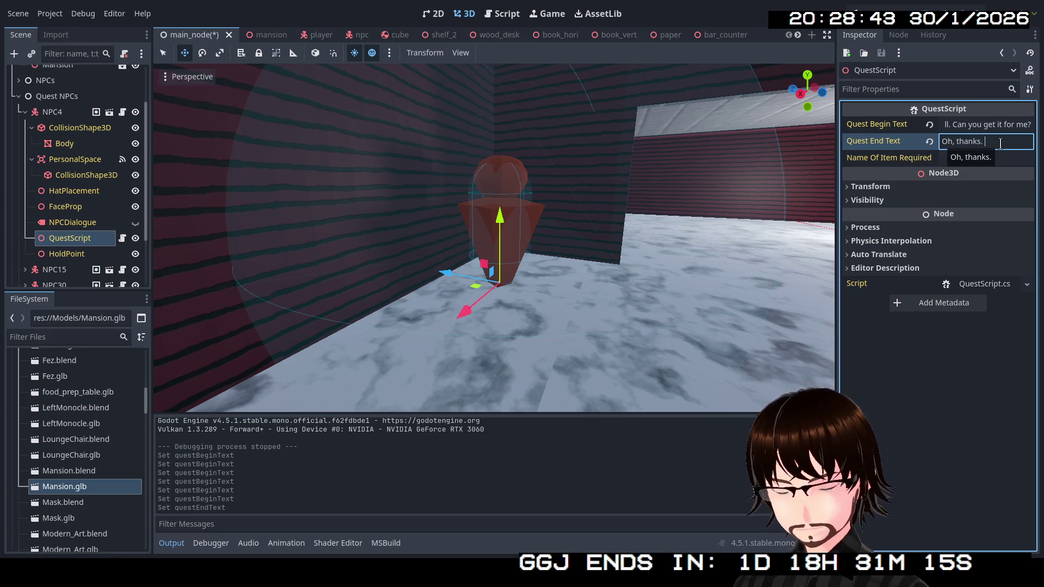
pyautogui.write('H')
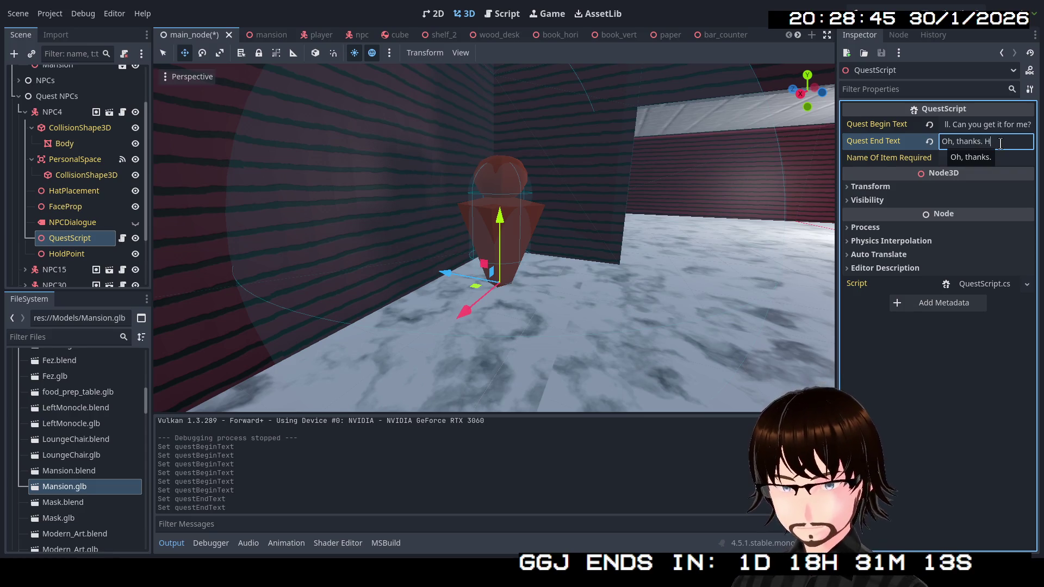
pyautogui.write("ere's a ")
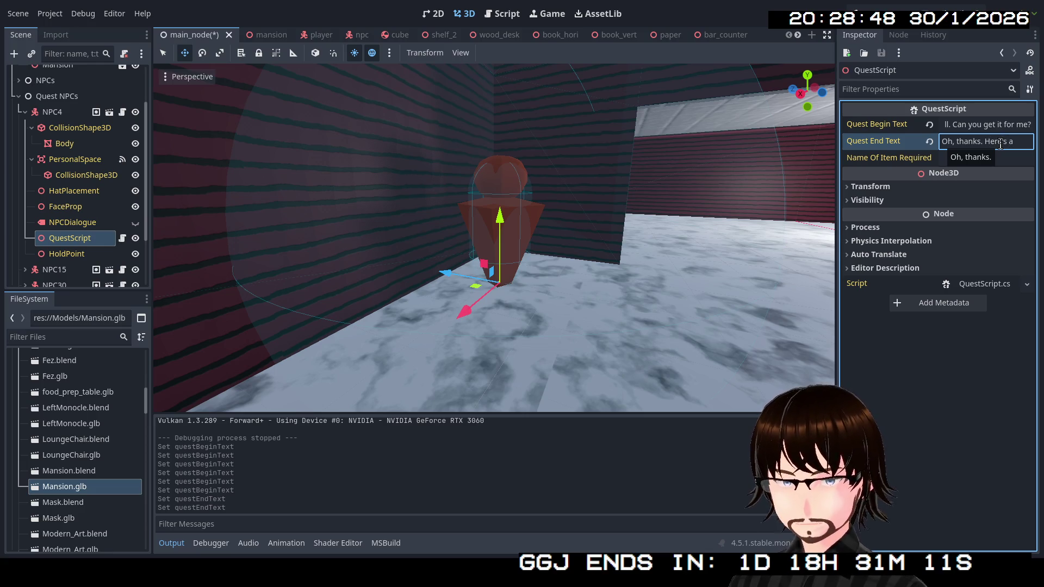
pyautogui.write('pas')
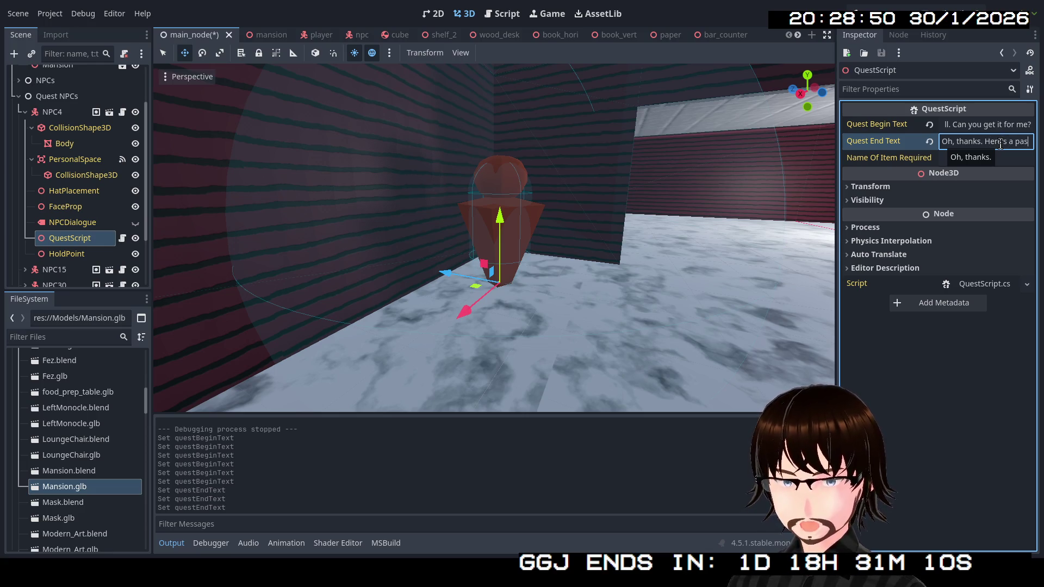
pyautogui.write('s for the b')
pyautogui.write('r')
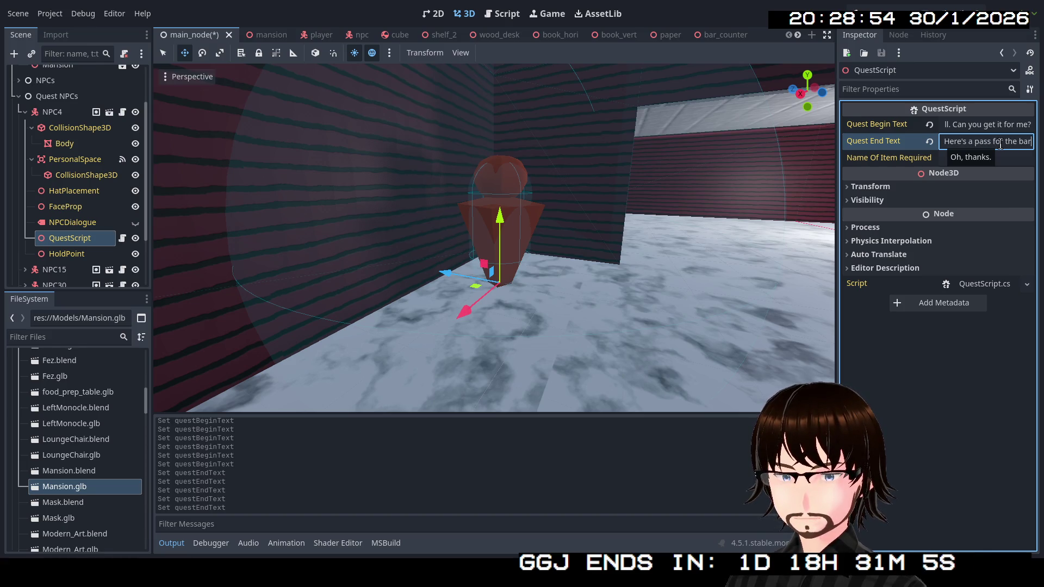
pyautogui.write('.')
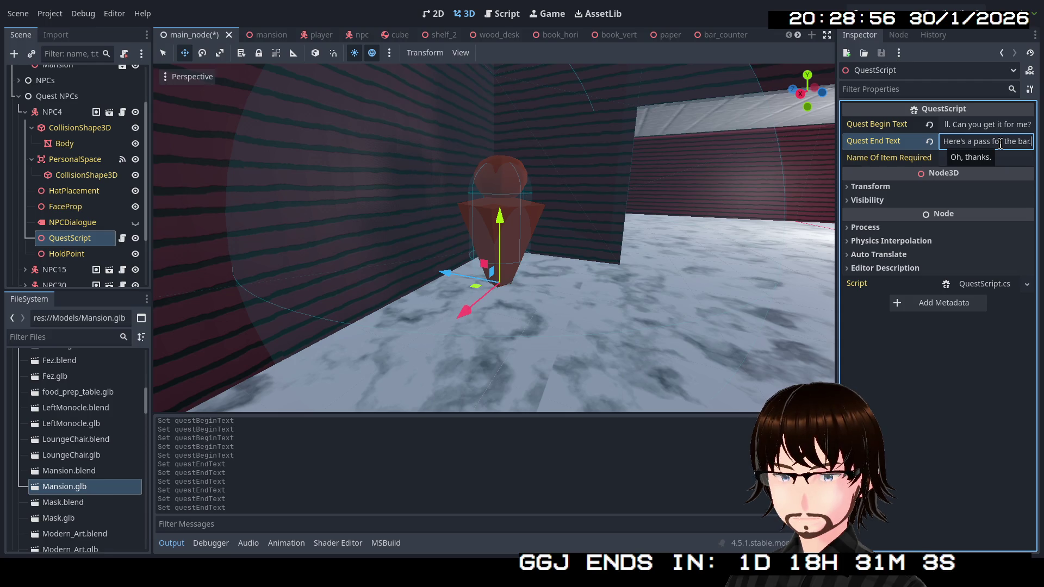
pyautogui.press('BackSpace')
pyautogui.press('BackSpace')
pyautogui.press('BackSpace')
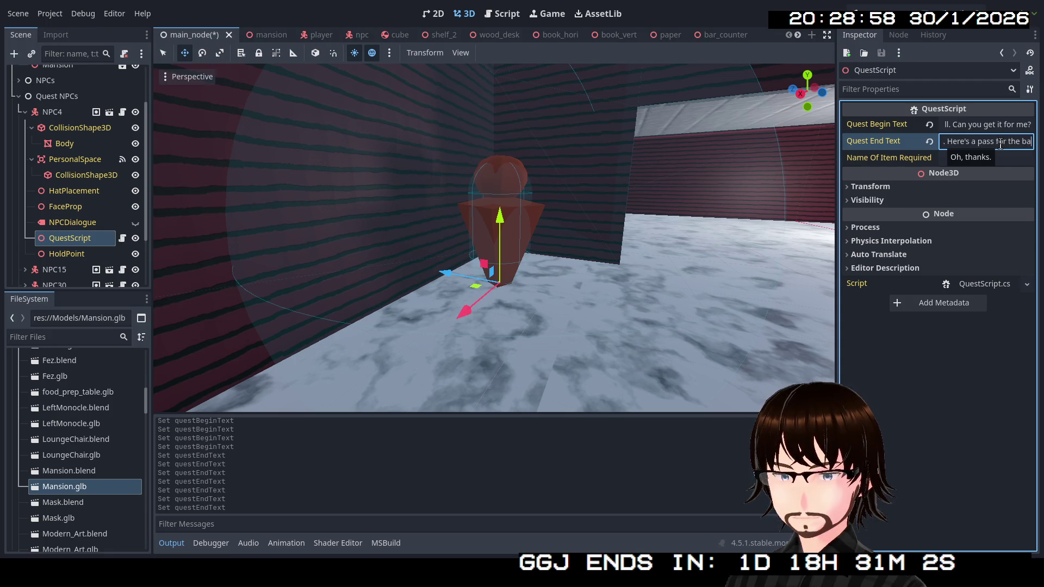
pyautogui.write('party hall.')
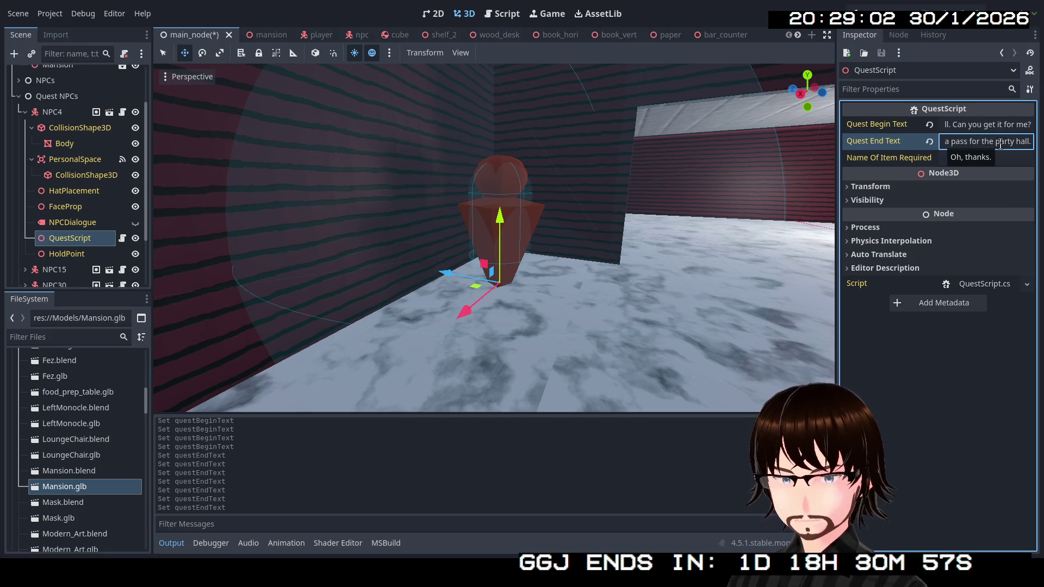
pyautogui.press('Tab')
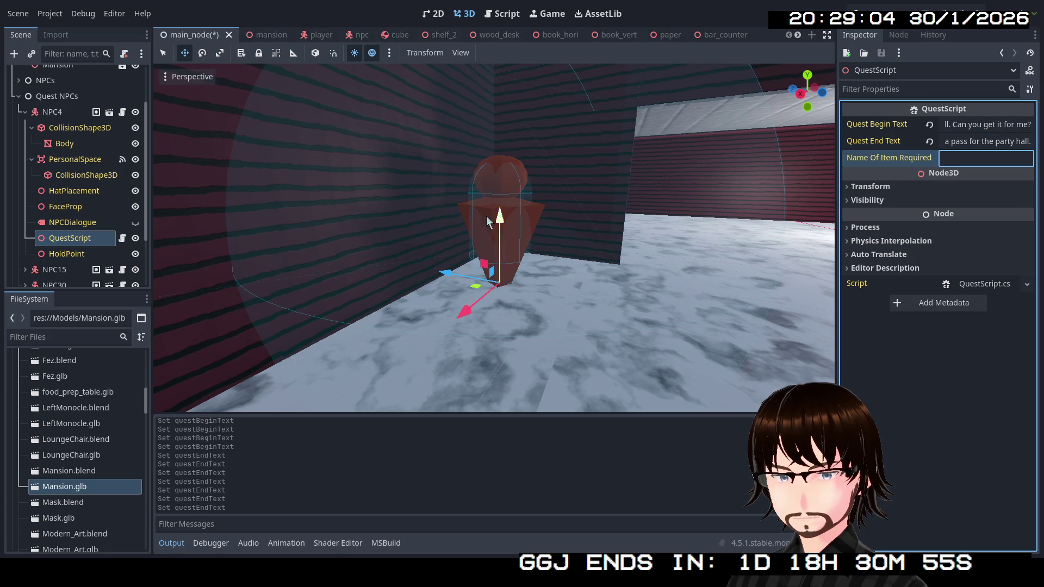
pyautogui.click(19, 96)
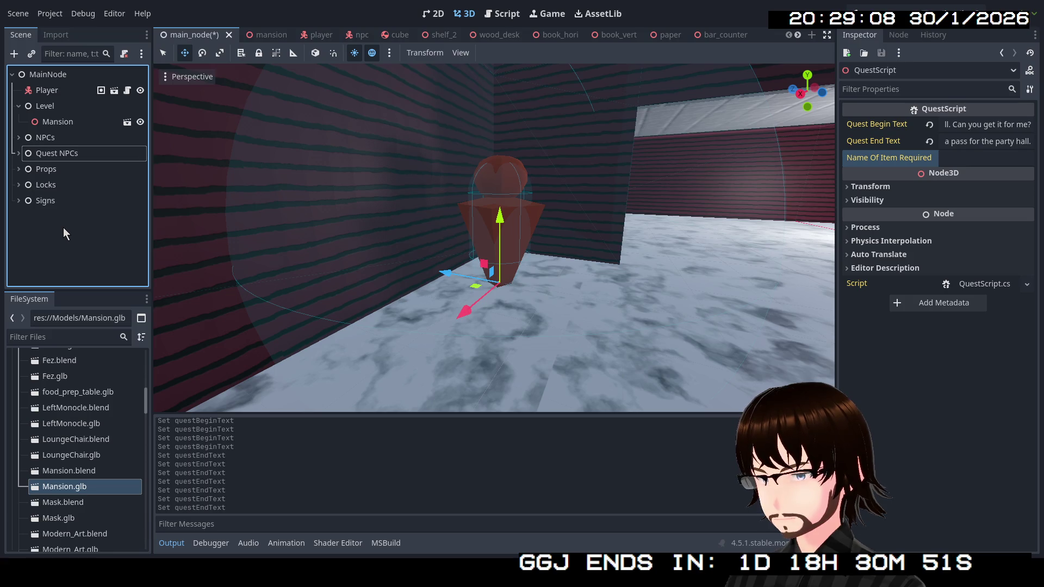
# Create a plain Node child of MainNode and rename it QuestItems.
pyautogui.rightClick(49, 77)
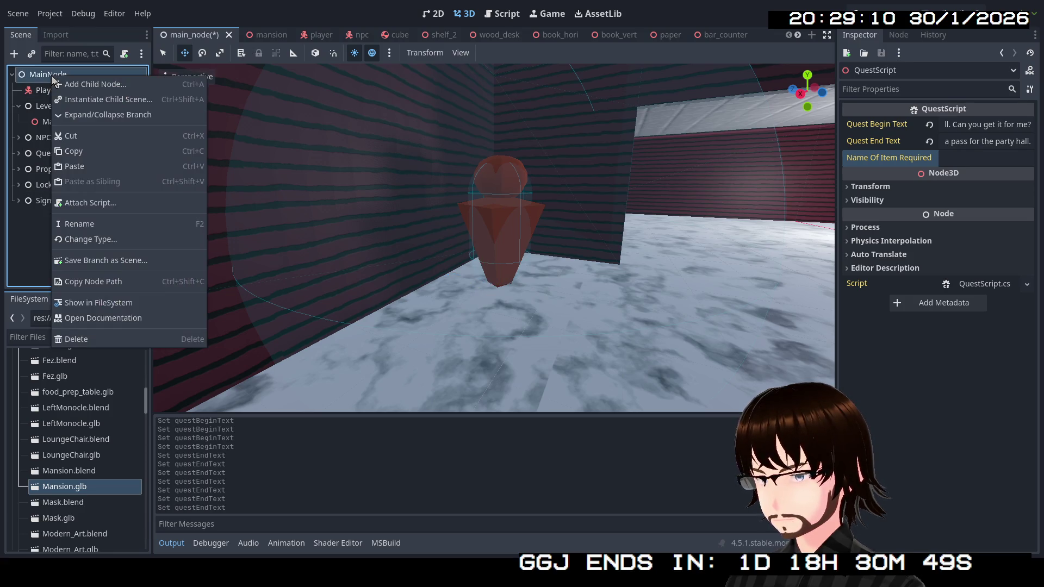
pyautogui.click(81, 83)
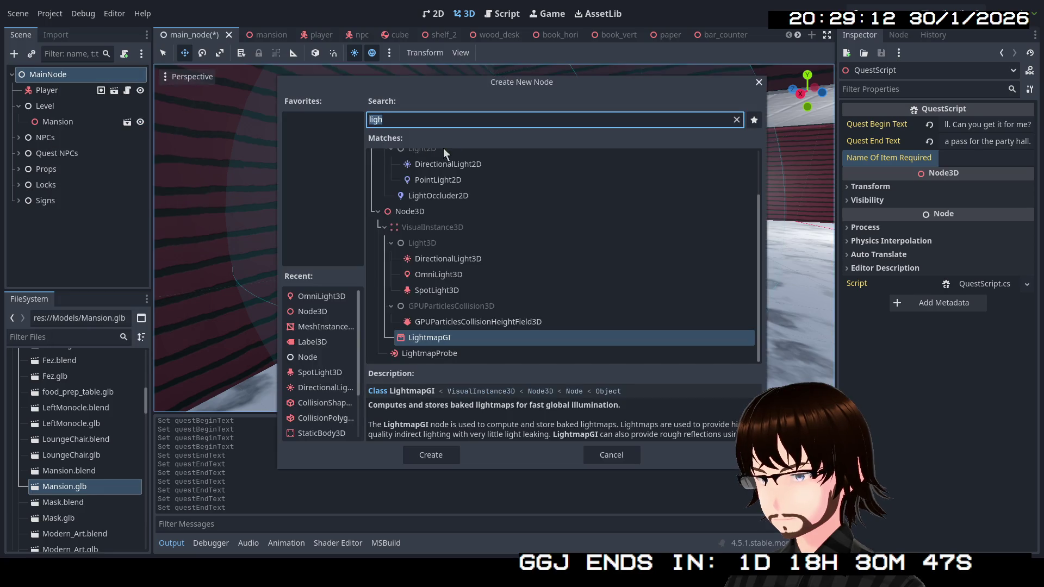
pyautogui.click(432, 161)
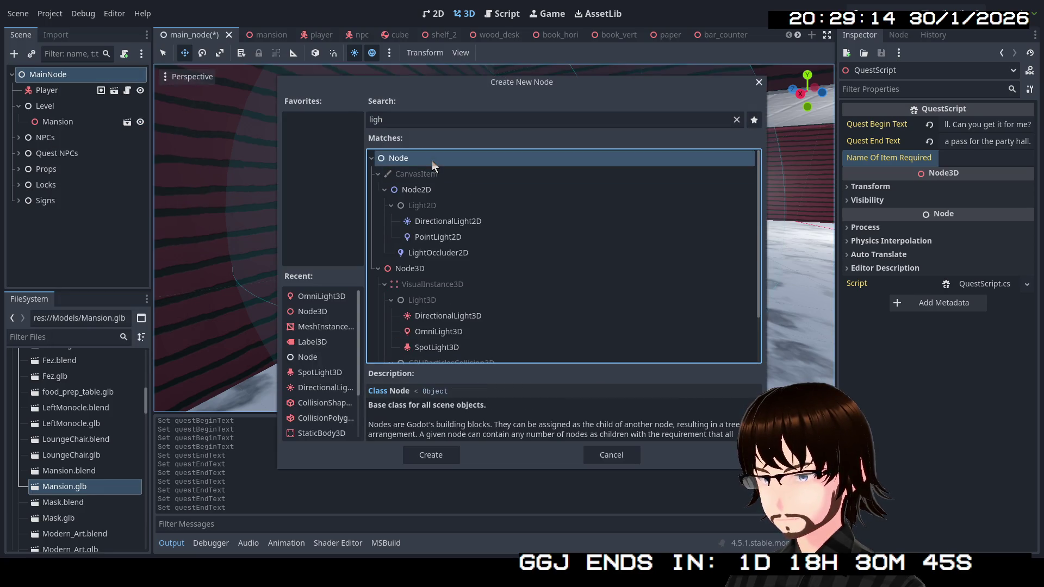
pyautogui.click(448, 457)
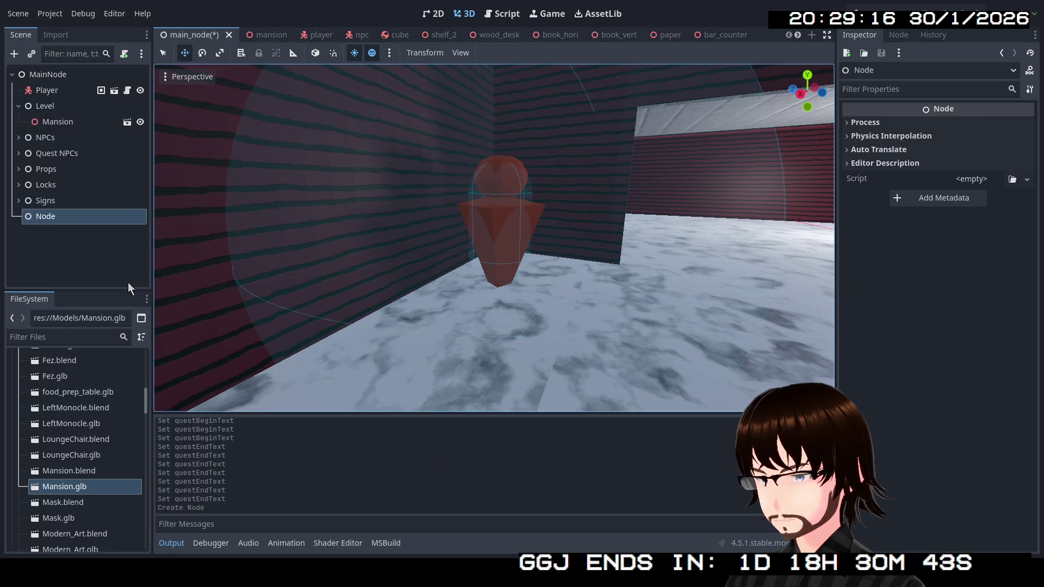
pyautogui.click(87, 219)
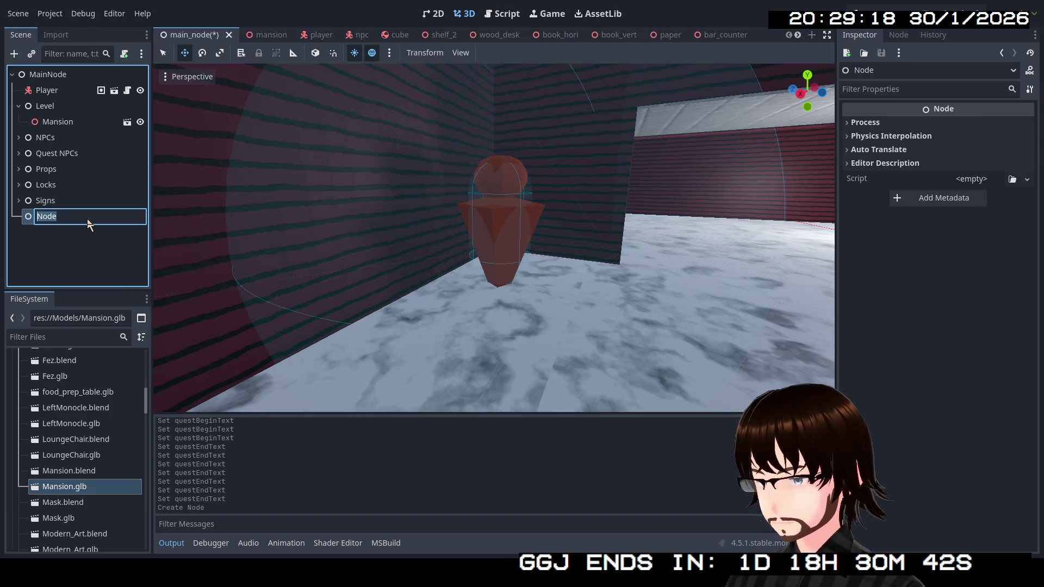
pyautogui.write('Quest')
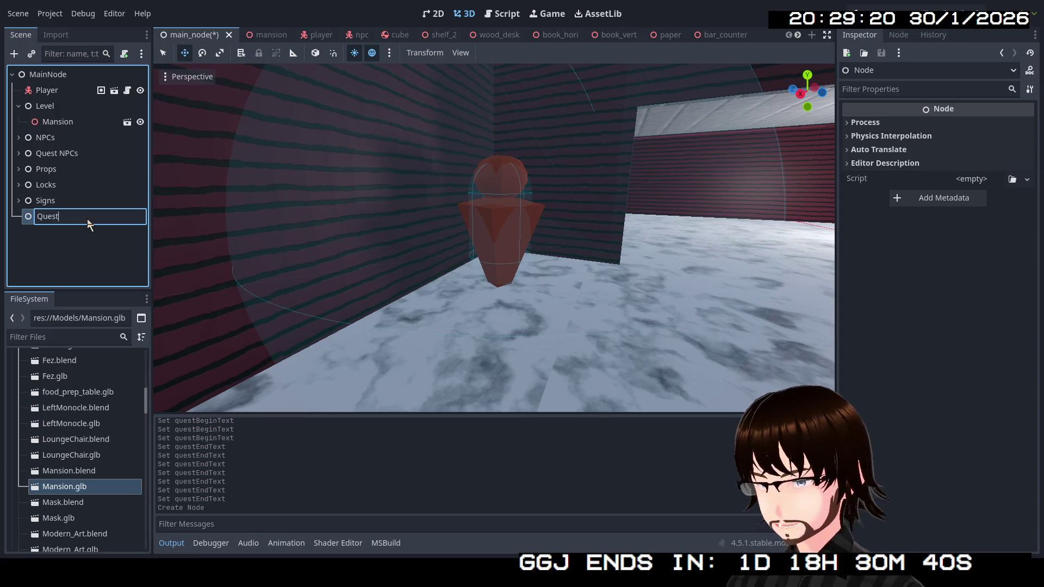
pyautogui.write('Items')
pyautogui.press('Return')
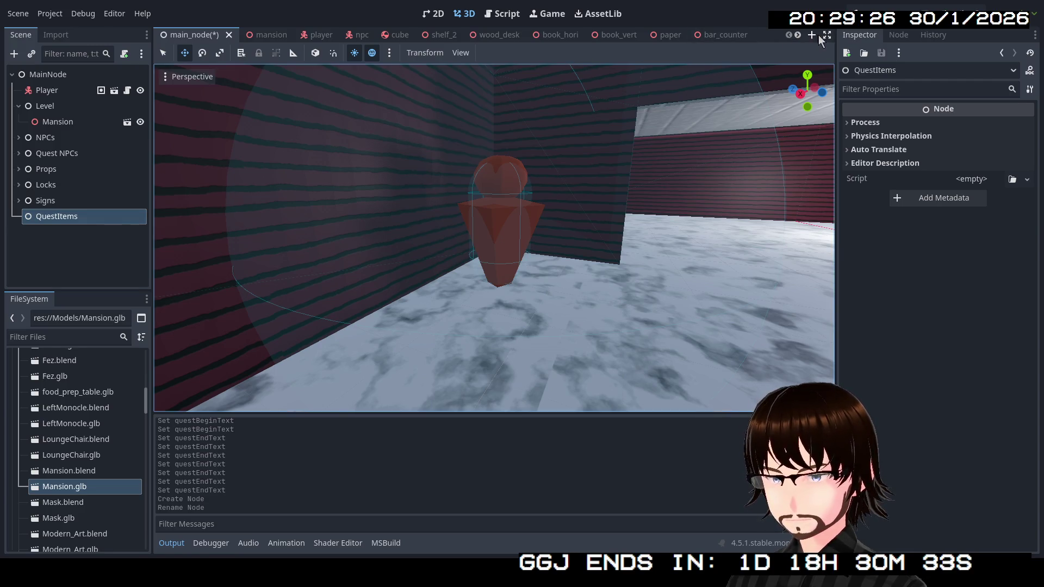
pyautogui.scroll(-3, 799, 33)
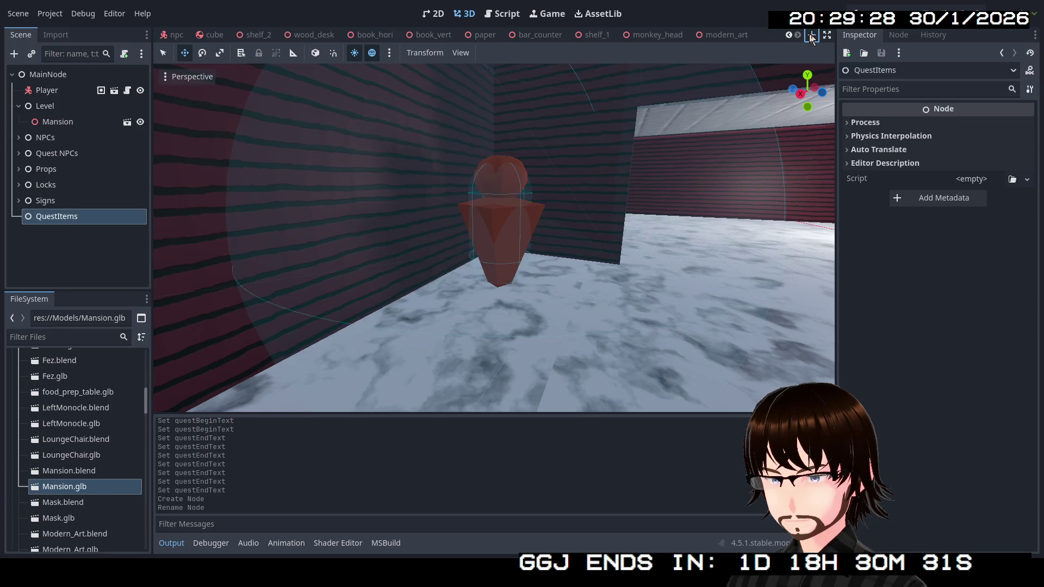
# Start a new scene with a Node3D root named SupportCube.
pyautogui.click(812, 35)
pyautogui.click(49, 109)
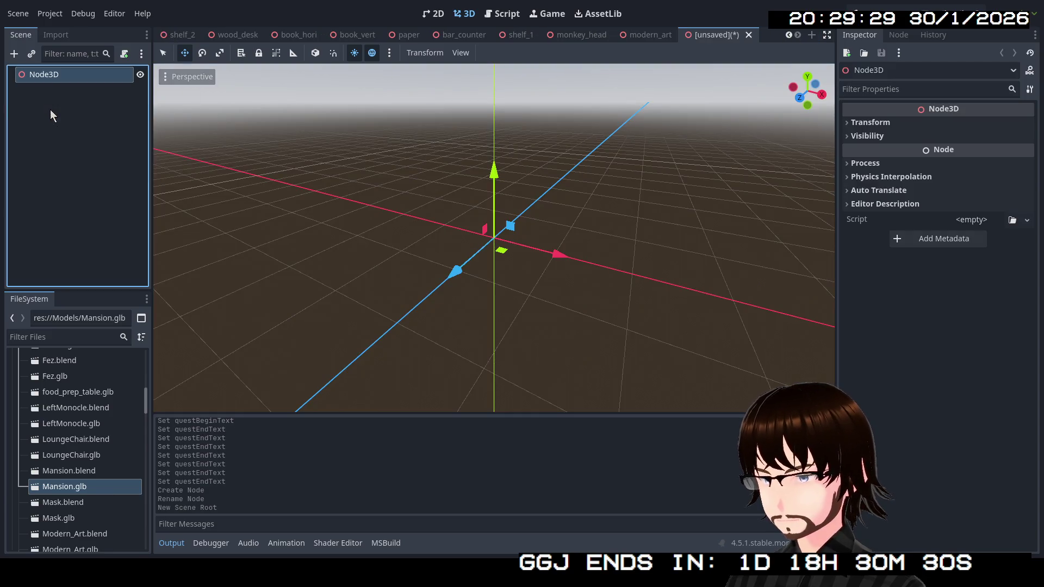
pyautogui.doubleClick(57, 76)
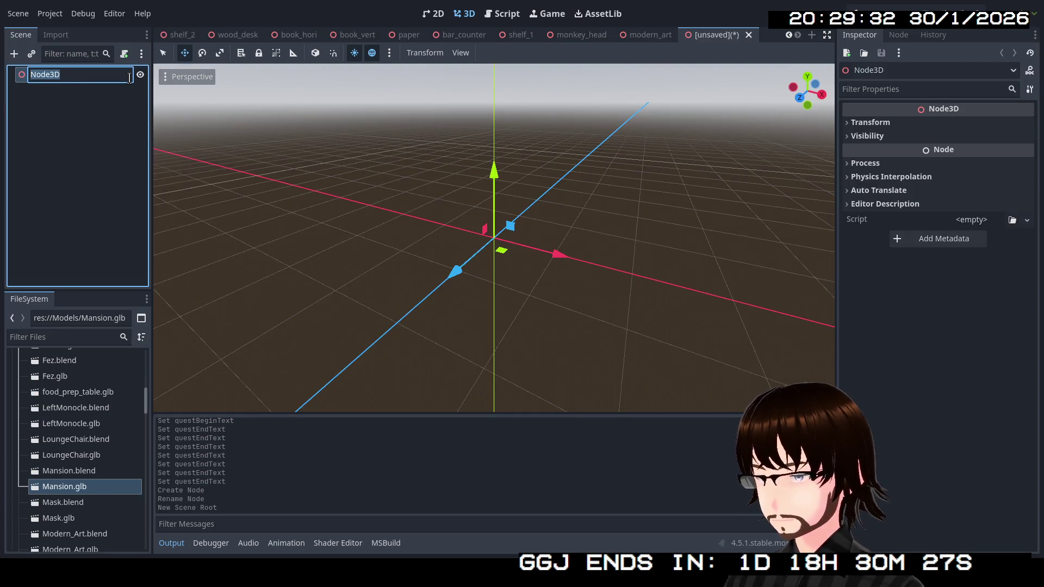
pyautogui.write('Support')
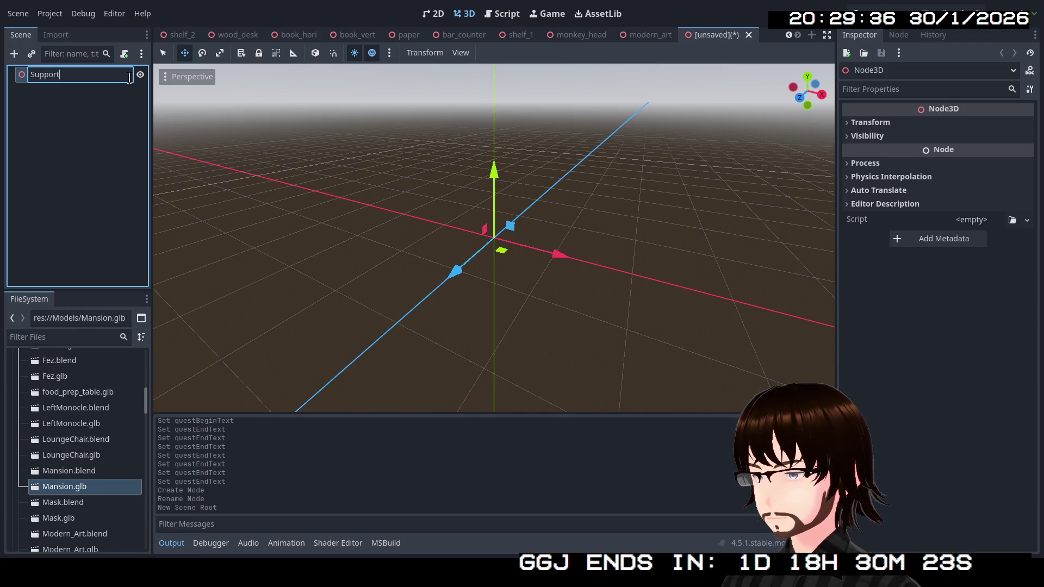
pyautogui.write('Cube')
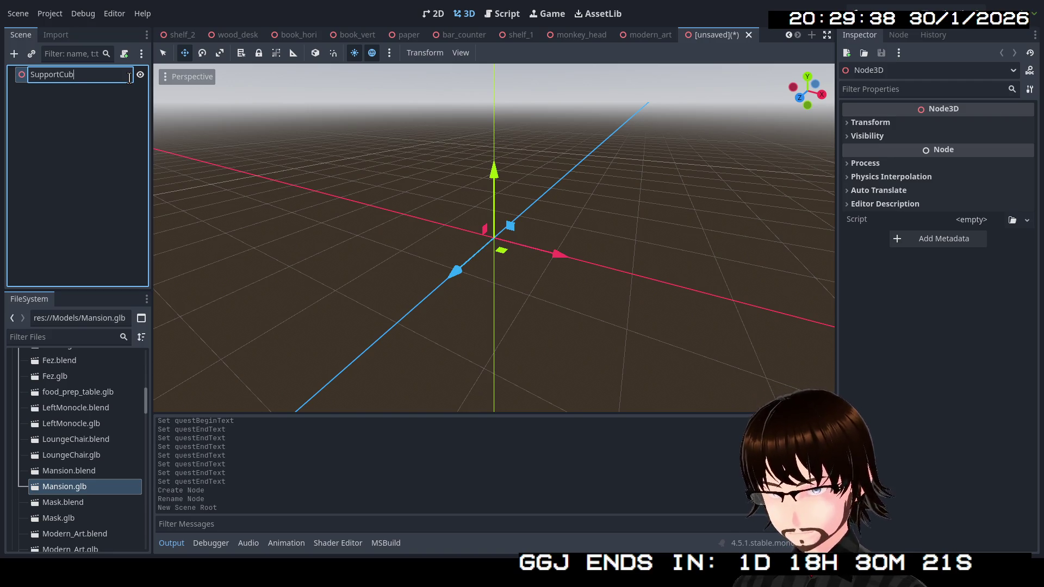
pyautogui.press('Return')
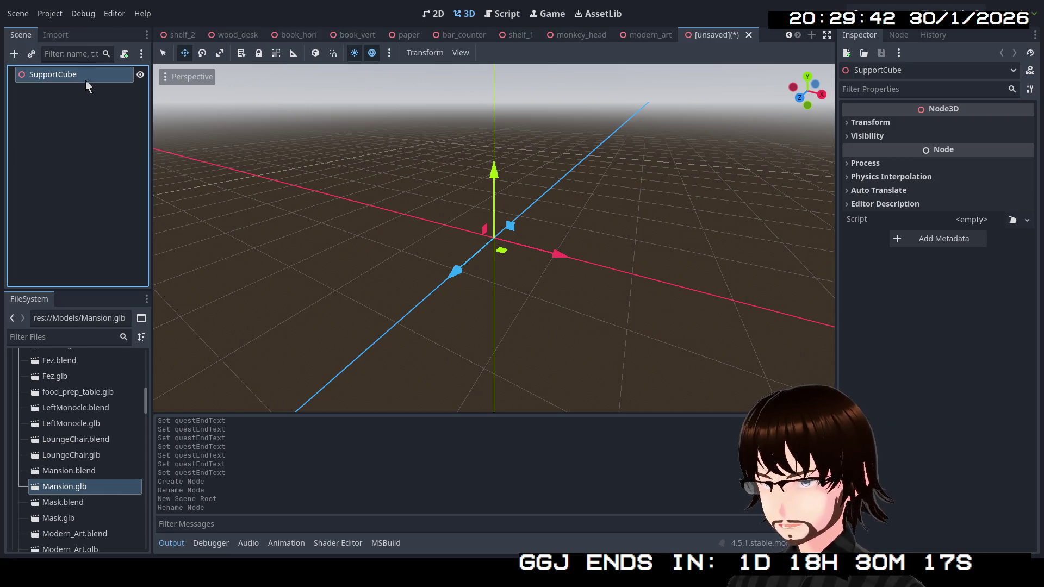
# Add a MeshInstance3D child under SupportCube.
pyautogui.rightClick(107, 87)
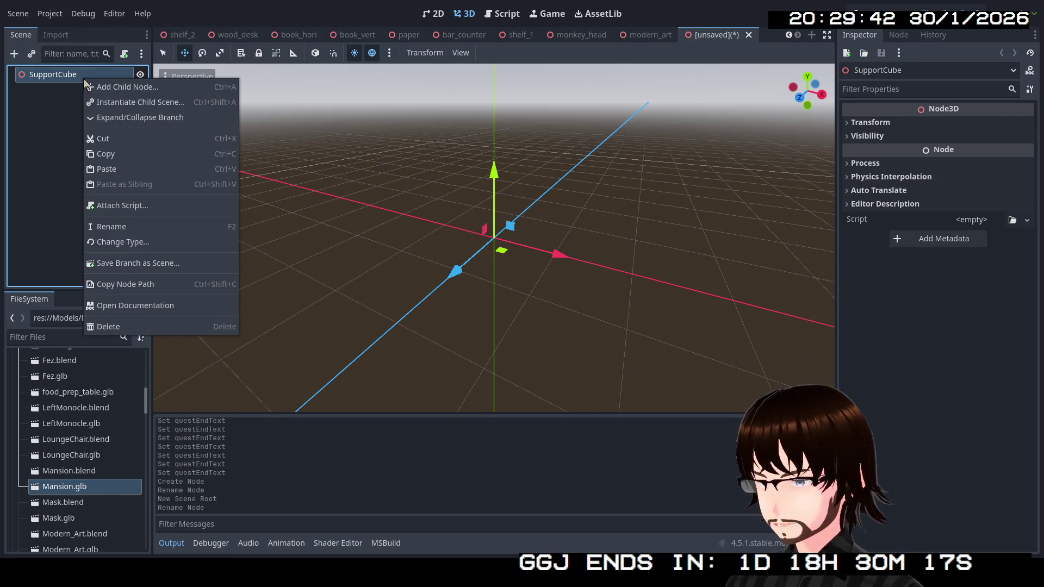
pyautogui.click(139, 90)
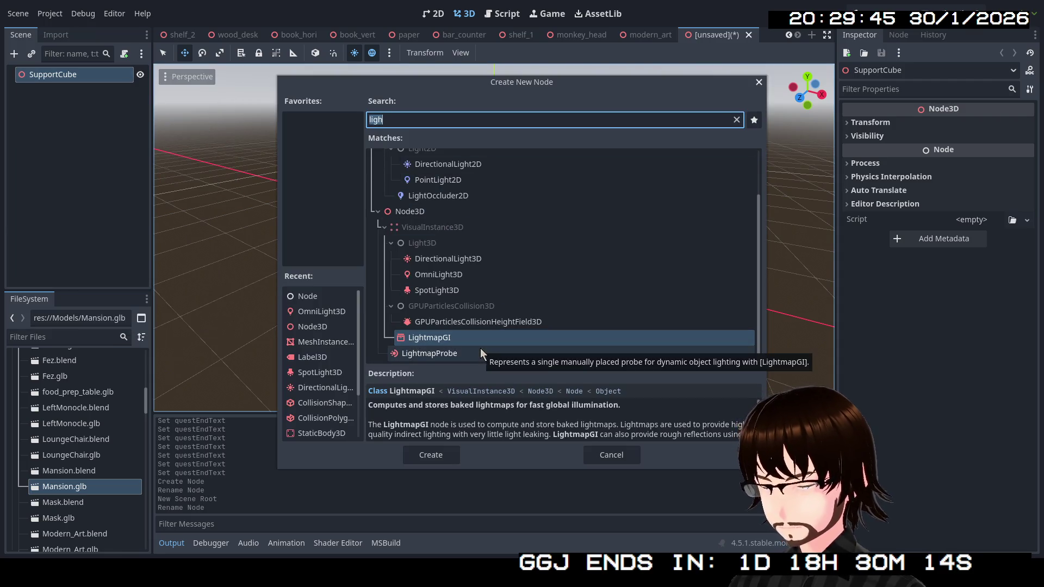
pyautogui.write('mes')
pyautogui.click(471, 275)
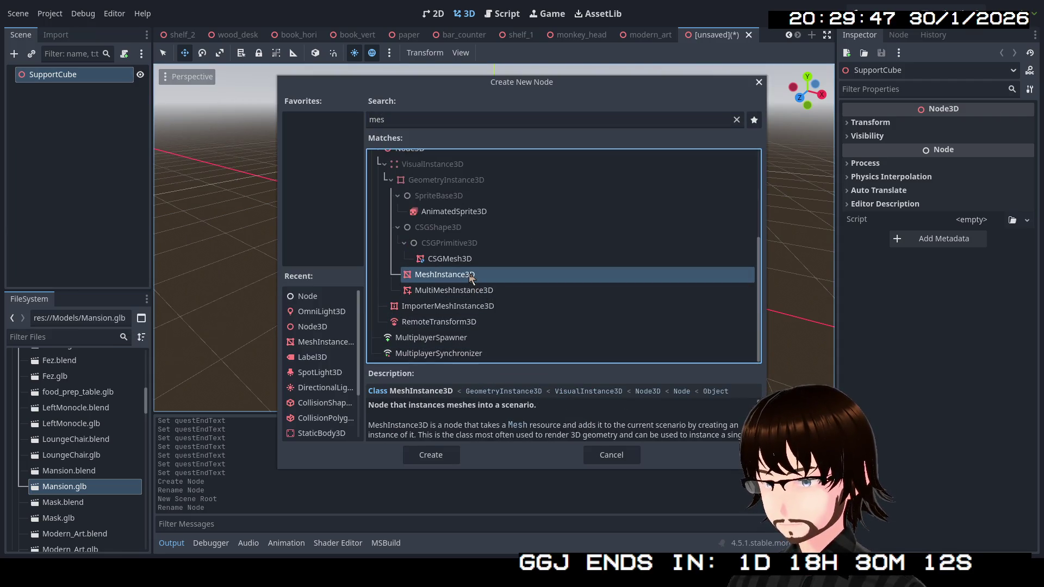
pyautogui.doubleClick(471, 277)
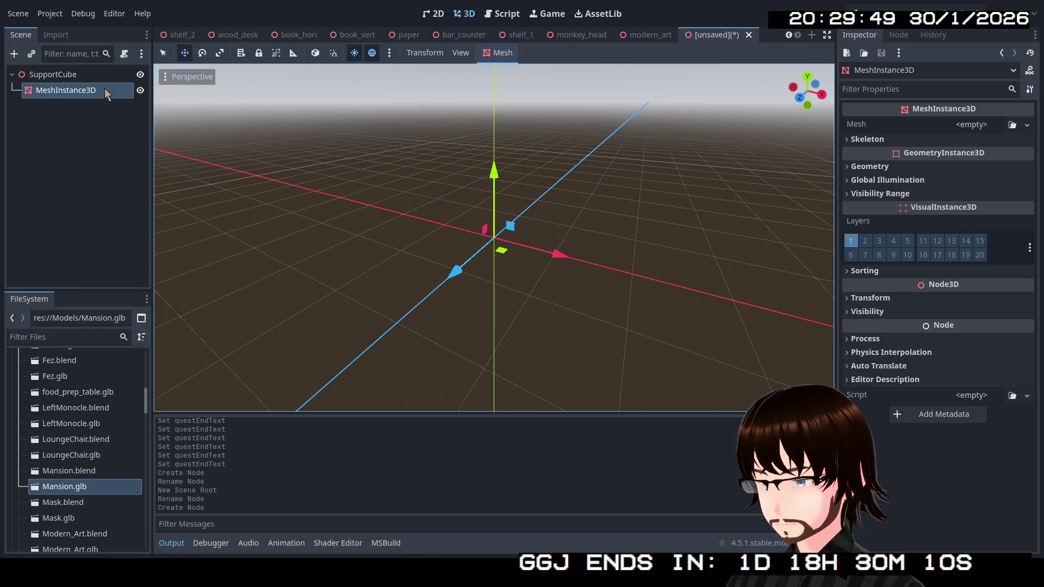
# Assign a new BoxMesh to the MeshInstance3D.
pyautogui.click(495, 51)
pyautogui.click(513, 69)
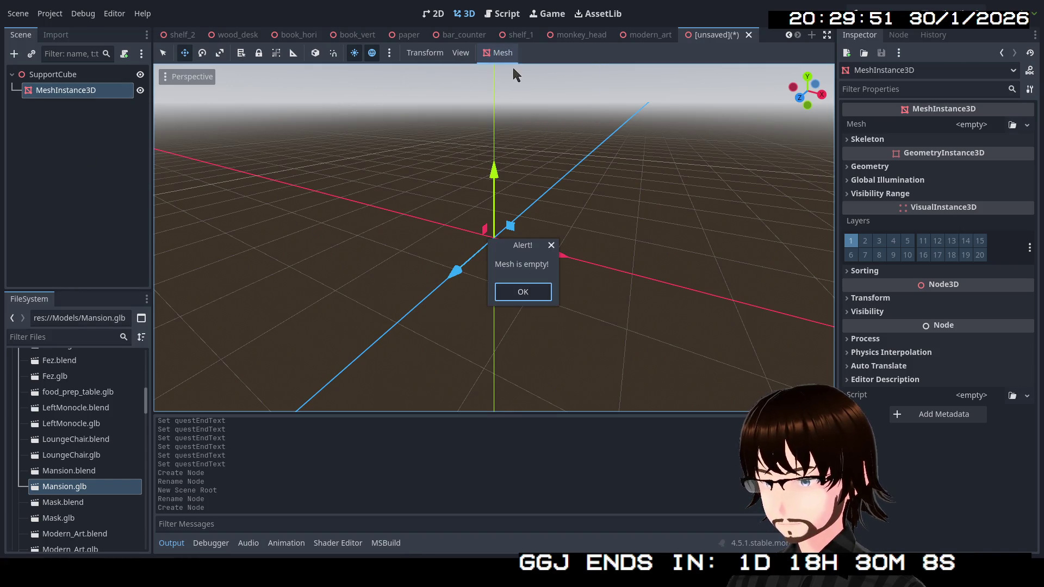
pyautogui.click(531, 290)
pyautogui.click(1027, 124)
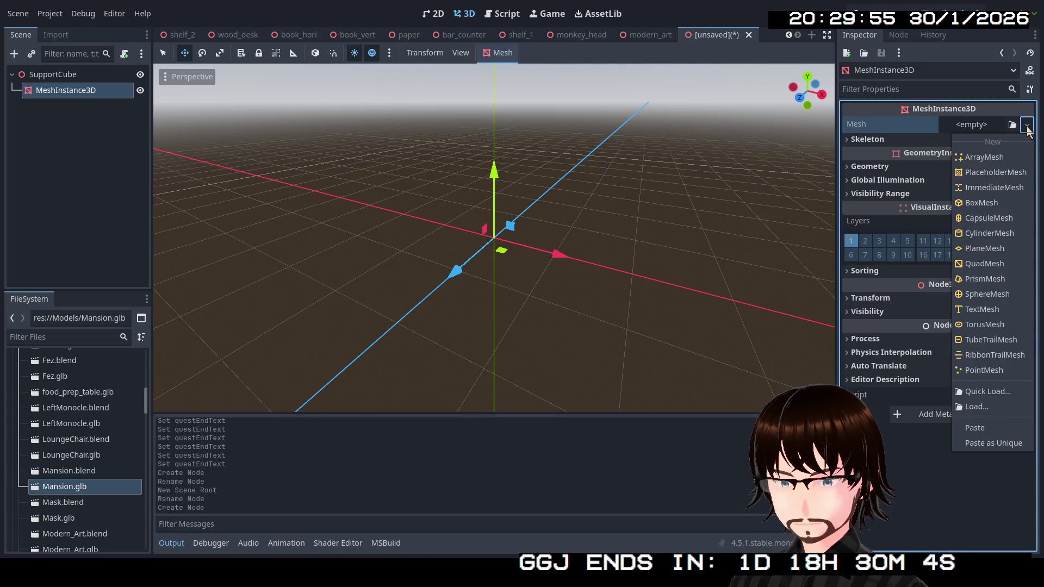
pyautogui.click(991, 203)
pyautogui.moveTo(420, 282)
pyautogui.mouseDown()
pyautogui.moveTo(462, 321)
pyautogui.moveTo(490, 305)
pyautogui.mouseUp()
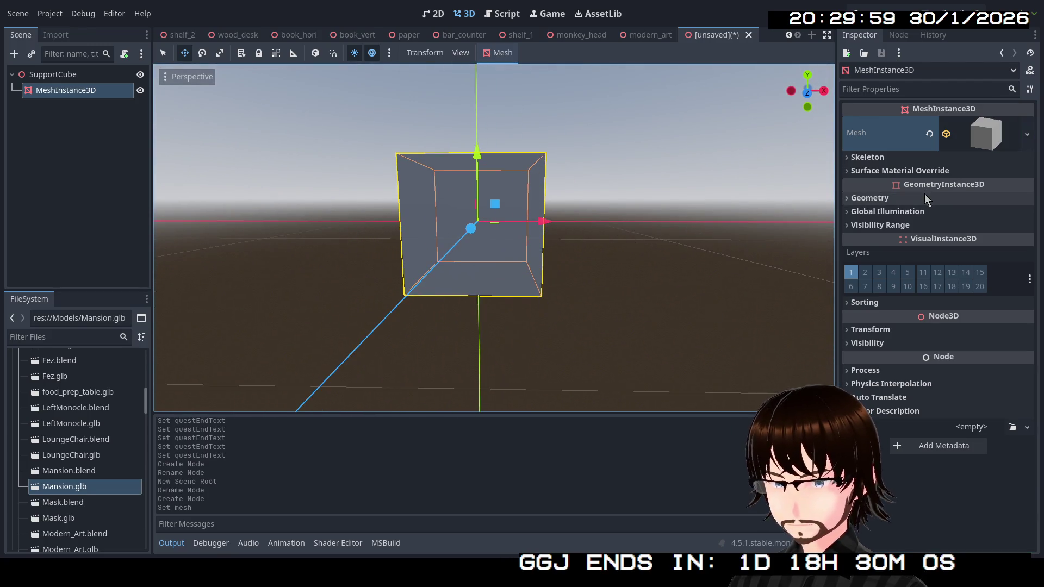
# Set the mesh's Transform Position y to 0.5 by entering /2.
pyautogui.click(890, 329)
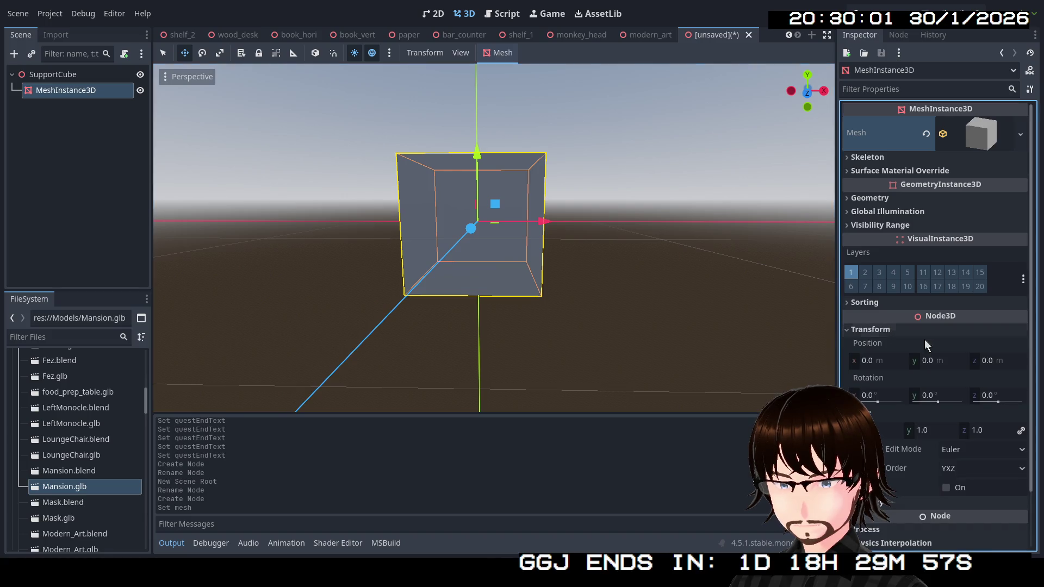
pyautogui.click(934, 361)
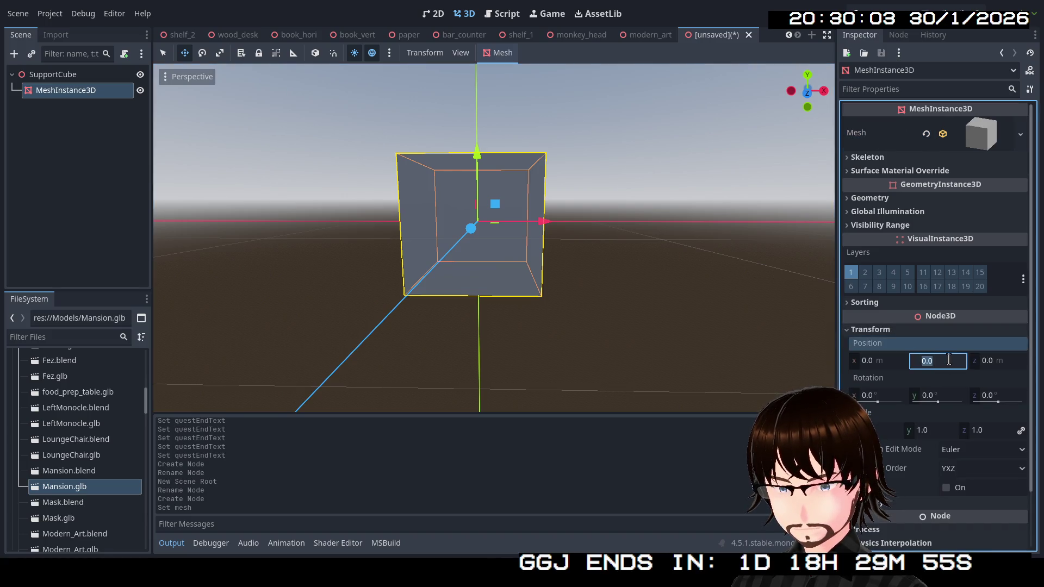
pyautogui.click(62, 201)
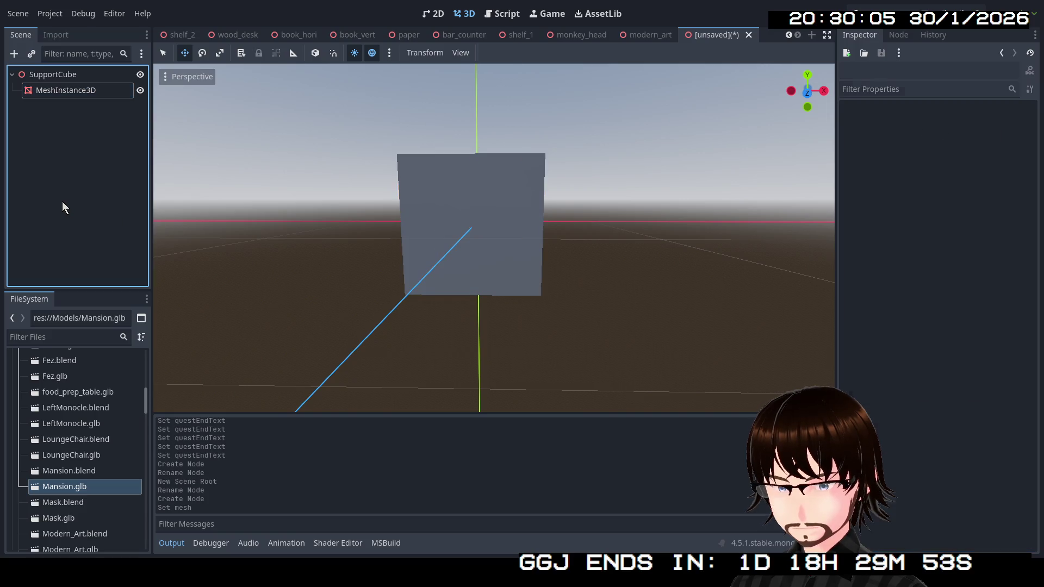
pyautogui.click(72, 78)
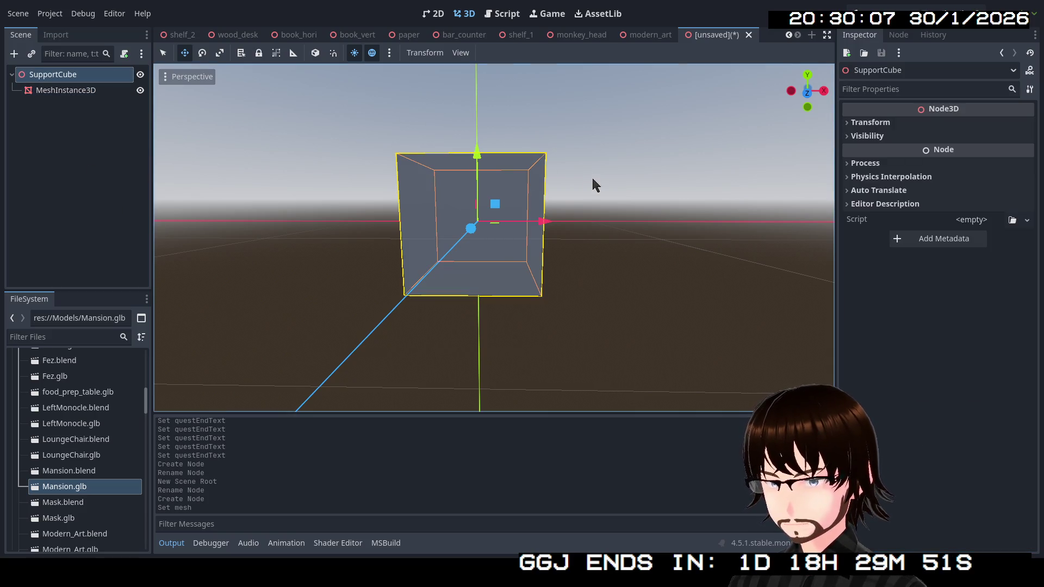
pyautogui.moveTo(549, 189)
pyautogui.mouseDown()
pyautogui.moveTo(530, 223)
pyautogui.moveTo(598, 228)
pyautogui.moveTo(401, 169)
pyautogui.mouseUp()
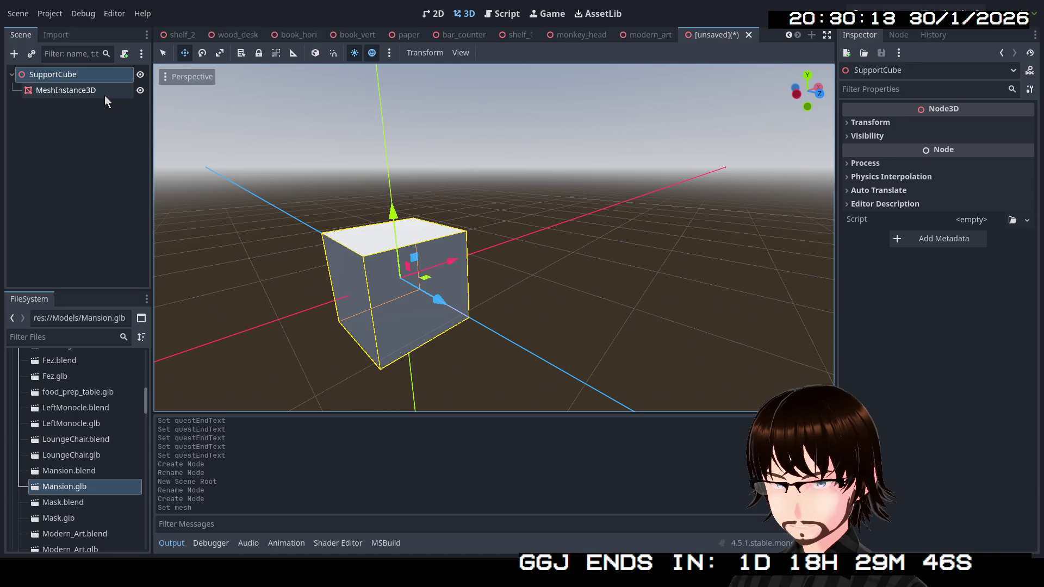
pyautogui.click(138, 97)
pyautogui.click(934, 362)
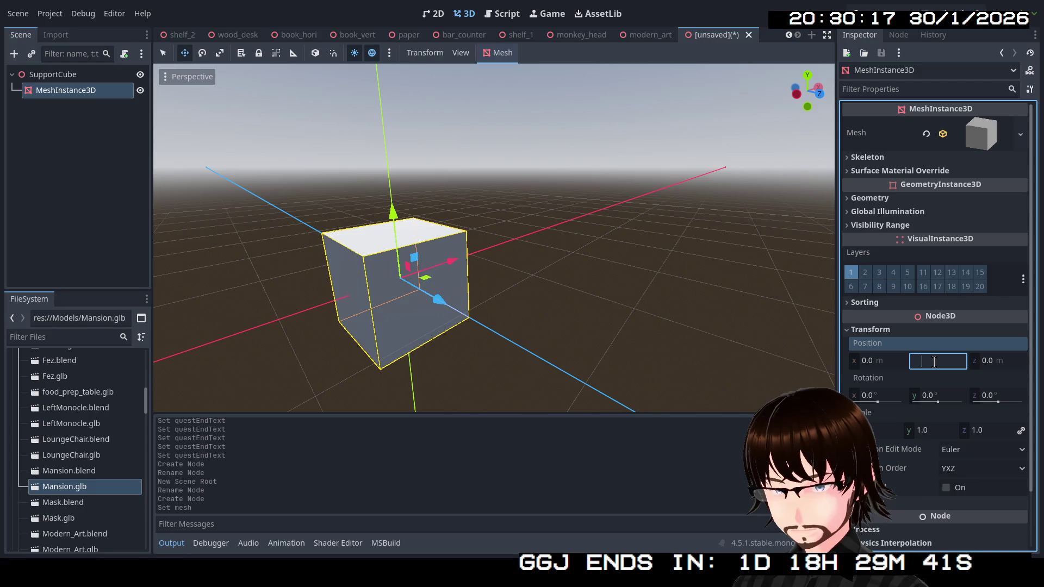
pyautogui.write('/2')
pyautogui.press('Return')
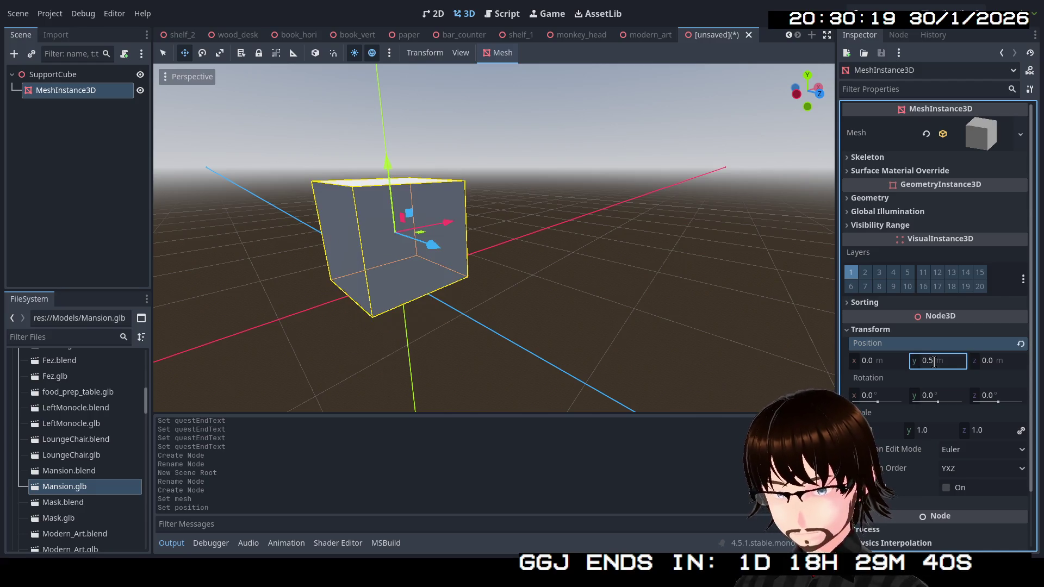
# Frame the view on SupportCube and reselect the MeshInstance3D.
pyautogui.press('f')
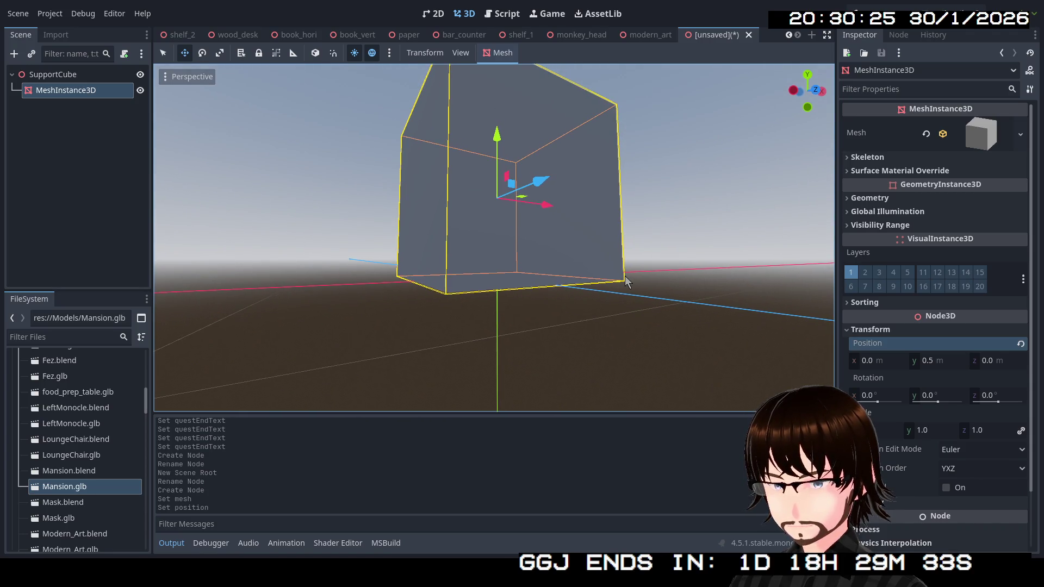
pyautogui.click(53, 74)
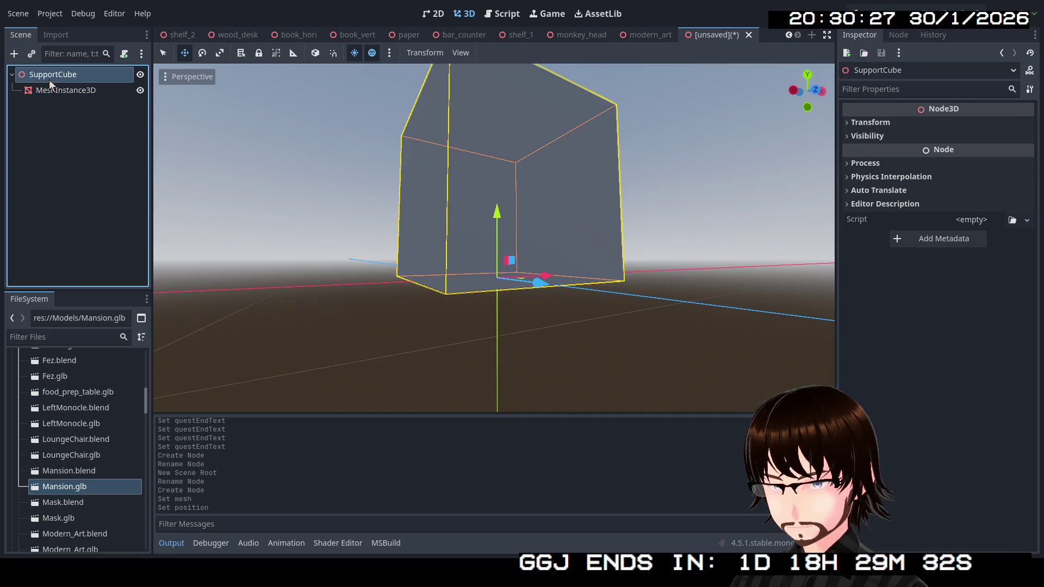
pyautogui.press('f')
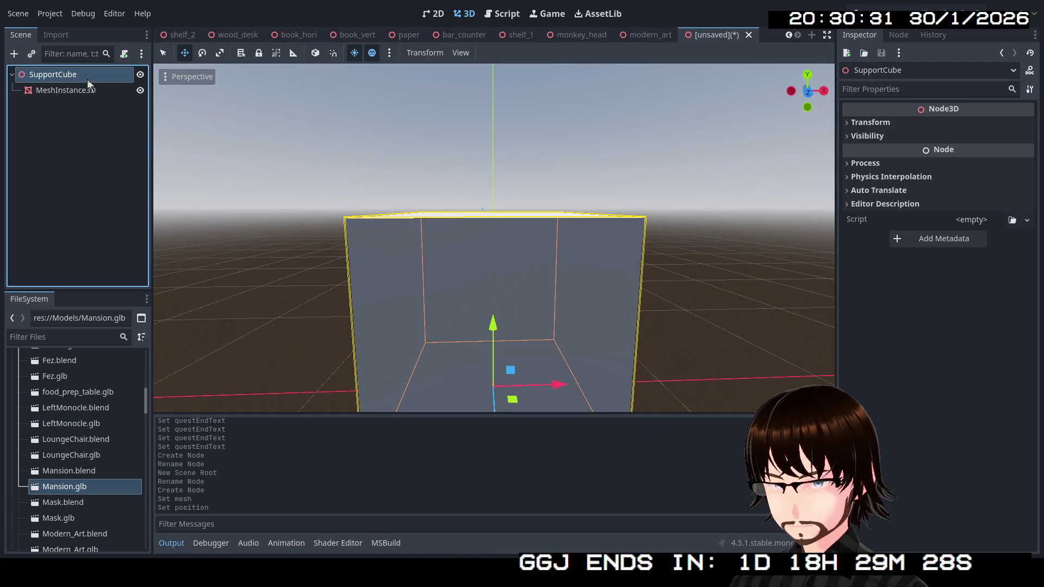
pyautogui.click(75, 93)
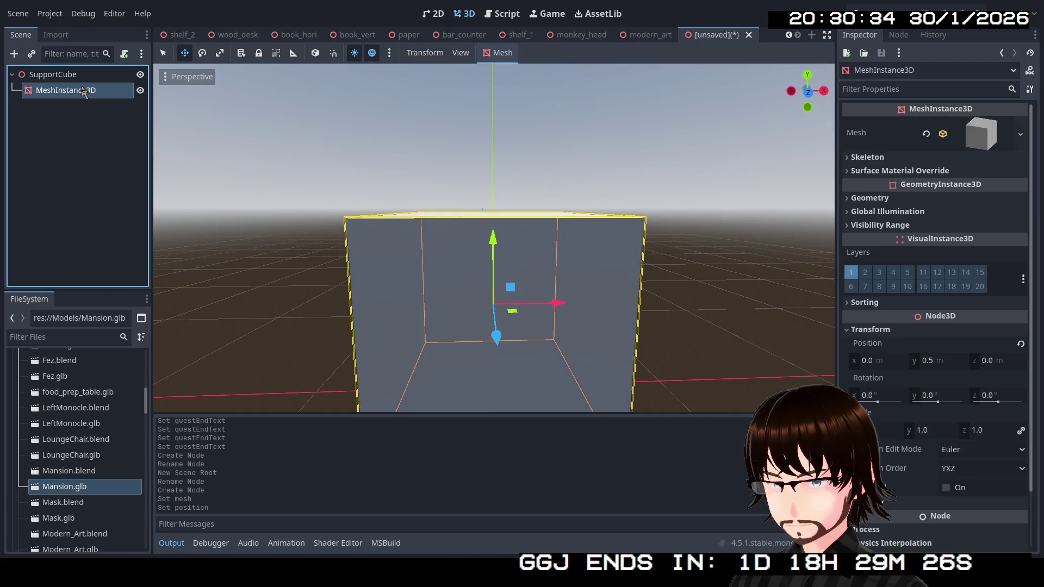
# Create a Single Convex static collision body from the cube mesh.
pyautogui.click(498, 54)
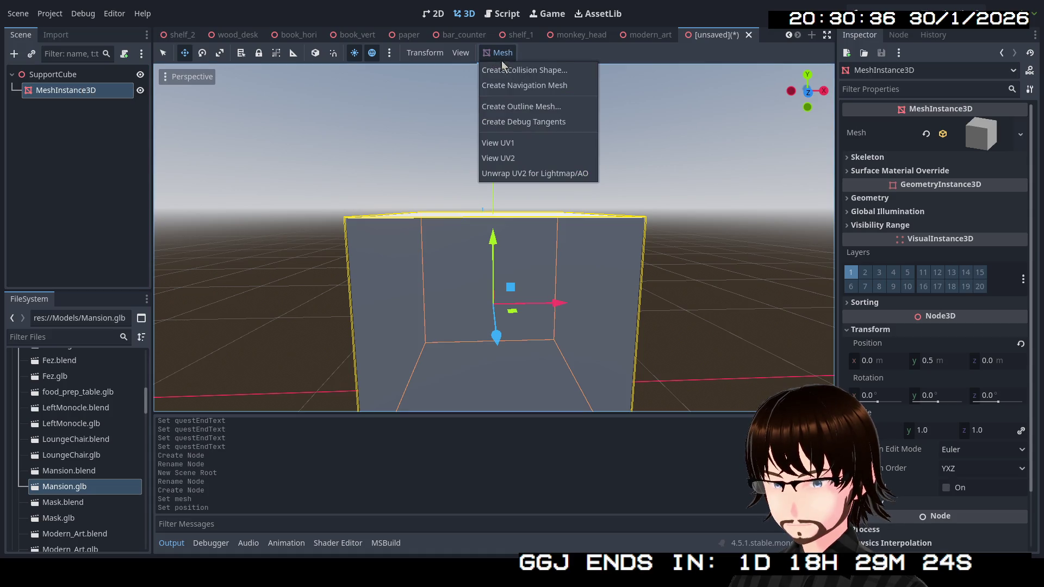
pyautogui.click(542, 82)
pyautogui.click(523, 296)
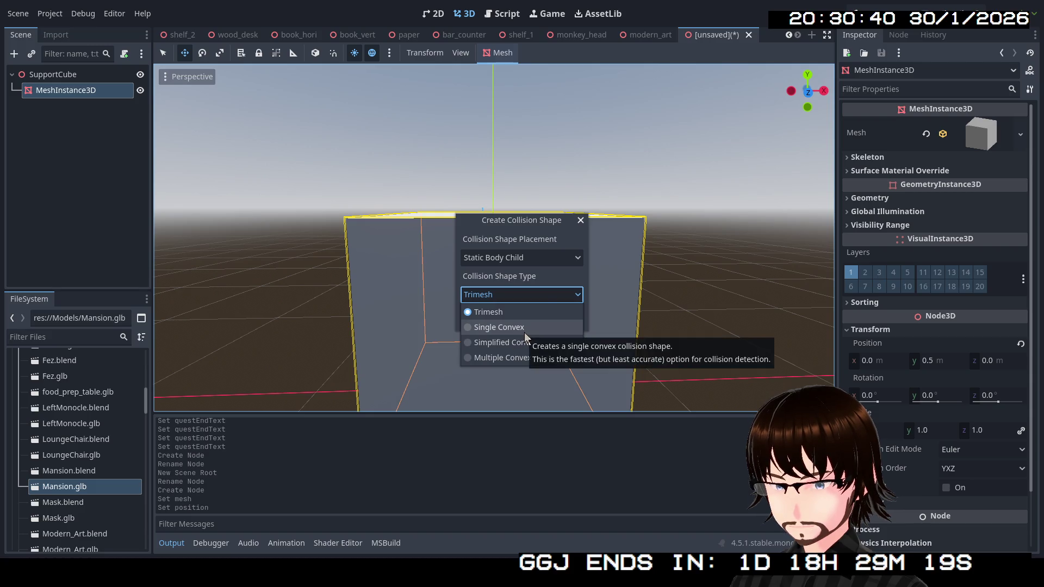
pyautogui.click(523, 329)
pyautogui.click(492, 317)
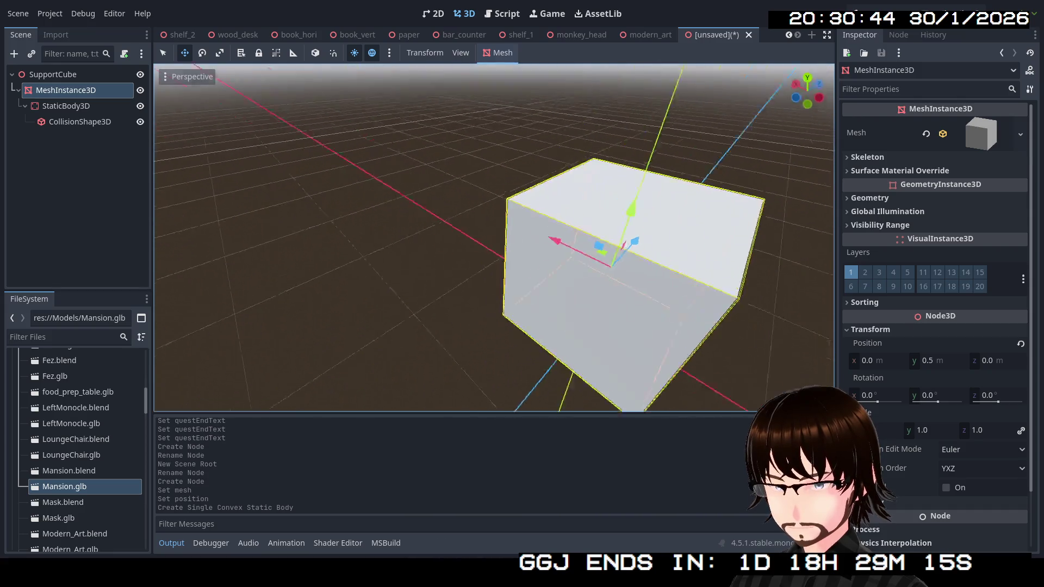
pyautogui.scroll(-5, 612, 177)
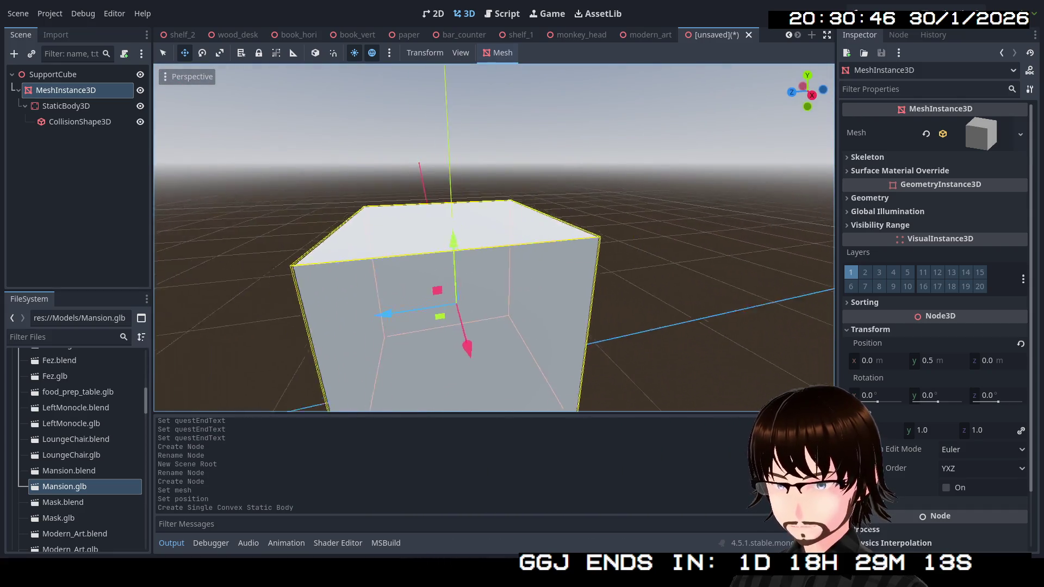
# Add SupportCube to the Pickup group and collapse its scene tree.
pyautogui.click(903, 36)
pyautogui.click(68, 77)
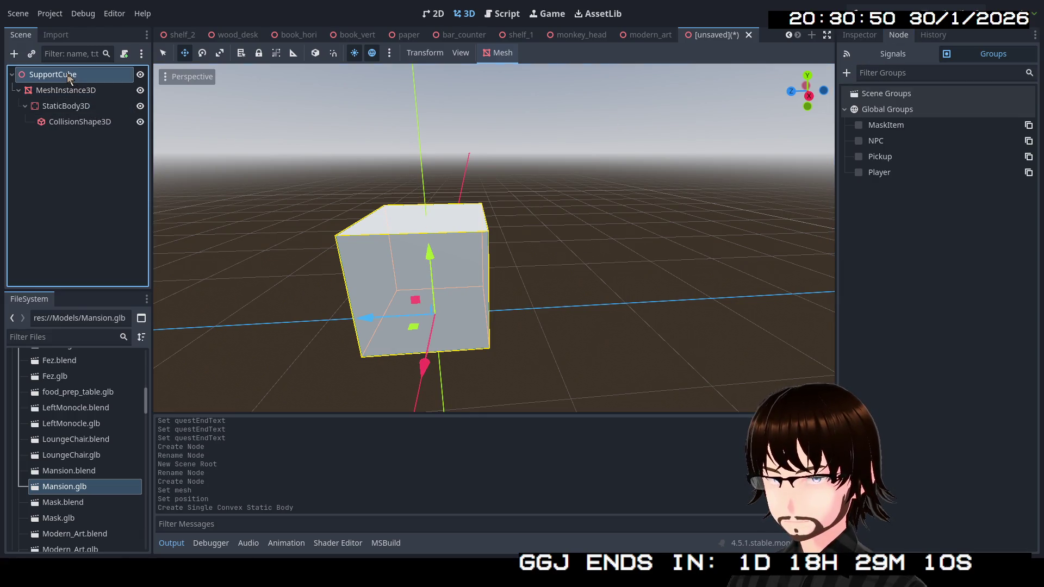
pyautogui.click(892, 156)
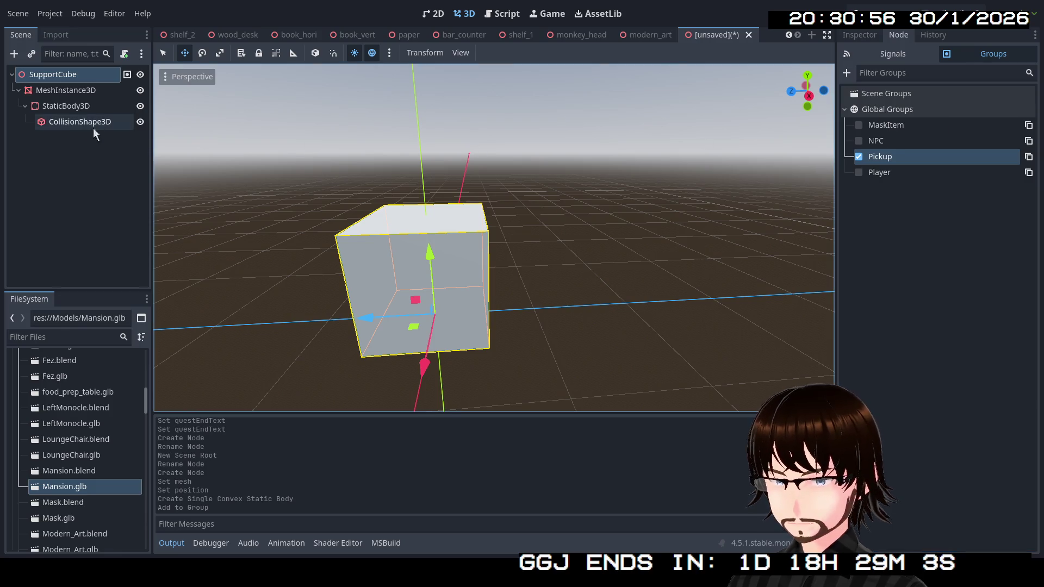
pyautogui.click(25, 108)
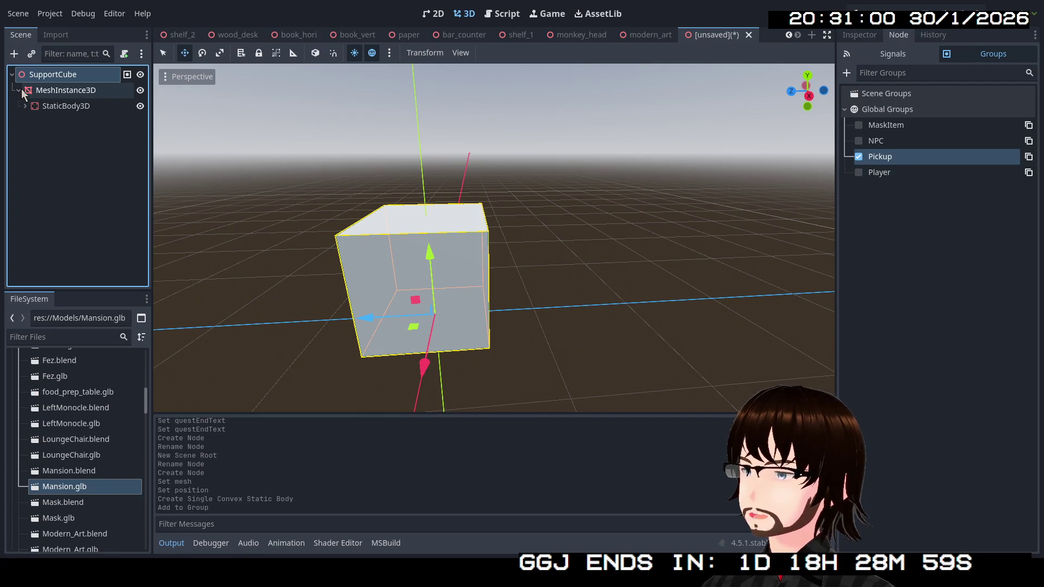
pyautogui.click(18, 91)
pyautogui.click(12, 76)
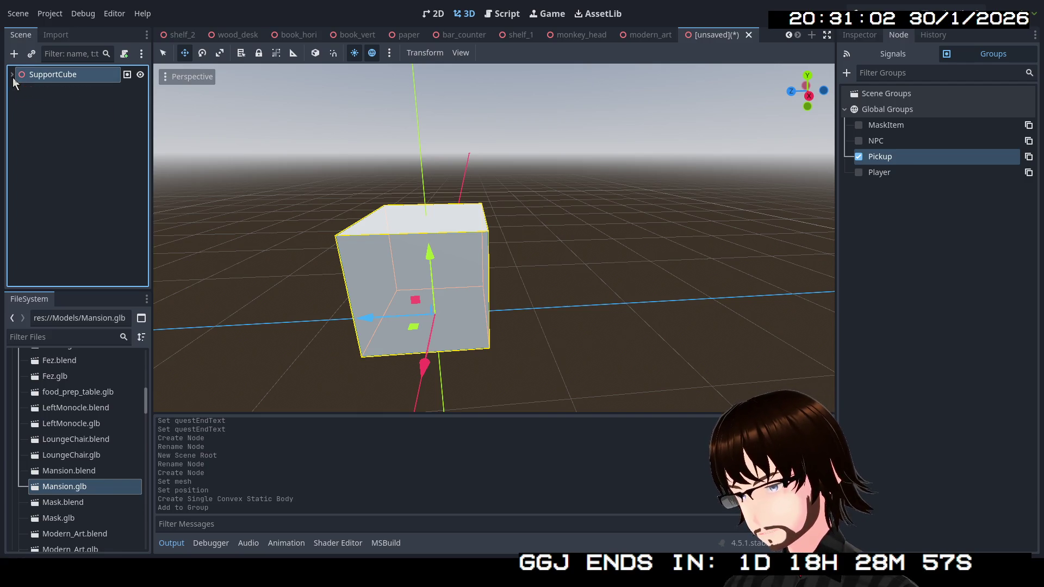
pyautogui.click(13, 76)
pyautogui.click(13, 76)
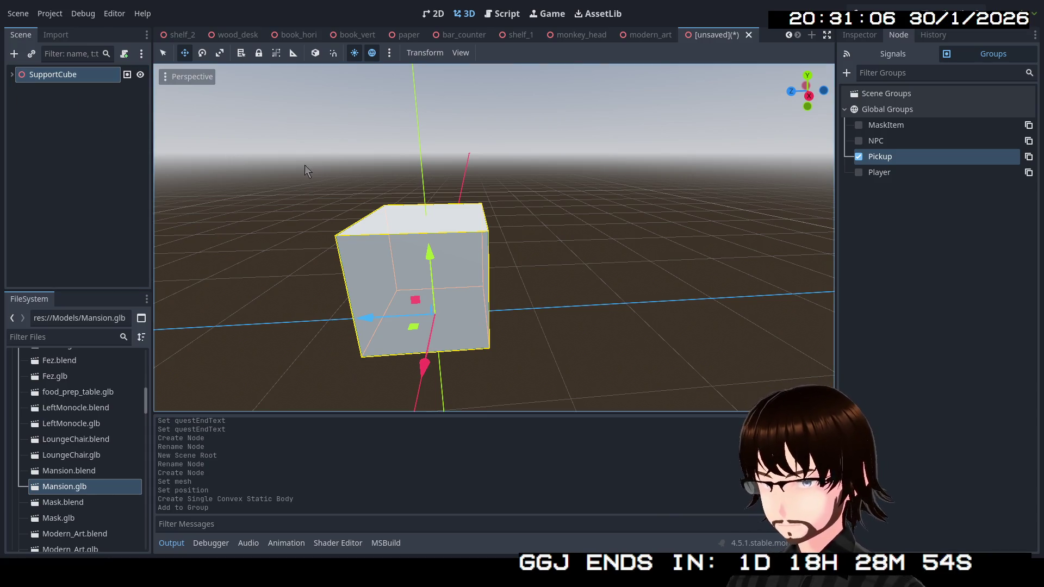
# Save the new scene as support_cube.tscn in the Scenes folder.
pyautogui.hotkey('ctrl', 's')
pyautogui.click(275, 102)
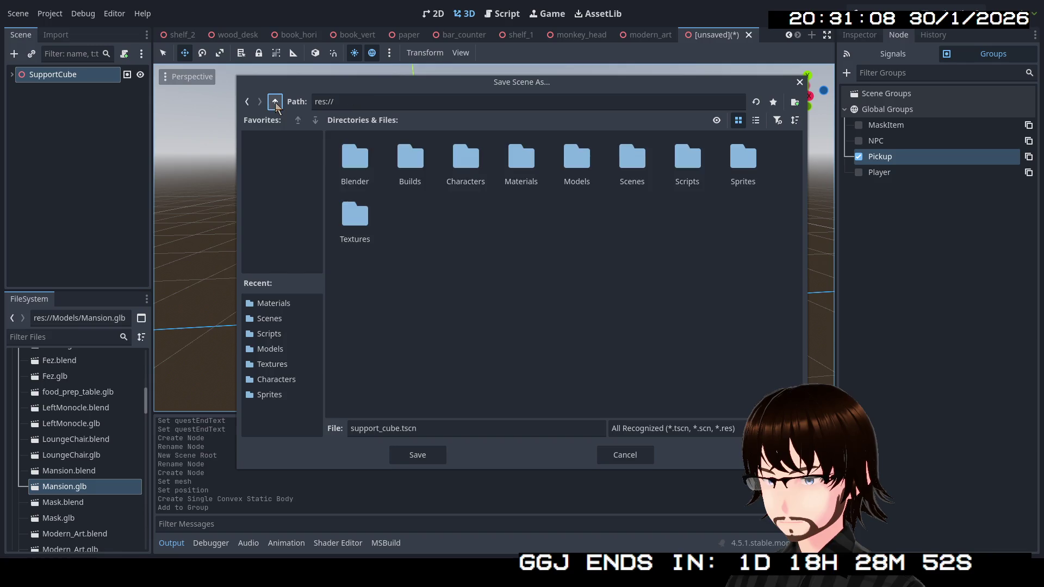
pyautogui.doubleClick(637, 164)
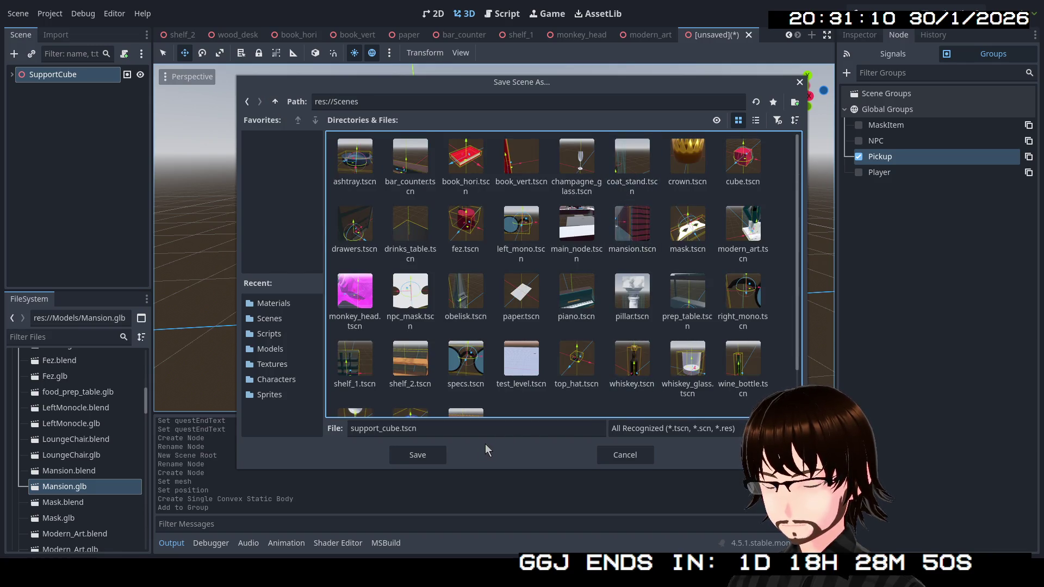
pyautogui.click(418, 455)
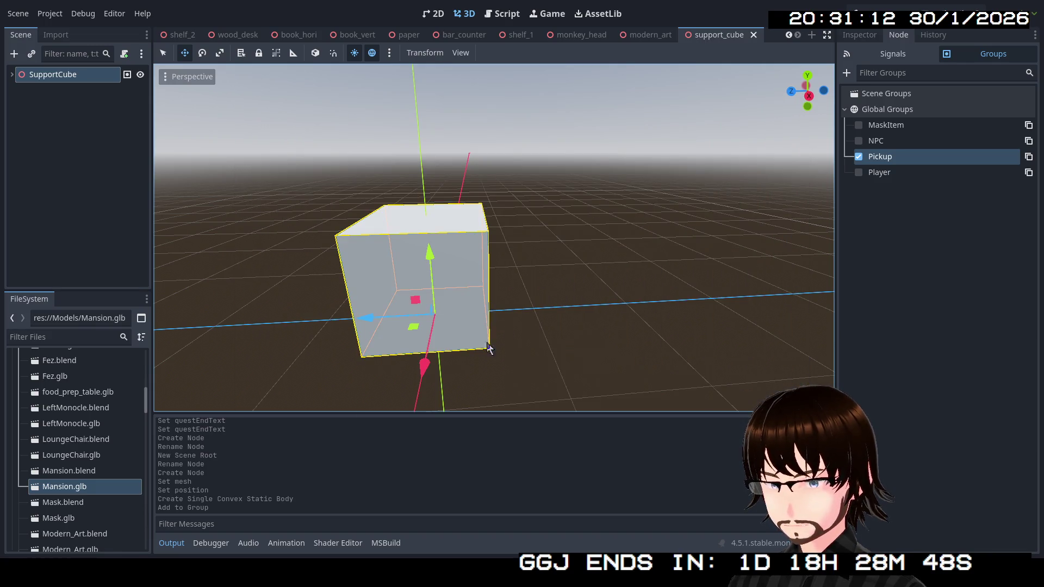
pyautogui.press('f')
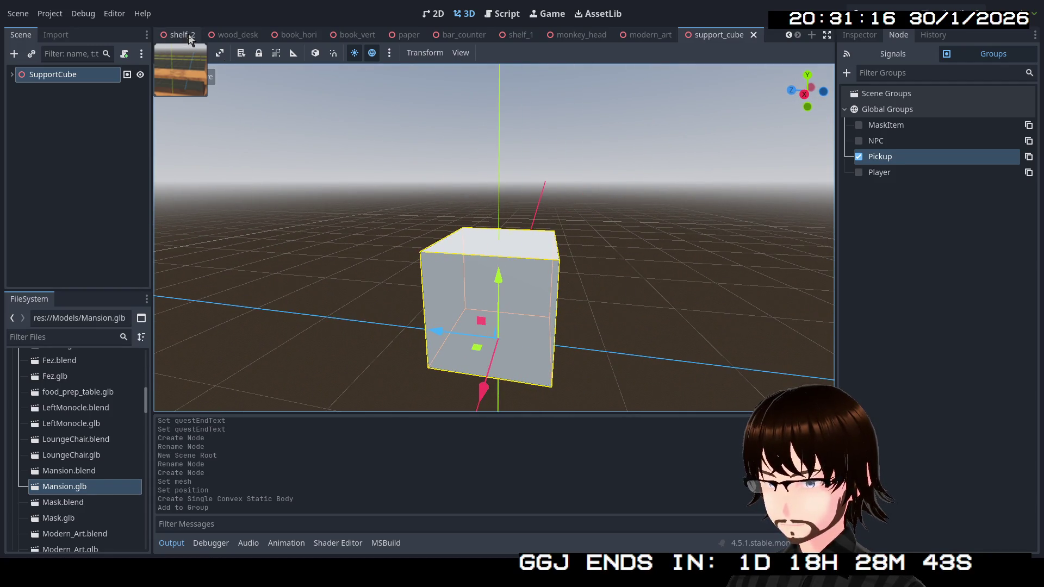
# Close the modern_art, monkey_head, shelf_1, bar_counter and paper scenes.
pyautogui.click(791, 37)
pyautogui.click(791, 37)
pyautogui.click(715, 38)
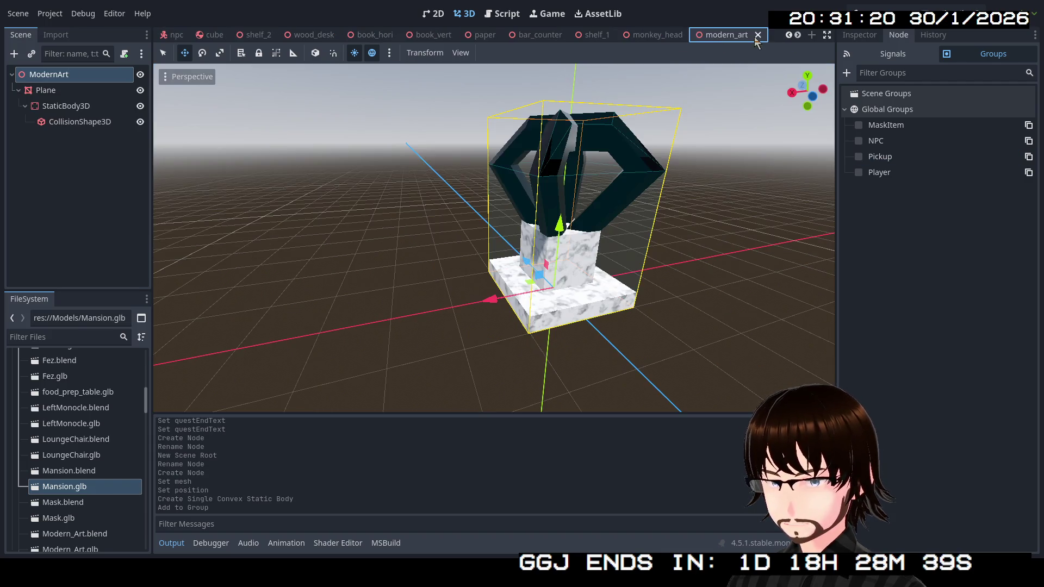
pyautogui.click(757, 36)
pyautogui.click(692, 35)
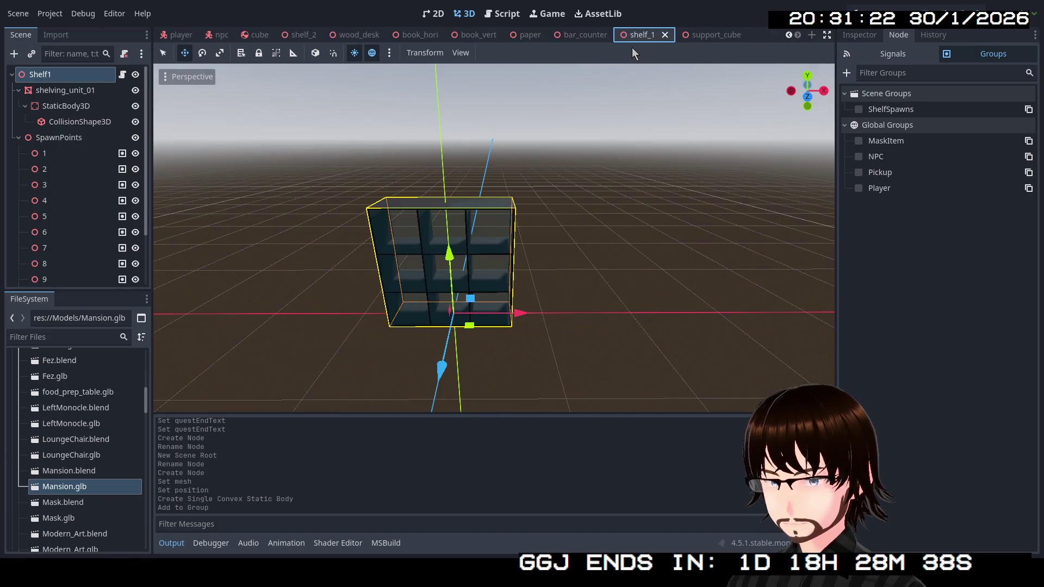
pyautogui.click(665, 35)
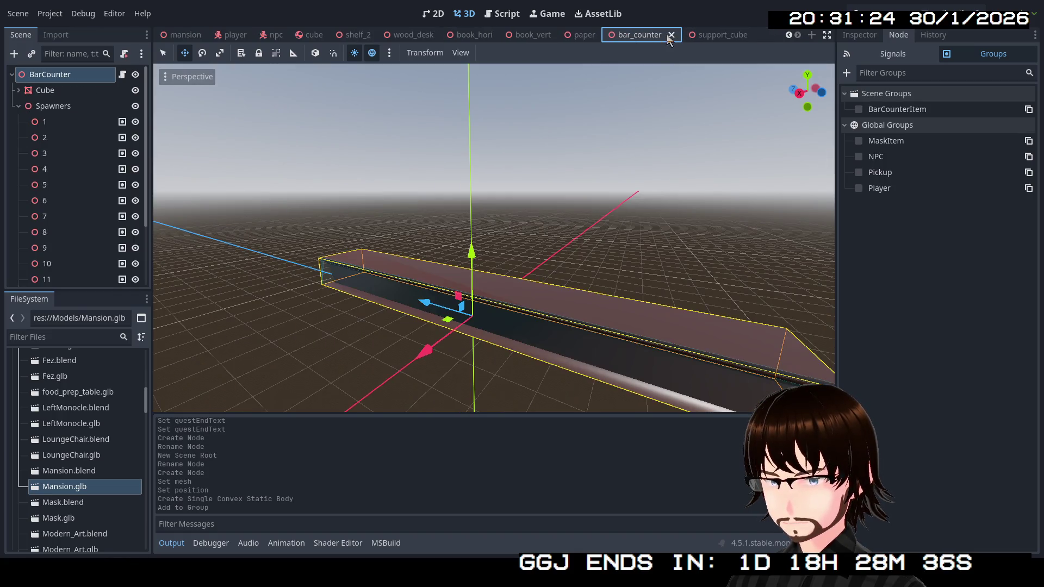
pyautogui.click(671, 36)
pyautogui.click(677, 35)
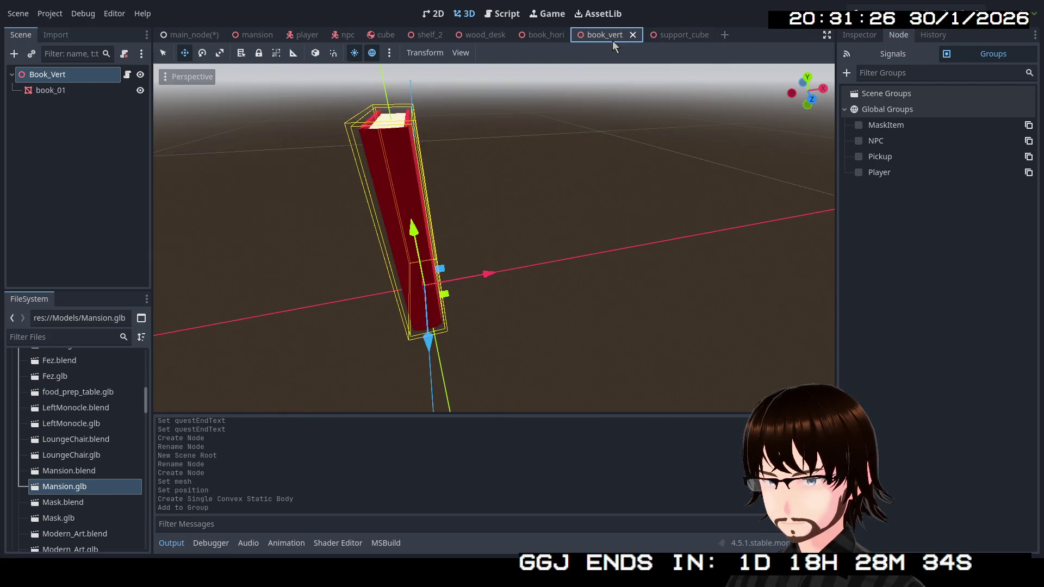
# Close book_vert, book_hori, wood_desk, shelf_2 and cube, then return to main_node.
pyautogui.click(632, 36)
pyautogui.click(576, 35)
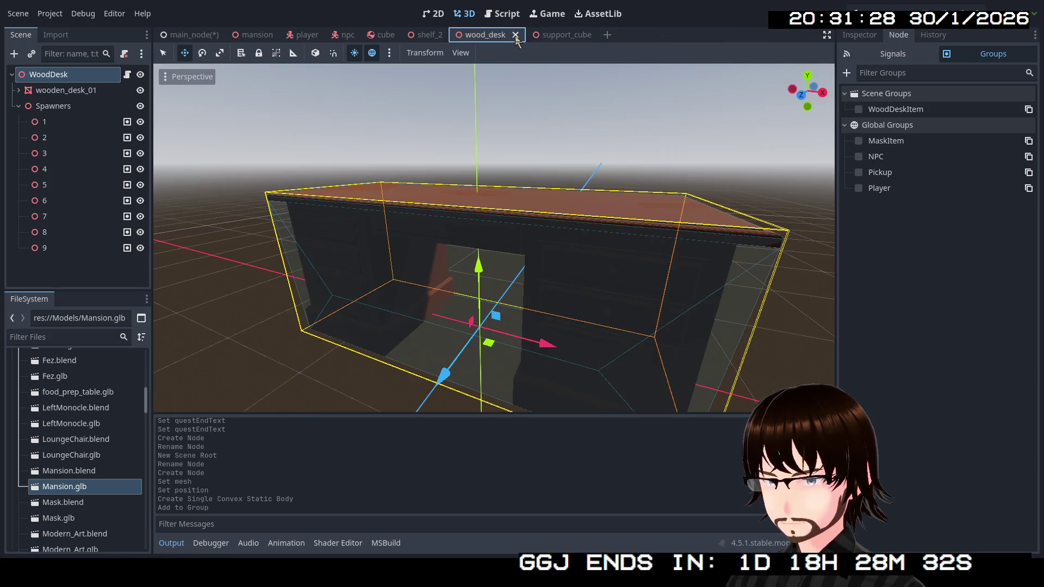
pyautogui.click(515, 35)
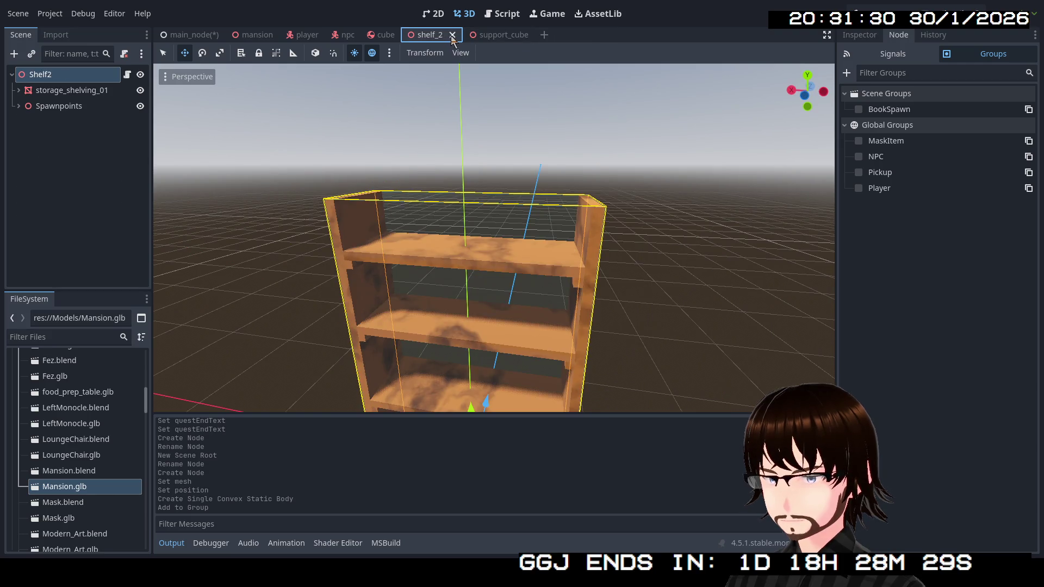
pyautogui.click(452, 35)
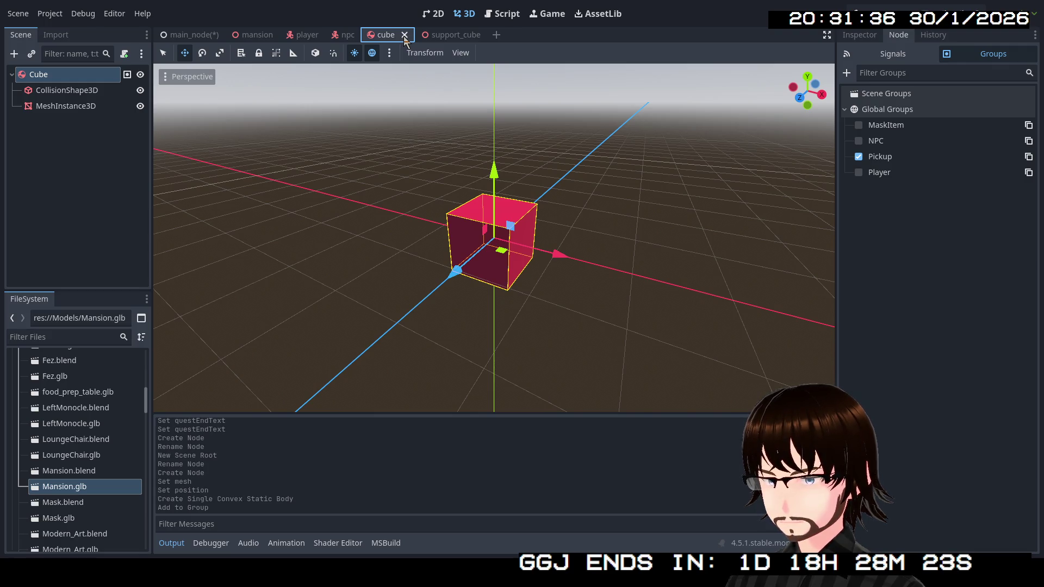
pyautogui.click(405, 36)
pyautogui.click(397, 35)
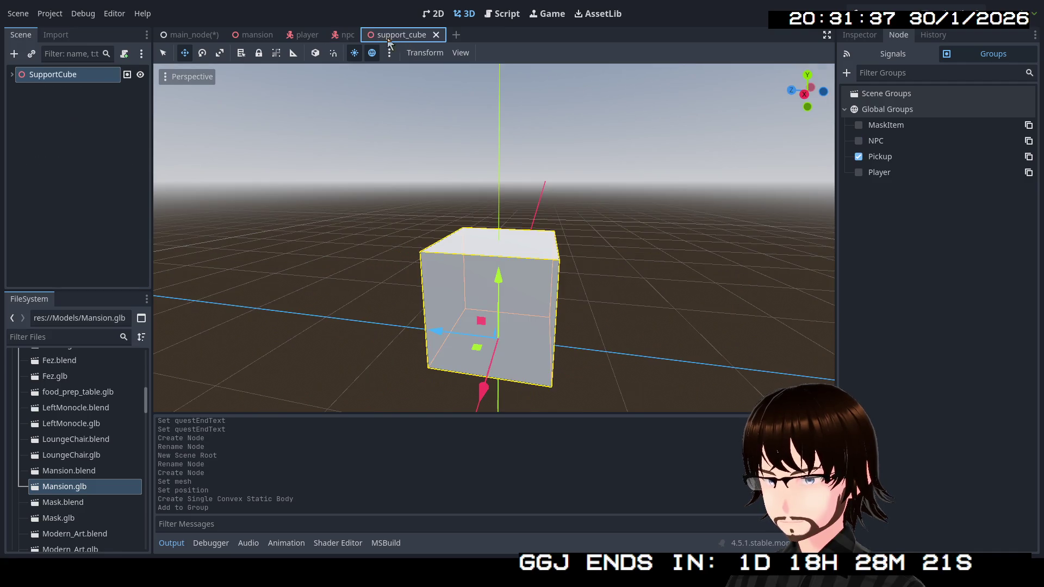
pyautogui.click(190, 34)
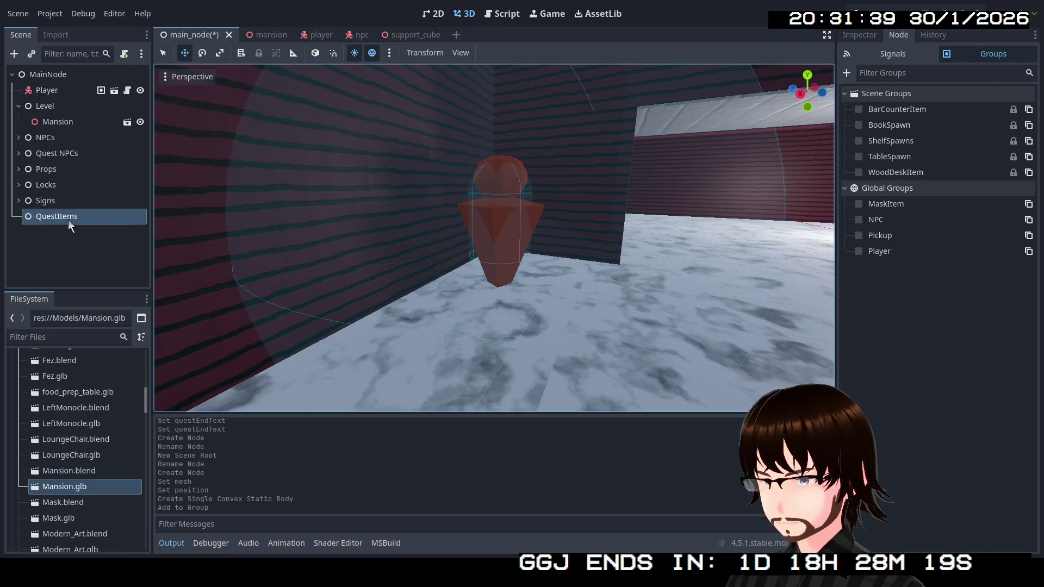
# Instantiate support_cube.tscn as a child scene under QuestItems.
pyautogui.rightClick(70, 225)
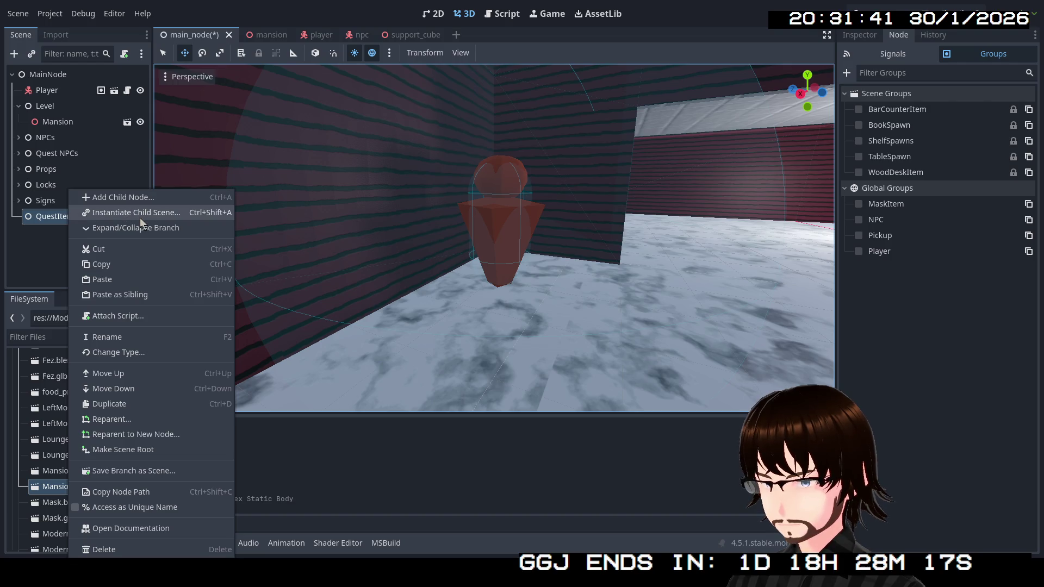
pyautogui.click(141, 219)
pyautogui.scroll(-5, 473, 271)
pyautogui.scroll(-10, 464, 267)
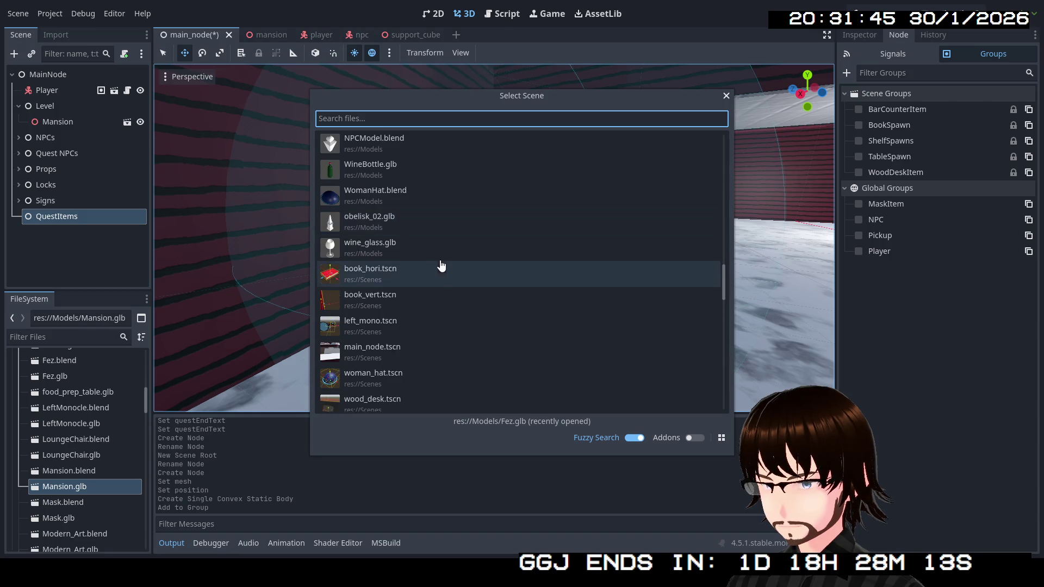
pyautogui.write('s')
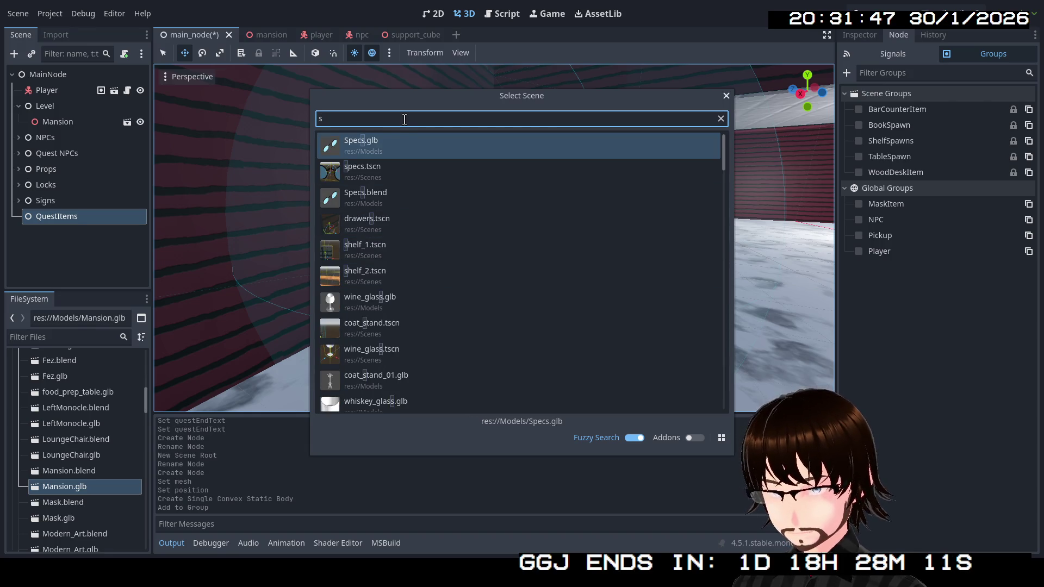
pyautogui.write('up')
pyautogui.doubleClick(400, 142)
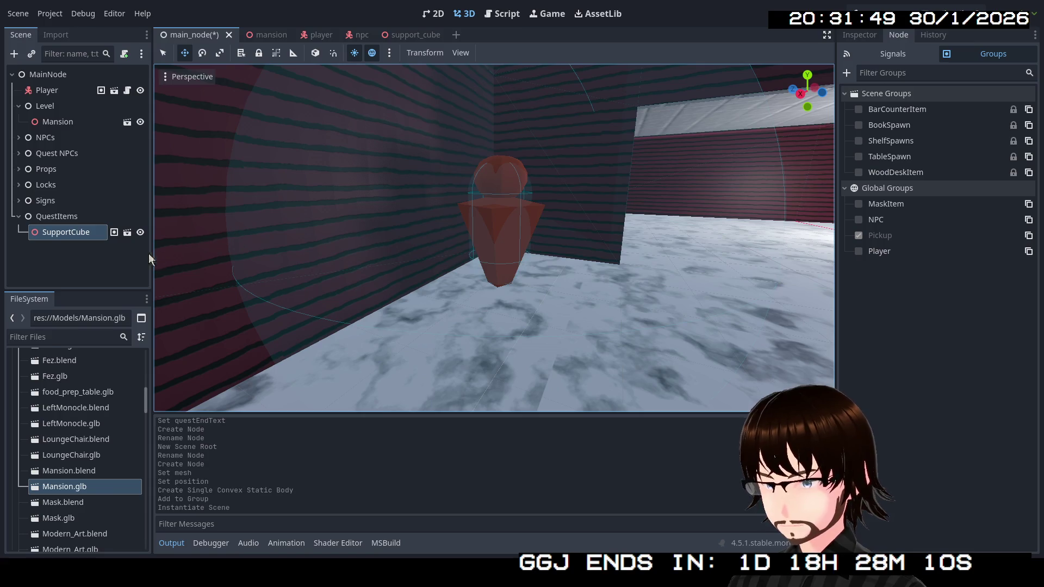
# Move the SupportCube from the back wall across the floor toward the NPC, then run the game.
pyautogui.press('w')
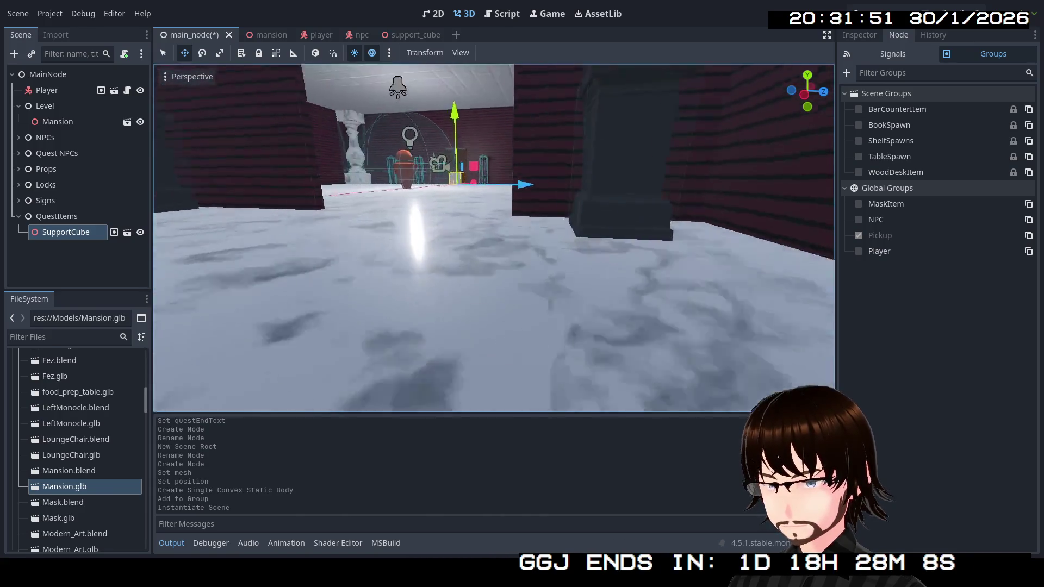
pyautogui.press('f')
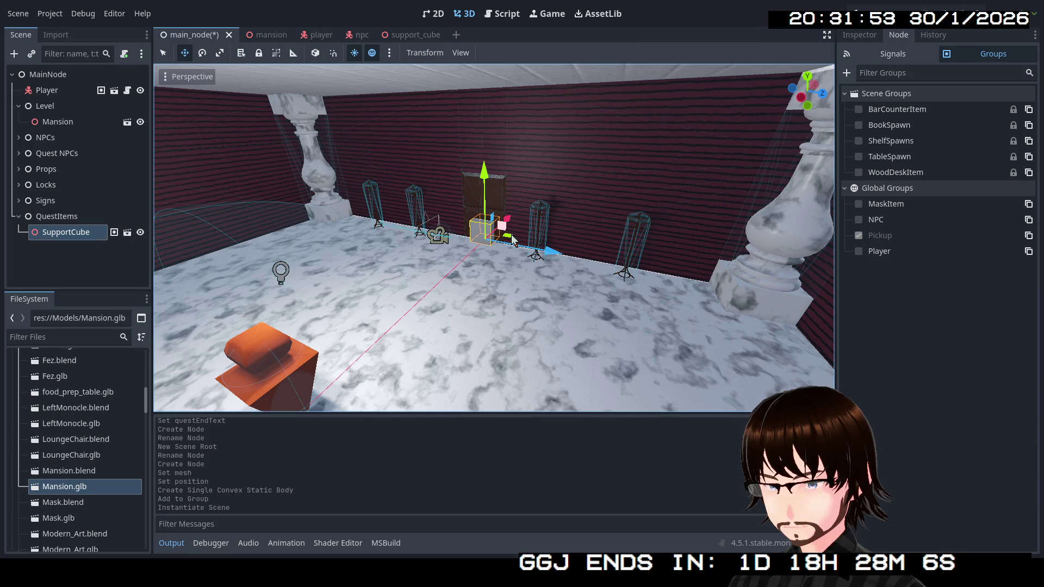
pyautogui.moveTo(511, 234)
pyautogui.mouseDown()
pyautogui.moveTo(491, 310)
pyautogui.moveTo(528, 389)
pyautogui.moveTo(551, 398)
pyautogui.mouseUp()
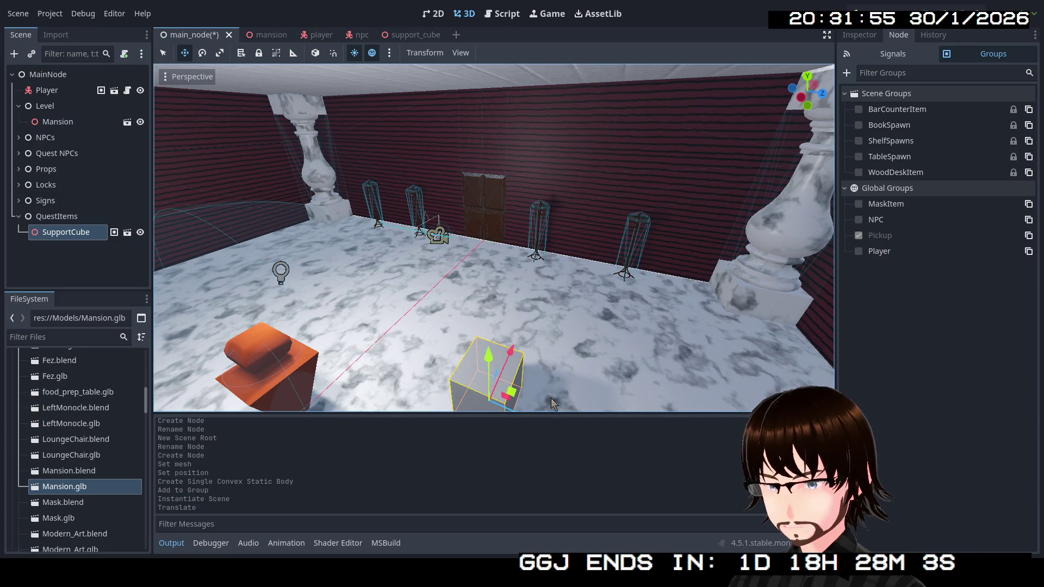
pyautogui.press('w')
pyautogui.press('w')
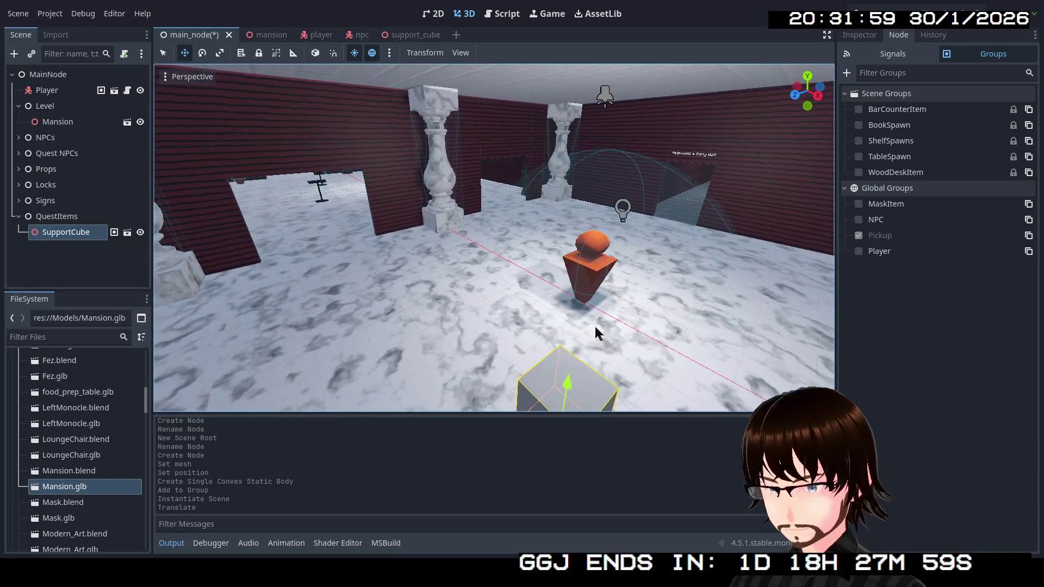
pyautogui.click(97, 265)
pyautogui.click(66, 237)
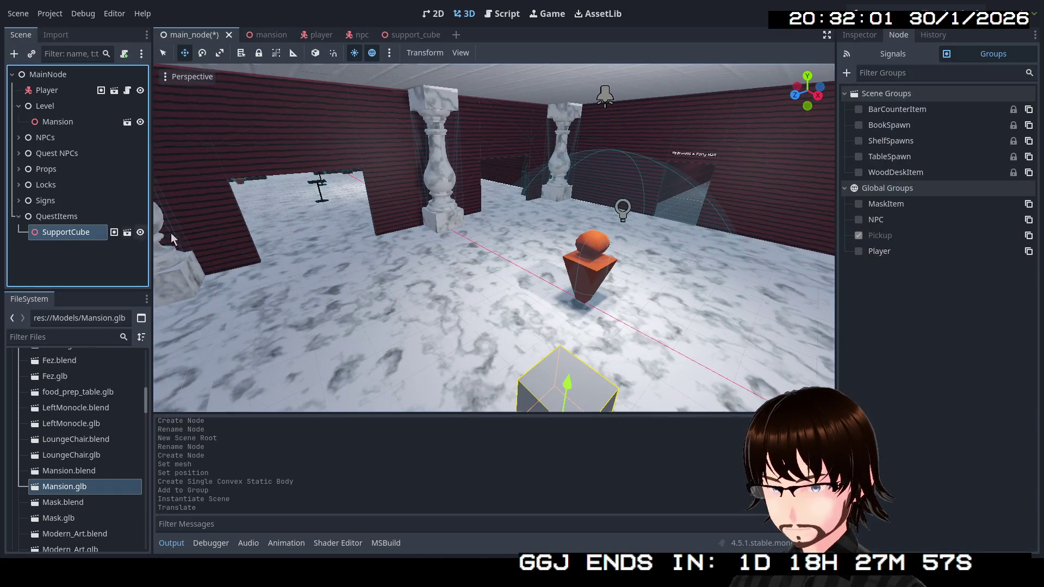
pyautogui.click(872, 10)
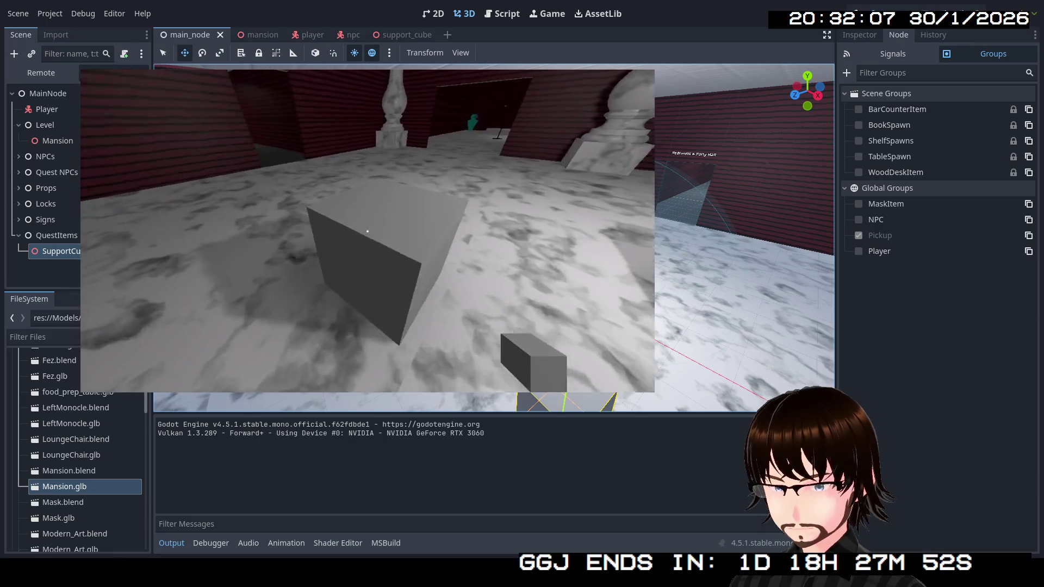
# Walk around the grey cube in the running game, then stop it with F8.
pyautogui.press('s')
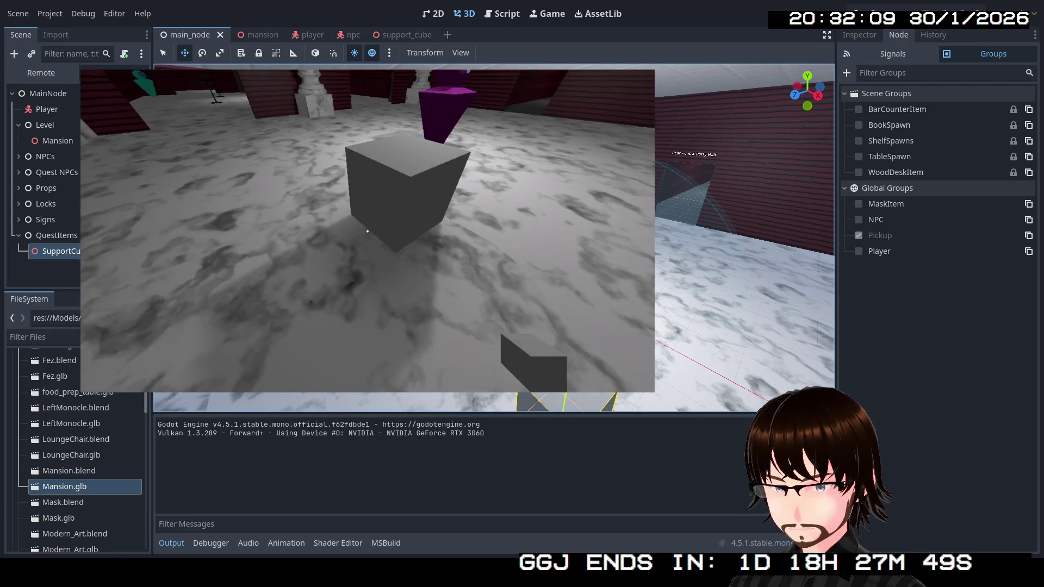
pyautogui.press('w')
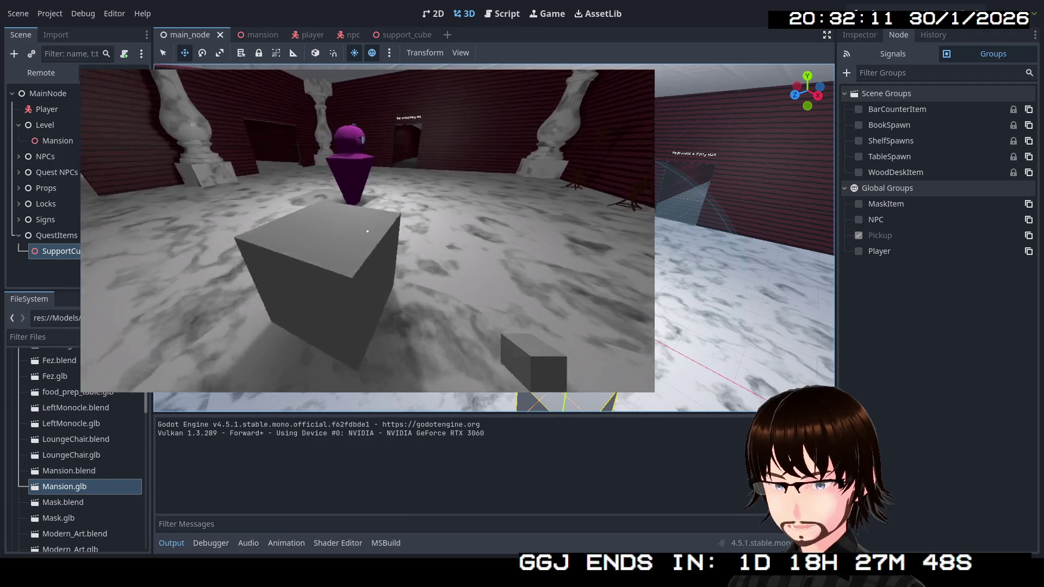
pyautogui.press('s')
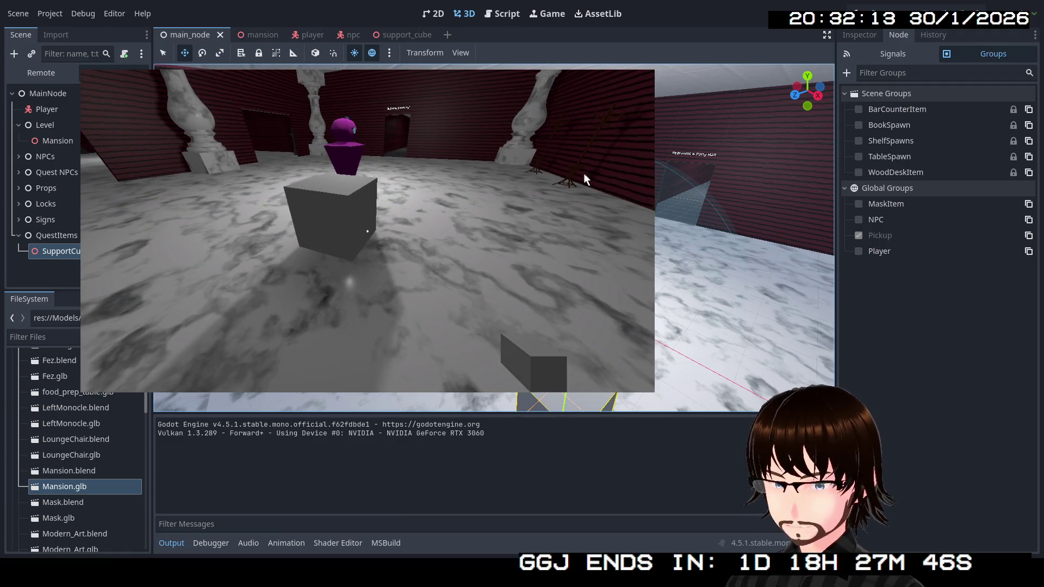
pyautogui.press('F8')
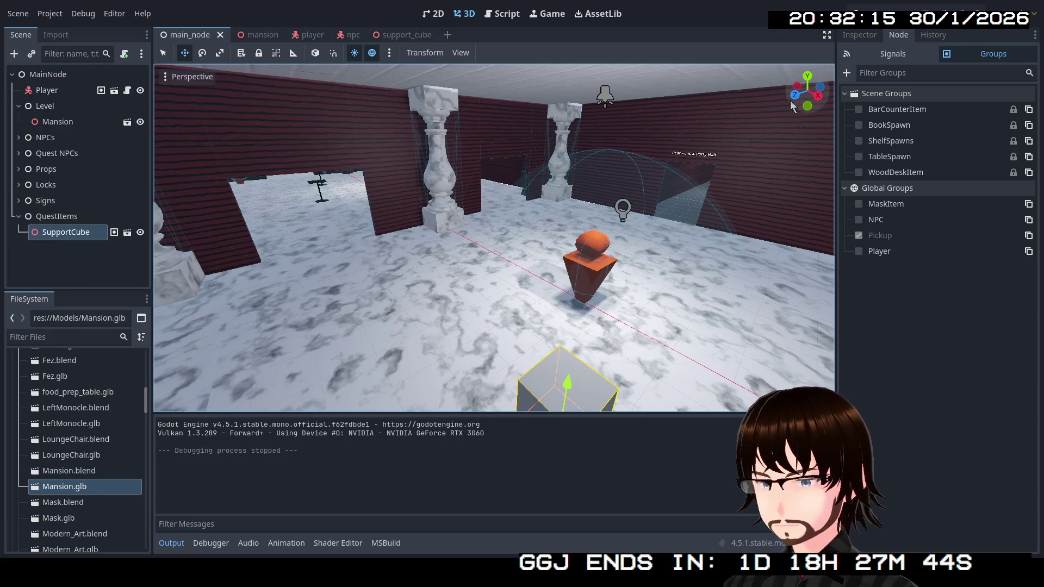
# Expand support_cube's MeshInstance3D and StaticBody3D to reveal the collision shape.
pyautogui.click(396, 37)
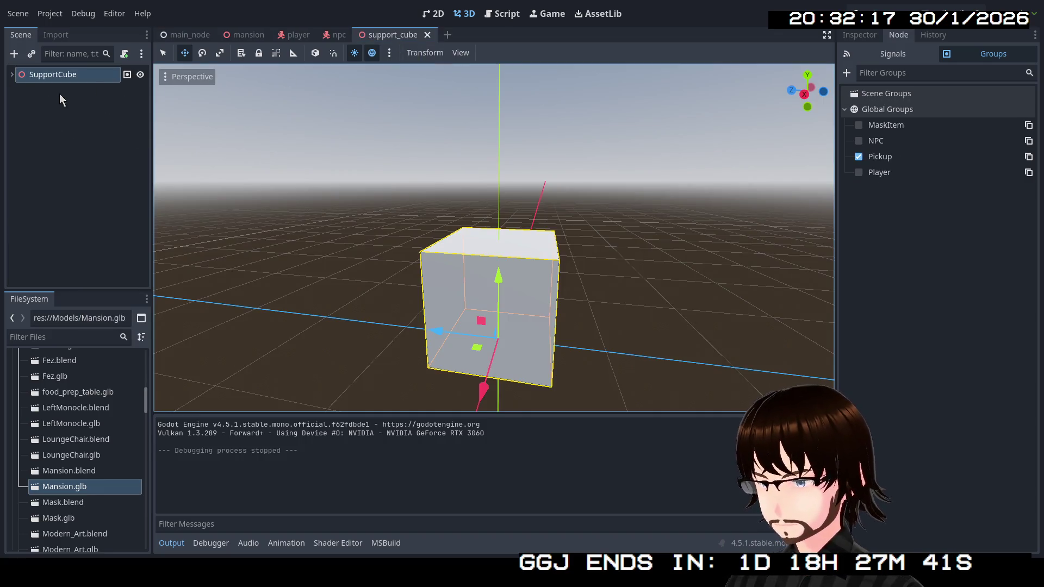
pyautogui.click(11, 77)
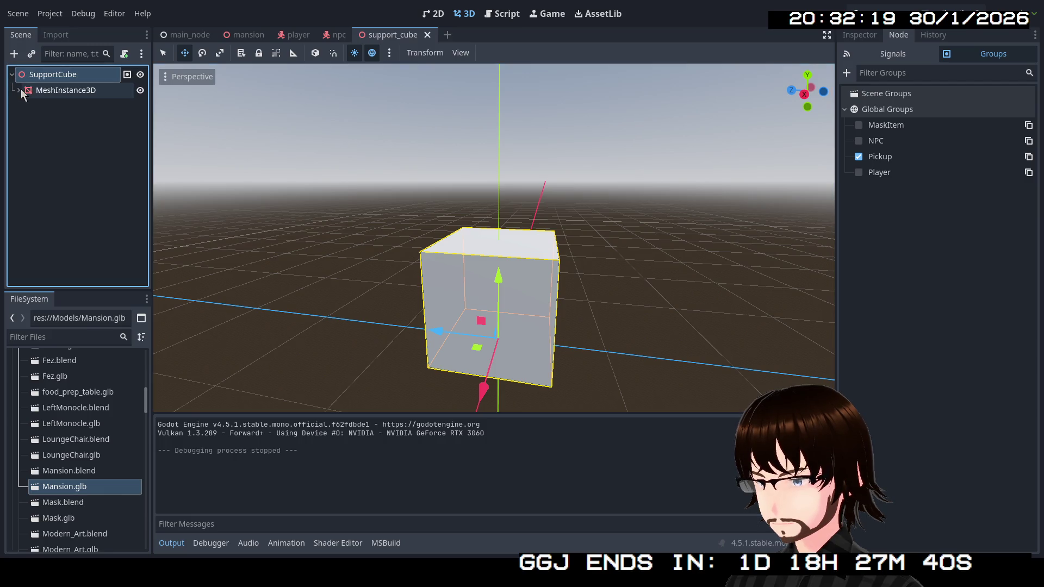
pyautogui.click(20, 90)
pyautogui.click(25, 107)
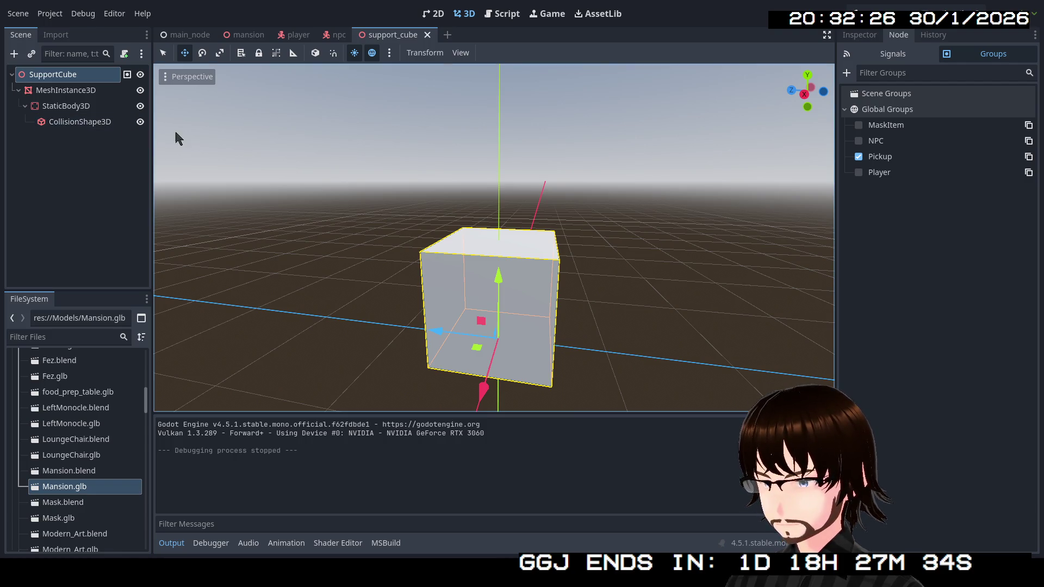
# Switch to the player scene and select its Player root node.
pyautogui.click(298, 35)
pyautogui.click(119, 76)
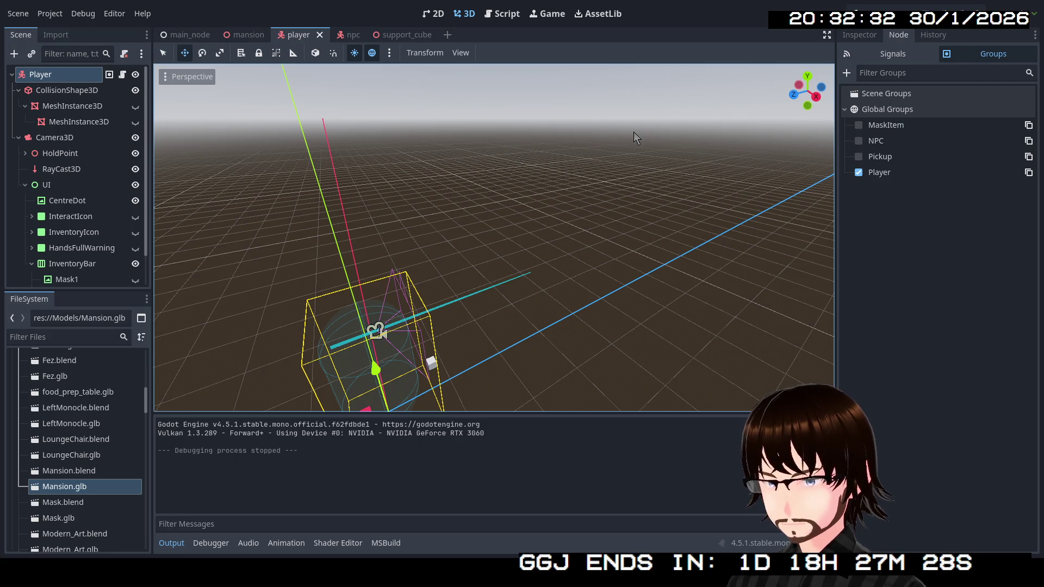
pyautogui.scroll(-2, 114, 185)
pyautogui.click(890, 18)
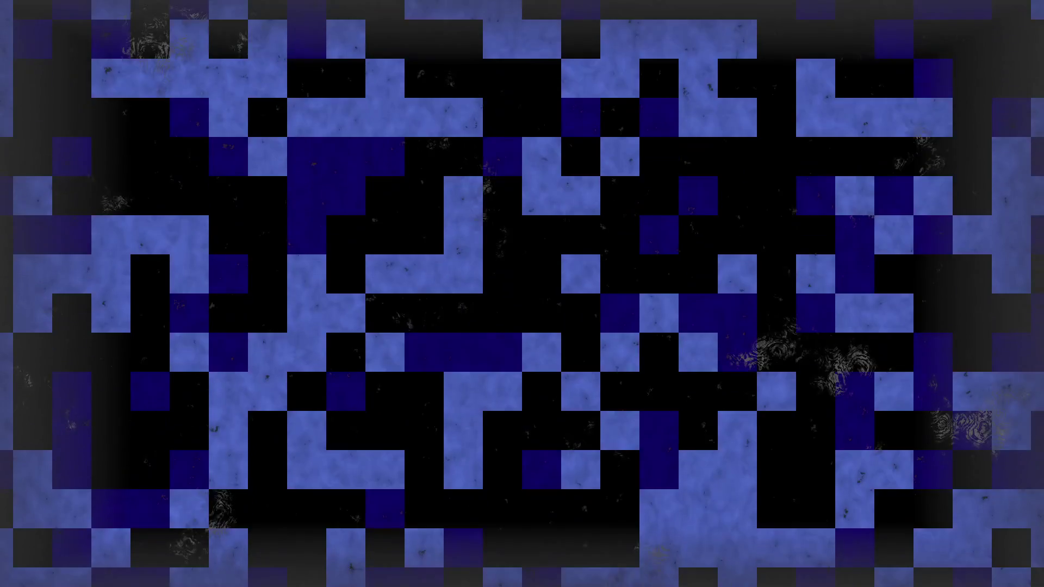
pyautogui.hotkey('alt', 'Tab')
pyautogui.scroll(-20, 441, 264)
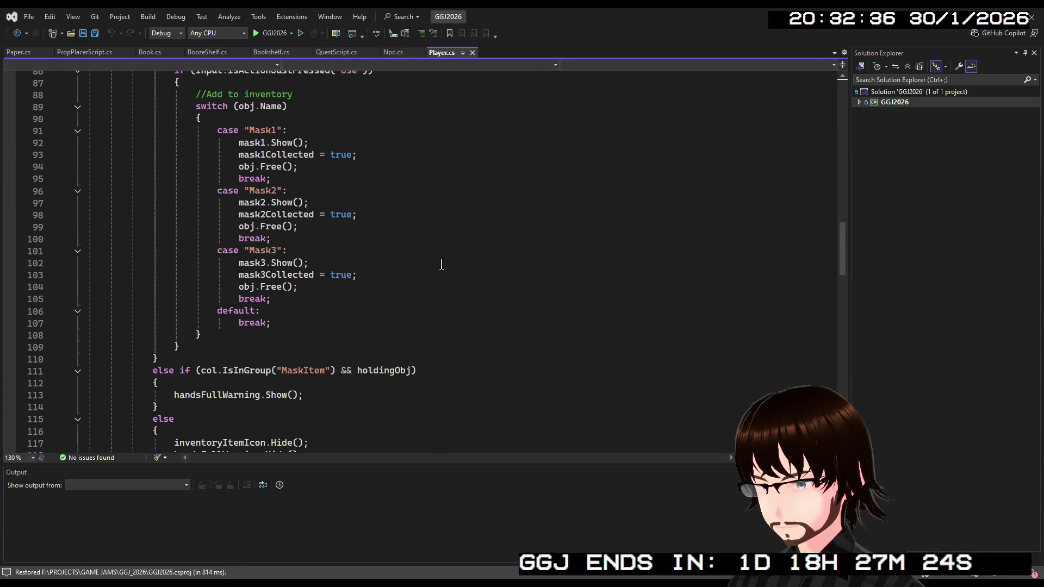
pyautogui.scroll(-5, 435, 266)
pyautogui.scroll(6, 426, 269)
pyautogui.scroll(11, 426, 271)
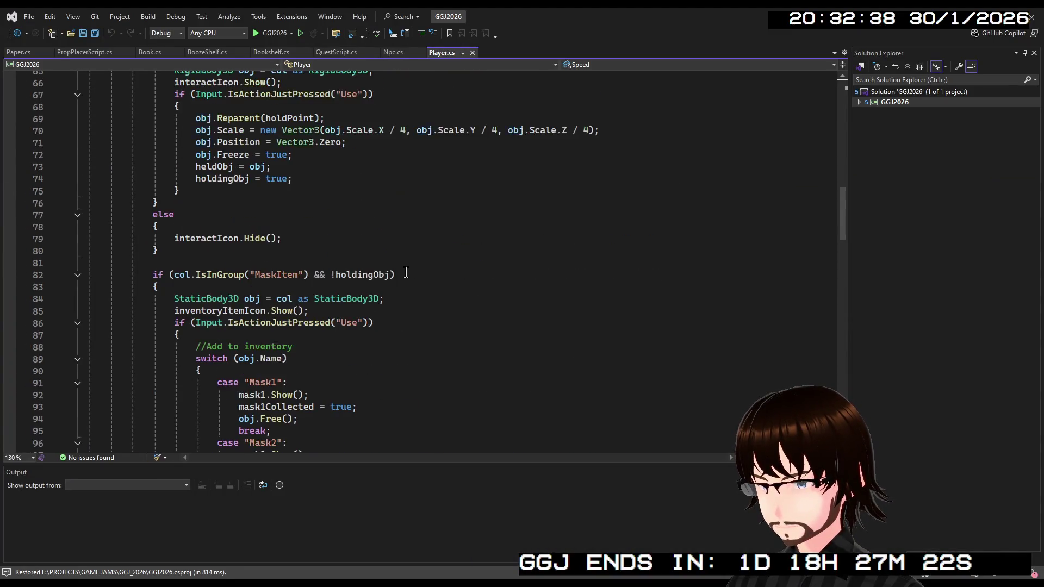
pyautogui.scroll(-1, 392, 263)
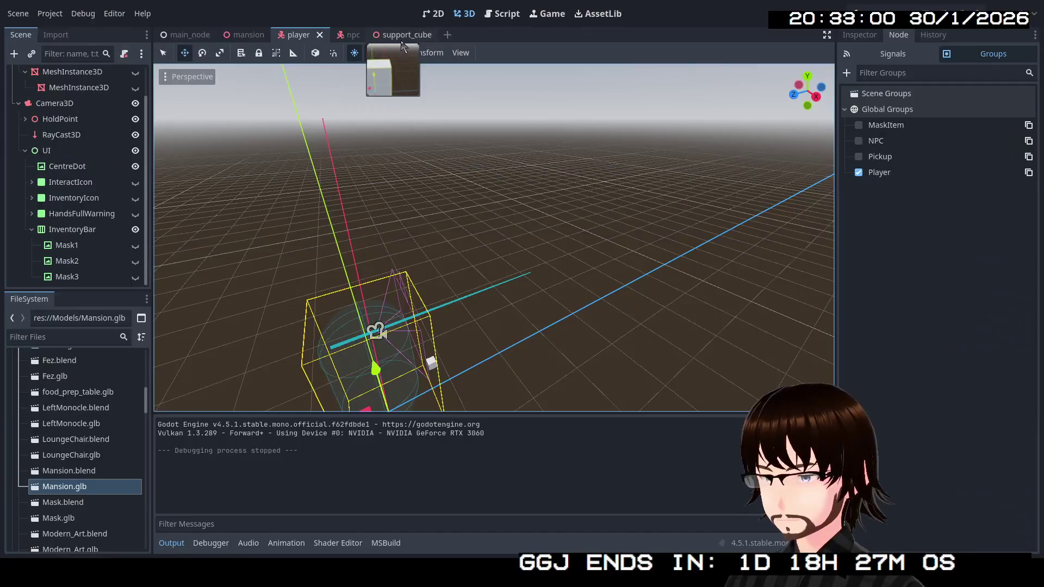
# Open cube.tscn from the Scenes folder, then return to the support_cube scene.
pyautogui.click(447, 35)
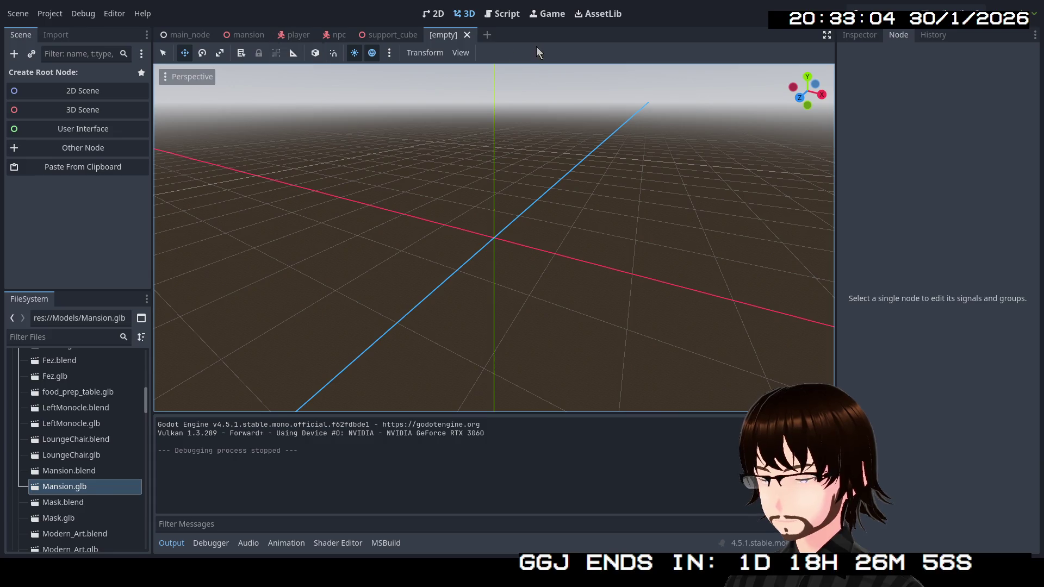
pyautogui.click(466, 34)
pyautogui.scroll(3, 68, 386)
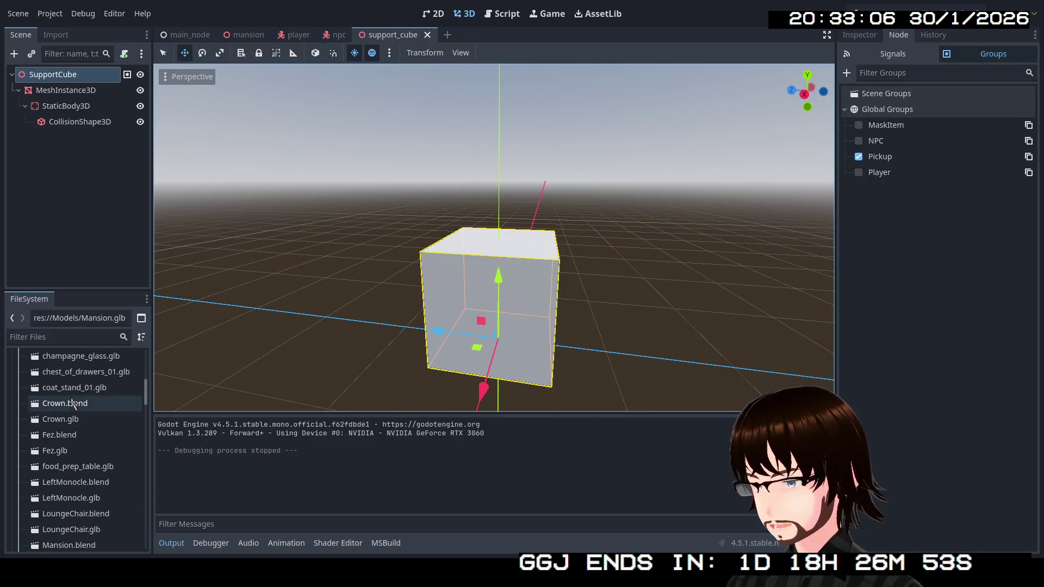
pyautogui.scroll(3, 70, 424)
pyautogui.scroll(2, 72, 416)
pyautogui.scroll(-5, 74, 414)
pyautogui.scroll(-10, 76, 419)
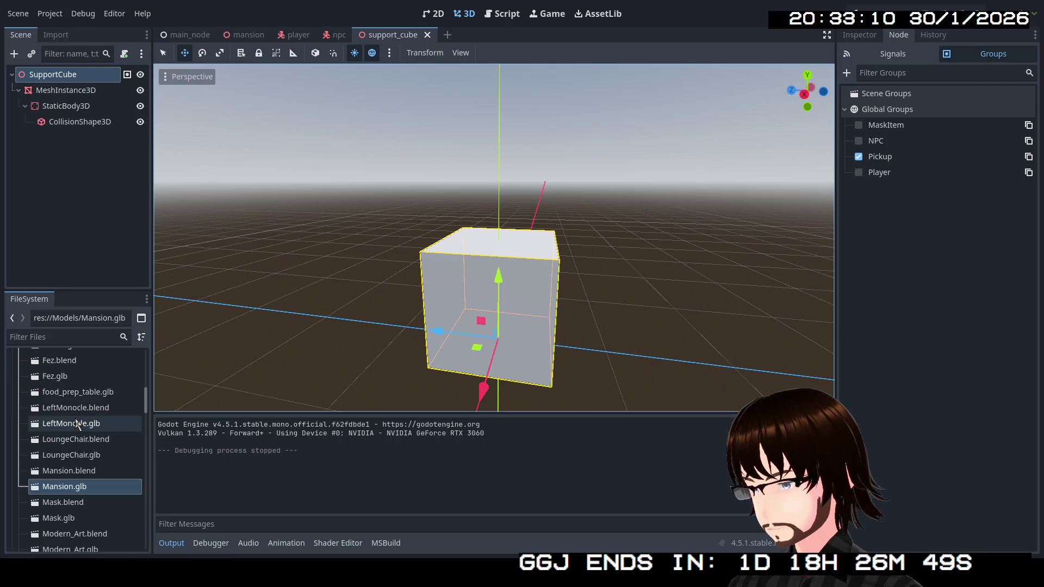
pyautogui.scroll(-6, 80, 423)
pyautogui.scroll(-3, 81, 422)
pyautogui.doubleClick(69, 445)
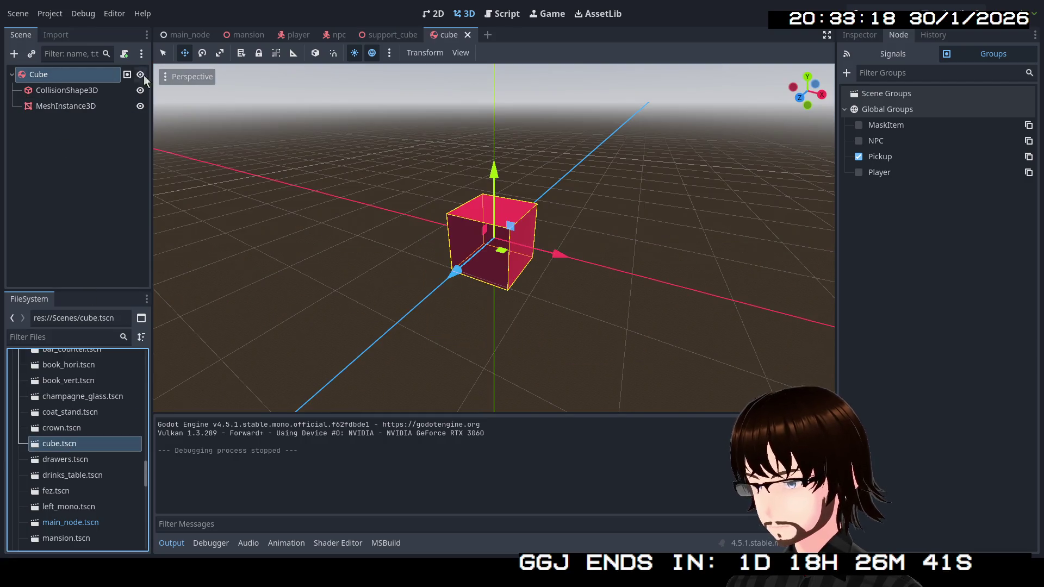
pyautogui.click(381, 35)
pyautogui.rightClick(49, 75)
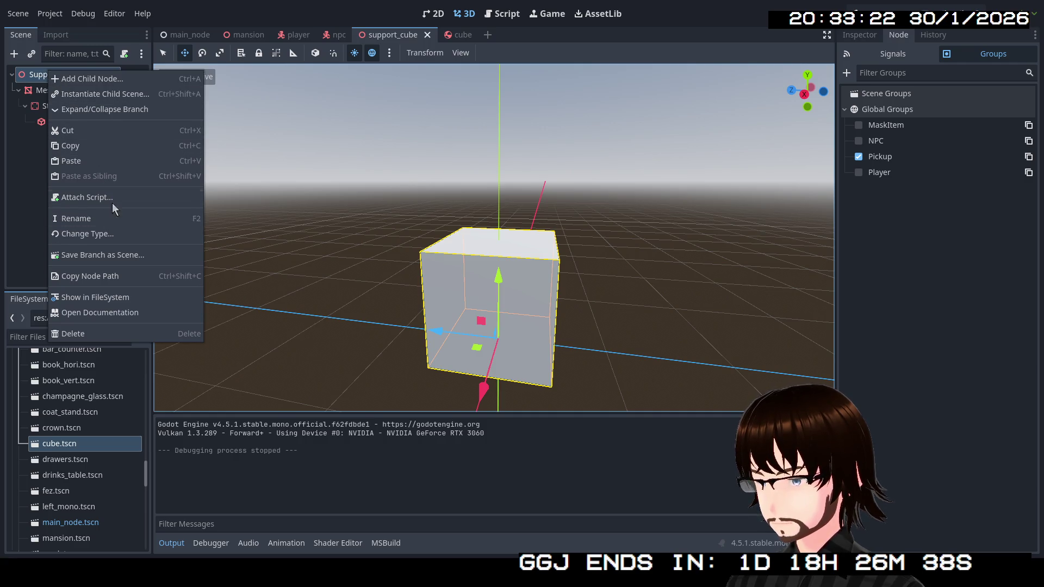
# Change SupportCube's root node type to RigidBody3D.
pyautogui.click(112, 235)
pyautogui.write('rig')
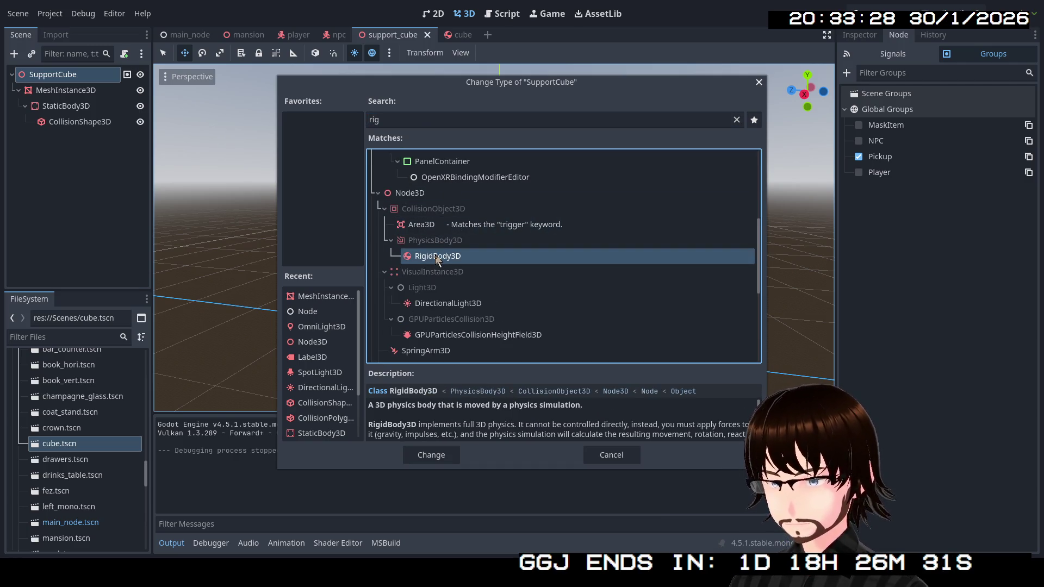
pyautogui.doubleClick(438, 259)
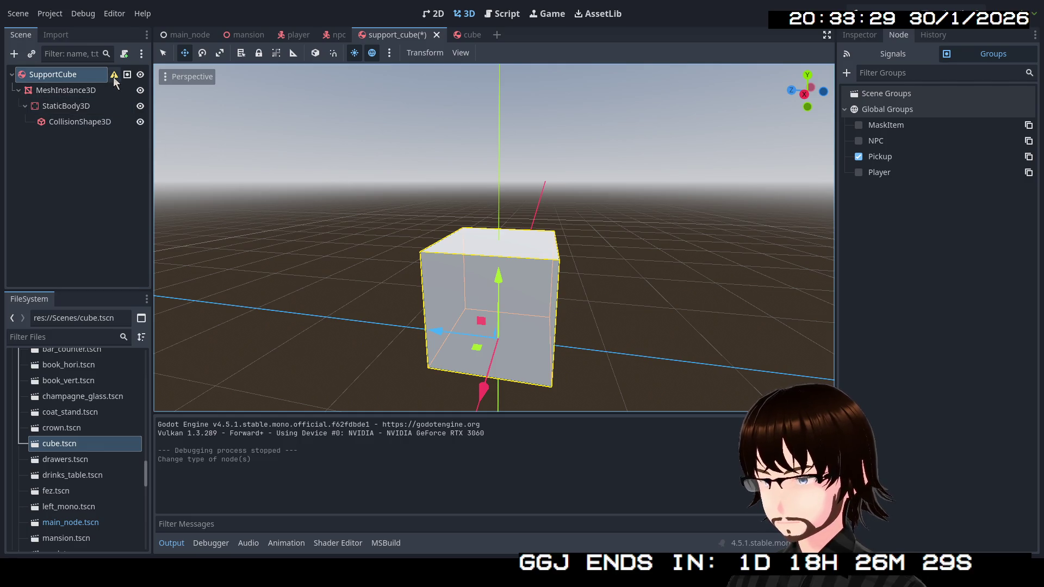
# Move CollisionShape3D under SupportCube, delete StaticBody3D, and nest MeshInstance3D under CollisionShape3D.
pyautogui.moveTo(114, 76)
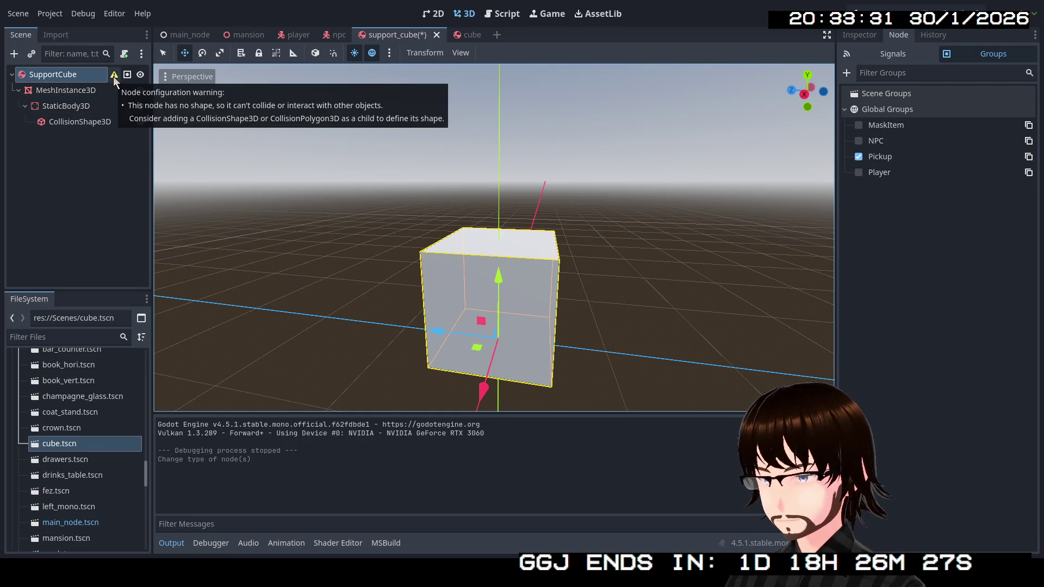
pyautogui.click(80, 123)
pyautogui.moveTo(81, 123); pyautogui.dragTo(70, 74)
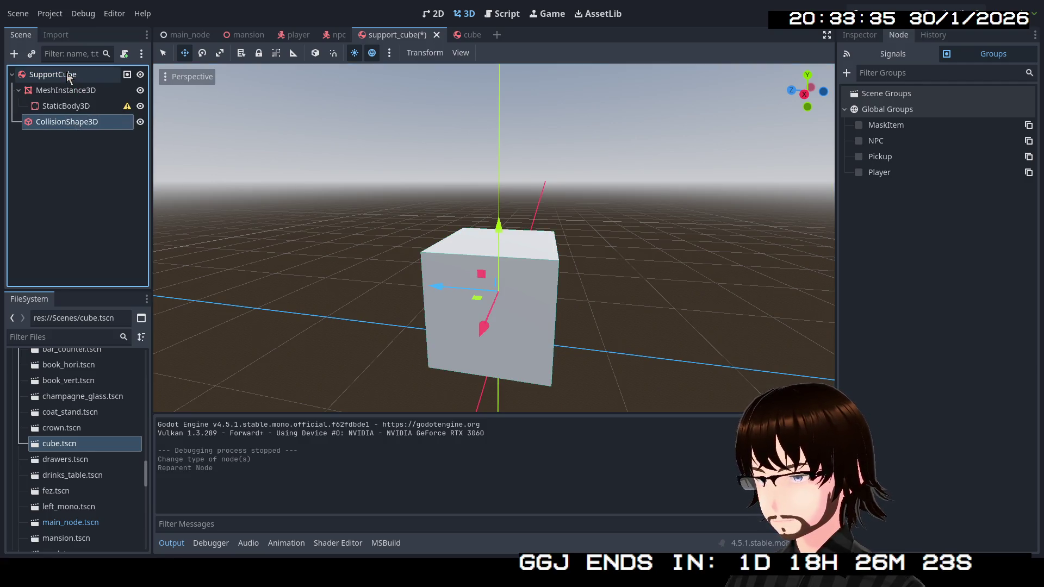
pyautogui.click(74, 107)
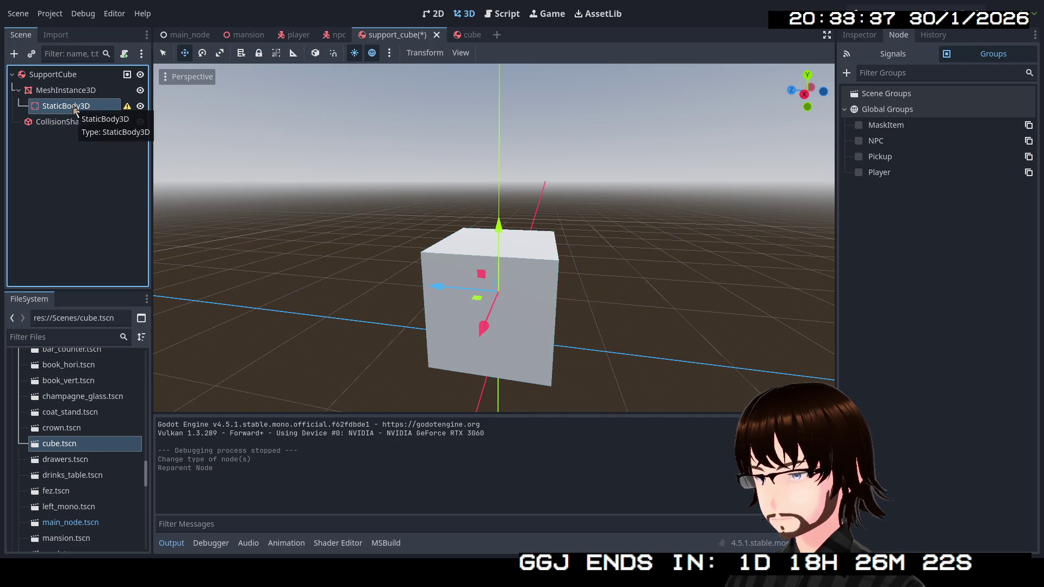
pyautogui.press('Delete')
pyautogui.click(472, 283)
pyautogui.moveTo(81, 91); pyautogui.dragTo(77, 109)
# Review the new hierarchy and show SupportCube's physics properties in the Inspector.
pyautogui.click(76, 91)
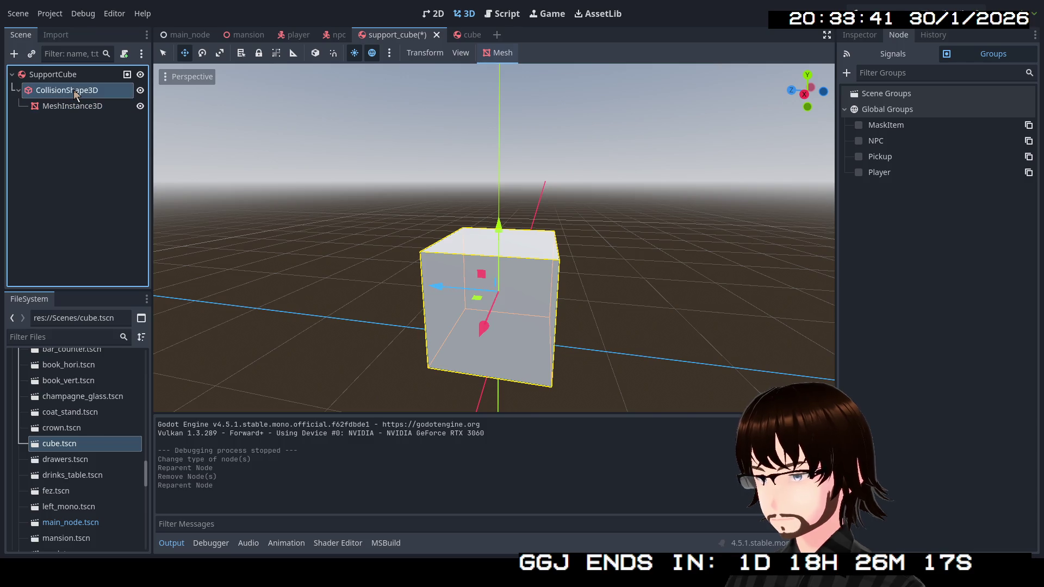
pyautogui.click(67, 75)
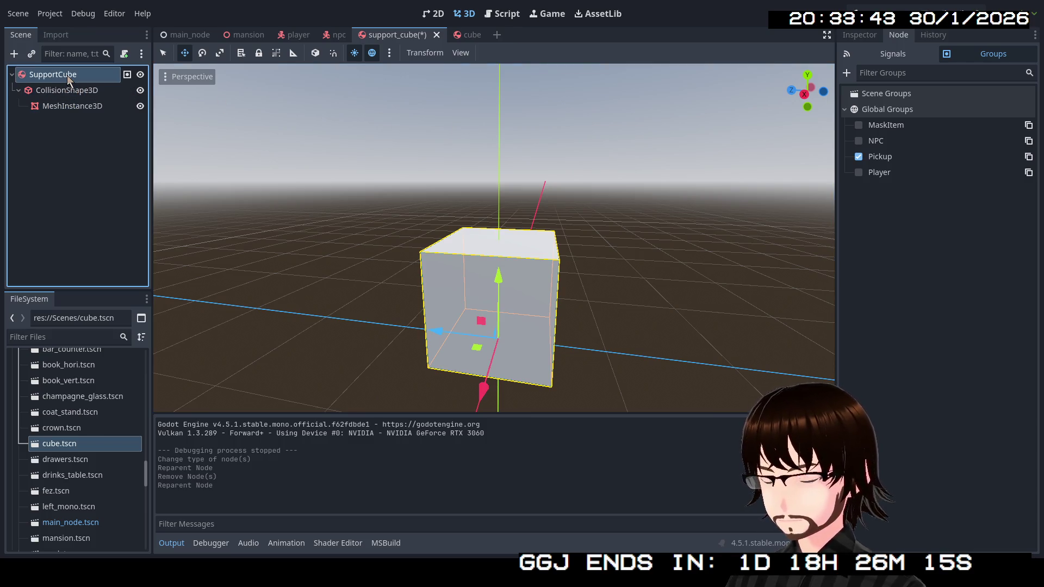
pyautogui.click(72, 92)
pyautogui.click(74, 106)
pyautogui.click(60, 75)
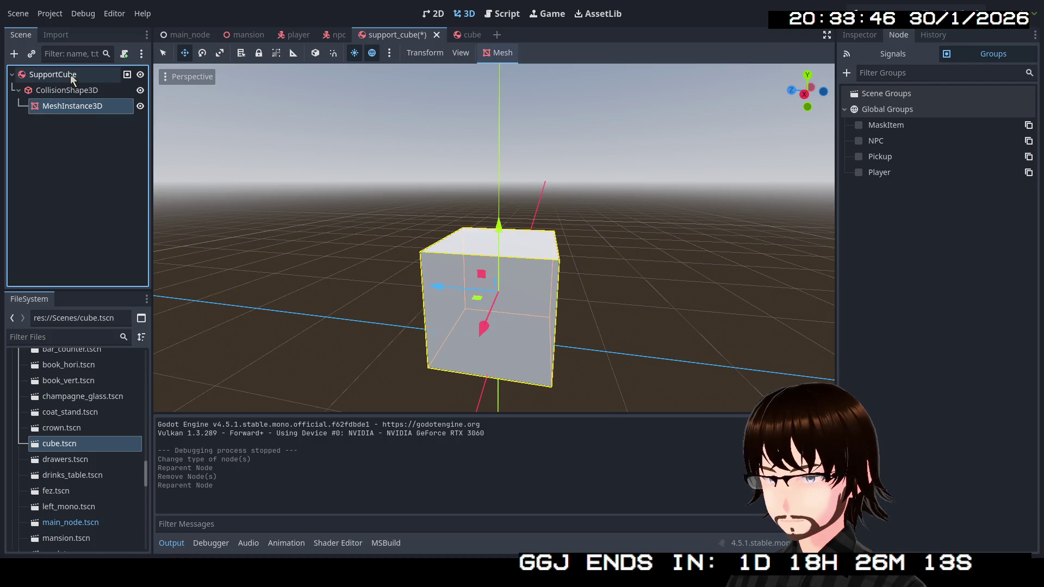
pyautogui.click(860, 35)
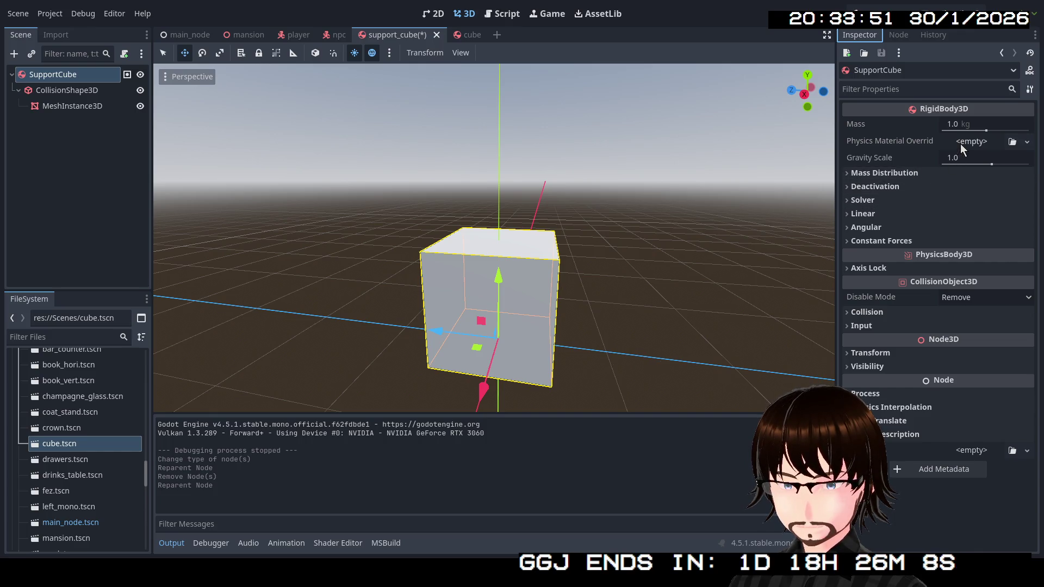
# Set SupportCube's mass to 5 kg, move it to collision layer 3 only, and add mask layer 2.
pyautogui.click(994, 123)
pyautogui.write('5')
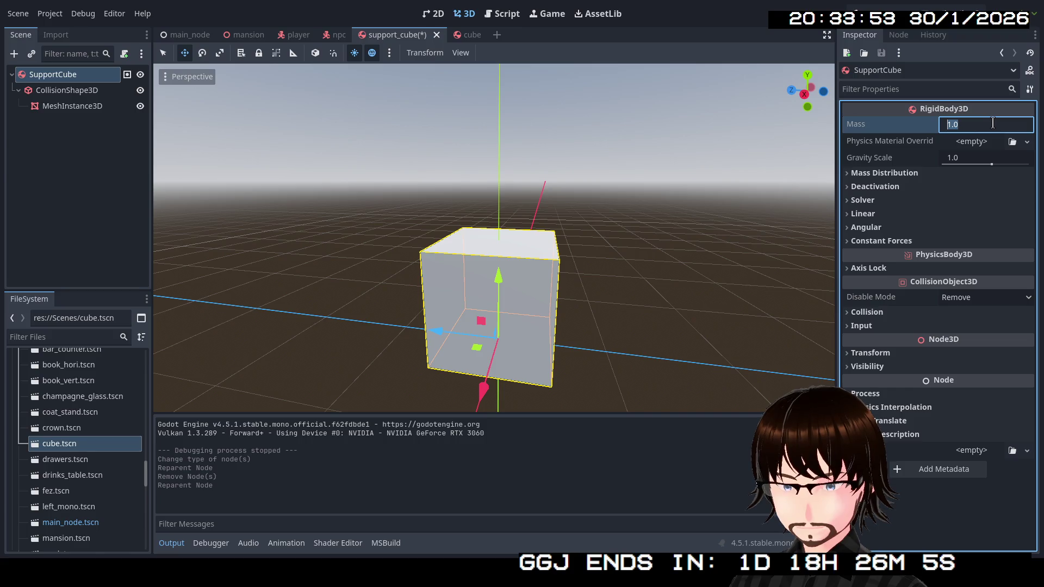
pyautogui.press('Return')
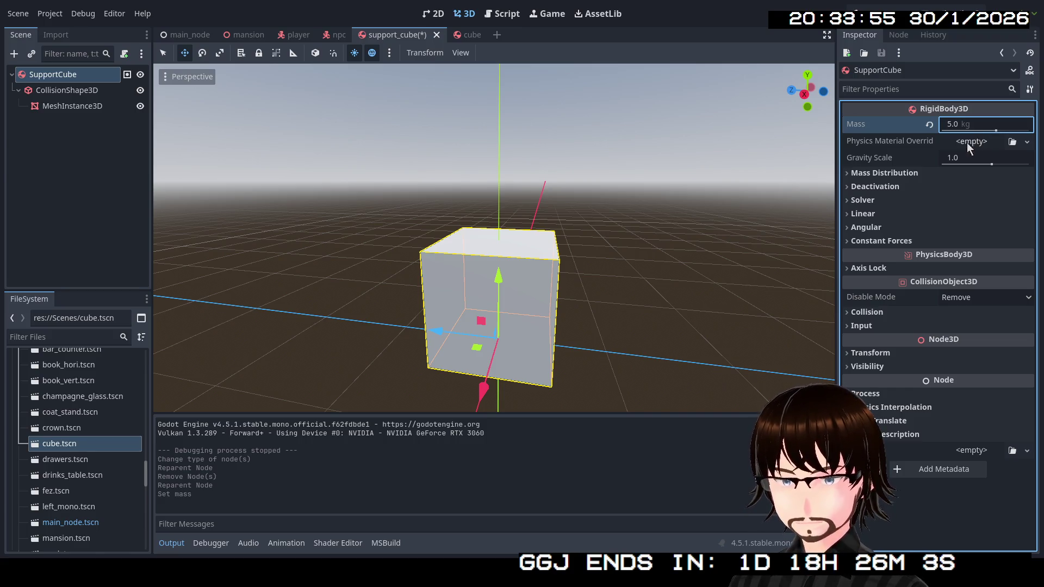
pyautogui.click(903, 314)
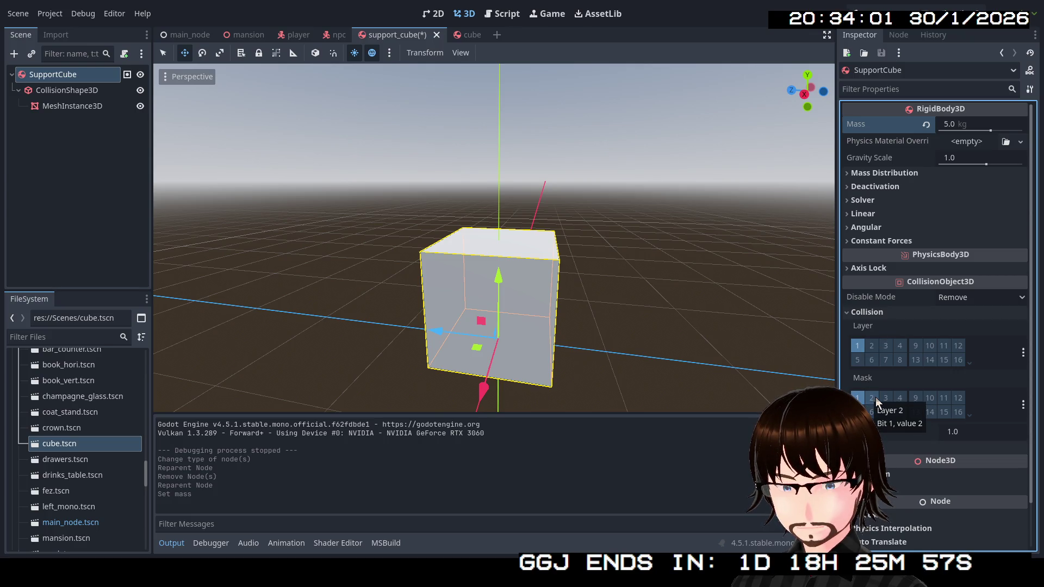
pyautogui.click(874, 398)
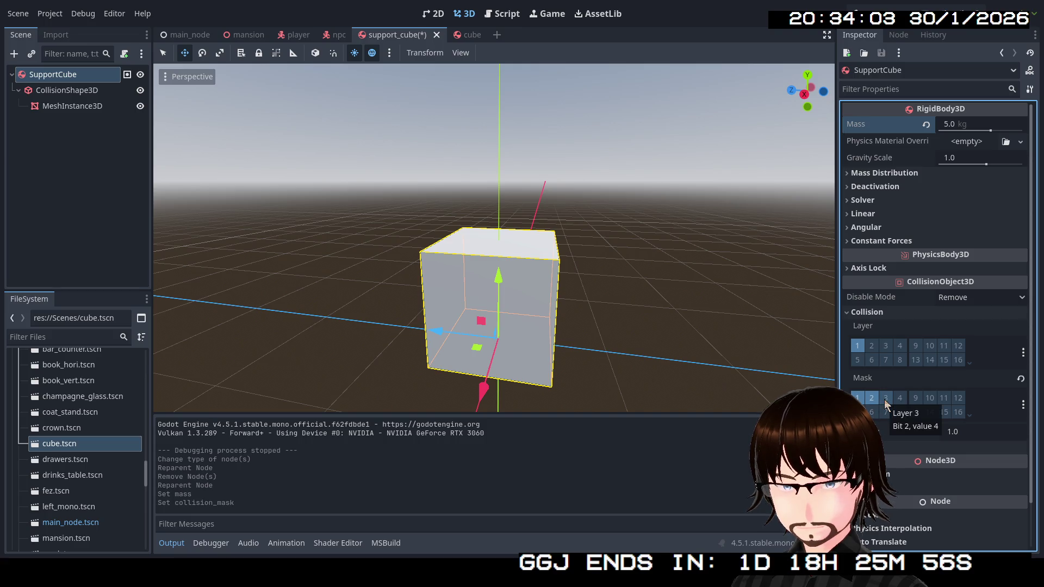
pyautogui.click(886, 349)
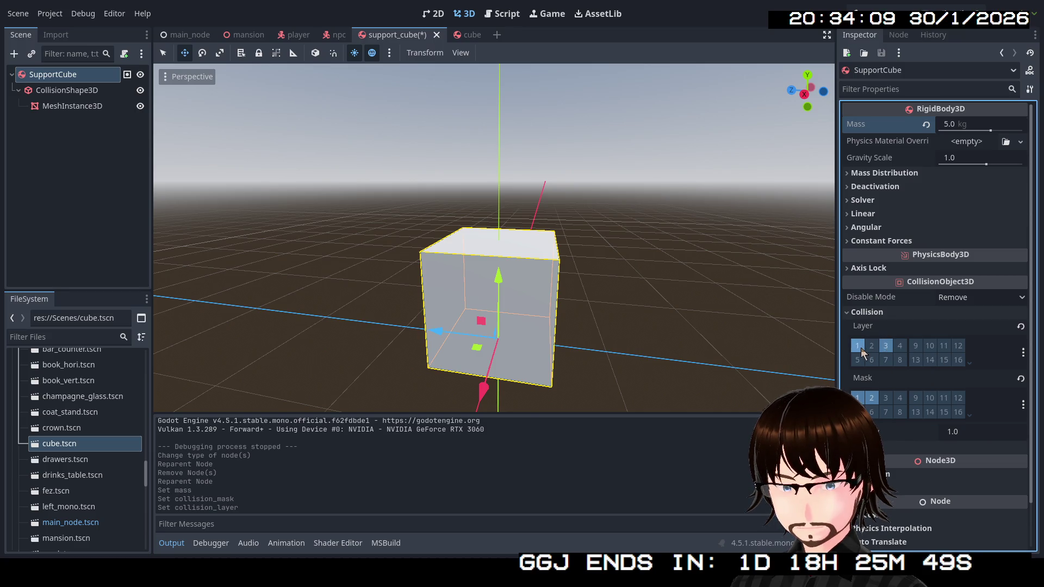
pyautogui.click(860, 347)
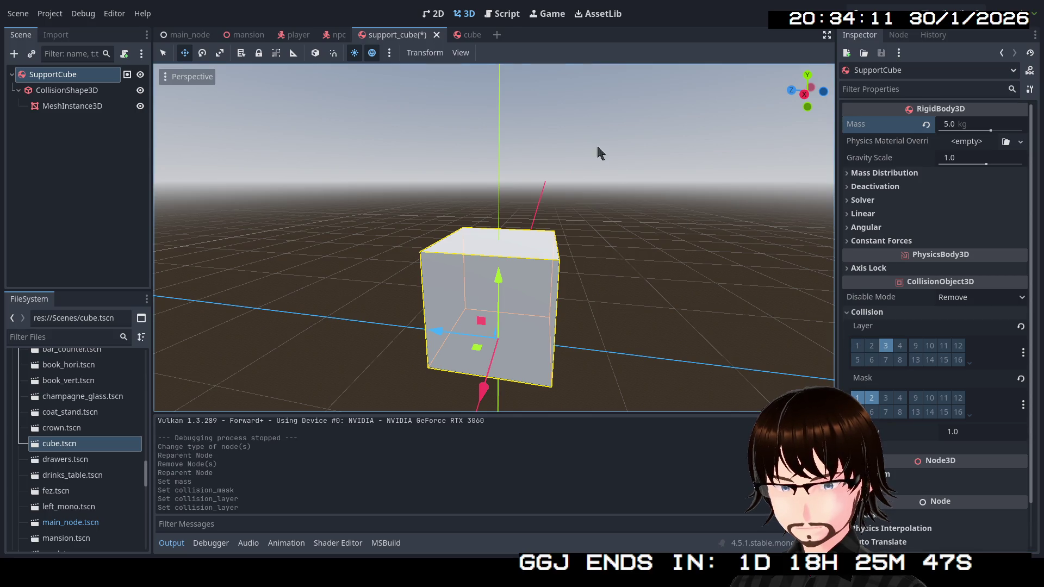
# Check the reference cube scene's collision settings, then add mask layer 3 to SupportCube.
pyautogui.click(463, 35)
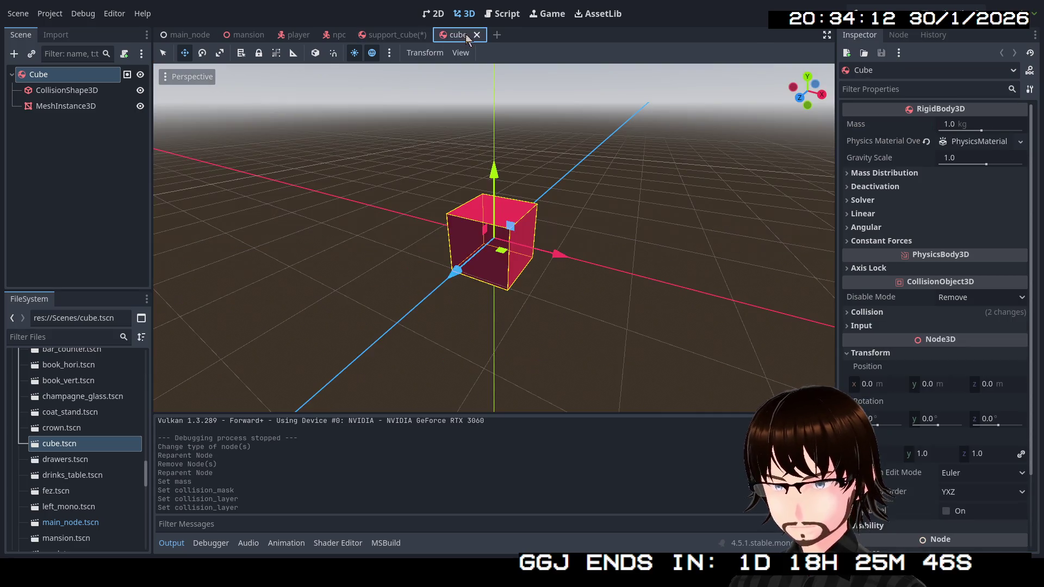
pyautogui.click(886, 311)
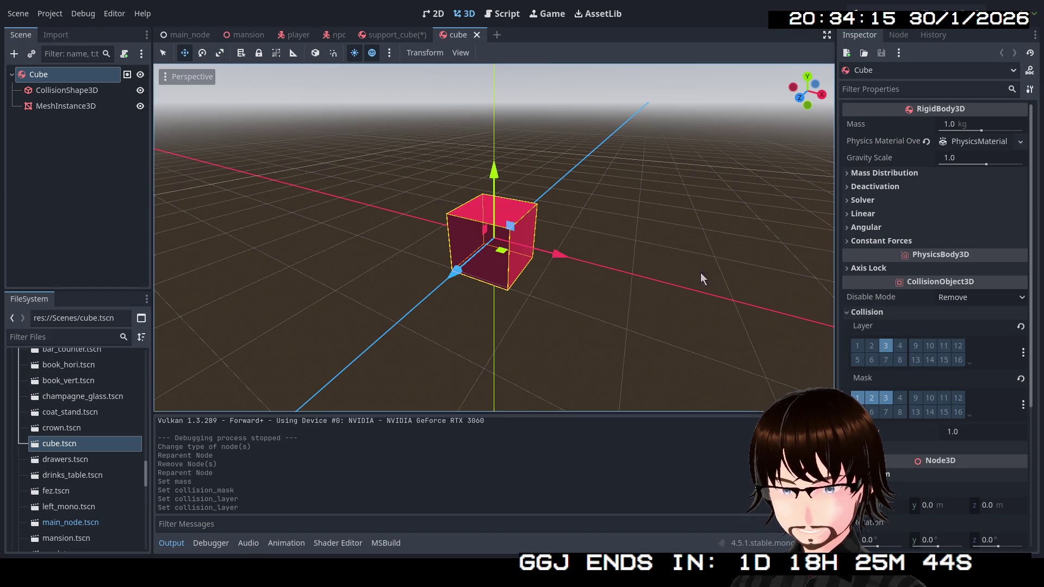
pyautogui.click(389, 36)
pyautogui.click(886, 398)
pyautogui.moveTo(875, 302)
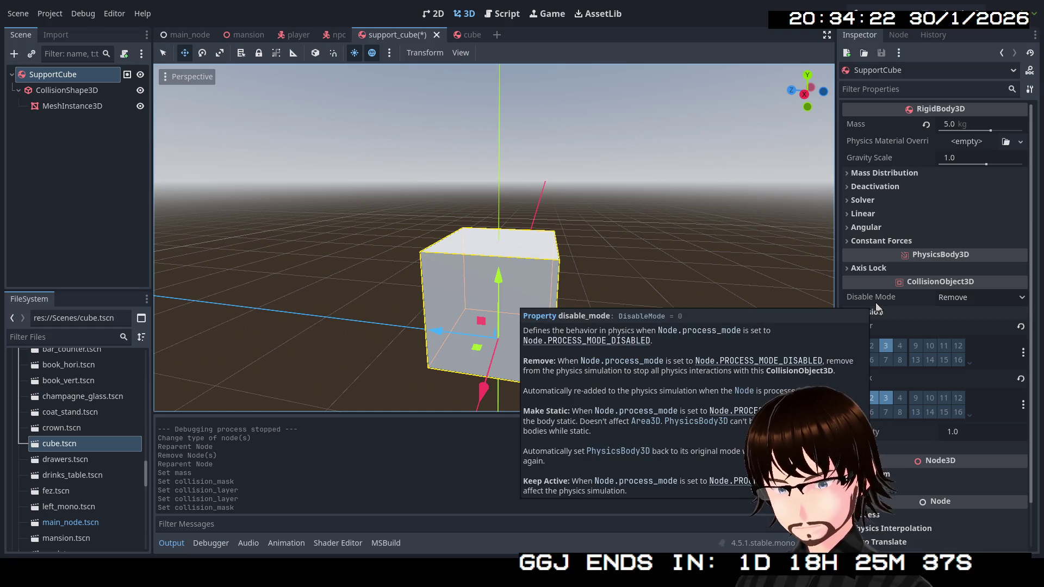
# Give SupportCube a new PhysicsMaterial override matching the cube scene, save, and run the game.
pyautogui.click(459, 35)
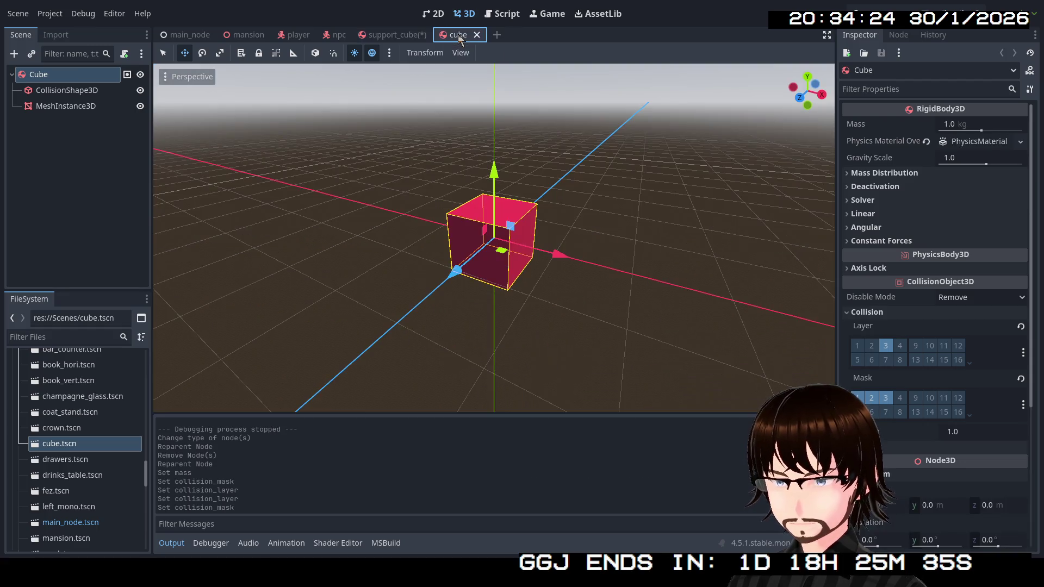
pyautogui.click(983, 143)
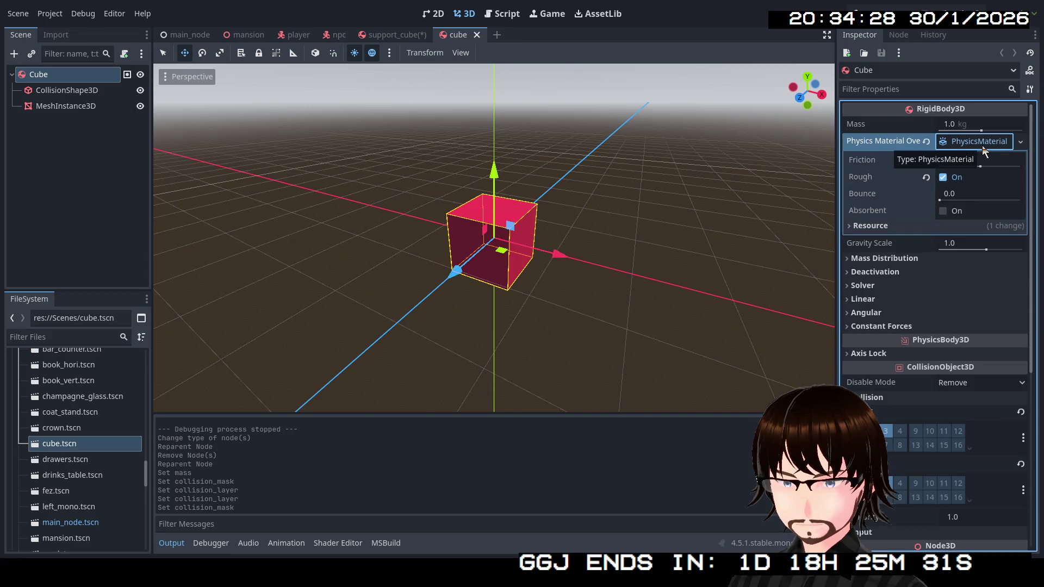
pyautogui.click(376, 34)
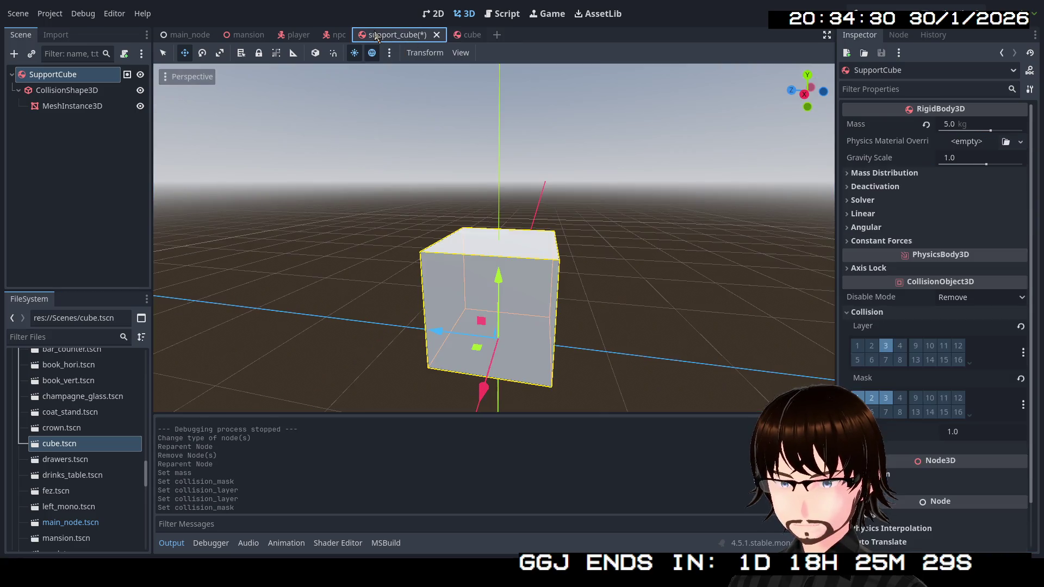
pyautogui.click(1020, 141)
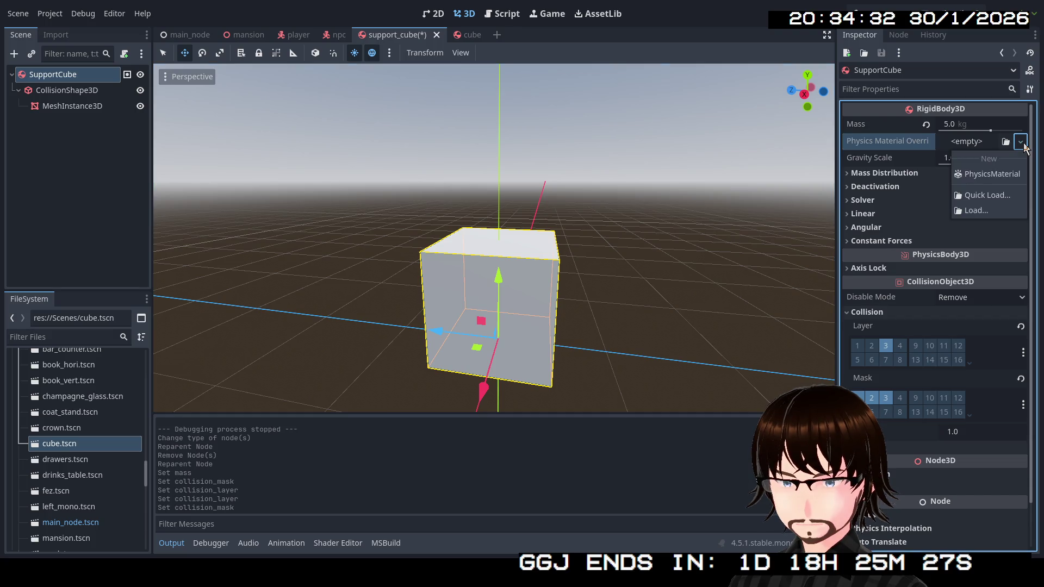
pyautogui.click(1019, 175)
pyautogui.click(978, 143)
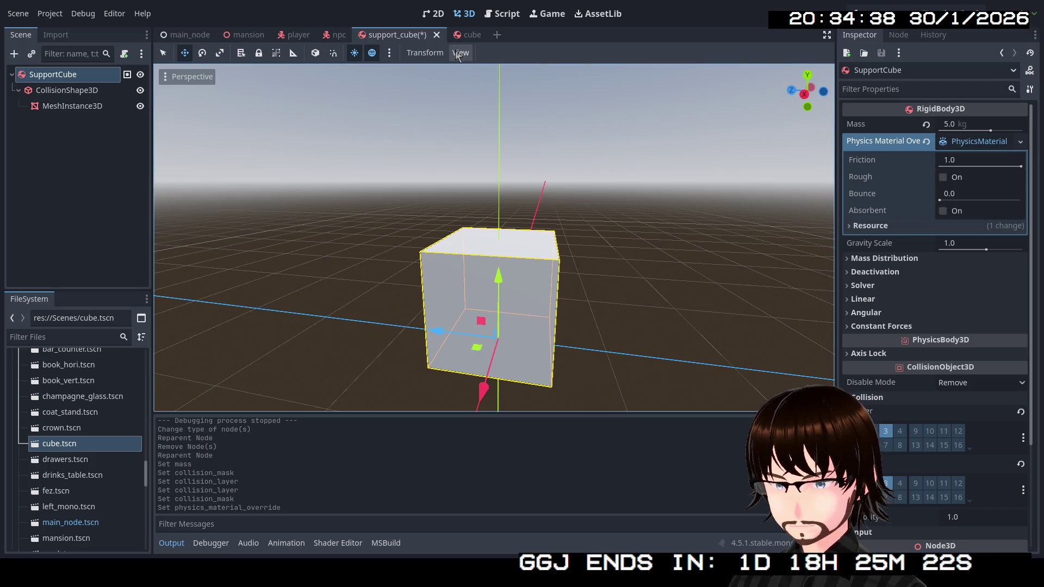
pyautogui.hotkey('ctrl', 's')
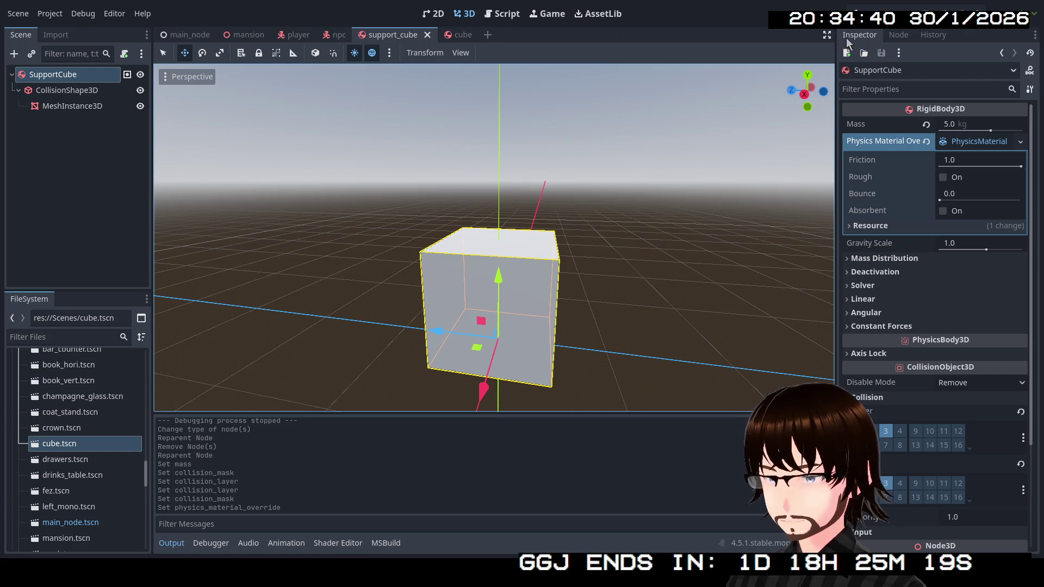
pyautogui.press('F5')
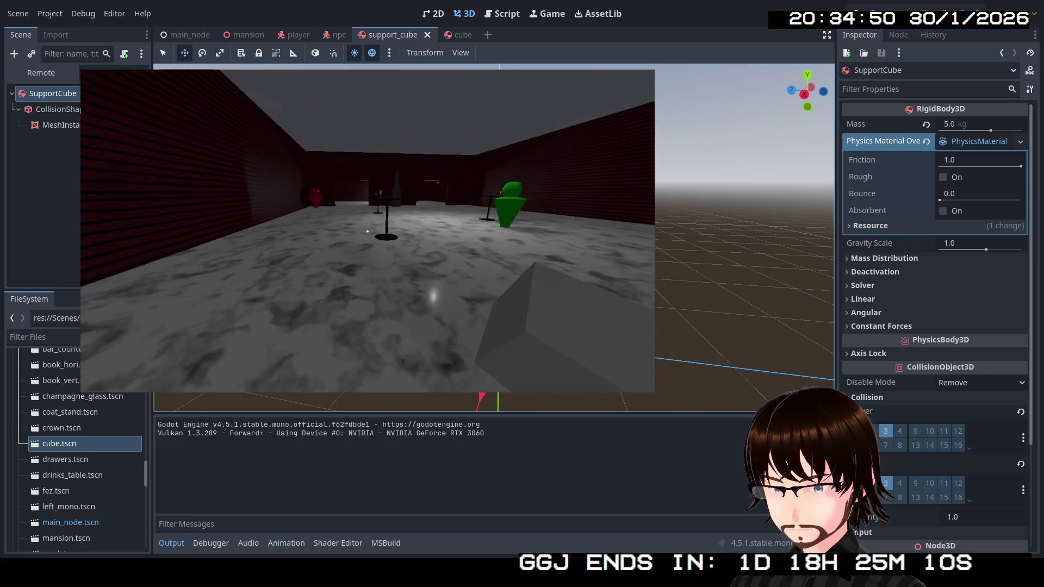
# Pick up and drop the support cube, approach the red NPC for its request, then stop the game.
pyautogui.press('e')
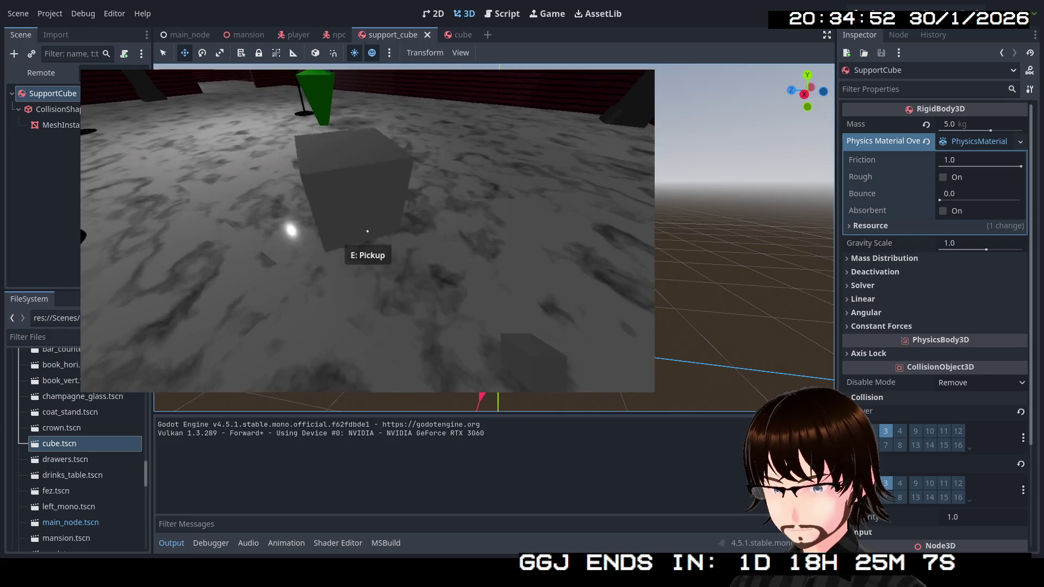
pyautogui.press('e')
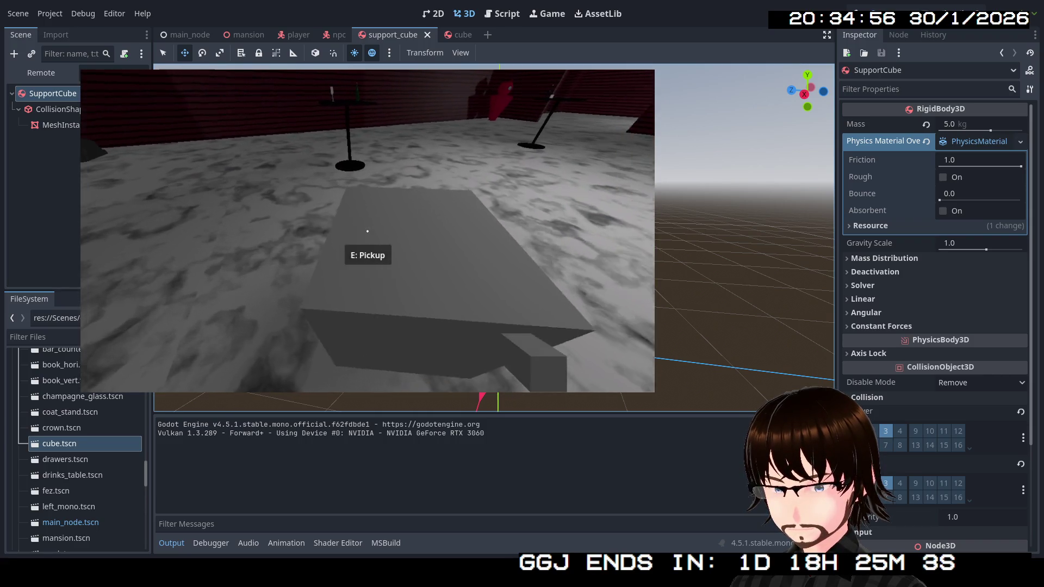
pyautogui.press('s')
pyautogui.press('w')
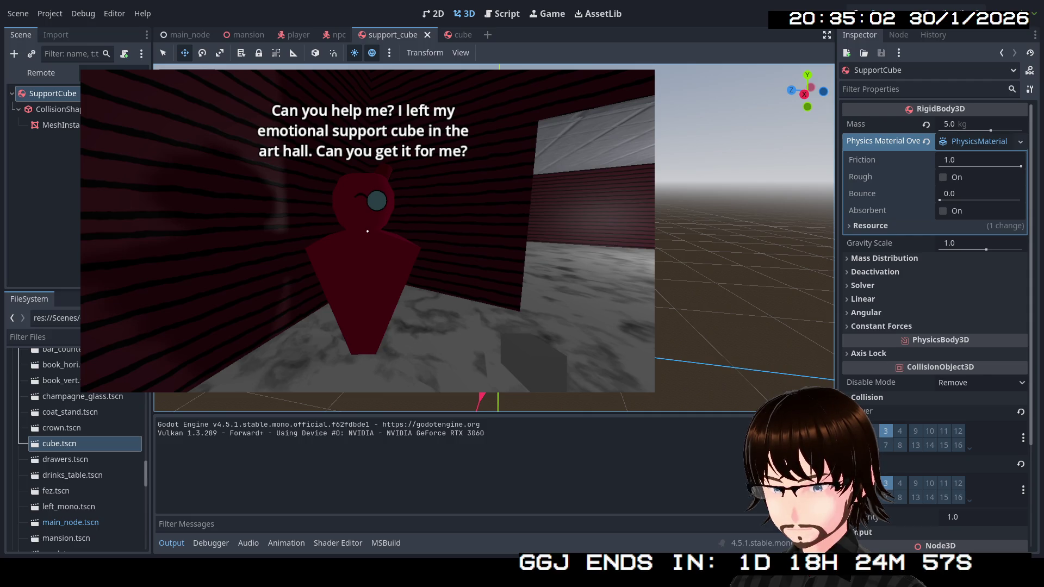
pyautogui.press('w')
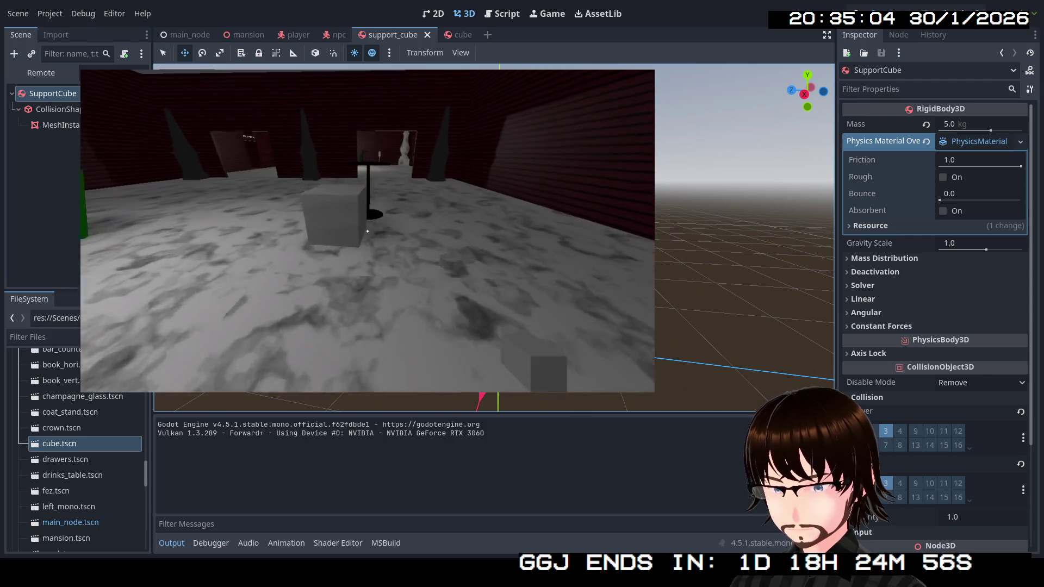
pyautogui.press('w')
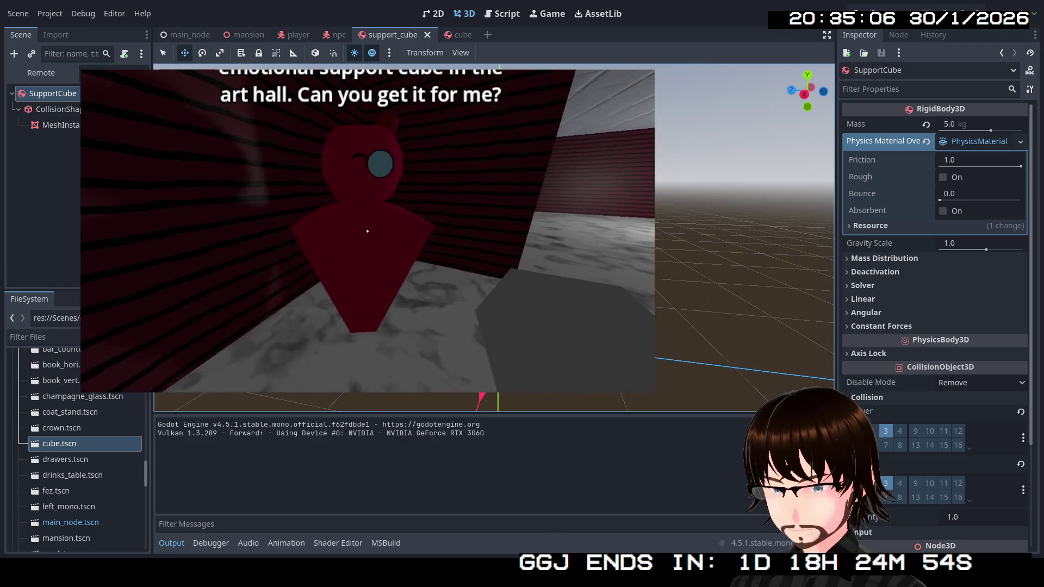
pyautogui.press('s')
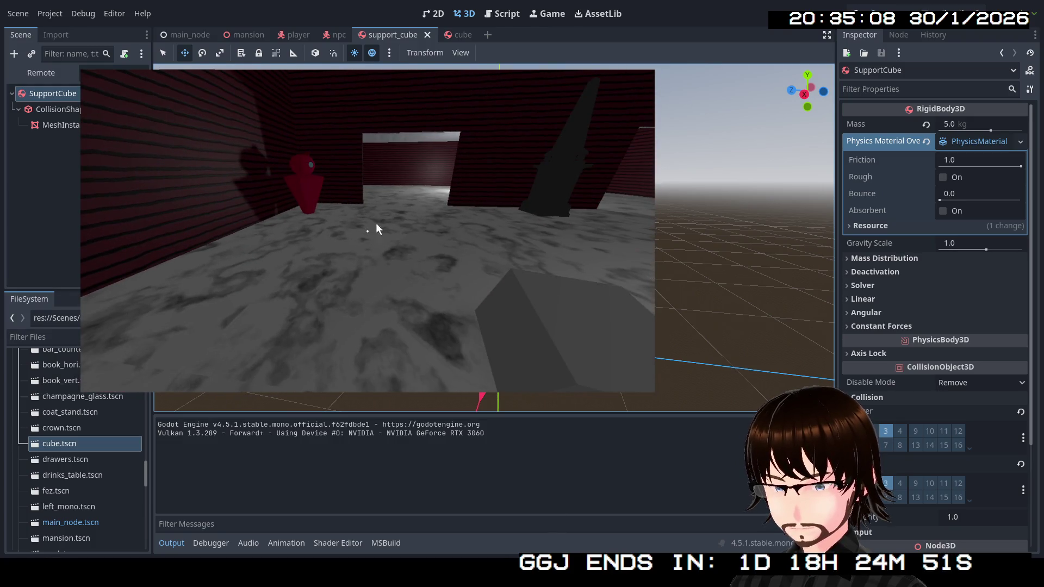
pyautogui.press('Escape')
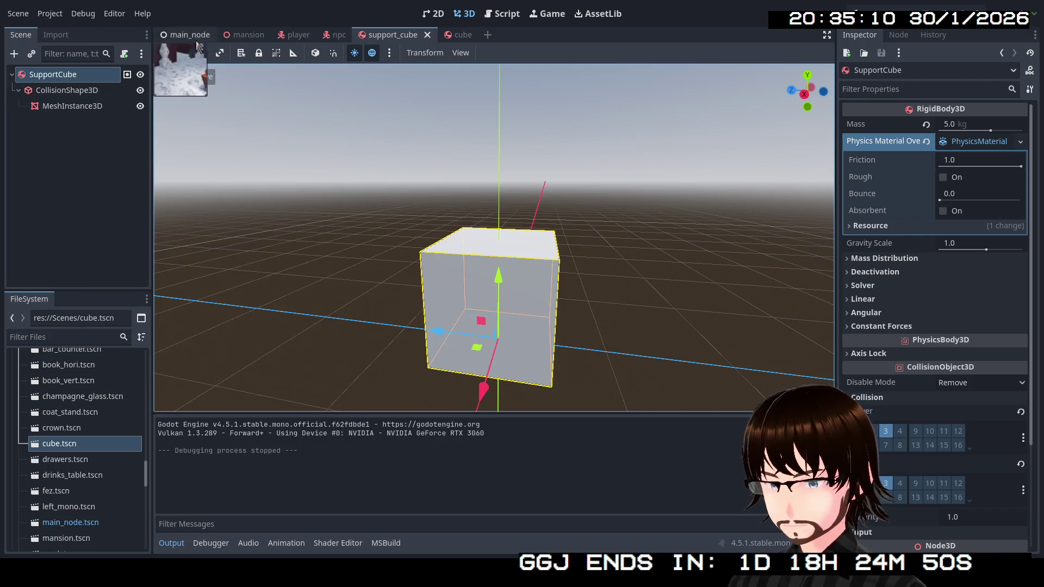
# In main_node, set the Quest NPC's QuestScript required item name to SupportCube and save.
pyautogui.click(176, 33)
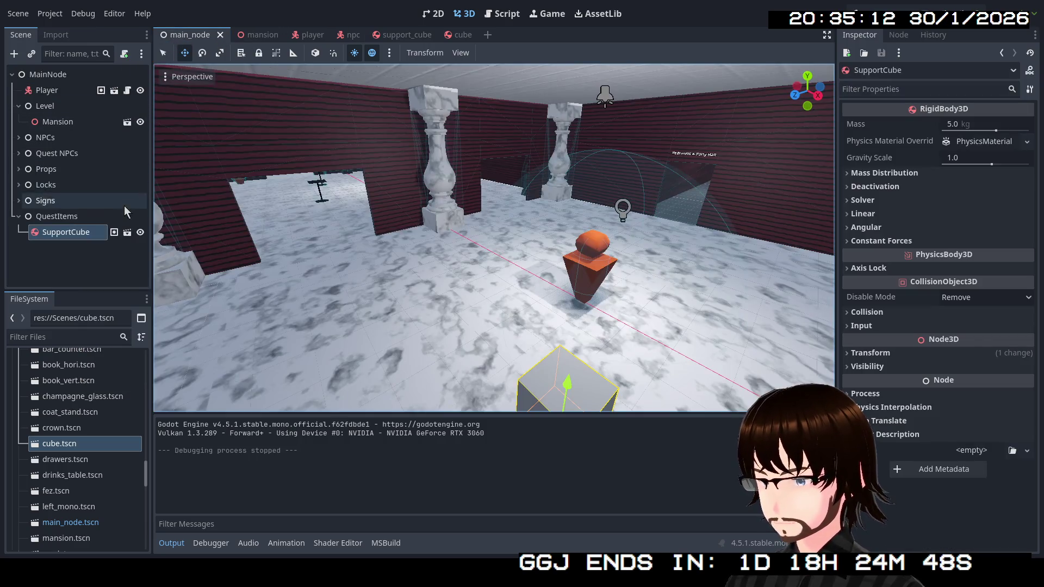
pyautogui.click(19, 153)
pyautogui.scroll(-3, 87, 212)
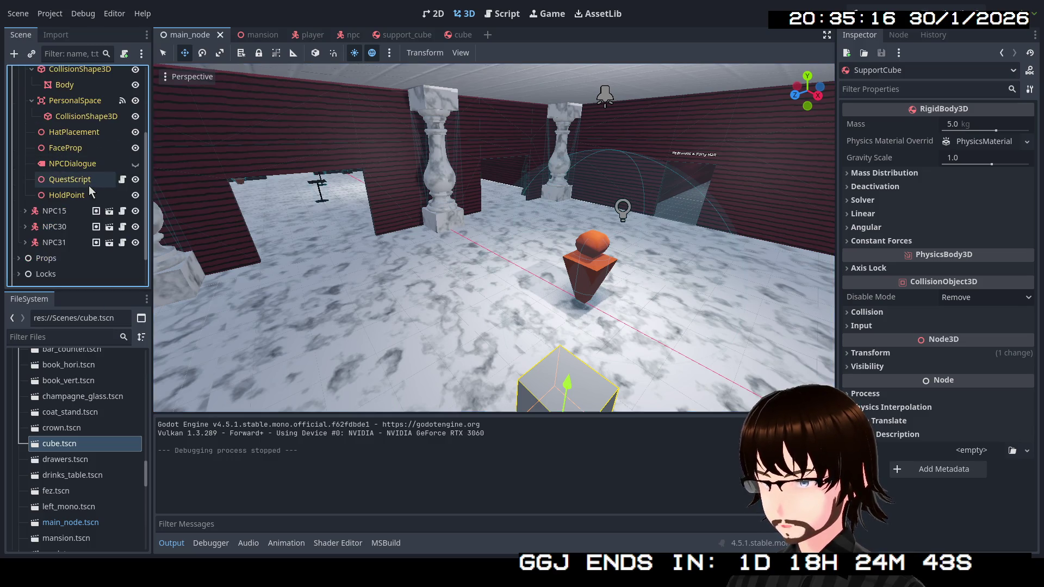
pyautogui.click(82, 208)
pyautogui.click(967, 157)
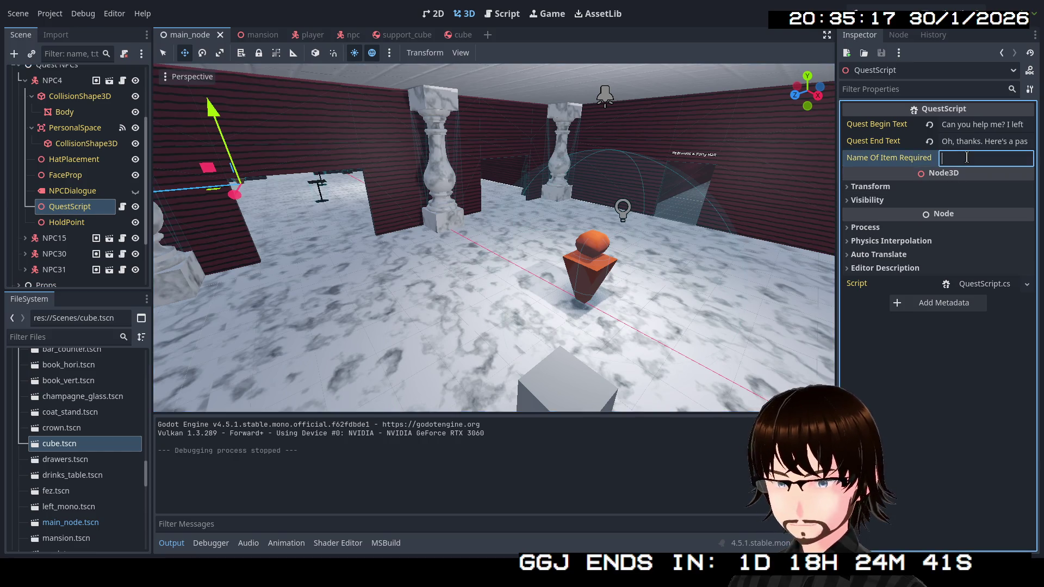
pyautogui.write('Su')
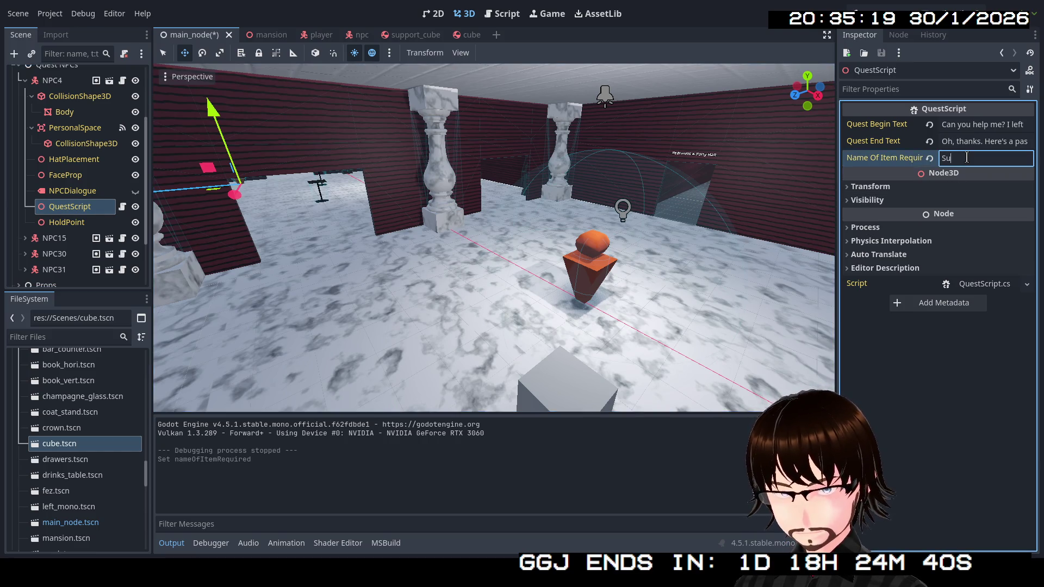
pyautogui.write('ppo')
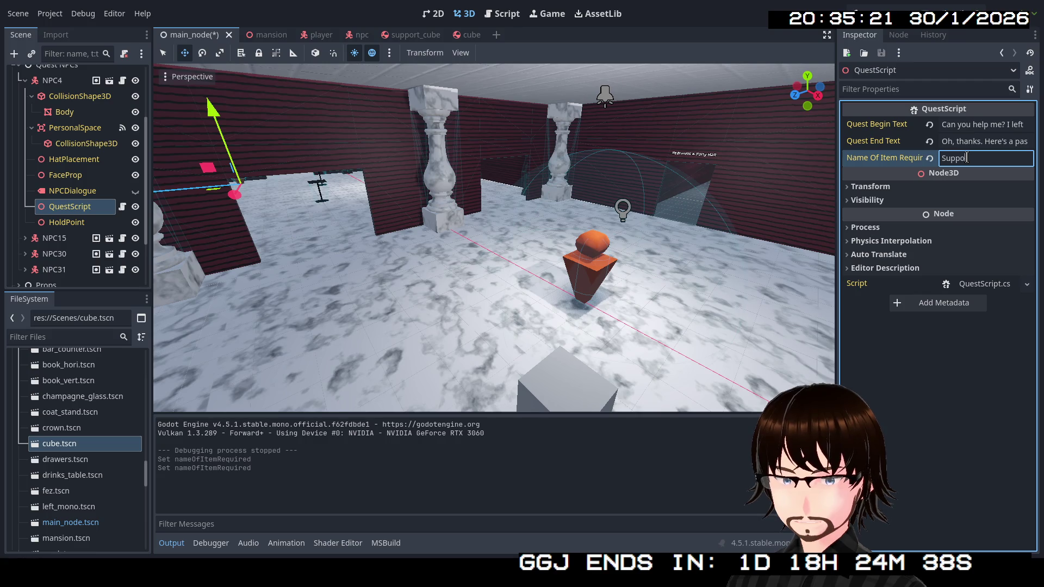
pyautogui.write('rtCube')
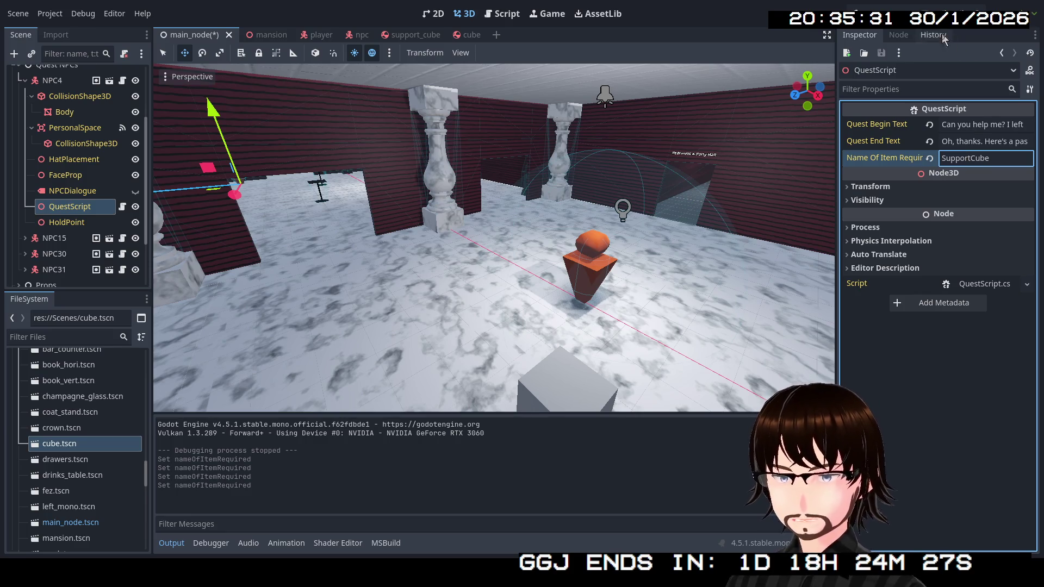
pyautogui.hotkey('ctrl', 's')
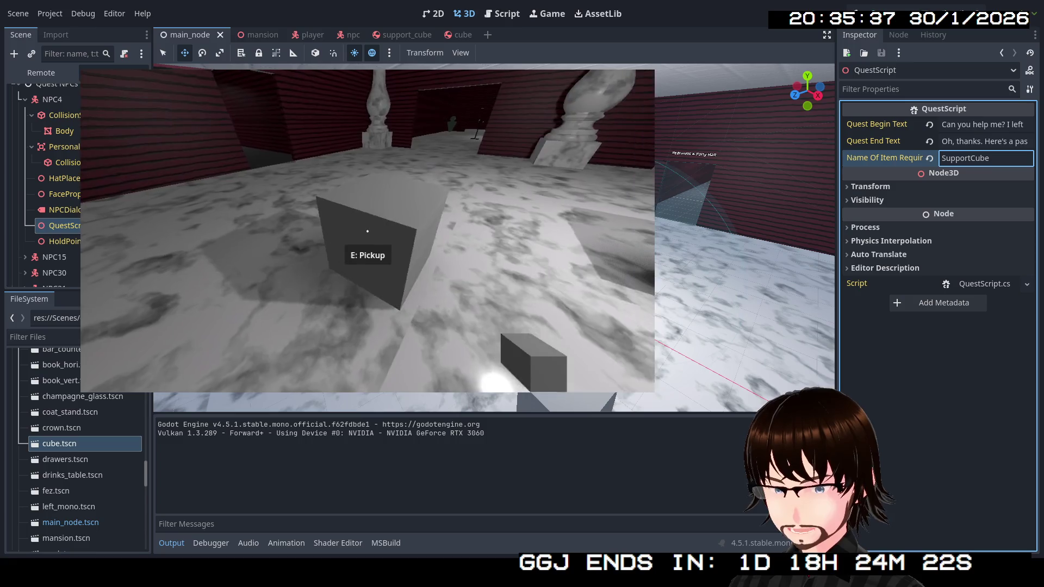
# Walk to the quest NPC, hear its request, and hand over the support cube.
pyautogui.press('w')
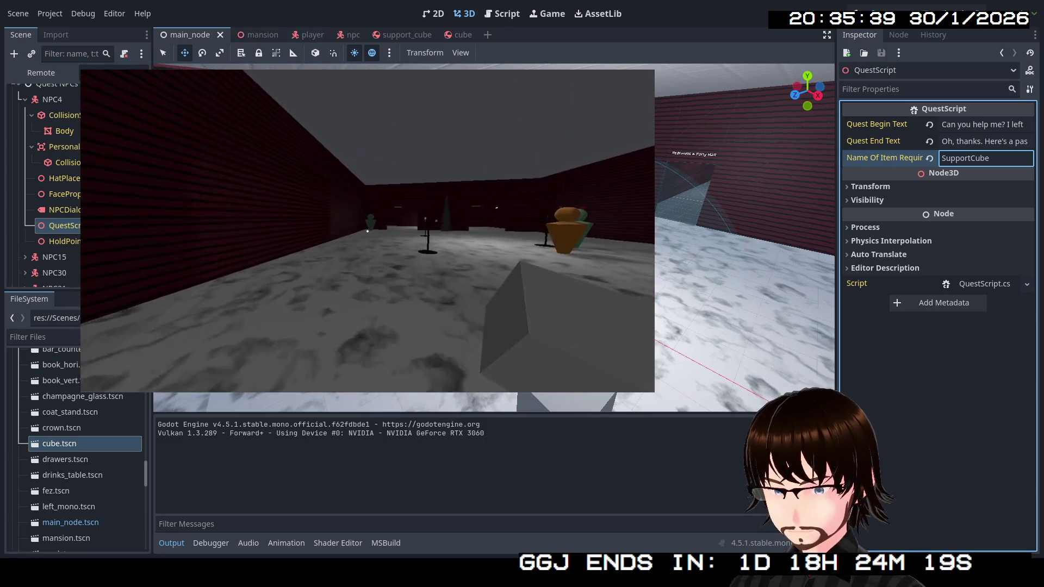
pyautogui.press('w')
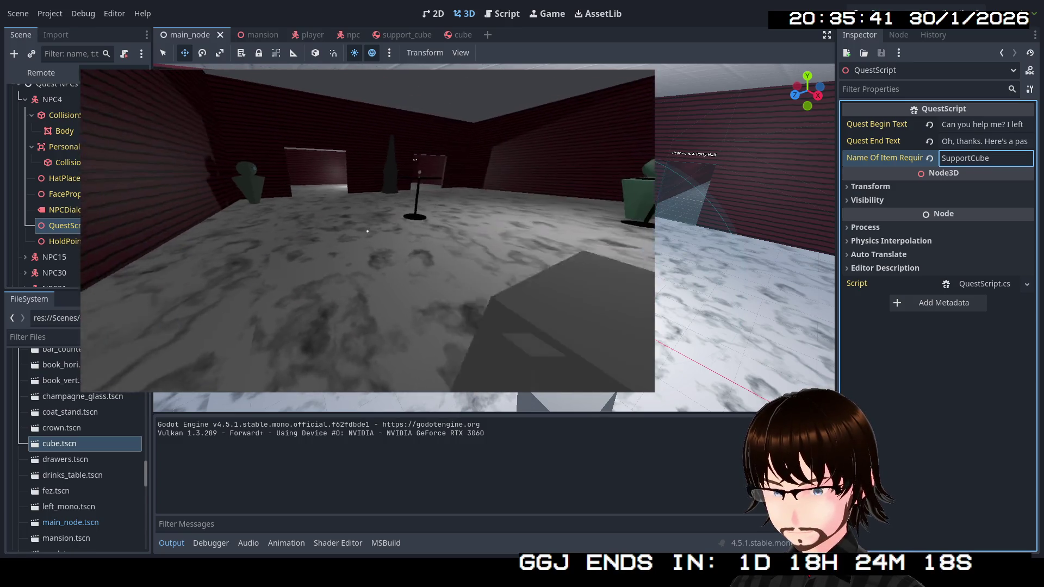
pyautogui.press('e')
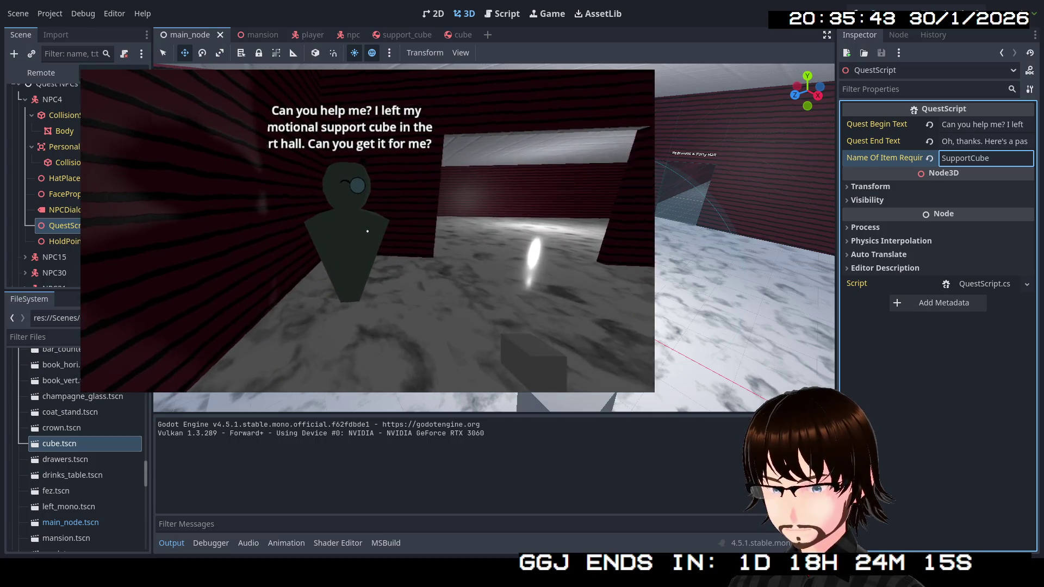
pyautogui.press('w')
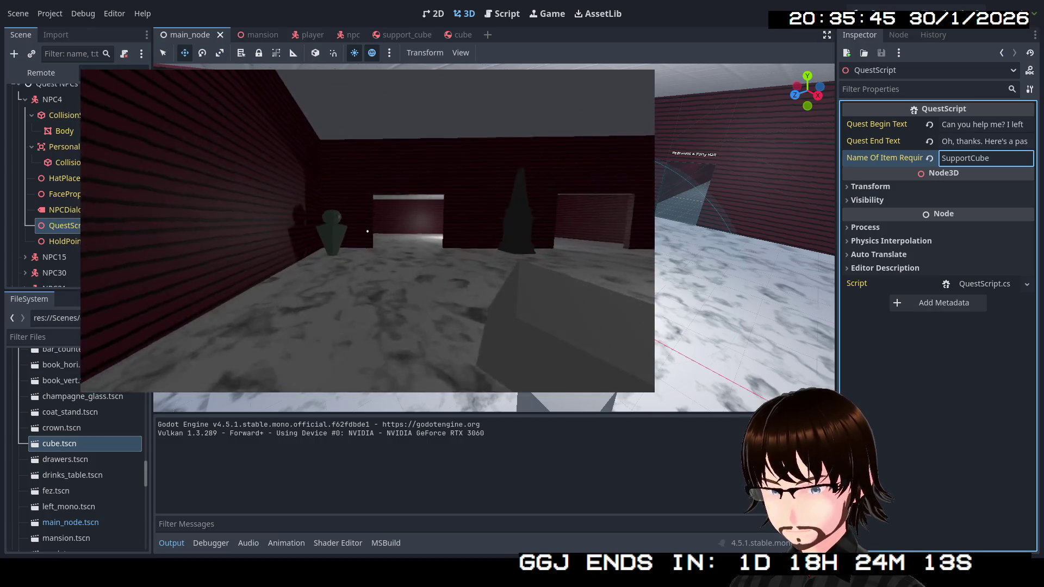
pyautogui.press('w')
pyautogui.press('e')
# Move around the NPC corner toward the party-hall doorway, then stop the game with F8.
pyautogui.press('s')
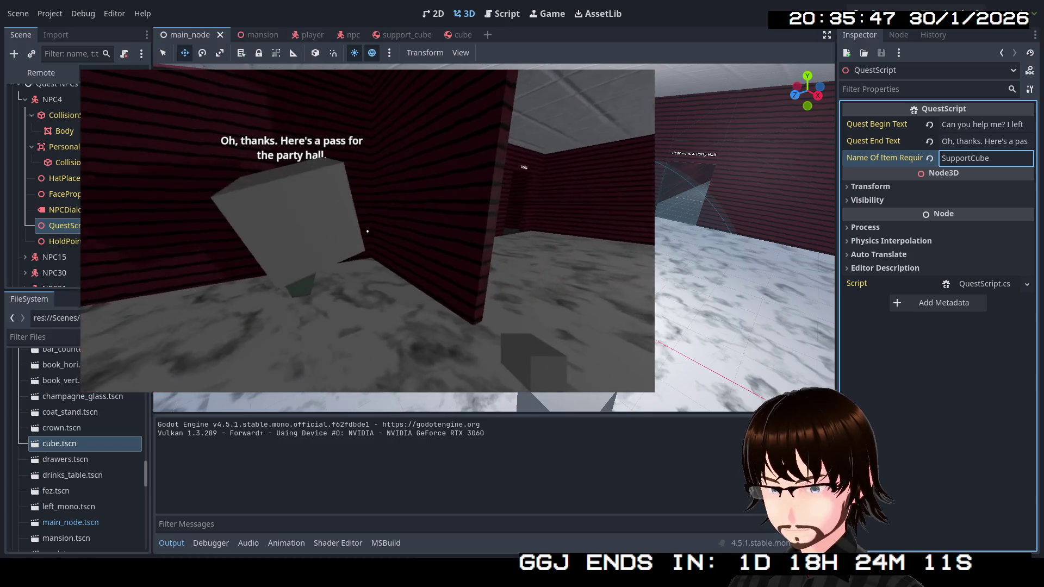
pyautogui.press('w')
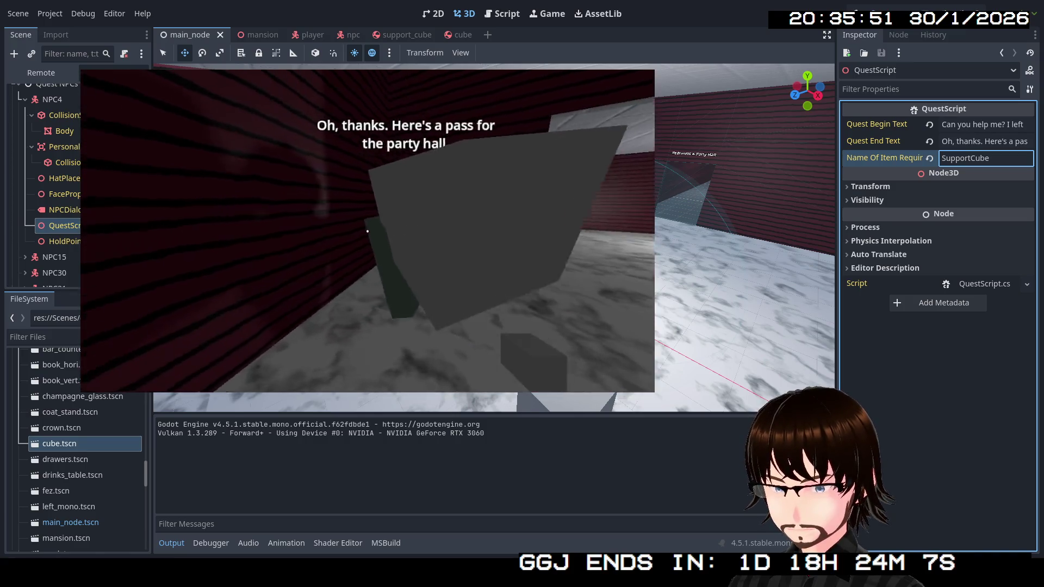
pyautogui.press('s')
pyautogui.press('w')
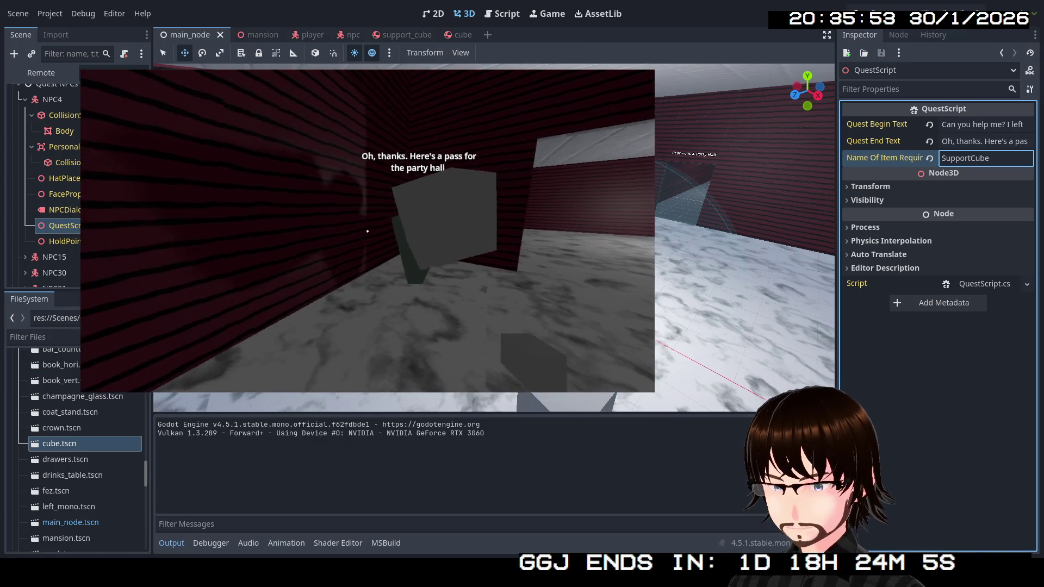
pyautogui.press('d')
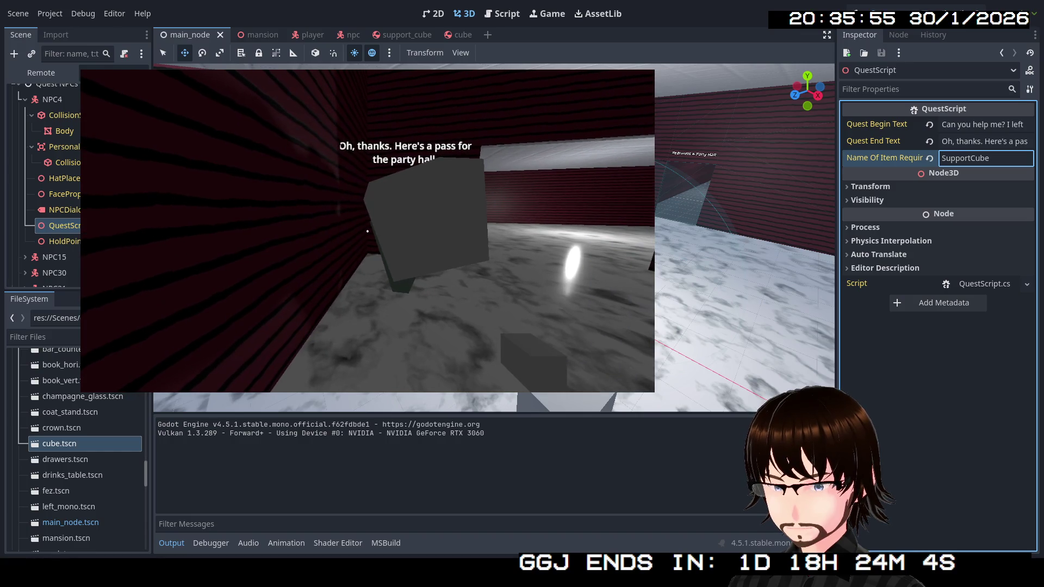
pyautogui.press('s')
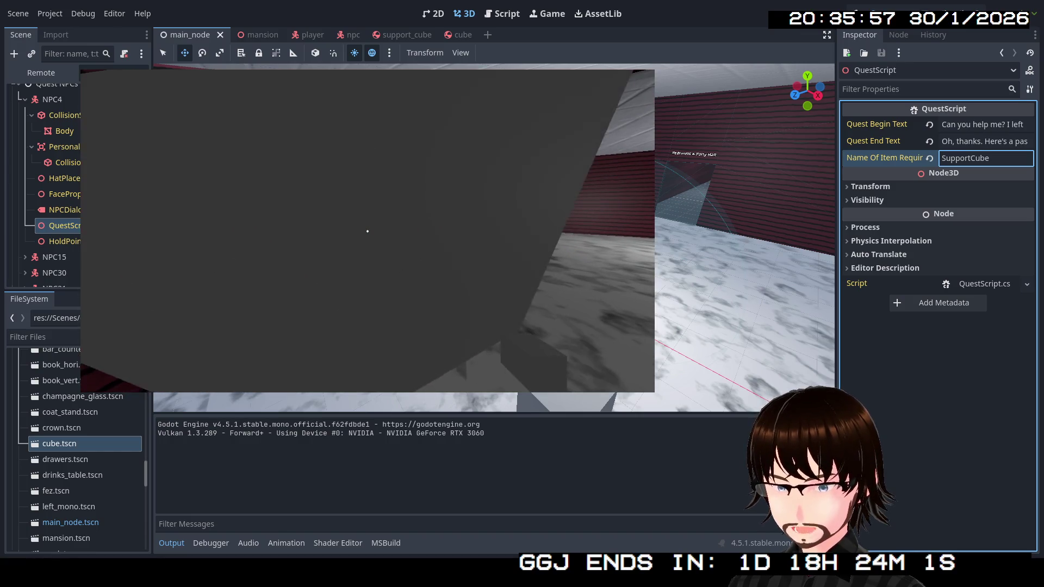
pyautogui.moveTo(367, 231)
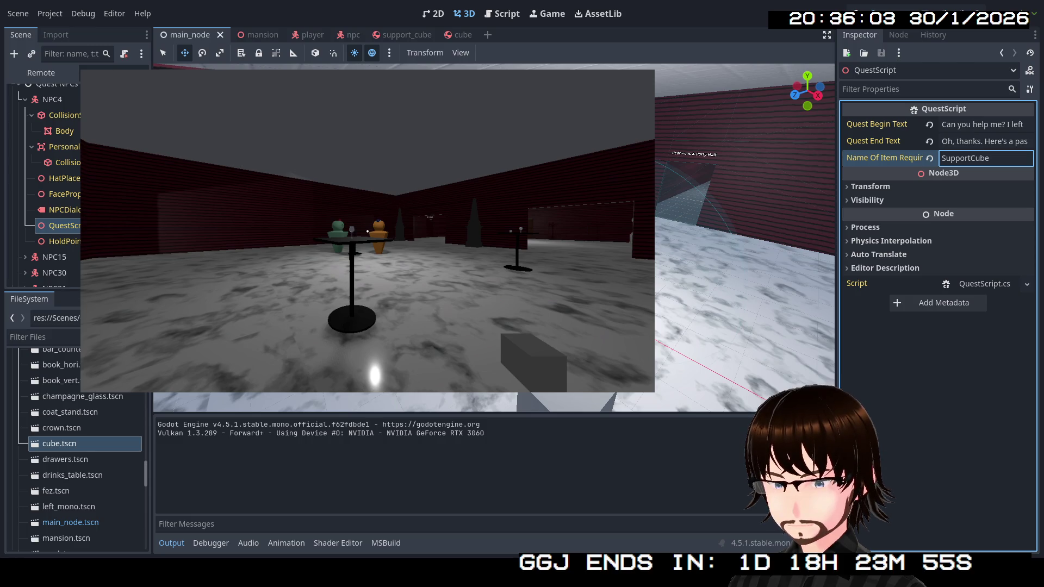
pyautogui.press('F8')
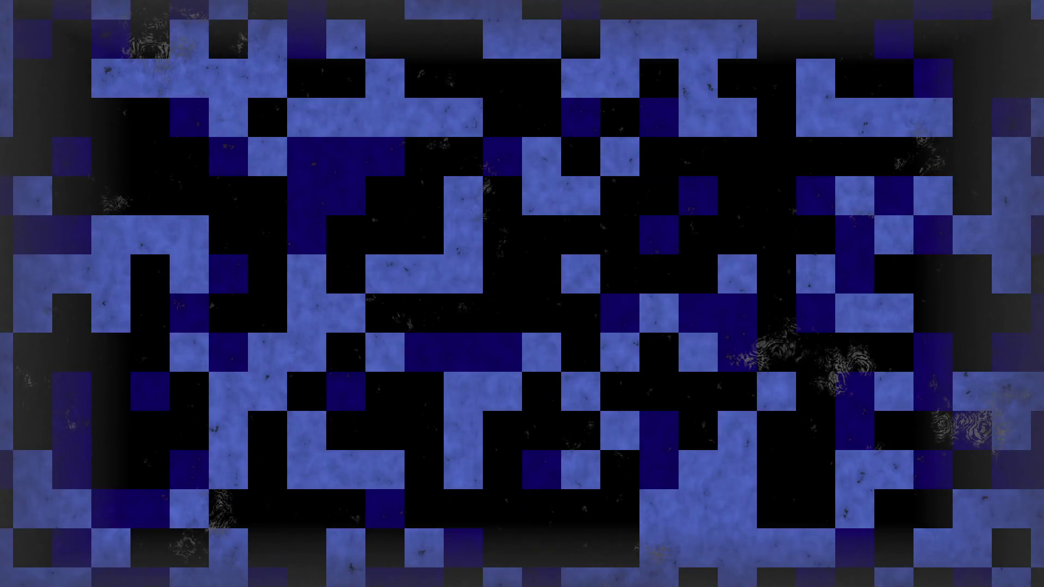
# Read through Npc.cs, then view the DeliveringItem method in QuestScript.cs.
pyautogui.scroll(-10, 422, 235)
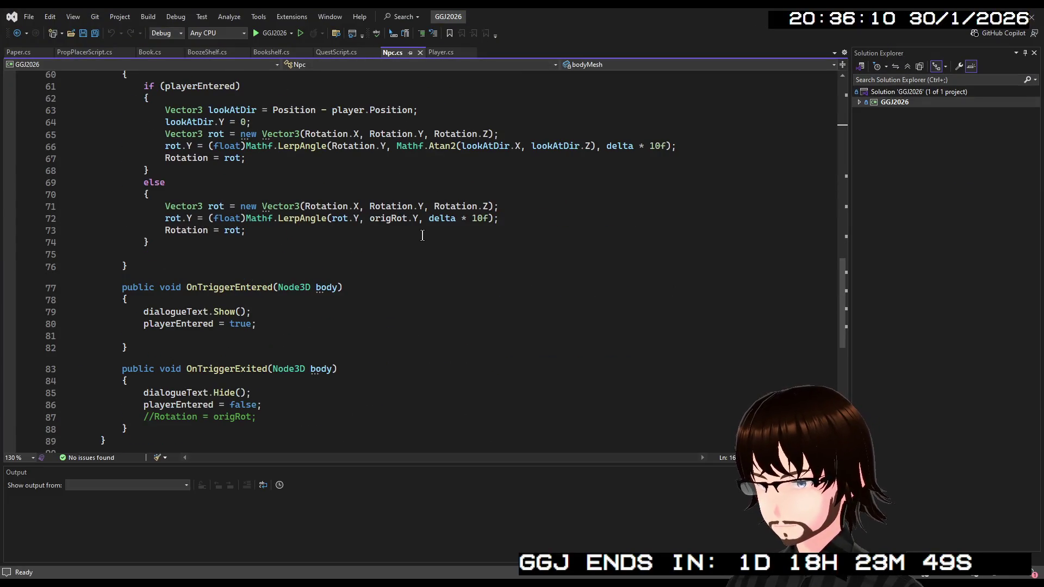
pyautogui.scroll(1, 422, 235)
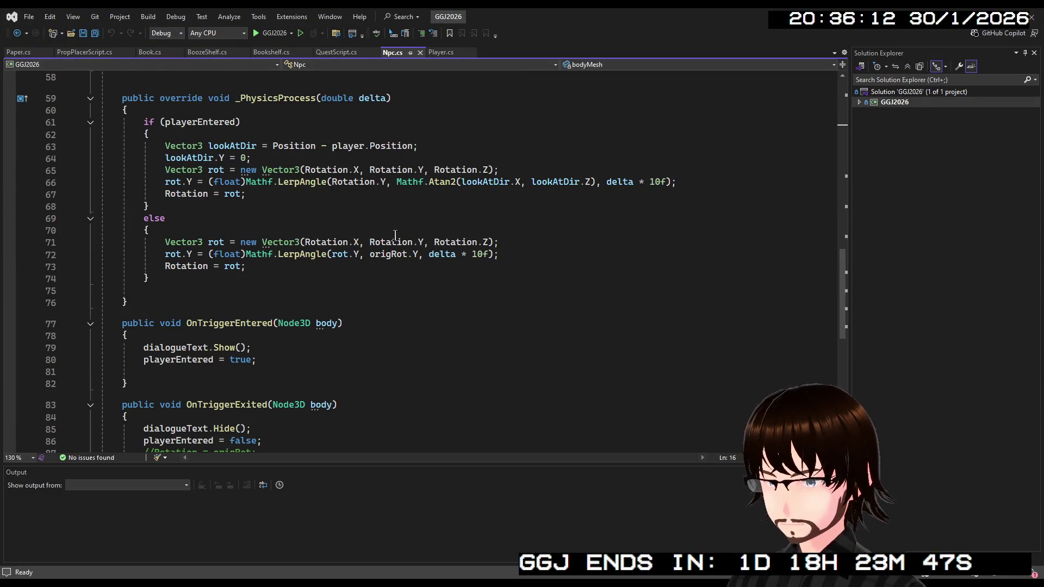
pyautogui.scroll(1, 362, 228)
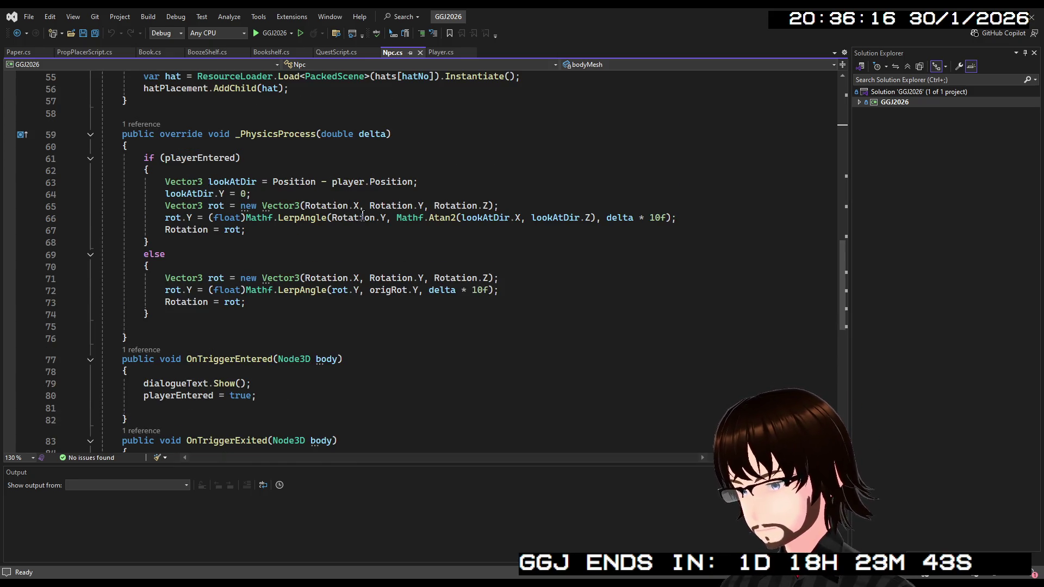
pyautogui.scroll(-1, 267, 233)
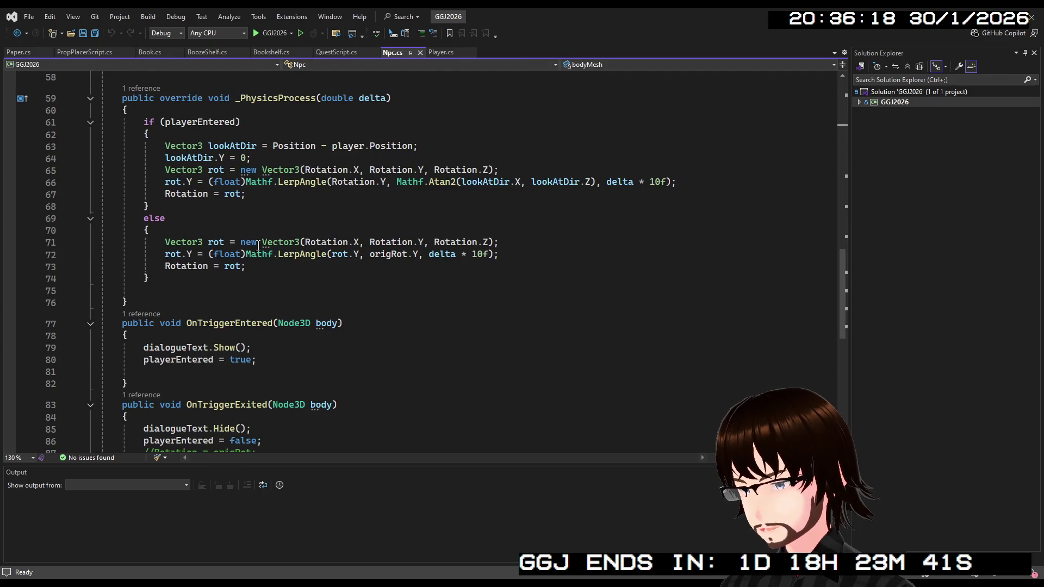
pyautogui.scroll(-1, 273, 229)
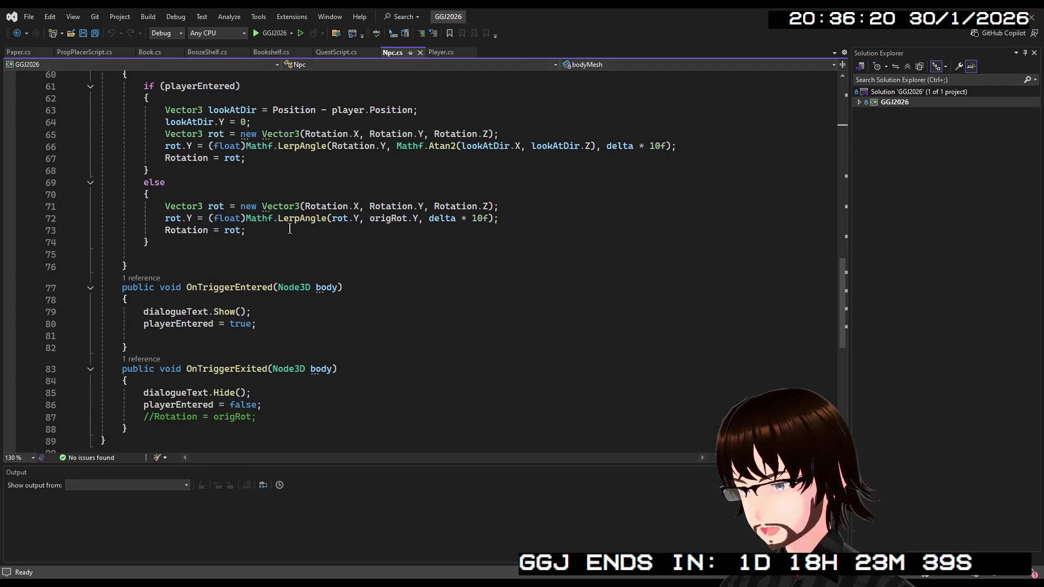
pyautogui.scroll(10, 288, 227)
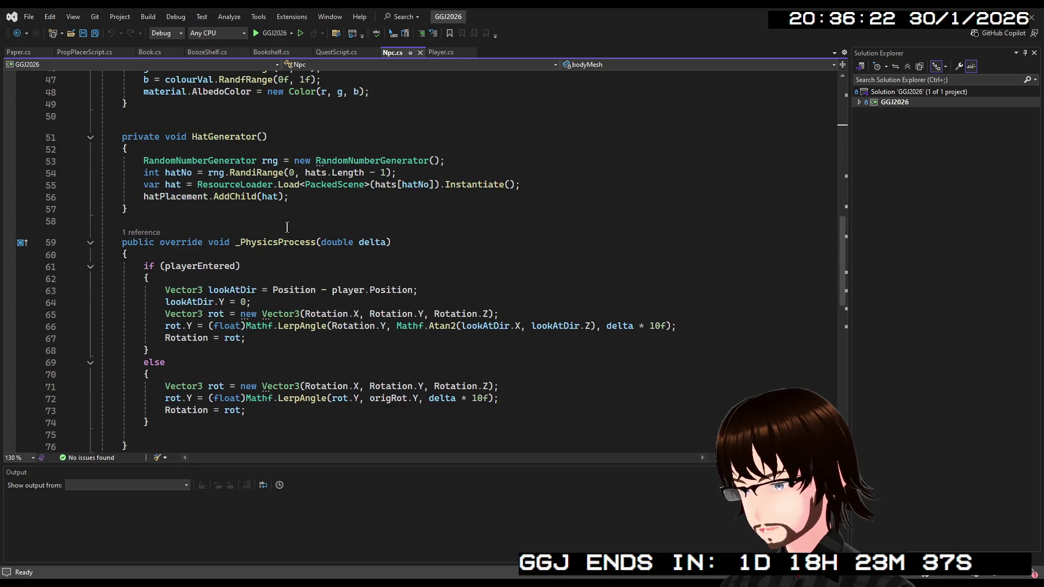
pyautogui.scroll(2, 284, 222)
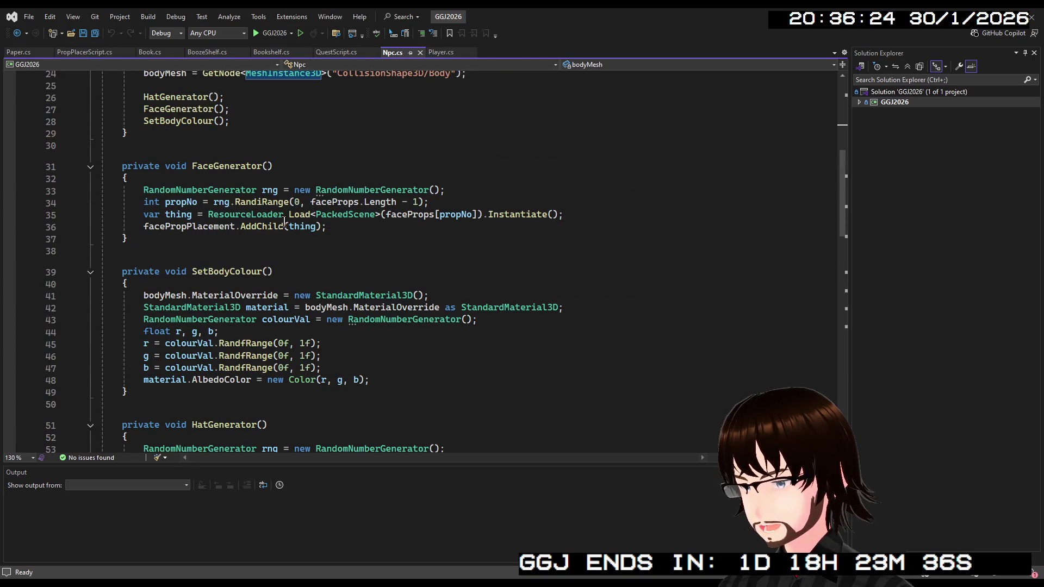
pyautogui.scroll(4, 284, 221)
pyautogui.scroll(-3, 279, 220)
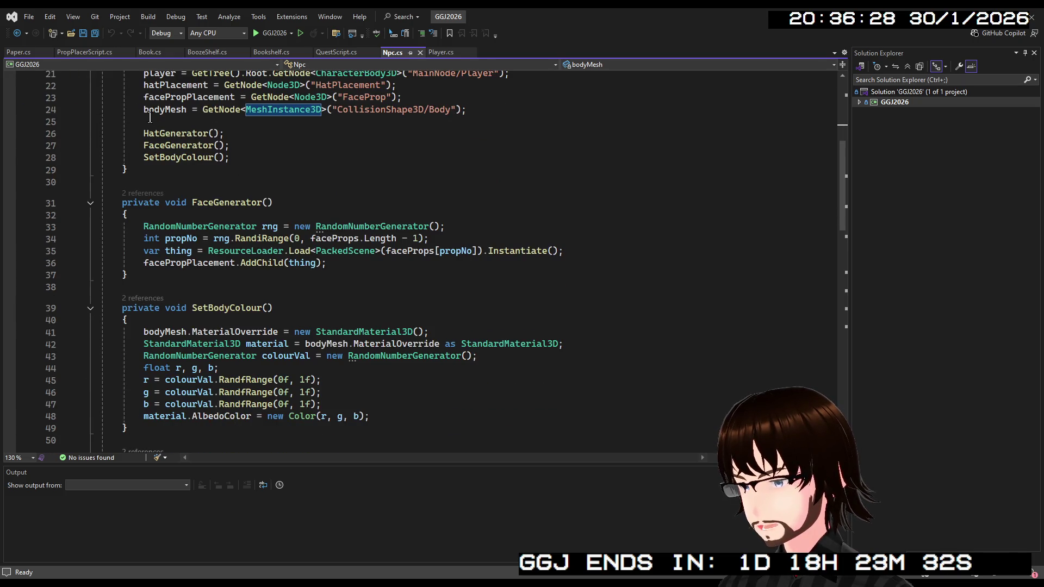
pyautogui.click(331, 51)
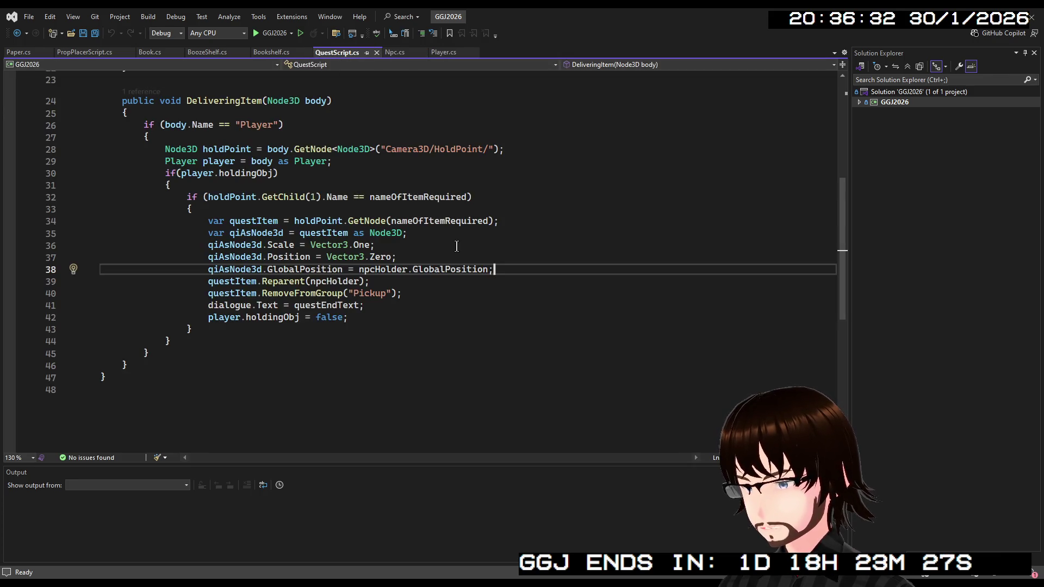
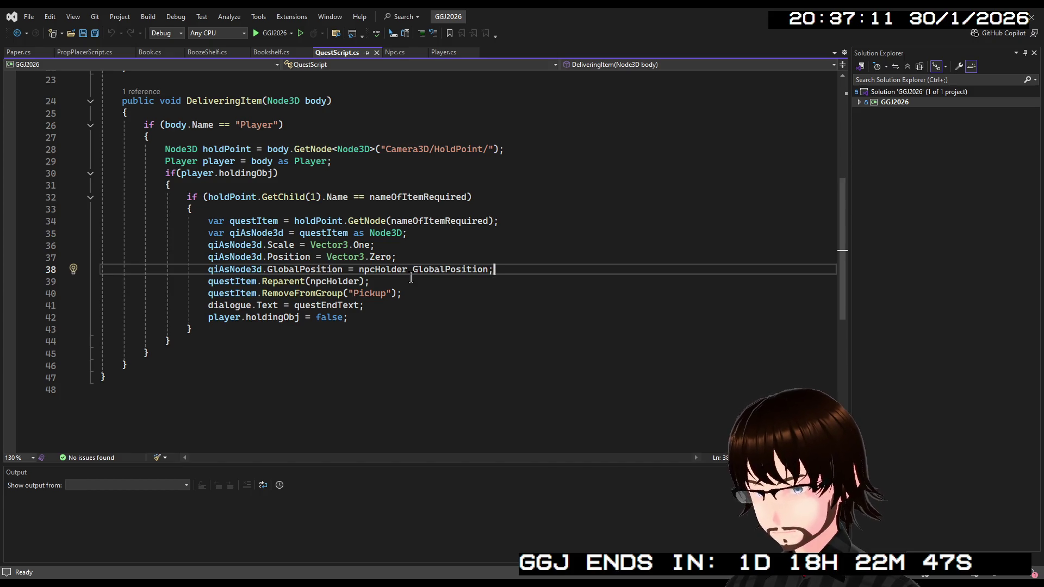
# Switch to Player.cs and look through its raycast pickup, Mask1–Mask3 inventory and hands-full code.
pyautogui.click(444, 52)
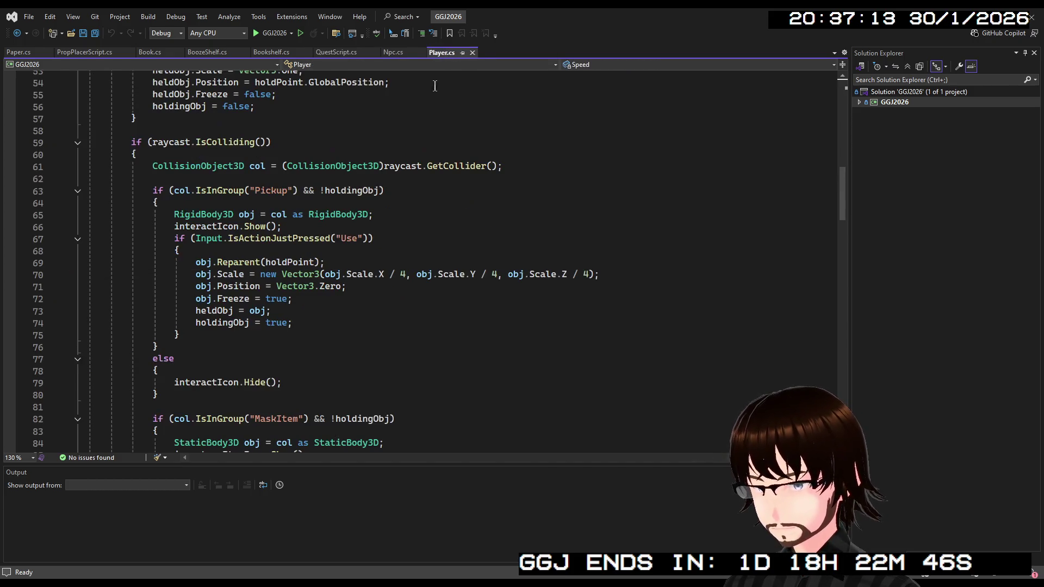
pyautogui.scroll(-8, 397, 148)
pyautogui.scroll(-6, 397, 148)
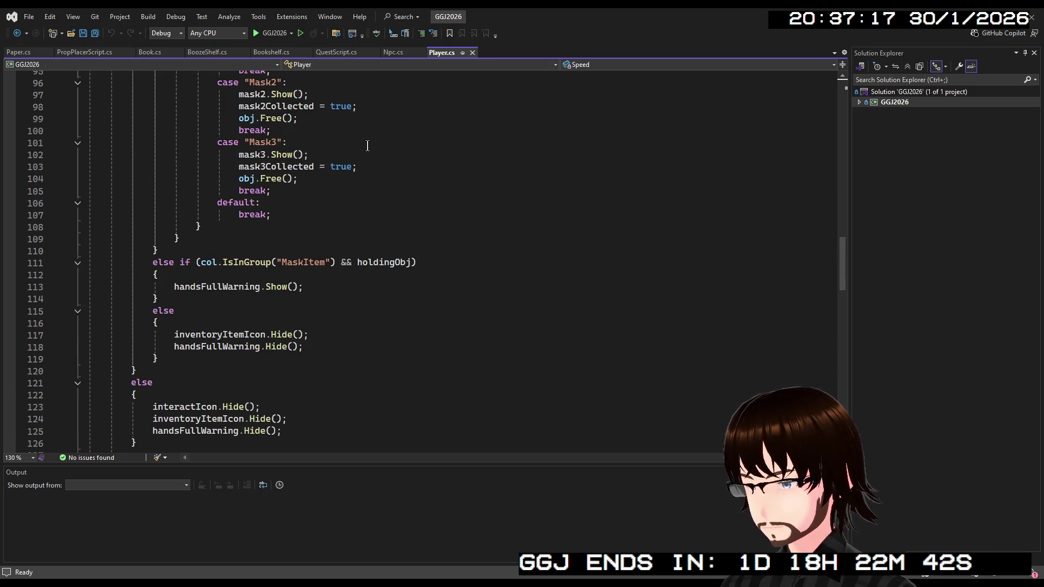
pyautogui.scroll(14, 367, 146)
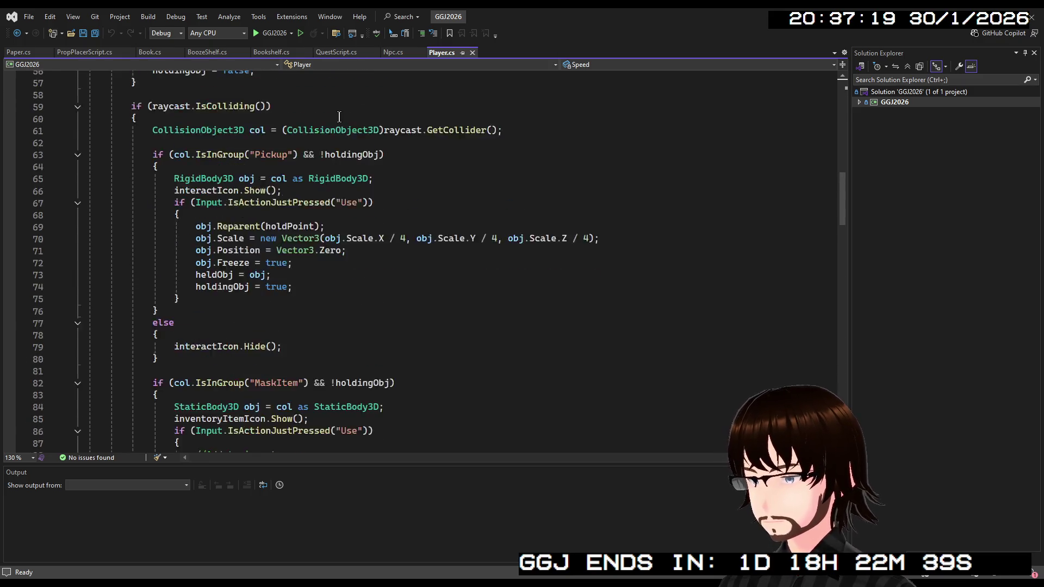
pyautogui.scroll(-10, 338, 117)
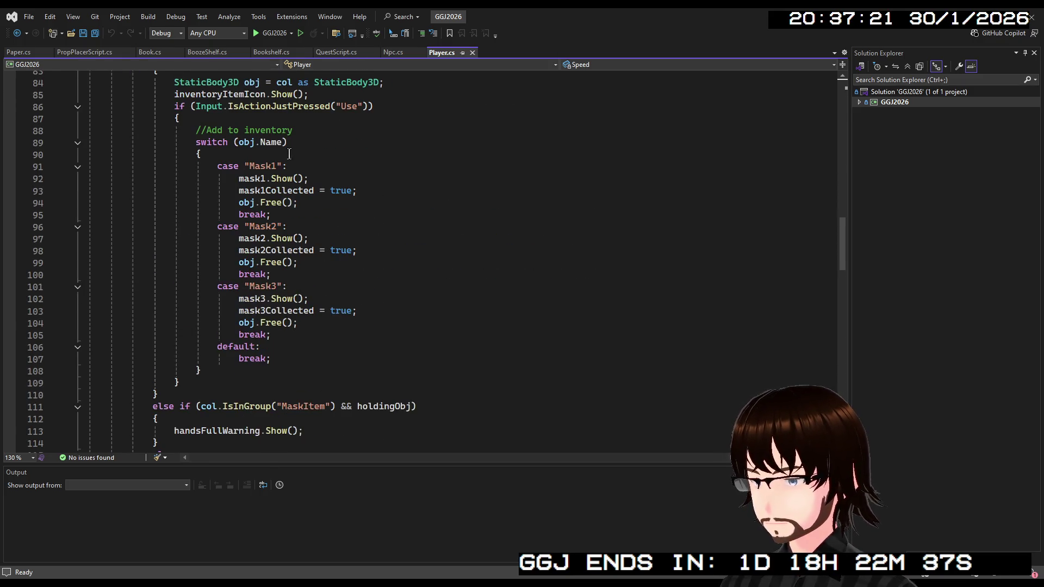
pyautogui.scroll(-2, 290, 154)
pyautogui.scroll(7, 272, 174)
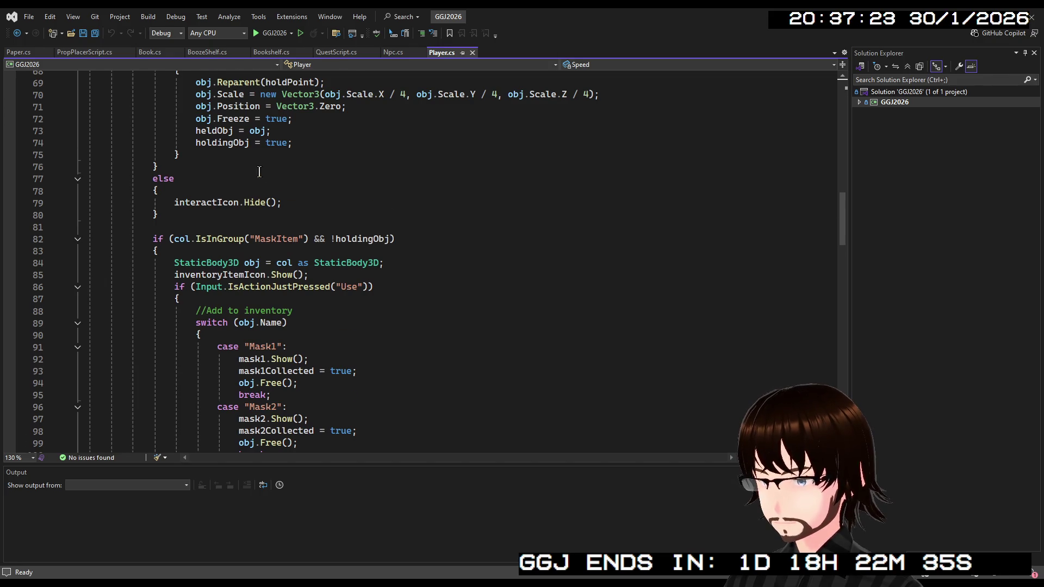
pyautogui.scroll(-9, 259, 172)
pyautogui.scroll(11, 250, 172)
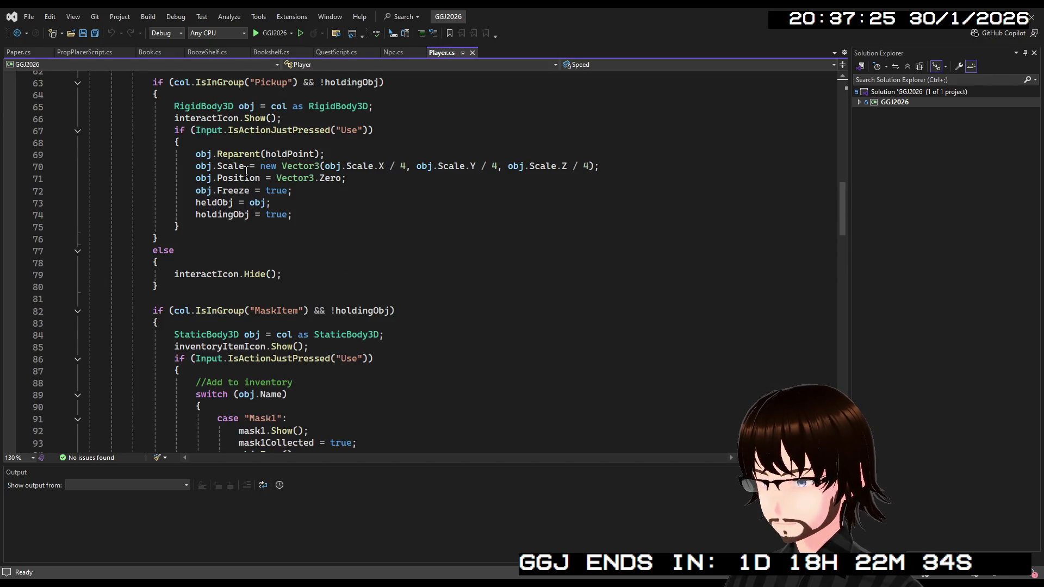
pyautogui.scroll(1, 188, 241)
pyautogui.scroll(-10, 190, 233)
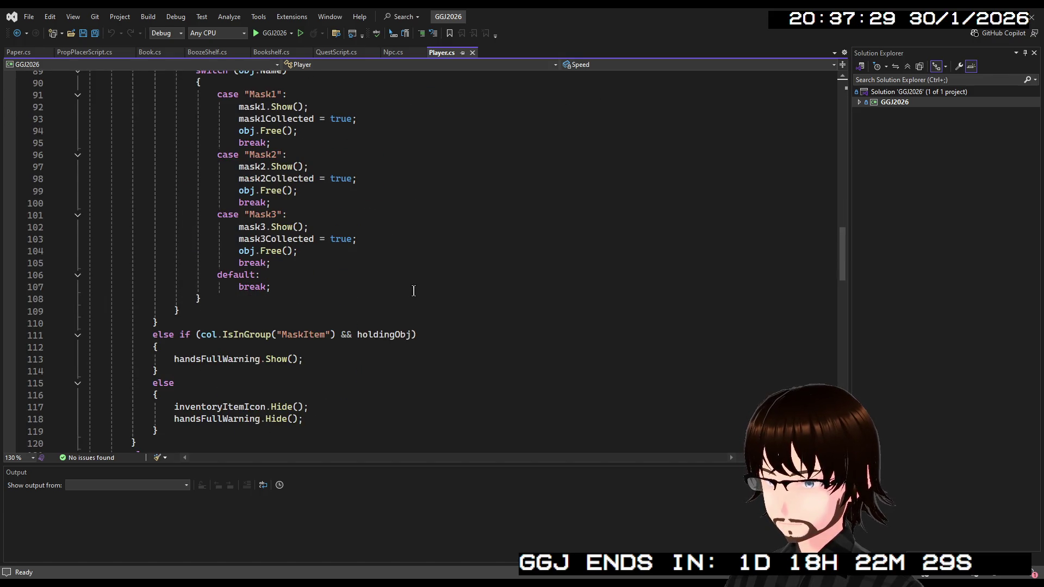
pyautogui.scroll(7, 332, 284)
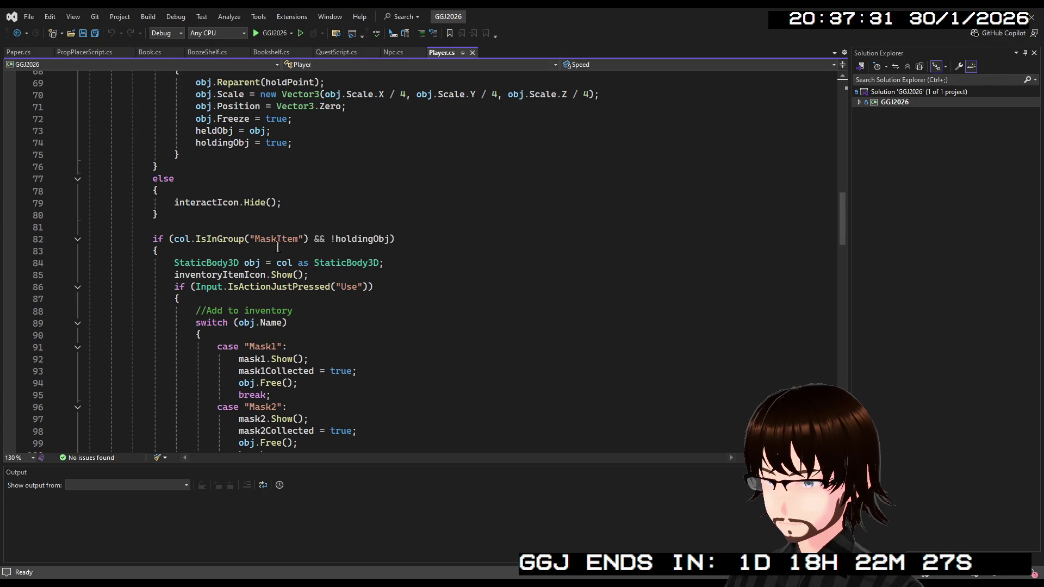
pyautogui.scroll(-11, 277, 247)
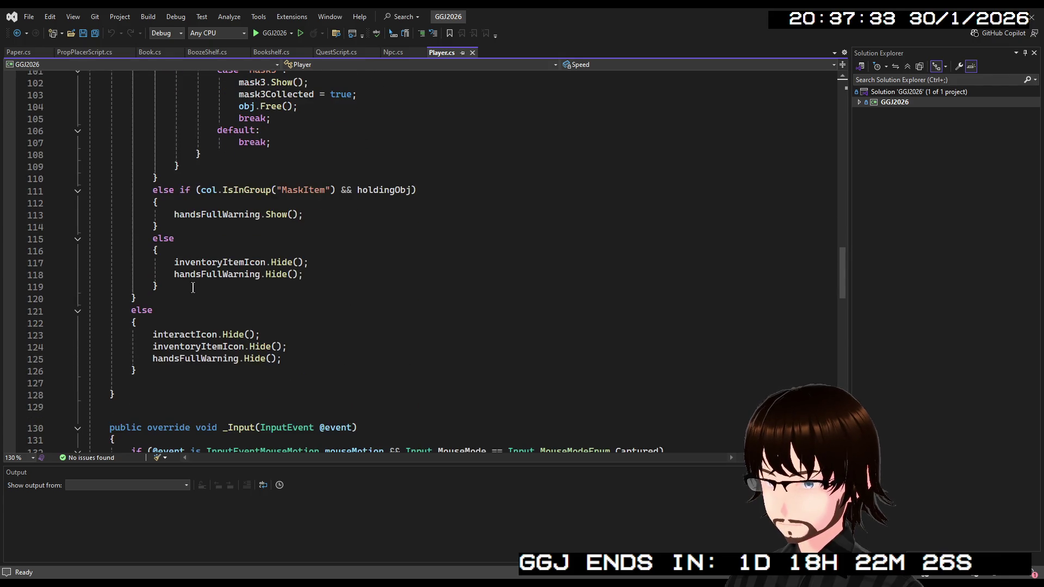
pyautogui.scroll(10, 185, 285)
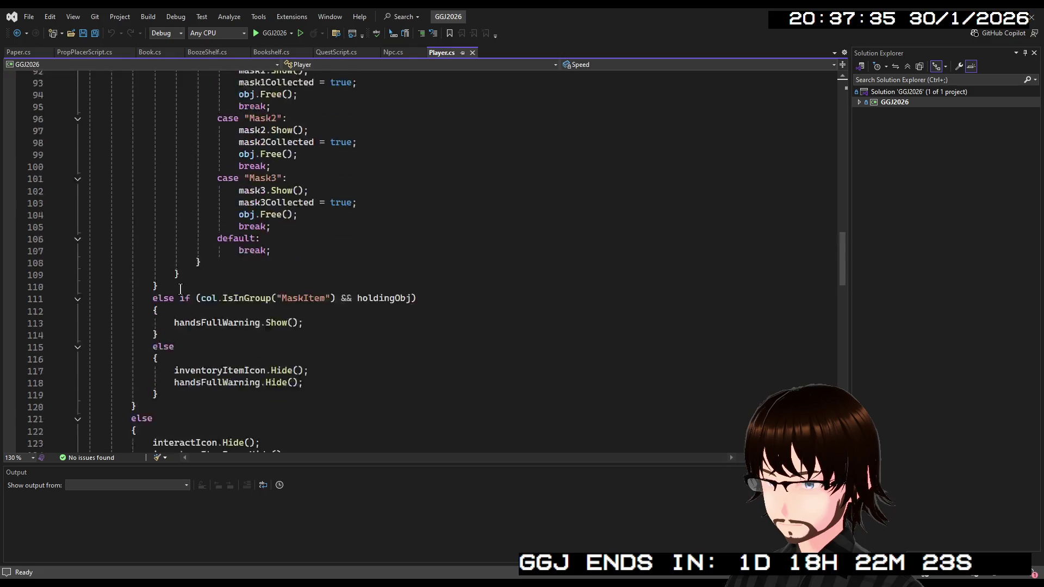
pyautogui.scroll(-8, 202, 281)
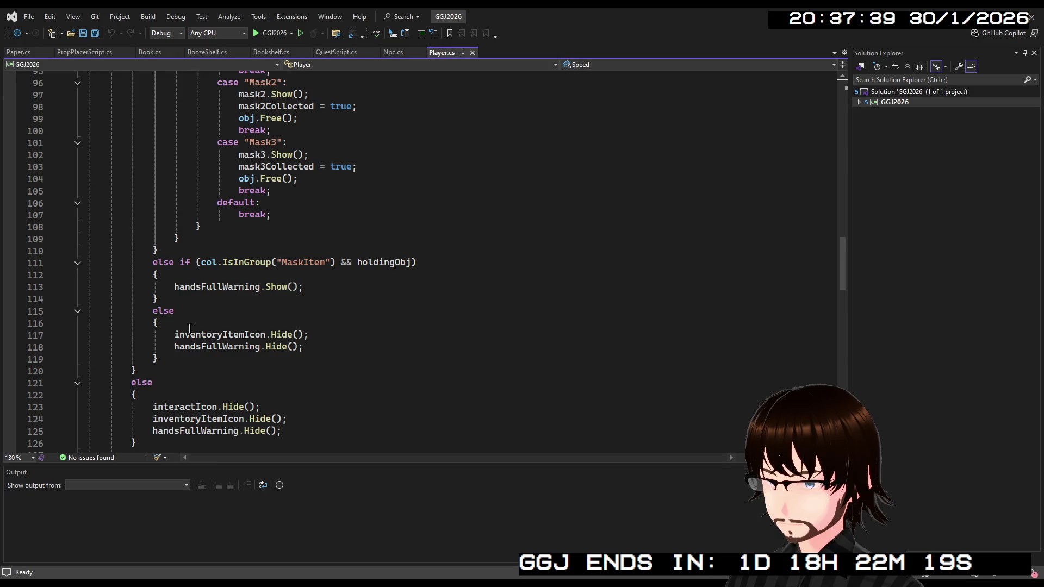
pyautogui.scroll(14, 202, 293)
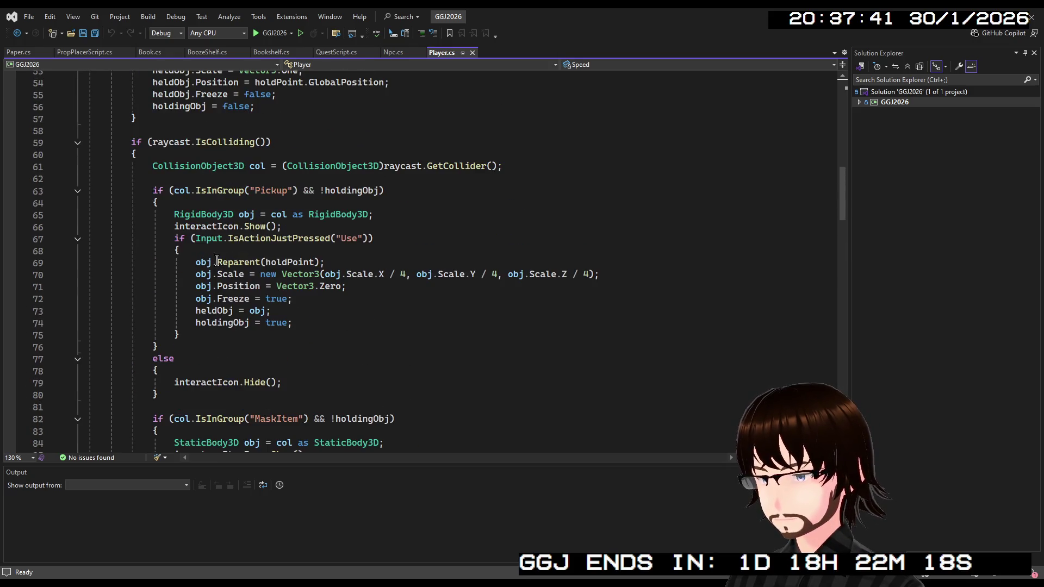
pyautogui.scroll(-2, 205, 286)
pyautogui.click(169, 322)
pyautogui.press('Return')
pyautogui.press('Return')
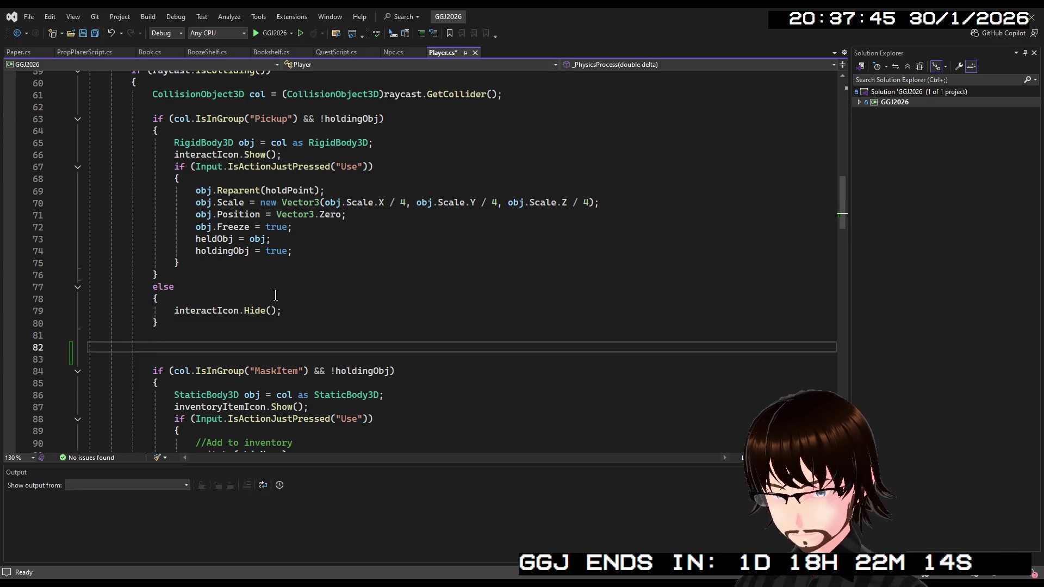
pyautogui.write('if')
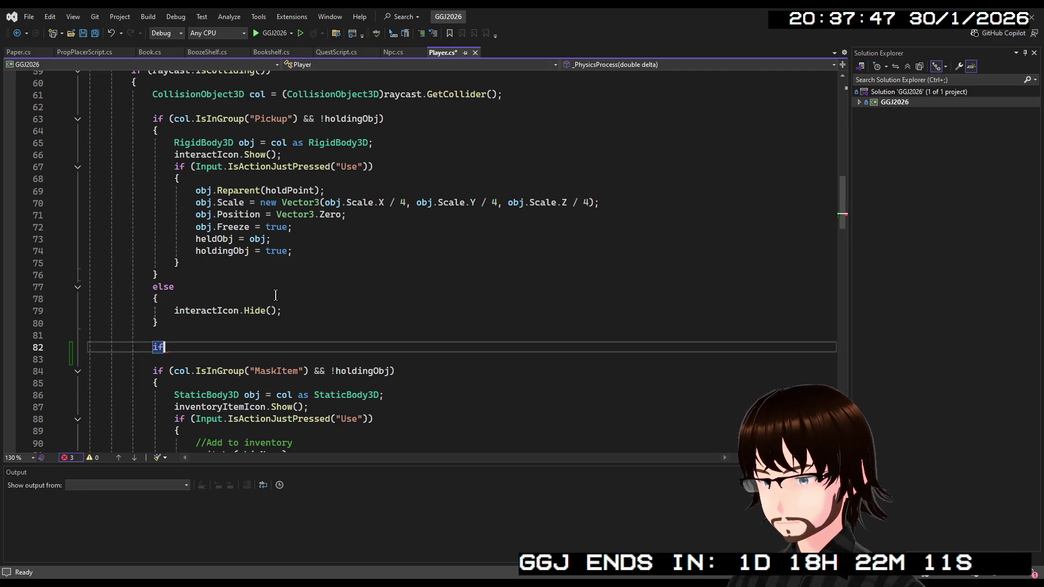
pyautogui.press('BackSpace')
pyautogui.press('BackSpace')
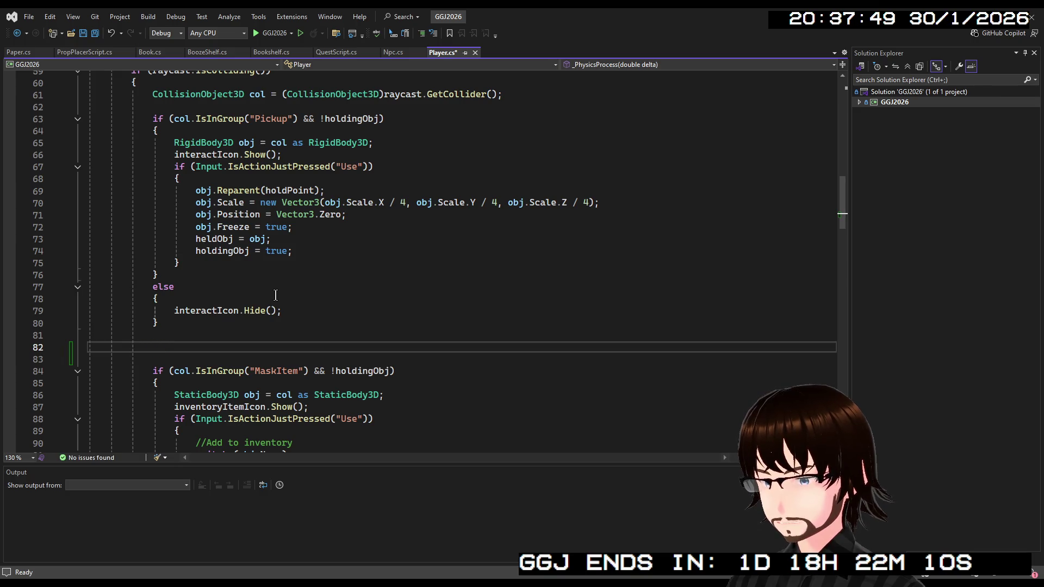
pyautogui.click(210, 324)
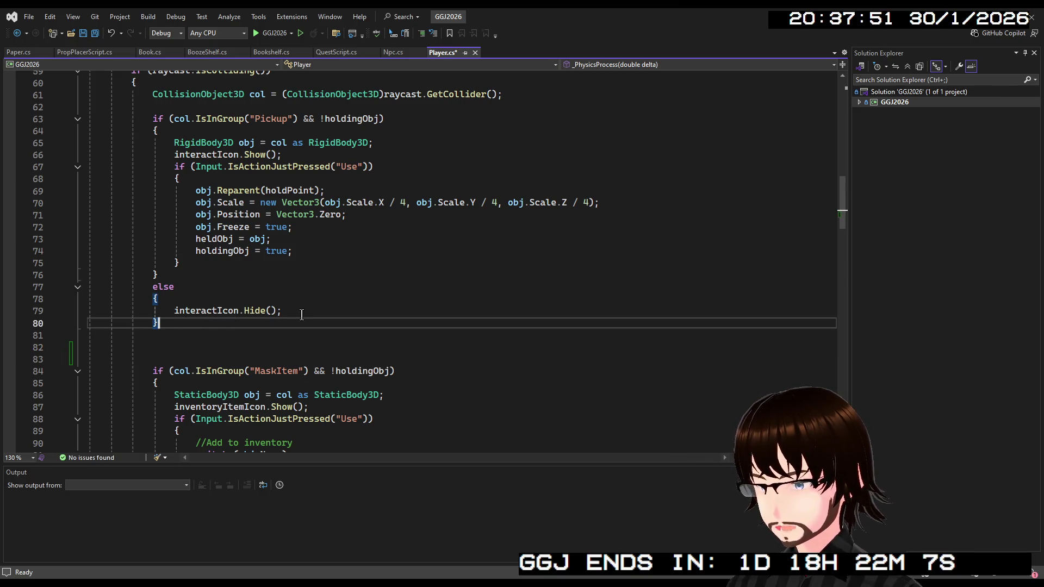
pyautogui.scroll(2, 299, 315)
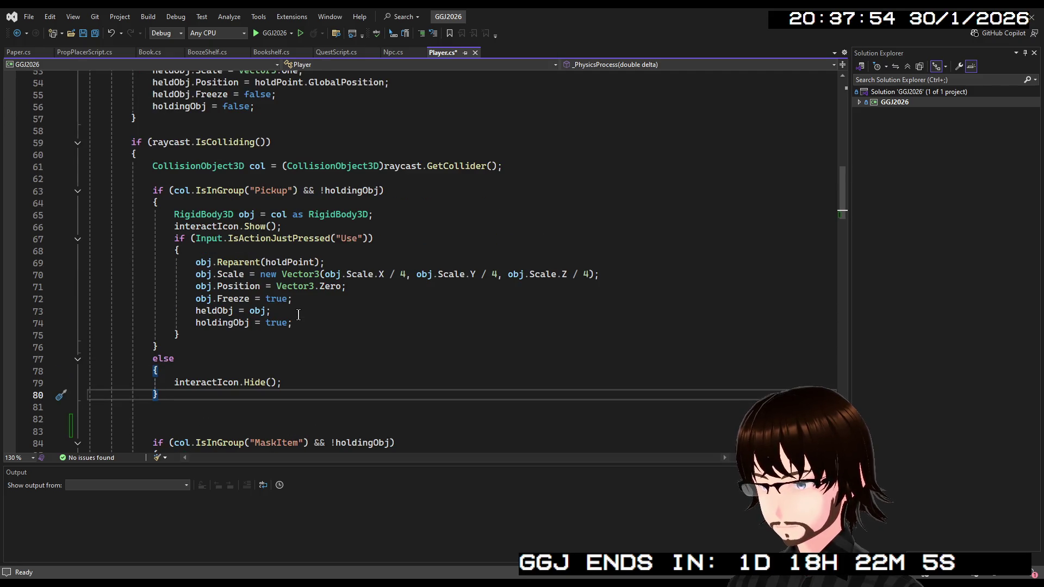
pyautogui.scroll(-2, 298, 315)
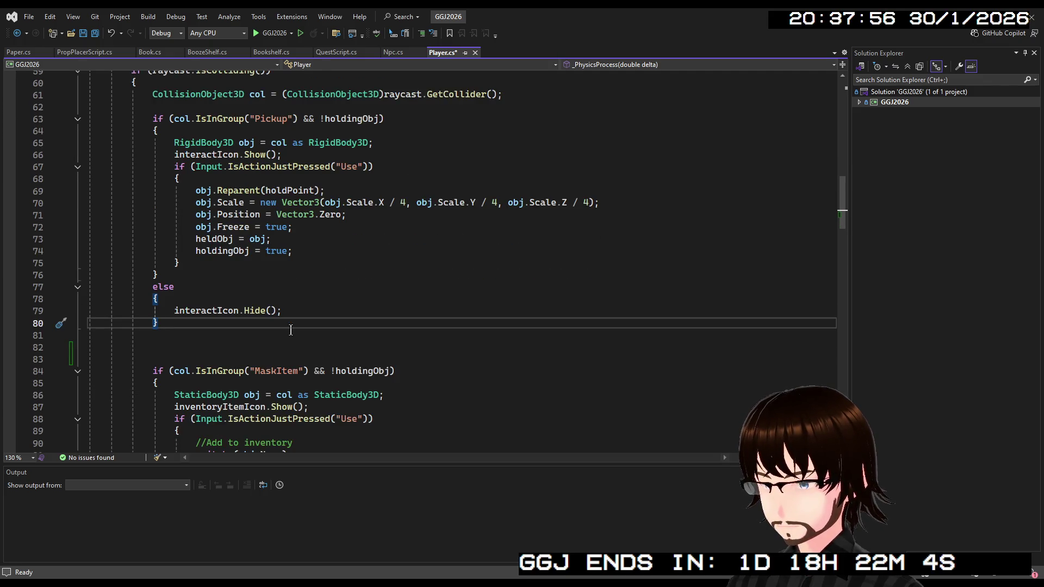
pyautogui.scroll(-5, 291, 331)
pyautogui.scroll(6, 278, 331)
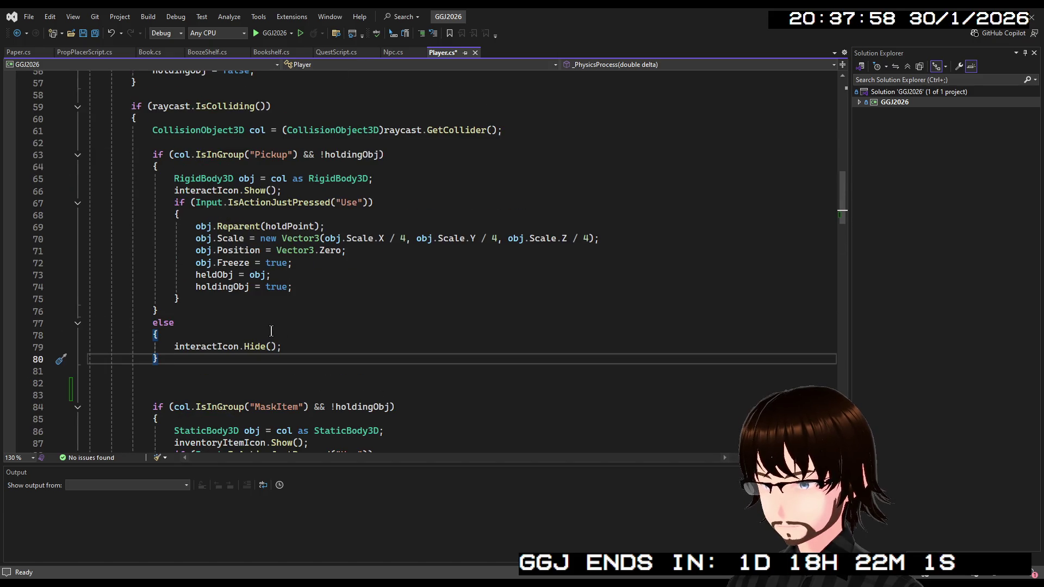
pyautogui.scroll(-4, 271, 332)
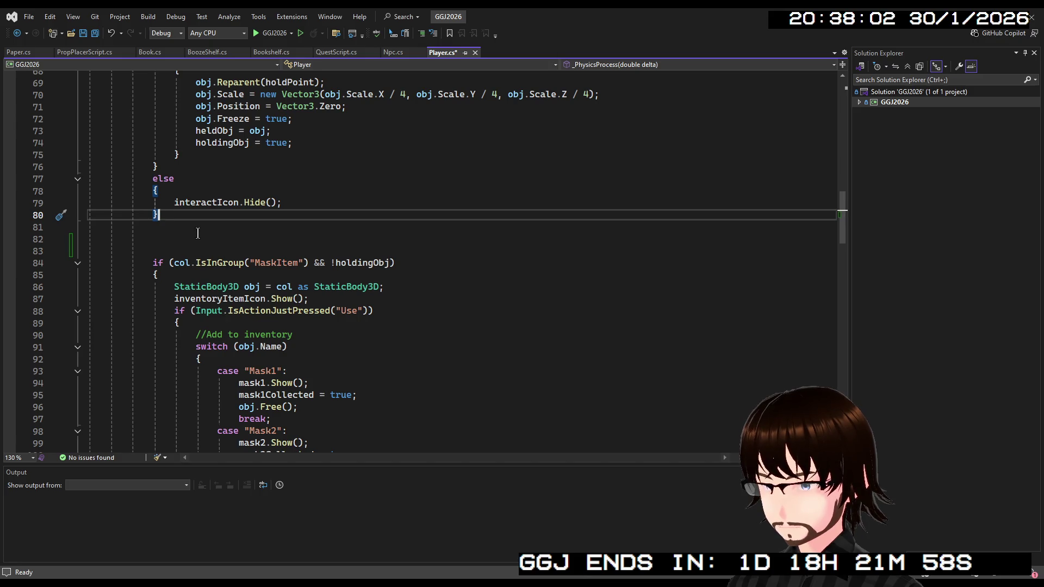
pyautogui.scroll(-5, 198, 234)
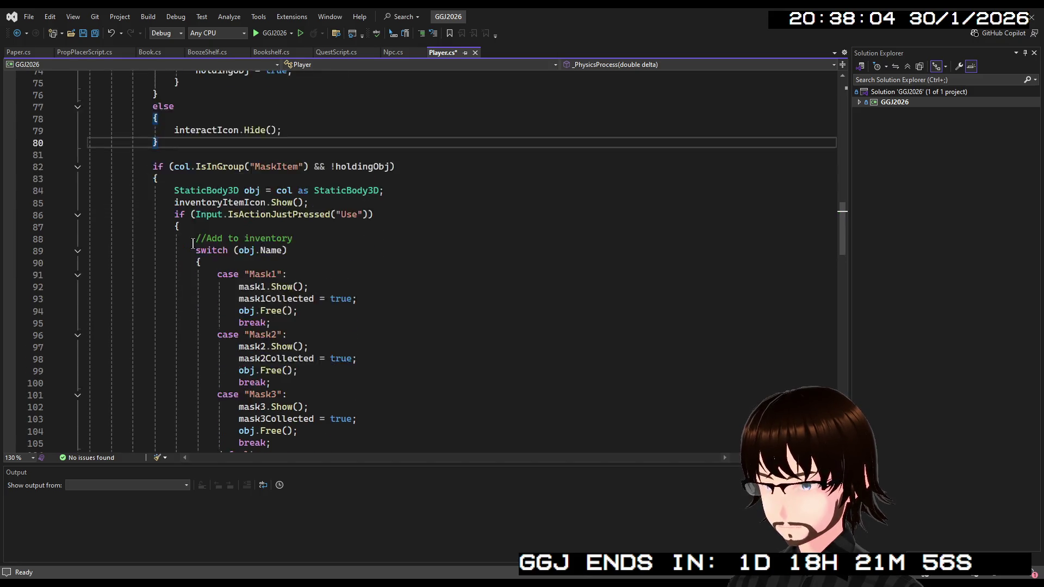
pyautogui.scroll(-3, 193, 244)
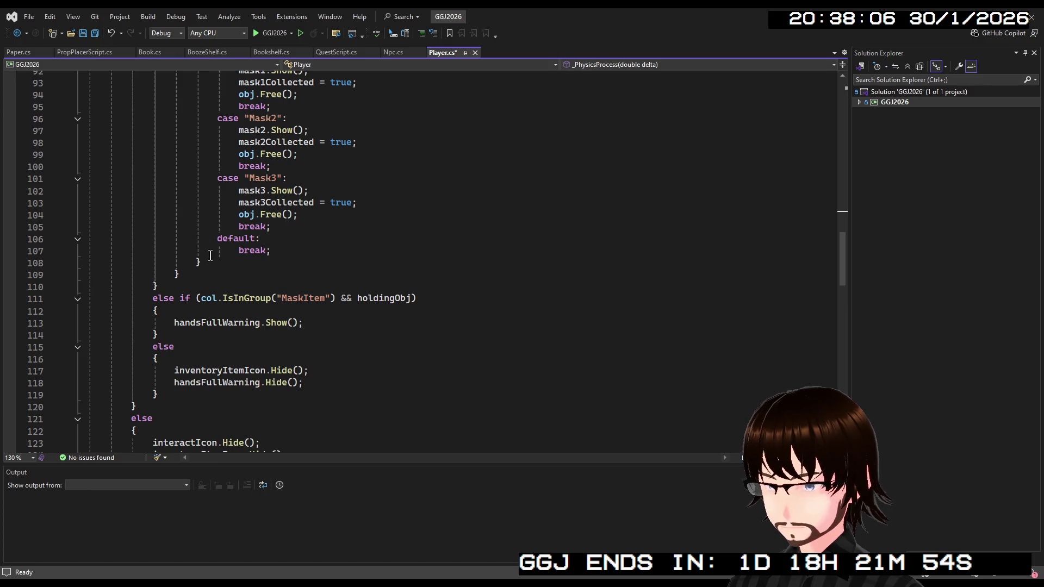
pyautogui.scroll(4, 210, 255)
pyautogui.scroll(1, 210, 257)
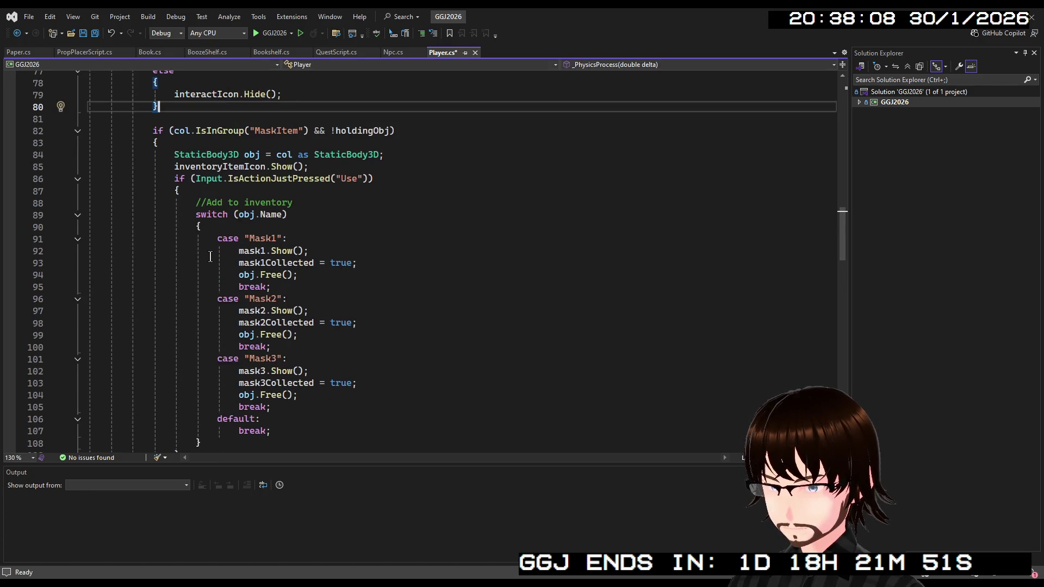
pyautogui.scroll(-7, 240, 253)
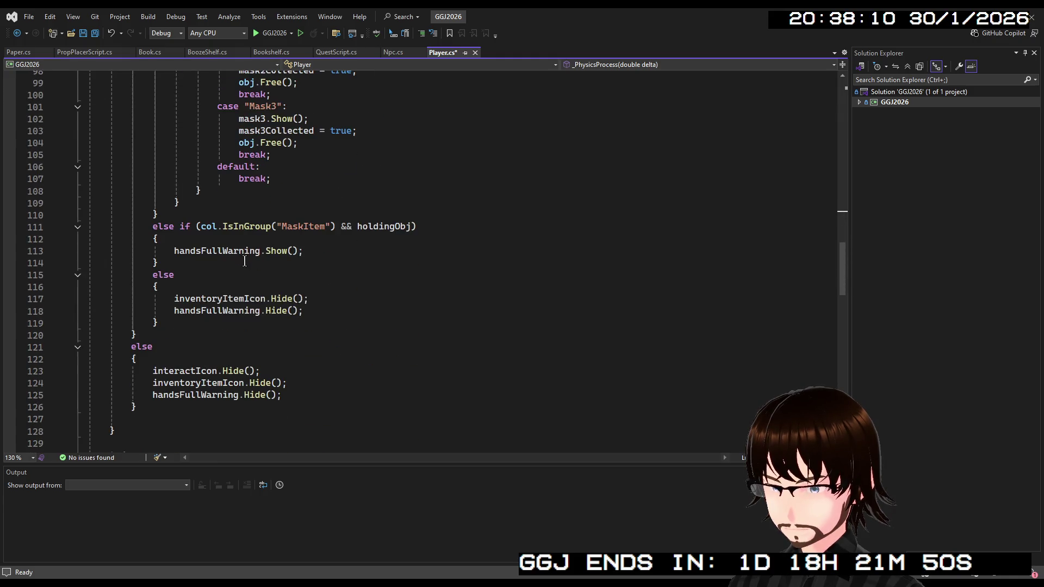
pyautogui.scroll(15, 243, 266)
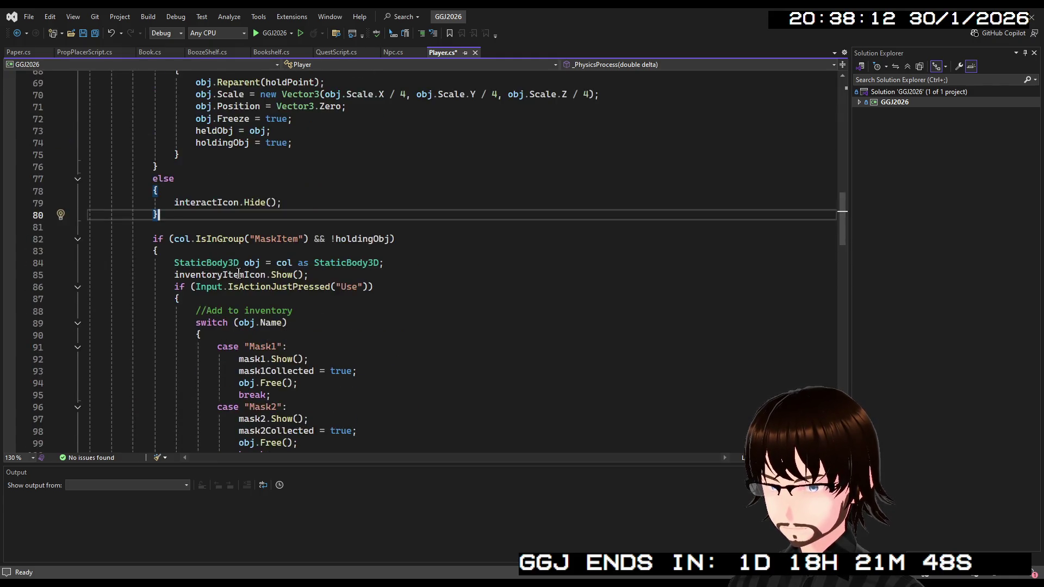
pyautogui.scroll(-3, 273, 229)
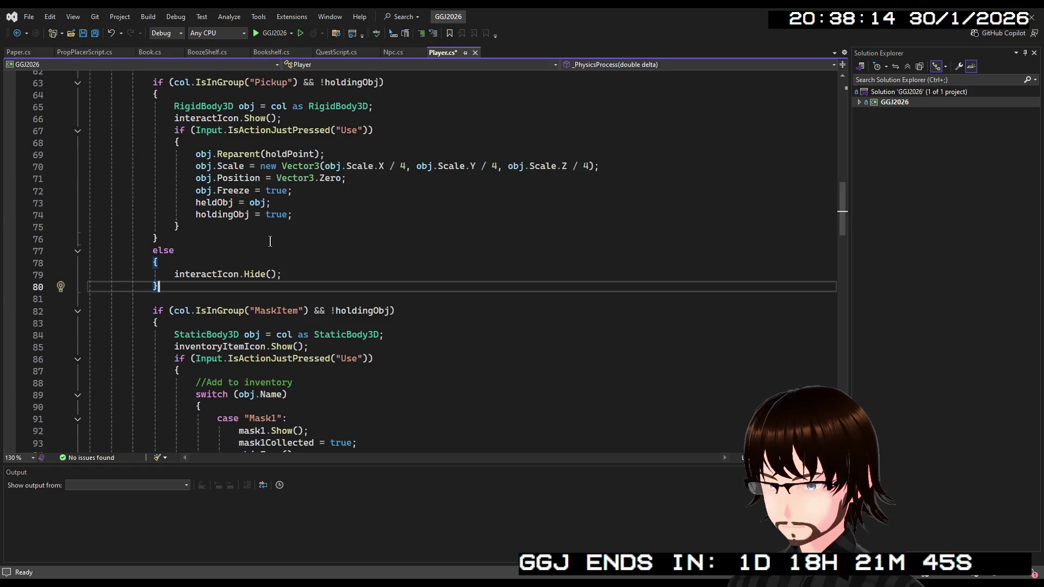
pyautogui.scroll(3, 261, 246)
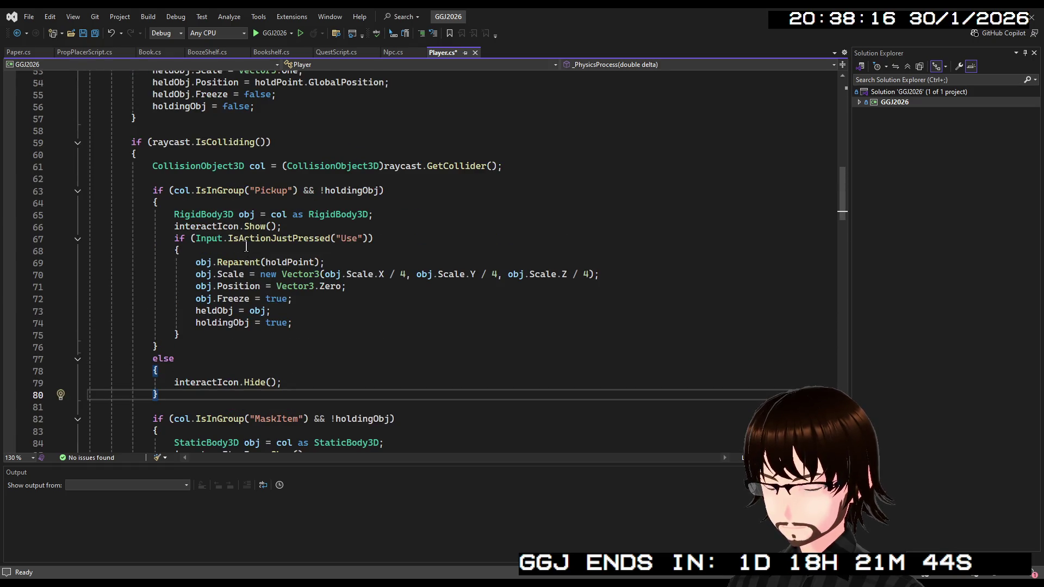
pyautogui.click(191, 166)
# Add an 'if (!holdingObj) {' line at line 63 and drop holdingObj from the Pickup condition.
pyautogui.click(182, 178)
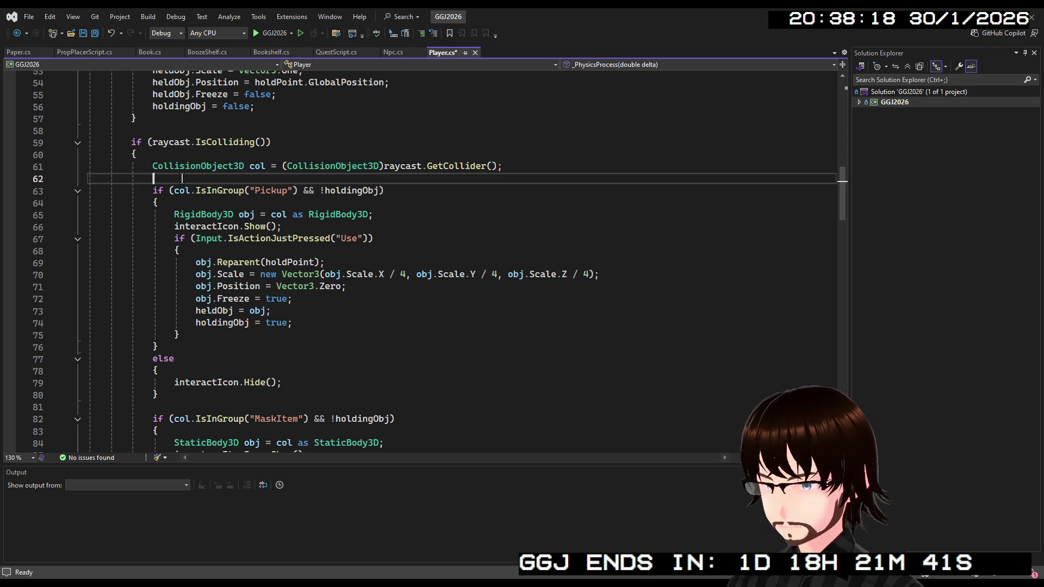
pyautogui.press('Return')
pyautogui.press('Return')
pyautogui.click(193, 190)
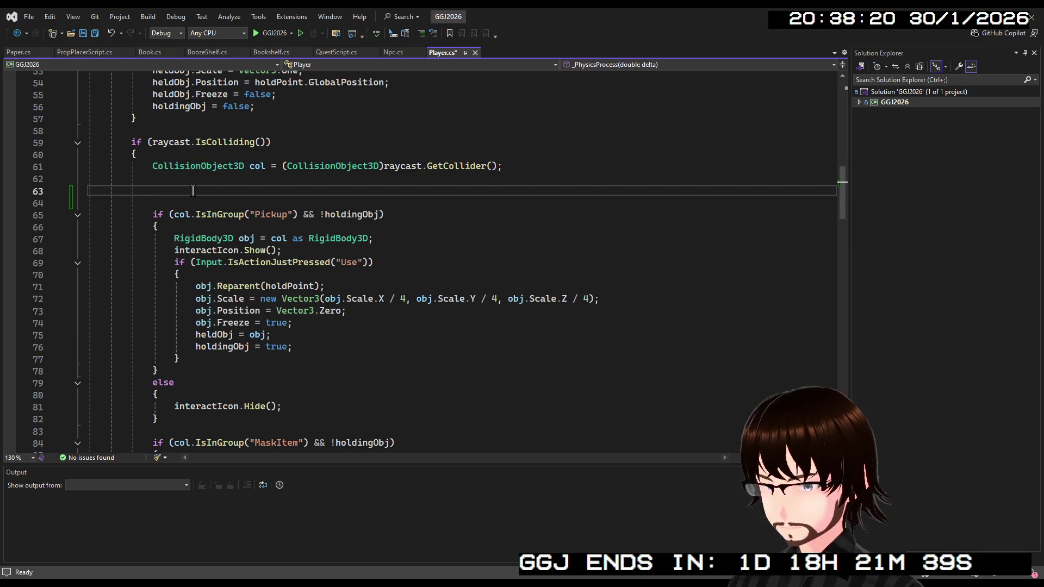
pyautogui.write('if')
pyautogui.press('Tab')
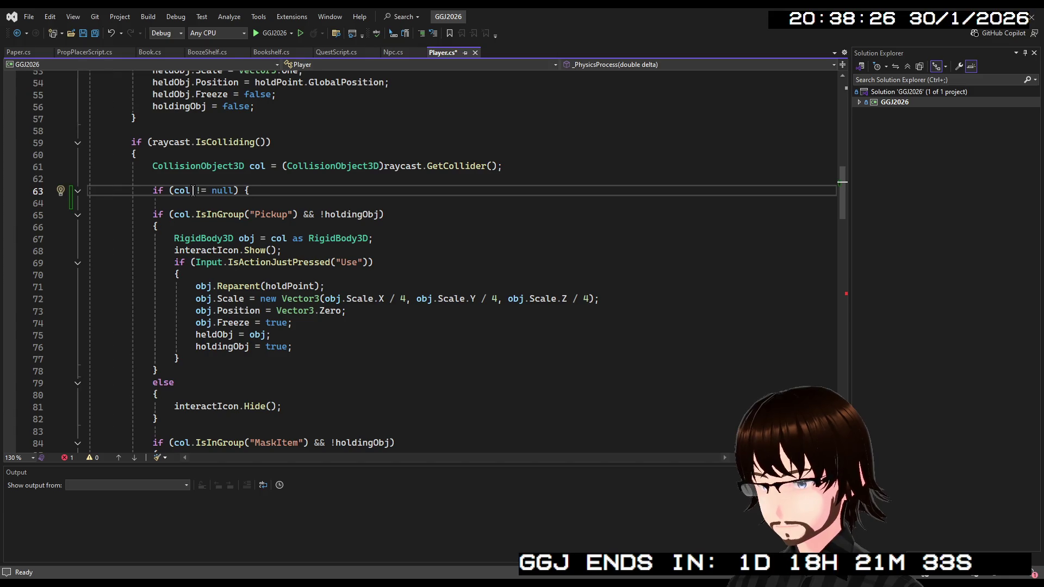
pyautogui.press('BackSpace')
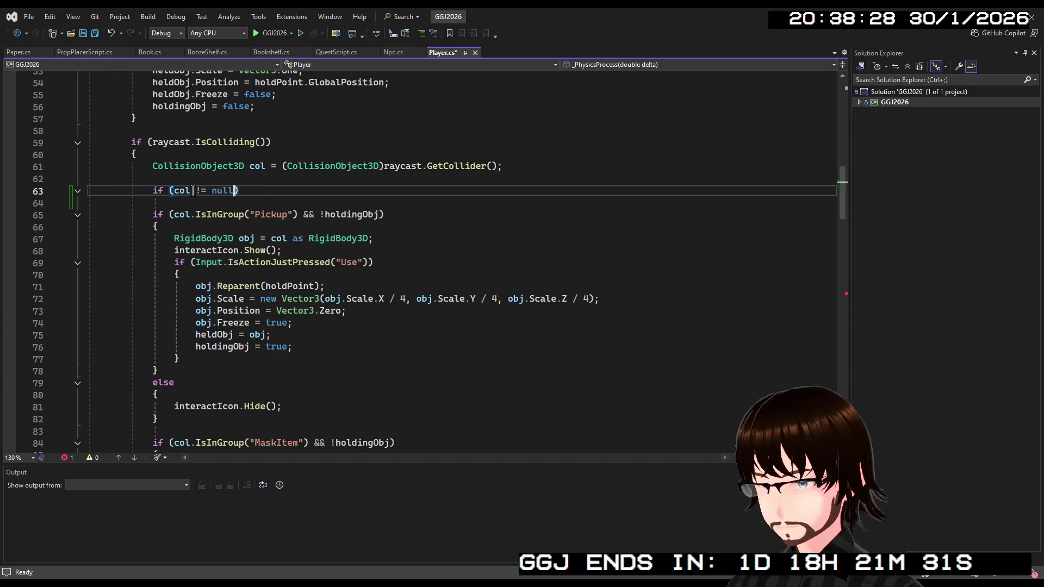
pyautogui.press('BackSpace')
pyautogui.press('BackSpace')
pyautogui.press('BackSpace')
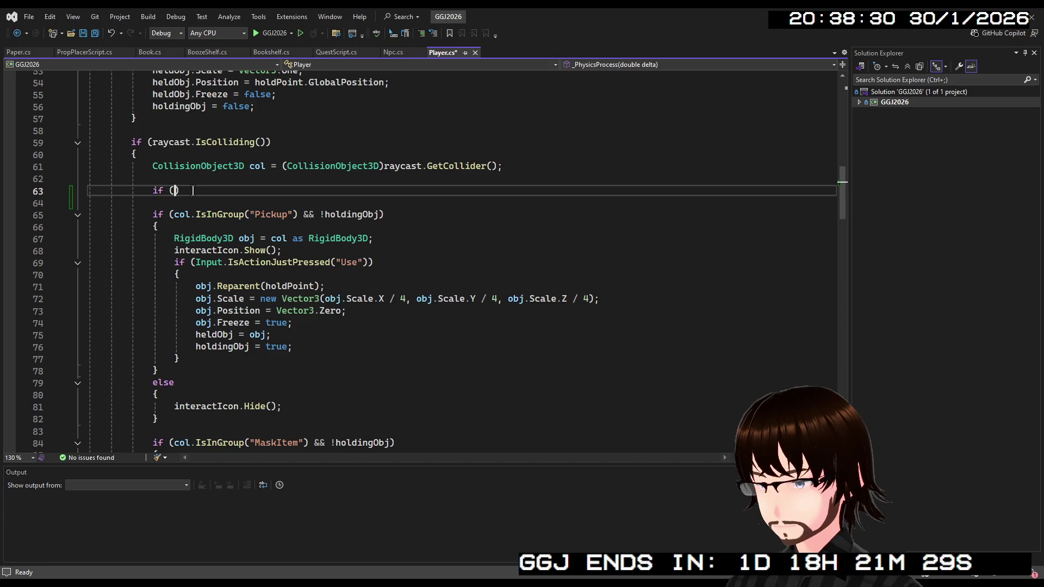
pyautogui.write('!hold')
pyautogui.press('Tab')
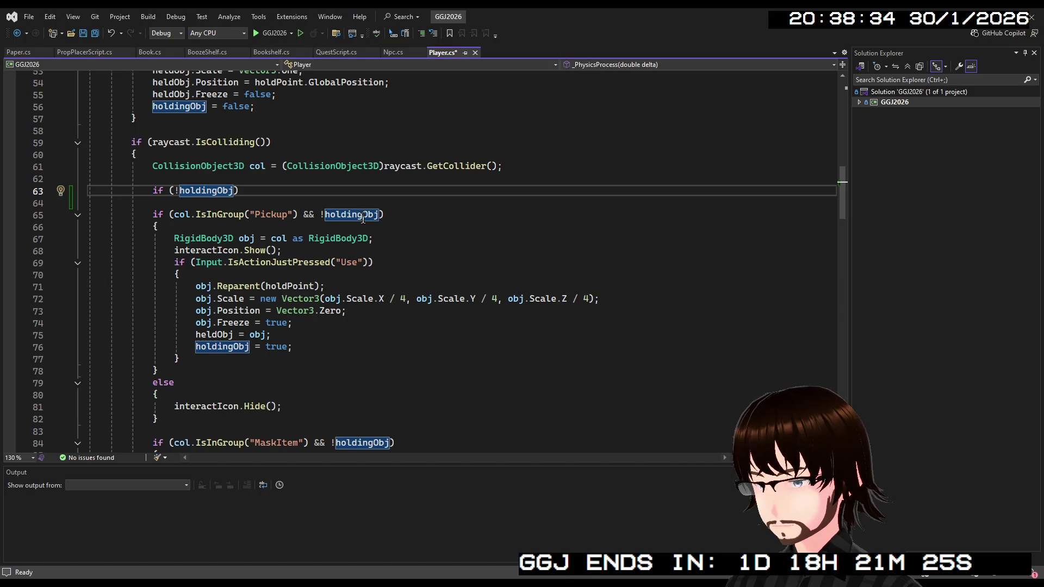
pyautogui.moveTo(380, 214); pyautogui.dragTo(303, 214)
pyautogui.press('BackSpace')
pyautogui.press('BackSpace')
pyautogui.click(258, 192)
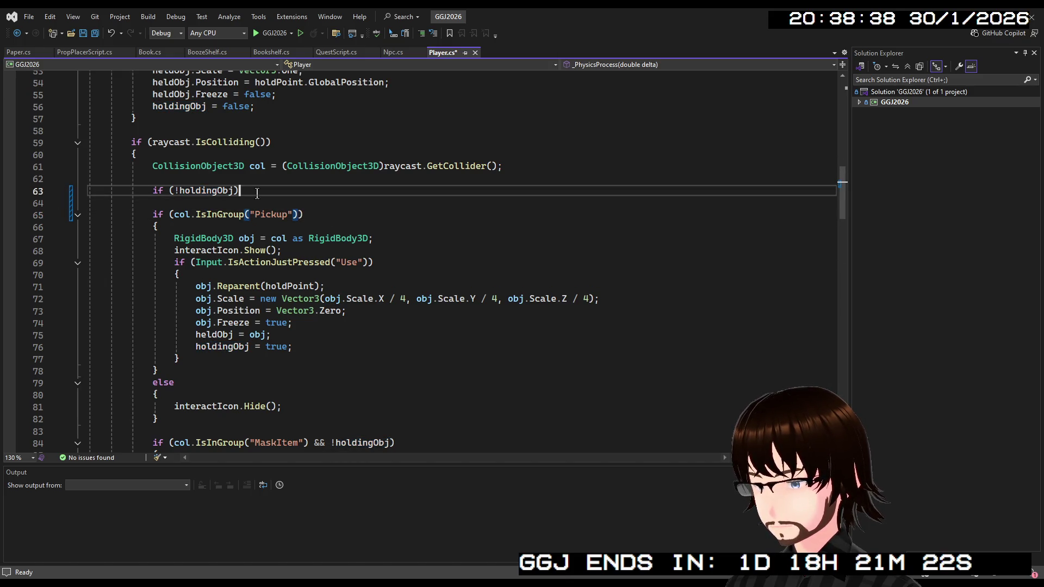
pyautogui.press('Delete')
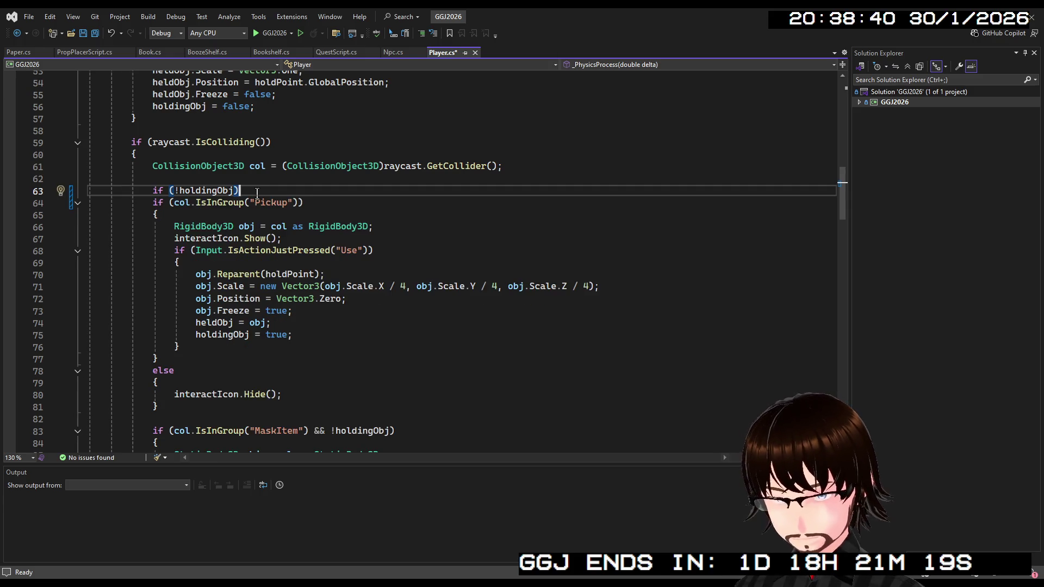
pyautogui.write('{')
# Add a line for the new block's closing brace after MaskItem and drop its holdingObj check.
pyautogui.scroll(-4, 285, 210)
pyautogui.scroll(-9, 288, 217)
pyautogui.scroll(4, 278, 266)
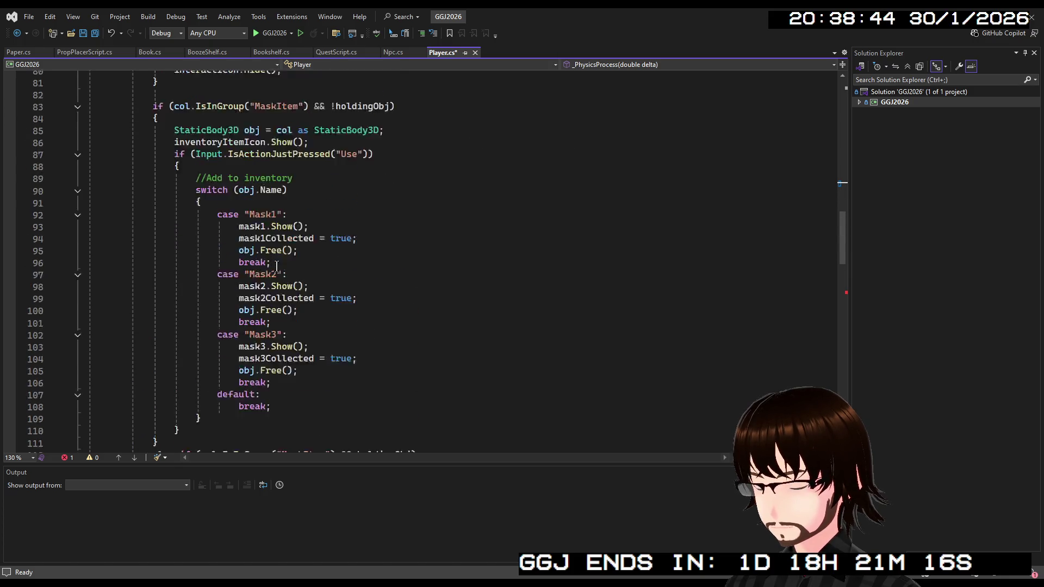
pyautogui.scroll(-3, 276, 266)
pyautogui.click(179, 336)
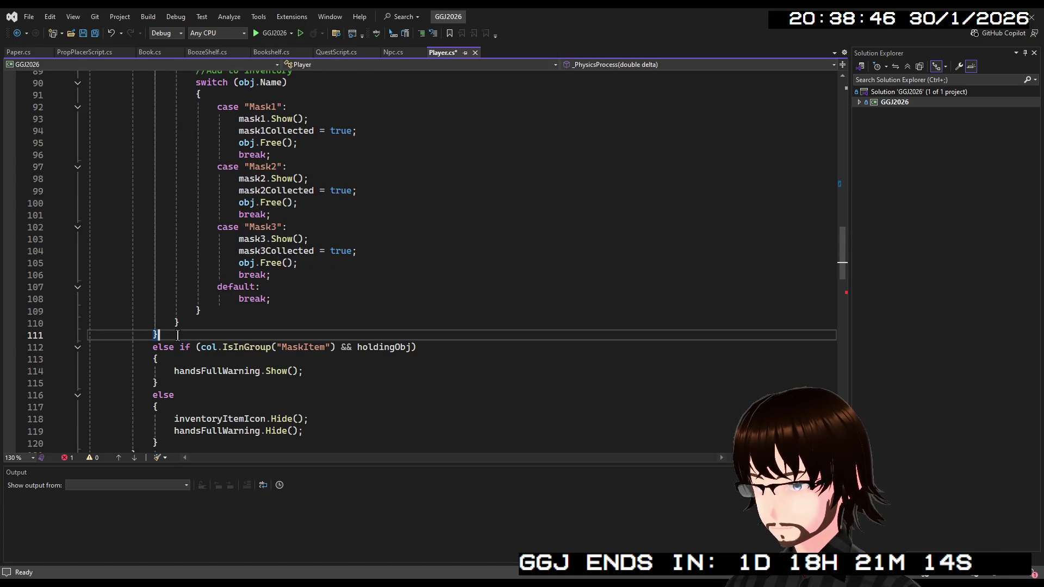
pyautogui.press('Return')
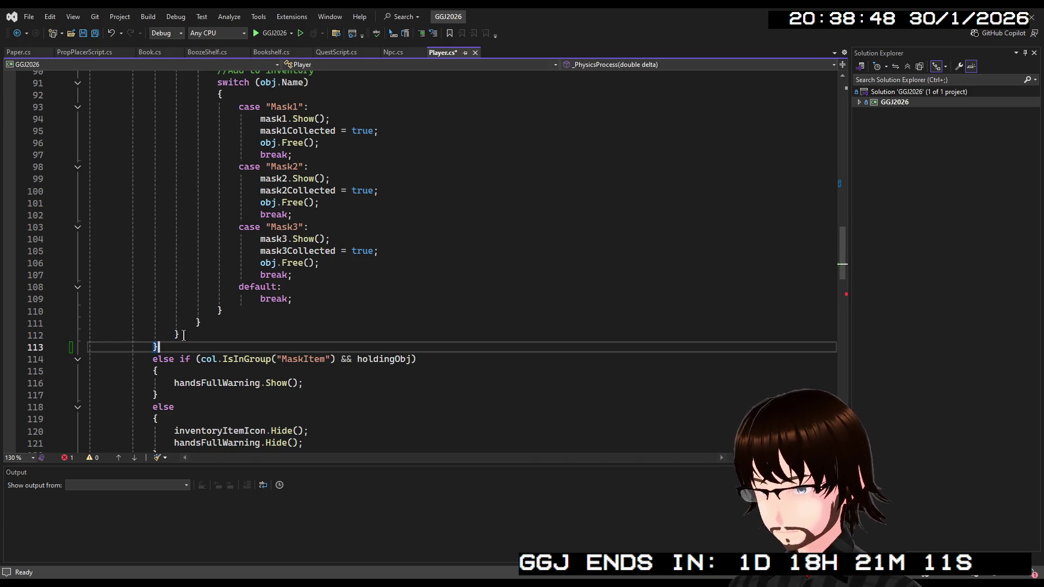
pyautogui.scroll(7, 283, 329)
pyautogui.scroll(3, 283, 329)
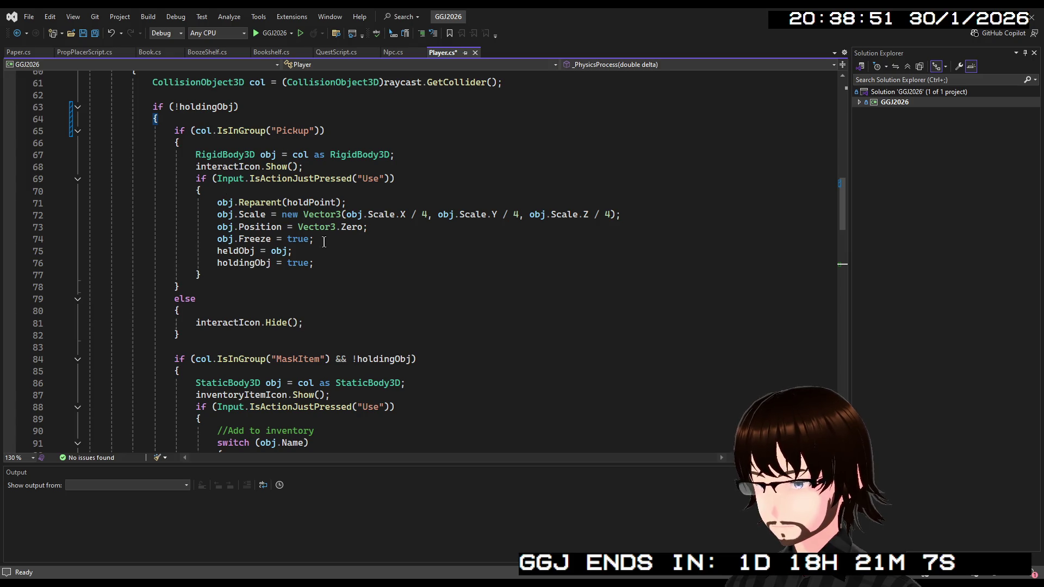
pyautogui.press('Delete')
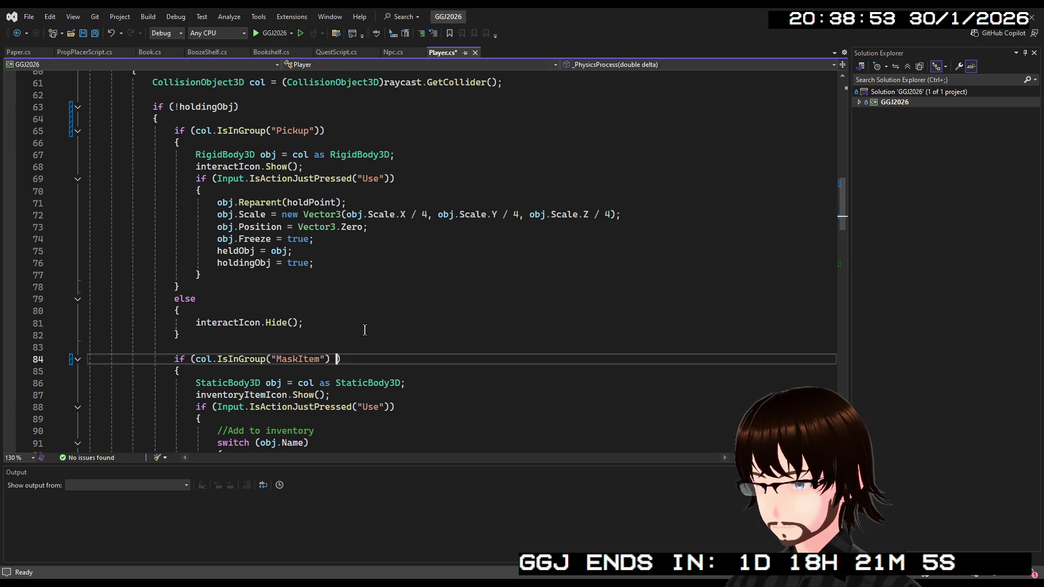
pyautogui.press('End')
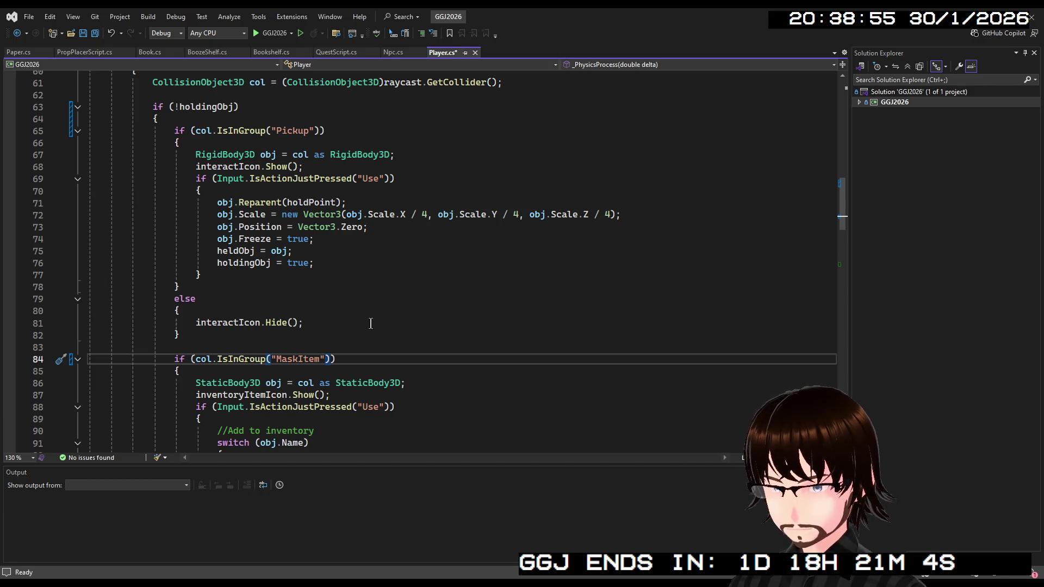
pyautogui.scroll(-10, 370, 324)
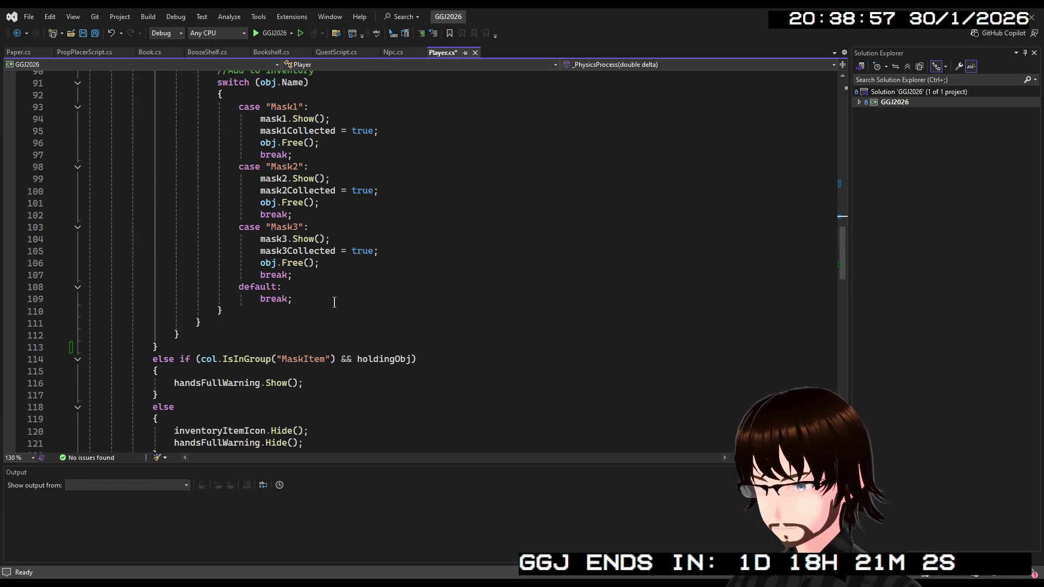
pyautogui.scroll(10, 261, 266)
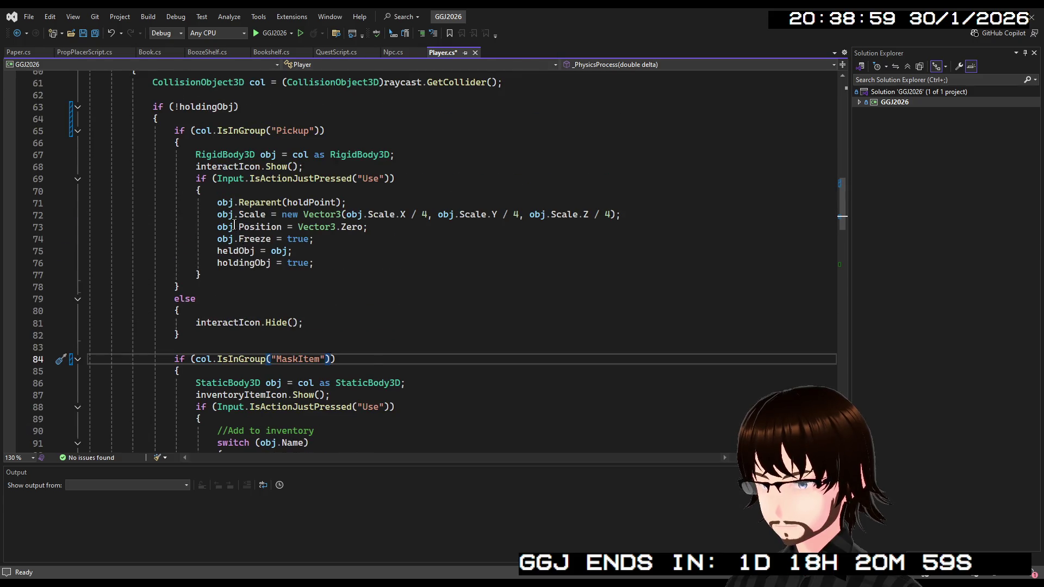
pyautogui.scroll(-13, 234, 225)
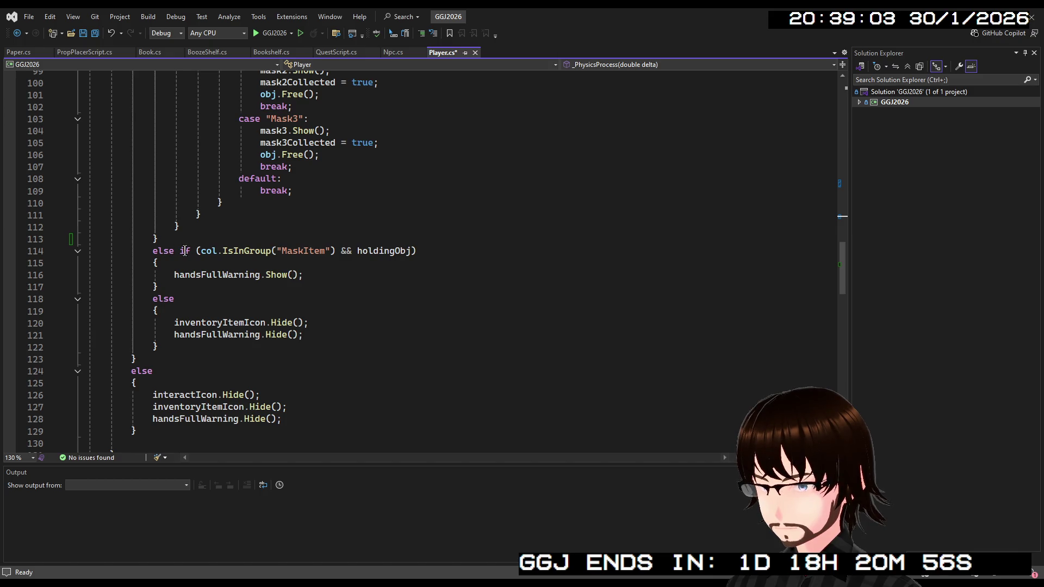
# Turn the else if into 'else { if … }' with a closing brace, dropping holdingObj from the hands-full condition.
pyautogui.click(183, 251)
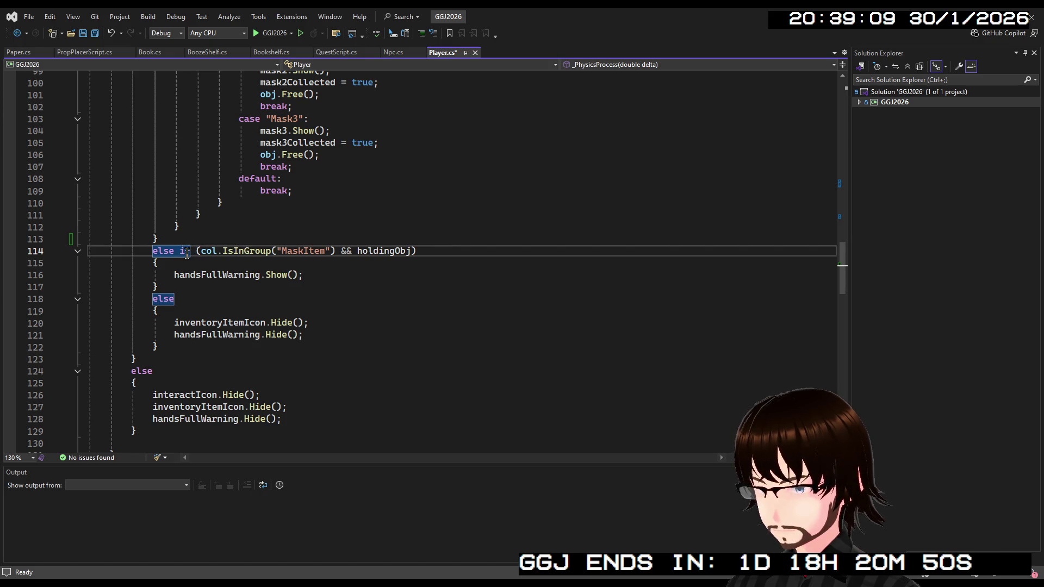
pyautogui.press('Return')
pyautogui.write('{')
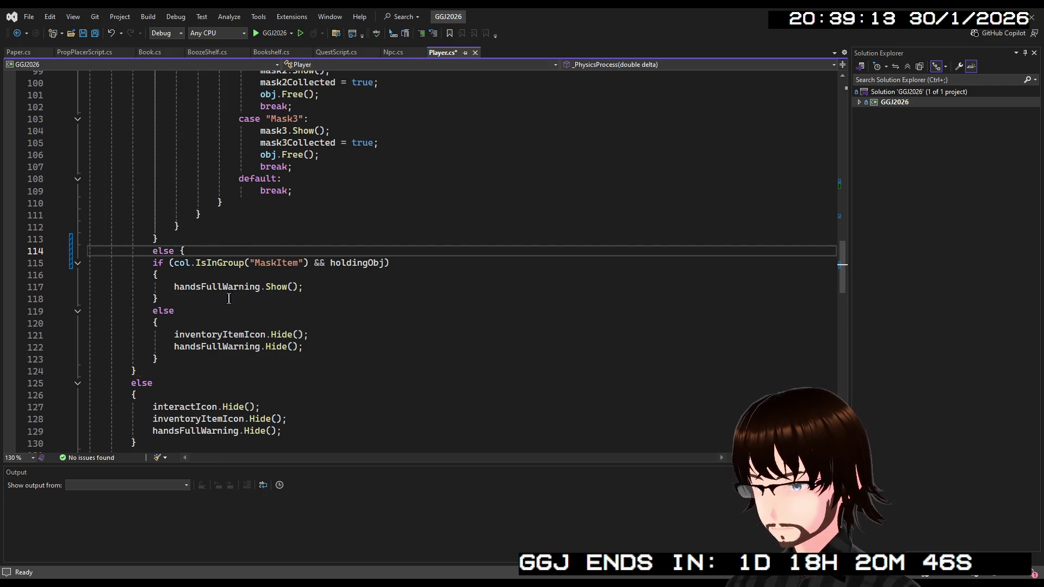
pyautogui.click(196, 359)
pyautogui.press('Return')
pyautogui.write('}')
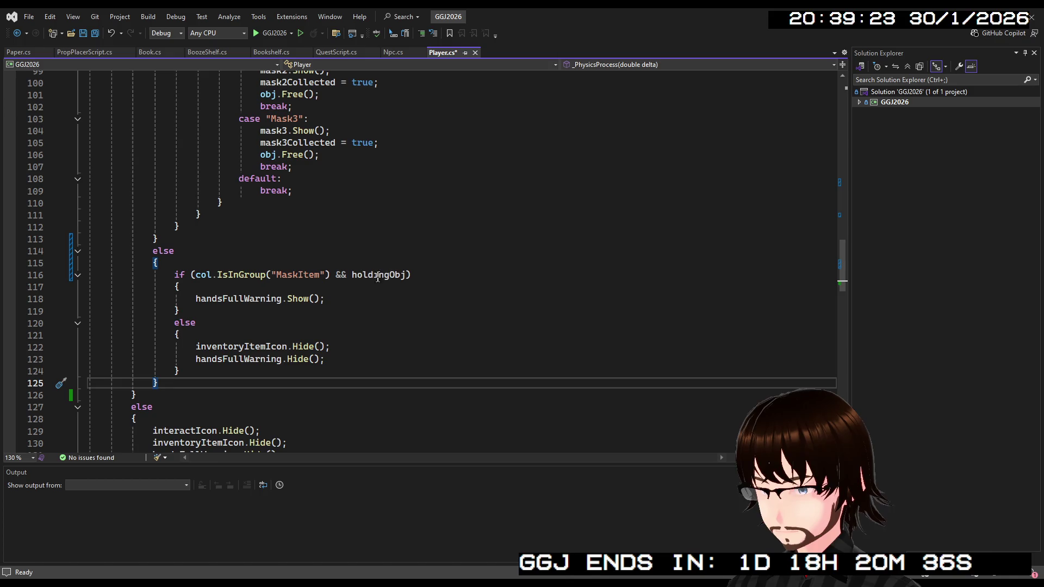
pyautogui.moveTo(407, 276); pyautogui.dragTo(333, 276)
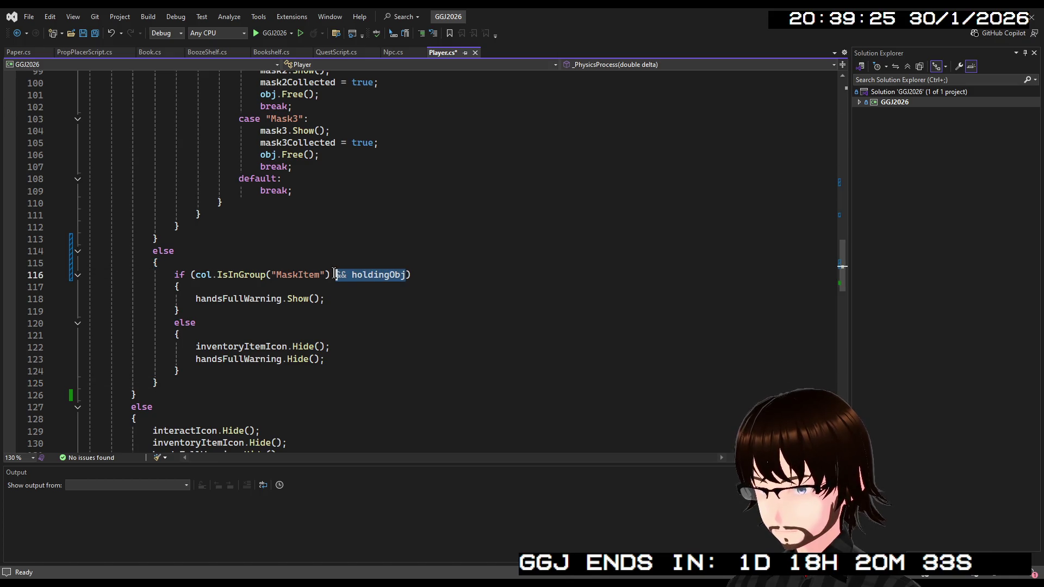
pyautogui.press('BackSpace')
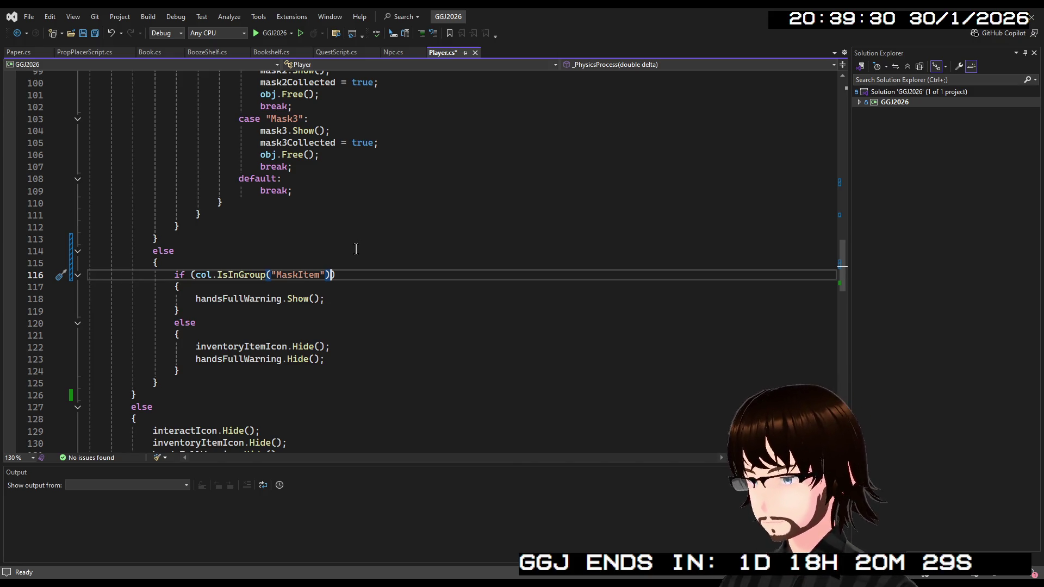
pyautogui.scroll(4, 346, 242)
pyautogui.scroll(12, 347, 242)
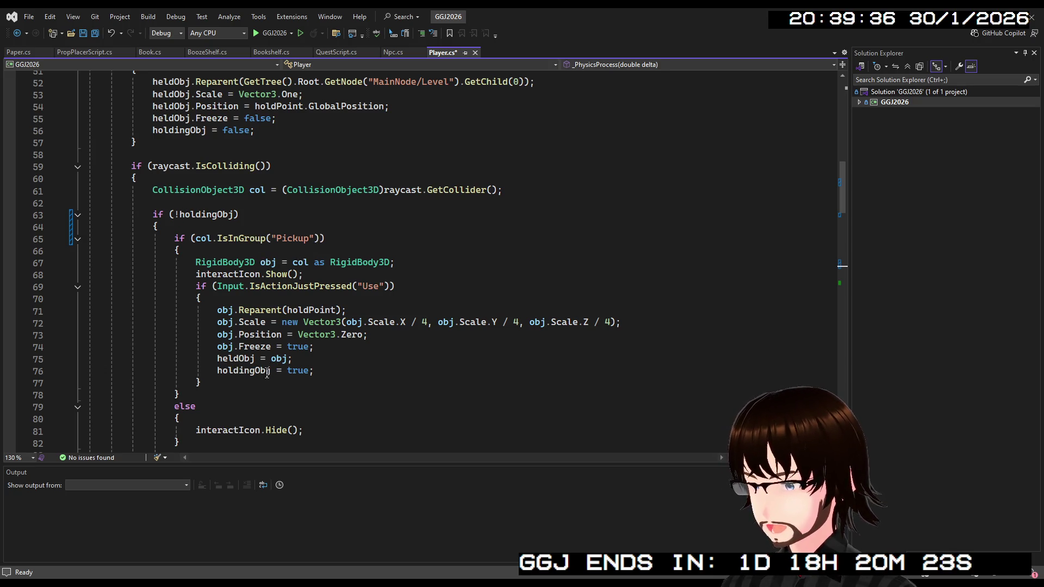
# Trace where the MaskItem and Pickup blocks close, then select the else block that hides interactIcon.
pyautogui.scroll(-2, 267, 373)
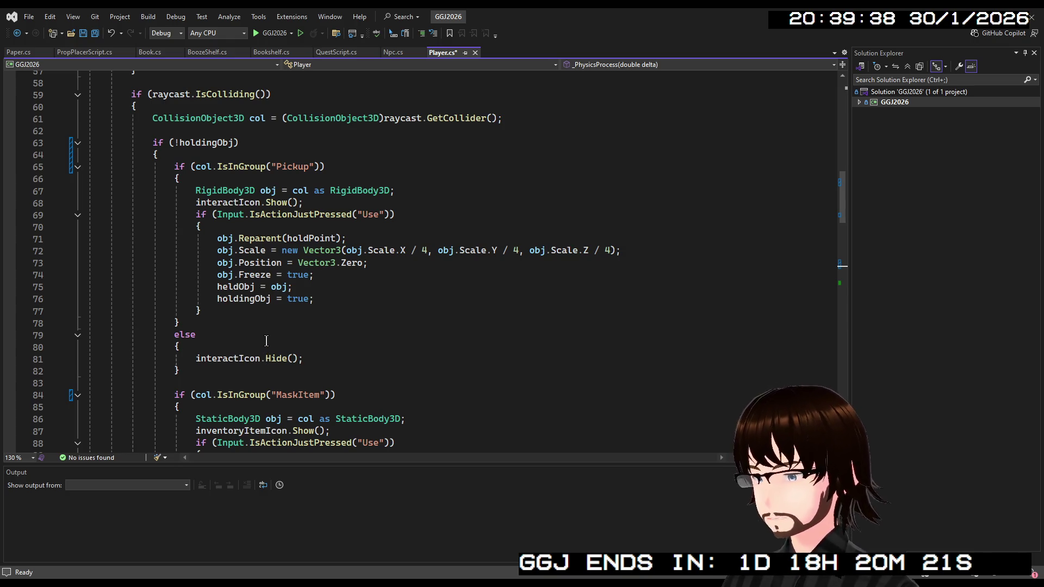
pyautogui.scroll(-2, 267, 330)
pyautogui.scroll(-10, 267, 330)
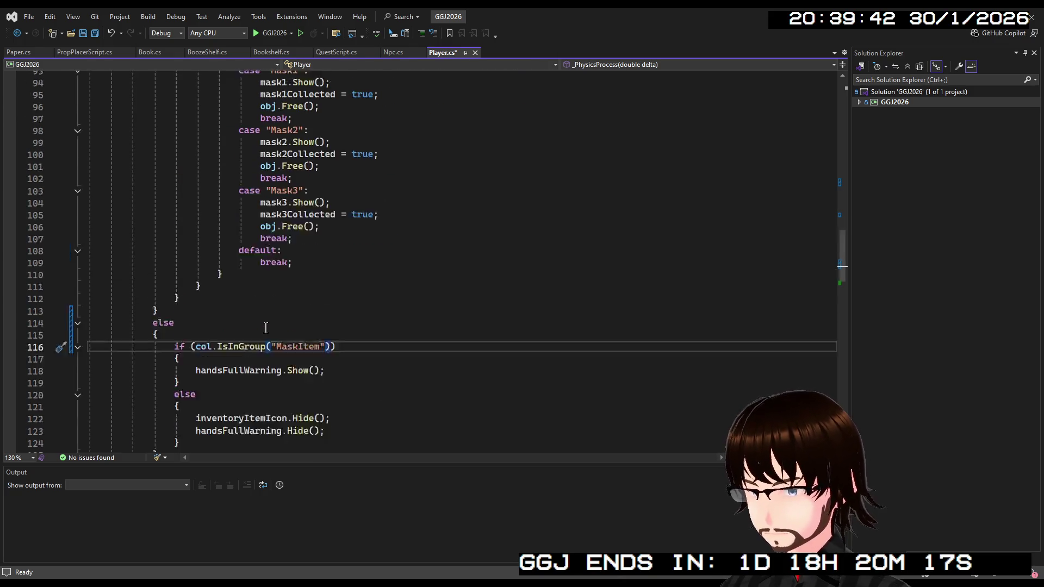
pyautogui.scroll(11, 266, 327)
pyautogui.scroll(-9, 239, 315)
pyautogui.scroll(7, 237, 304)
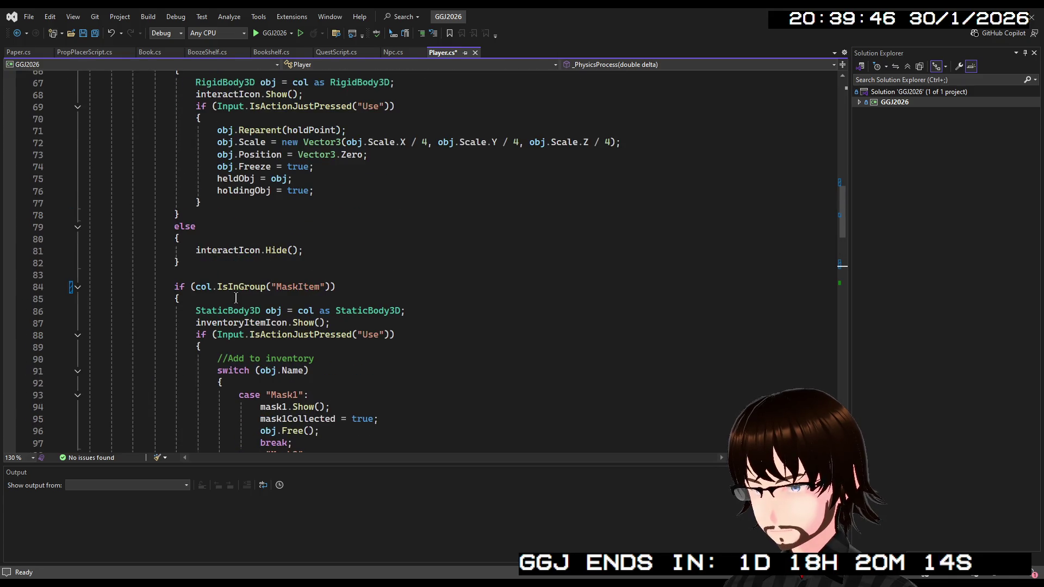
pyautogui.scroll(-11, 236, 299)
pyautogui.scroll(6, 184, 125)
pyautogui.doubleClick(179, 109)
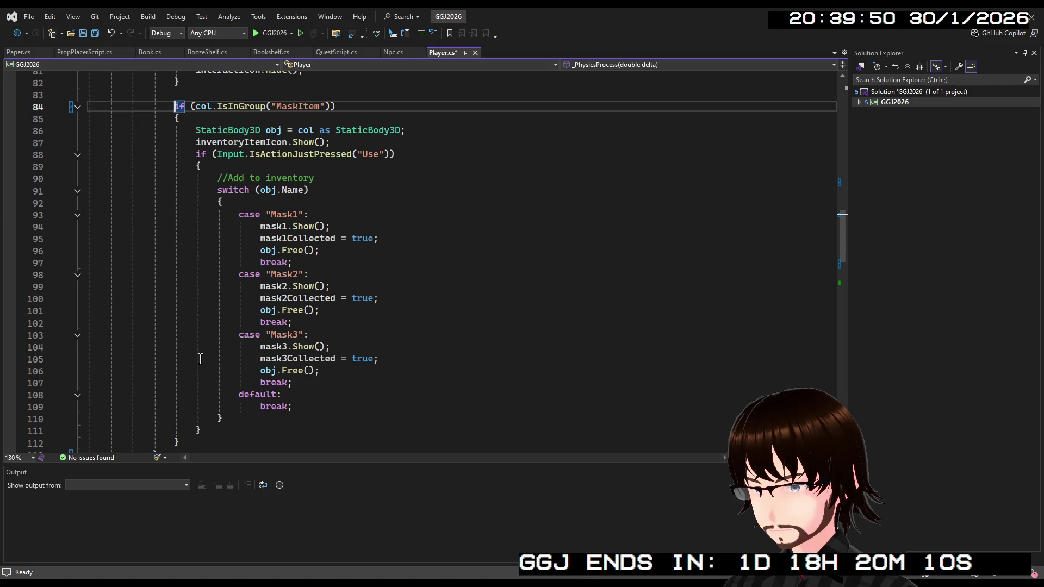
pyautogui.scroll(-3, 196, 343)
pyautogui.scroll(4, 198, 351)
pyautogui.scroll(-2, 200, 348)
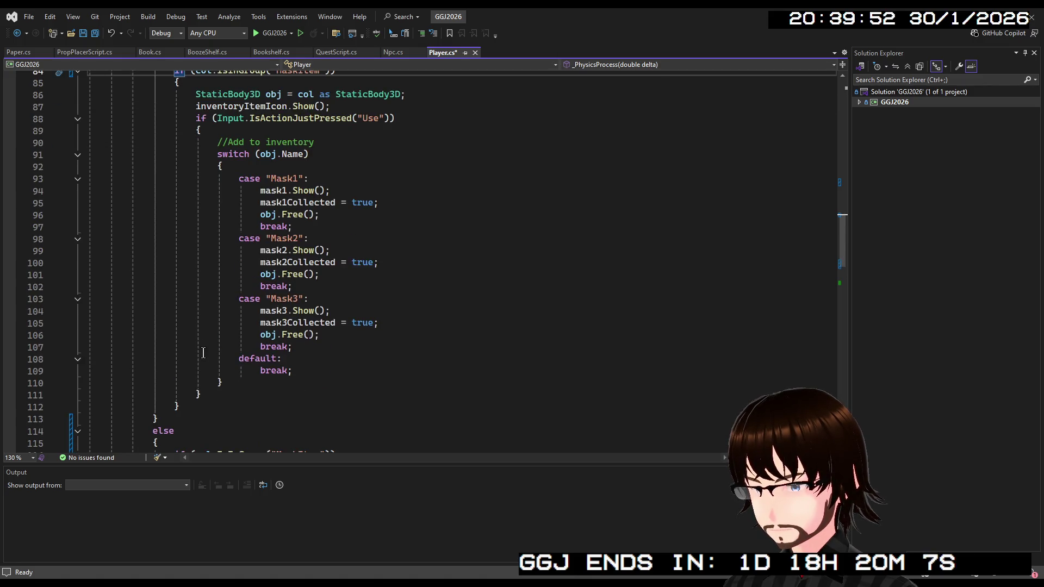
pyautogui.click(200, 396)
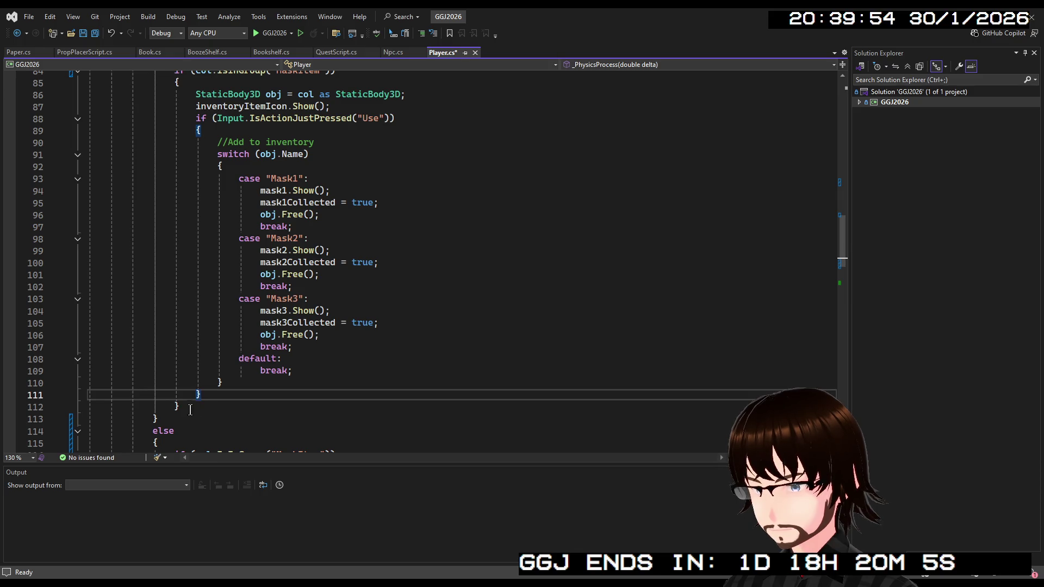
pyautogui.click(192, 409)
pyautogui.scroll(-4, 225, 363)
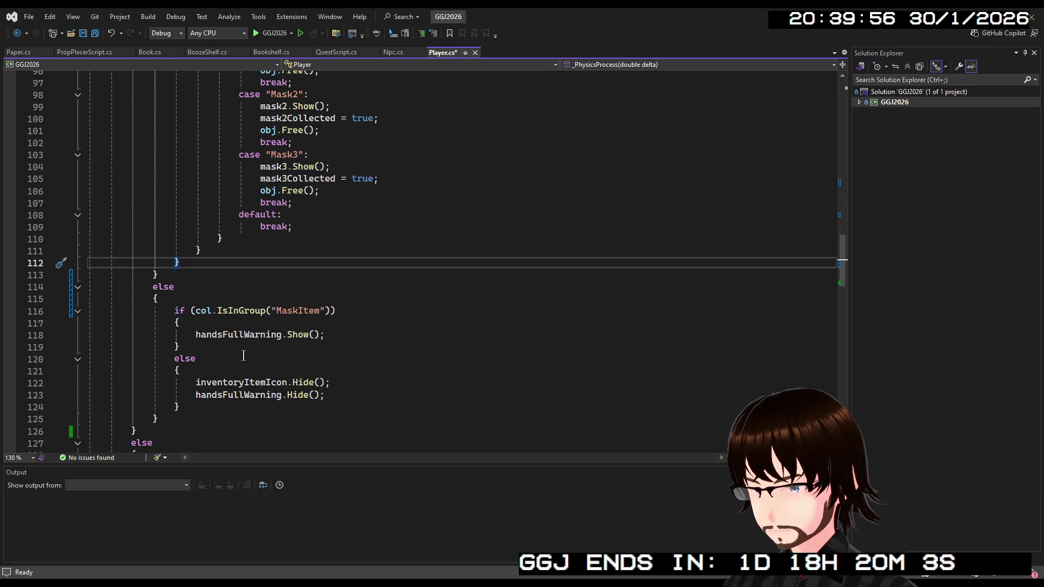
pyautogui.scroll(5, 244, 356)
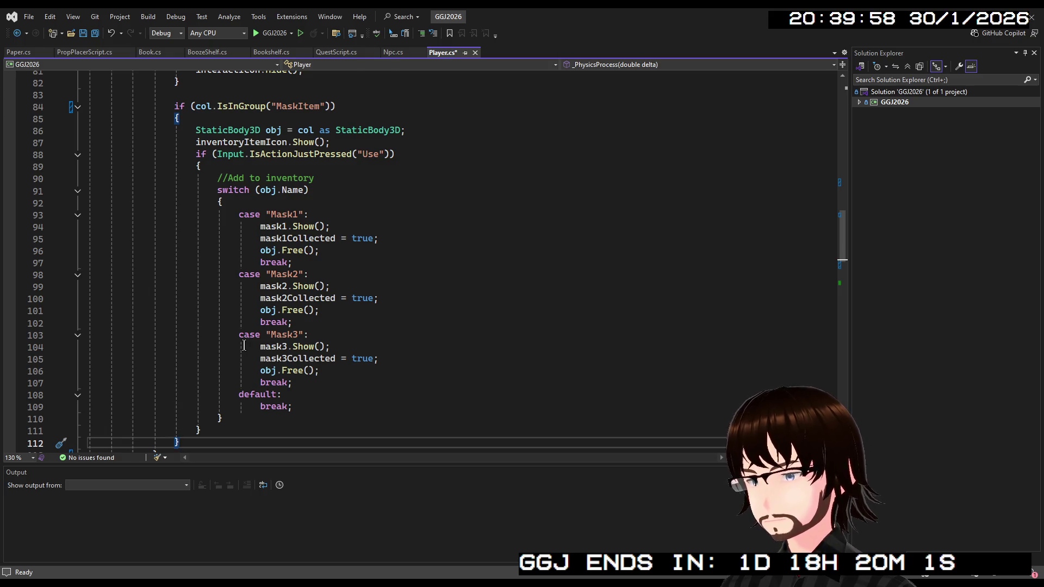
pyautogui.scroll(-4, 244, 345)
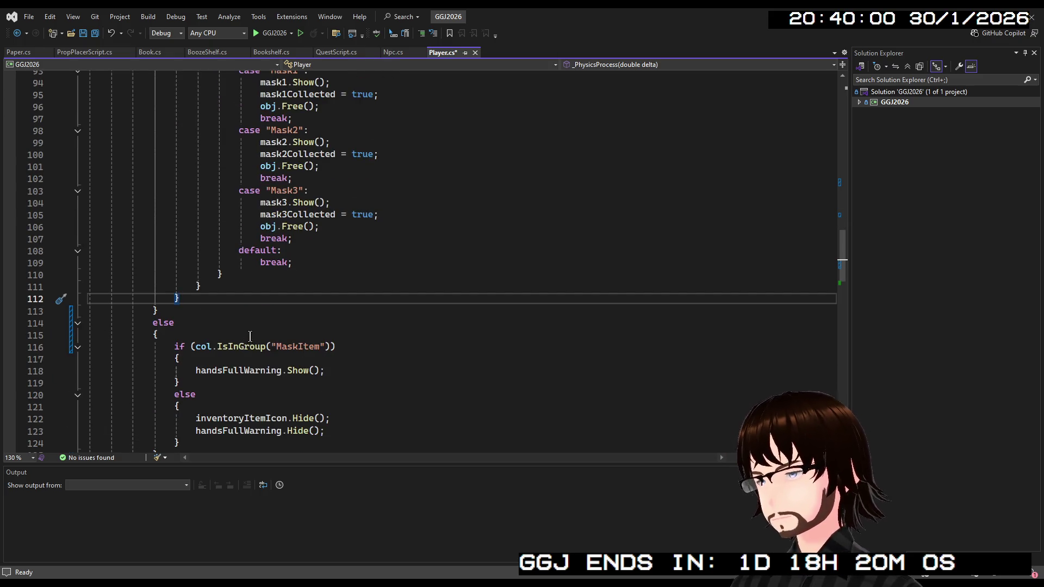
pyautogui.scroll(5, 250, 335)
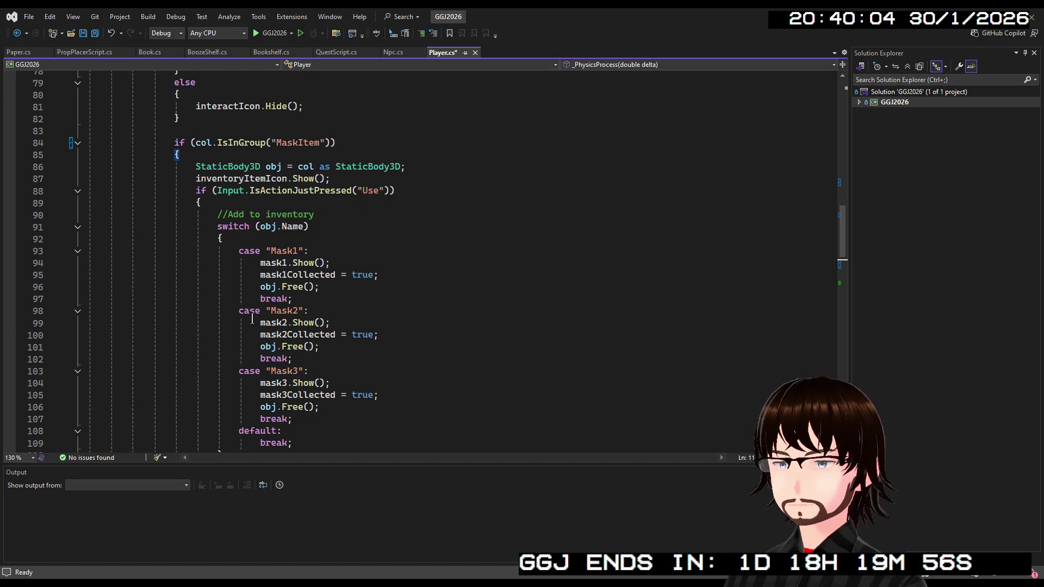
pyautogui.scroll(6, 252, 320)
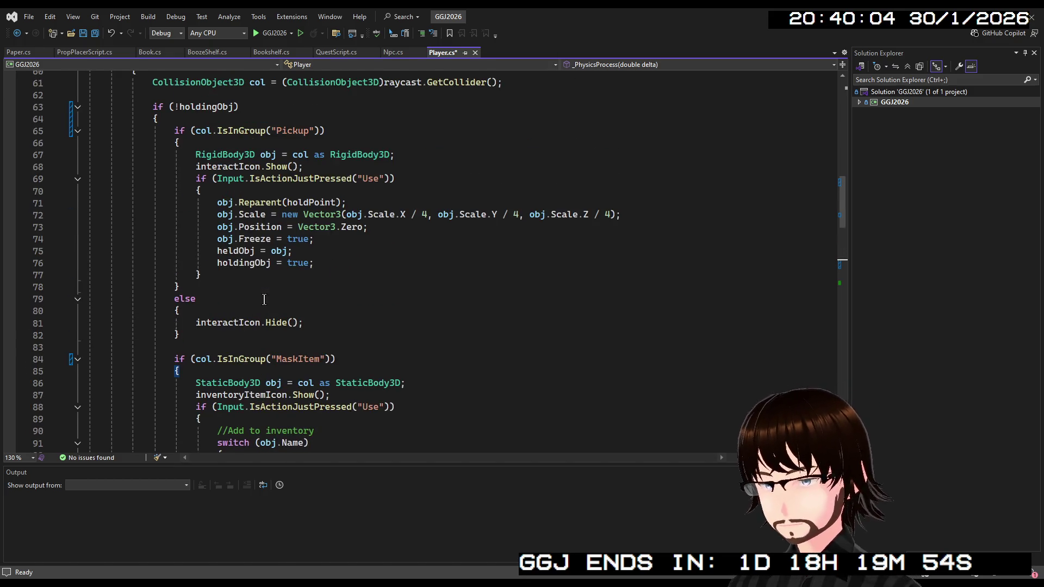
pyautogui.click(189, 334)
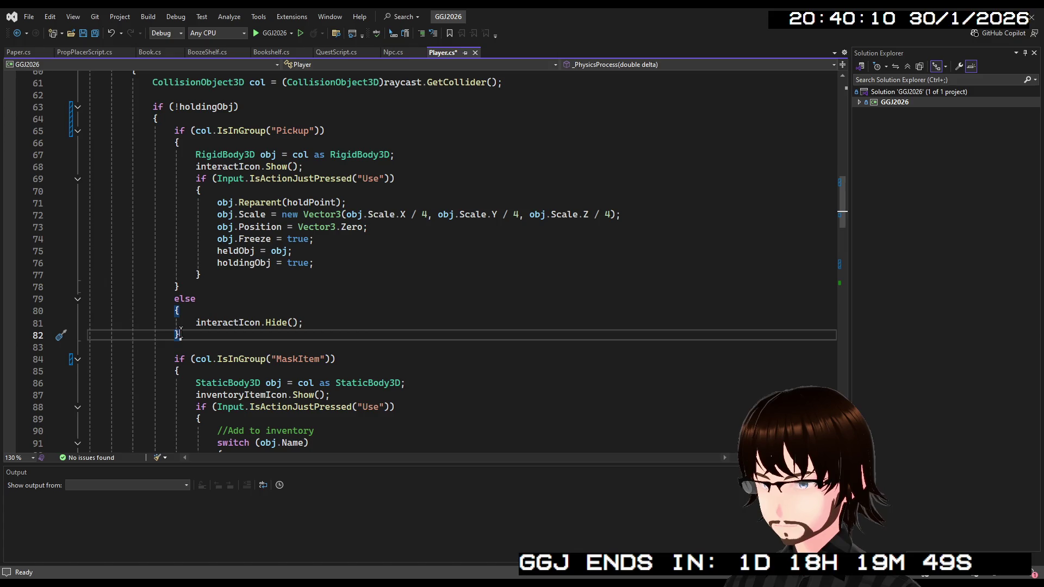
pyautogui.moveTo(182, 333)
pyautogui.mouseDown()
pyautogui.moveTo(114, 324)
pyautogui.moveTo(80, 303)
pyautogui.mouseUp()
# Delete the selected interactIcon.Hide() else block and its leftover blank line.
pyautogui.press('Delete')
pyautogui.press('BackSpace')
pyautogui.scroll(-3, 218, 295)
pyautogui.scroll(3, 218, 295)
pyautogui.scroll(-10, 229, 288)
pyautogui.scroll(2, 250, 272)
pyautogui.scroll(4, 254, 263)
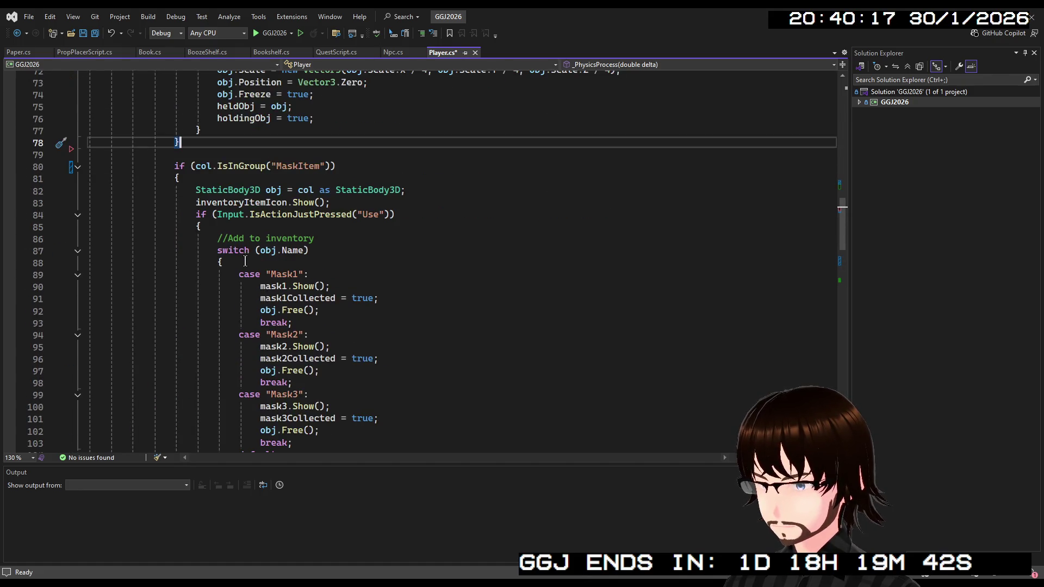
# Collapse the MaskItem and Pickup if-blocks.
pyautogui.click(78, 168)
pyautogui.scroll(3, 100, 179)
pyautogui.scroll(1, 100, 179)
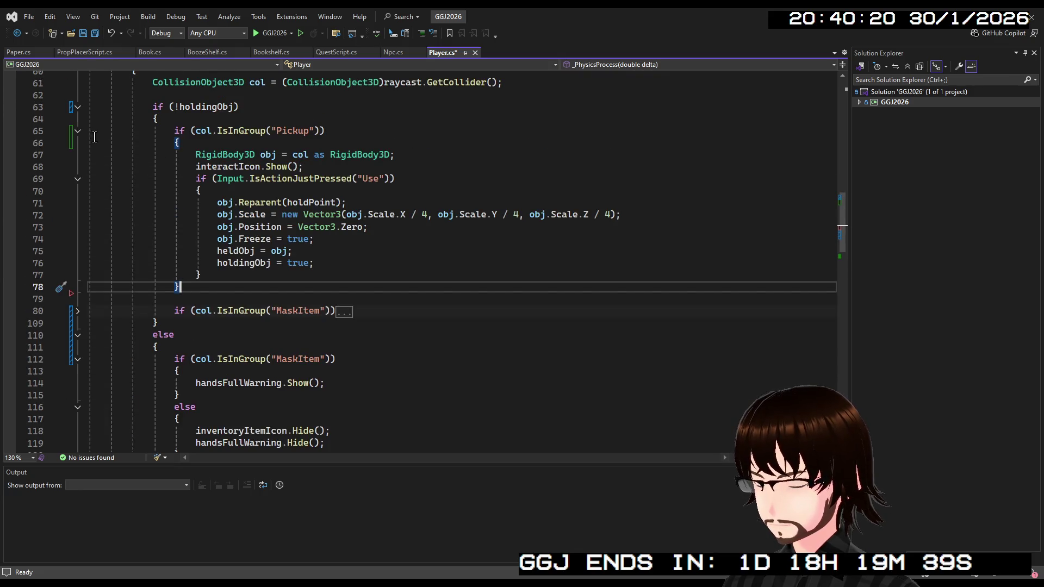
pyautogui.click(78, 133)
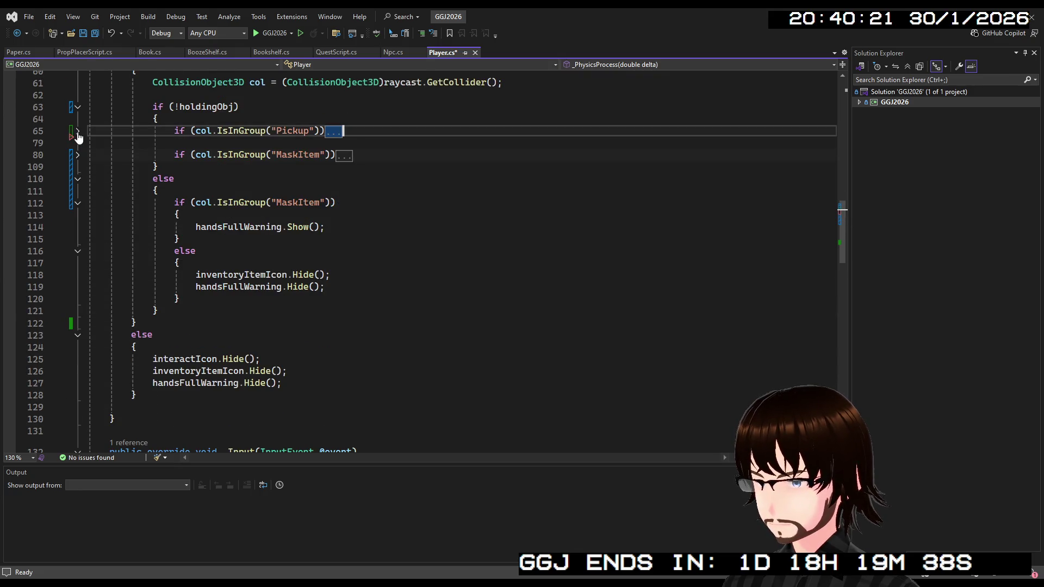
# Below the folded MaskItem block, add an empty if (col.IsInGroup("Key")) { } block.
pyautogui.click(375, 157)
pyautogui.press('Return')
pyautogui.press('Return')
pyautogui.write('if')
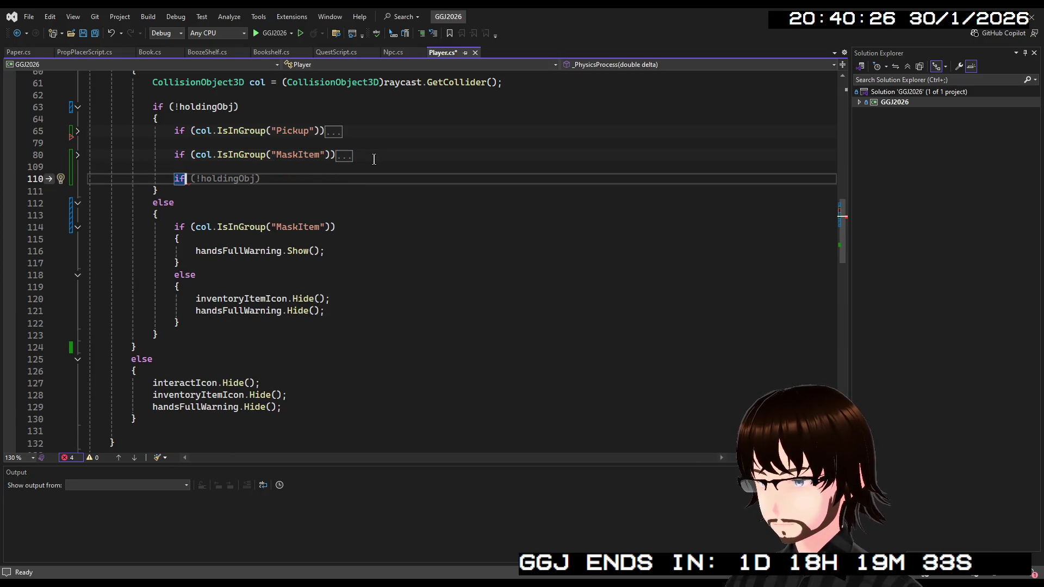
pyautogui.write('(')
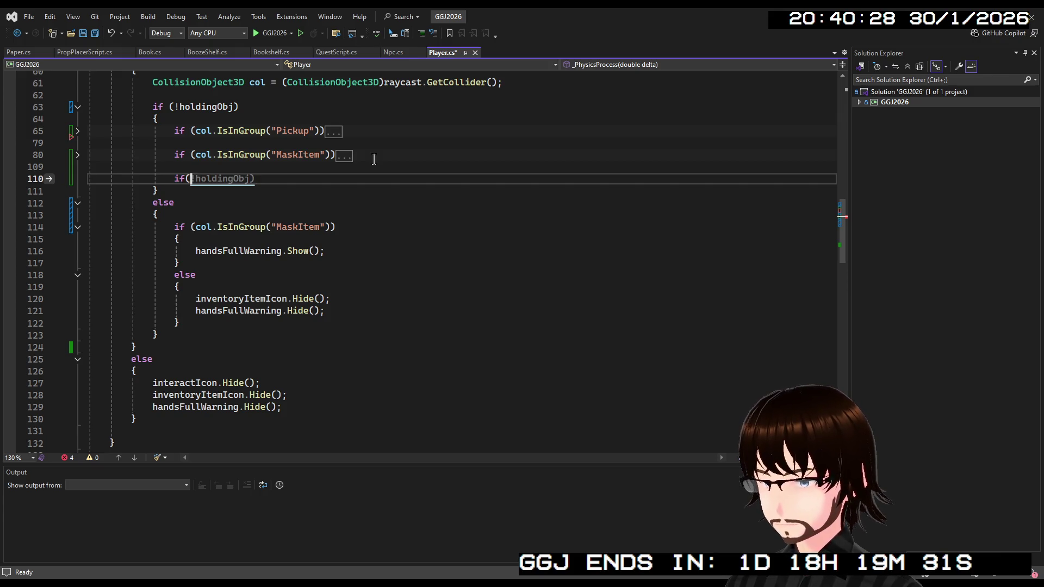
pyautogui.write('col.')
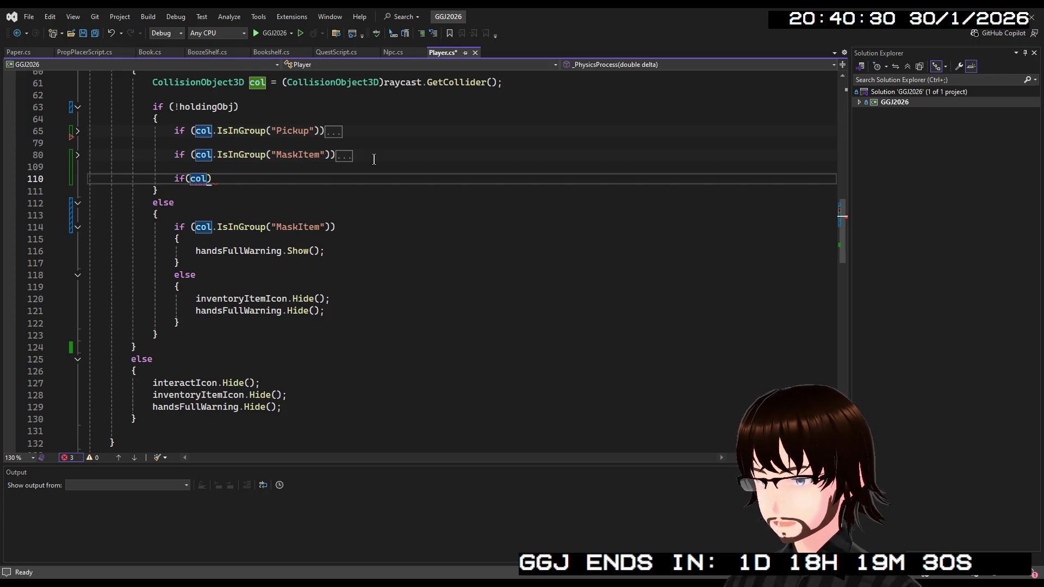
pyautogui.write('Is')
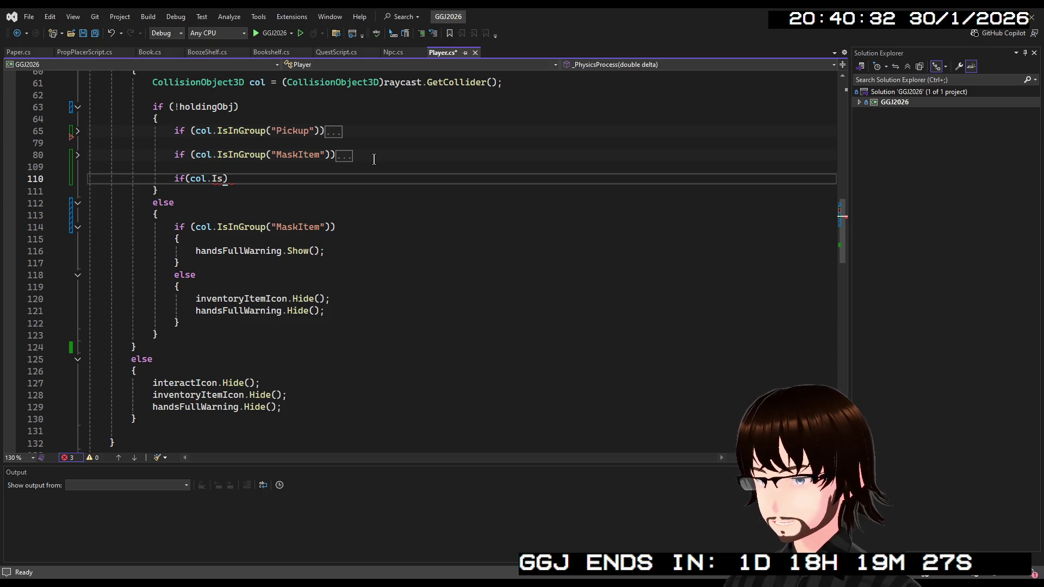
pyautogui.write('In')
pyautogui.press('Tab')
pyautogui.write('(')
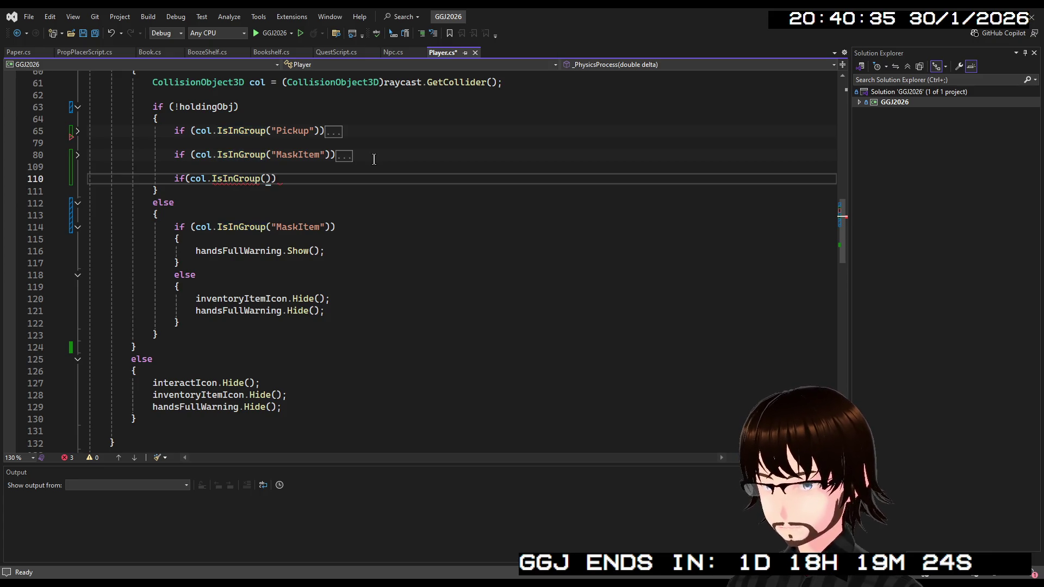
pyautogui.press('End')
pyautogui.press('Return')
pyautogui.write('{')
pyautogui.press('Return')
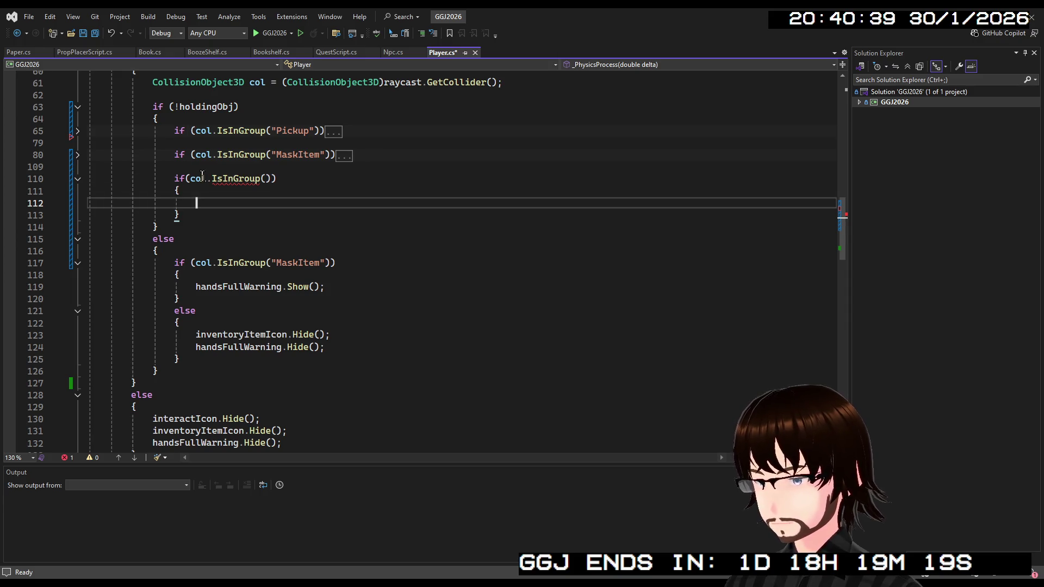
pyautogui.click(267, 179)
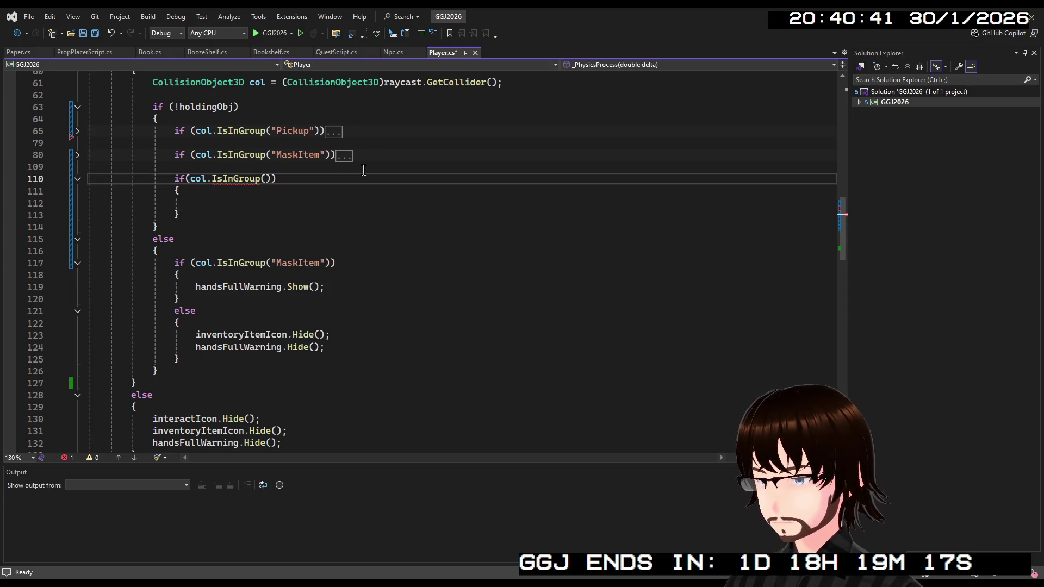
pyautogui.write('"Key')
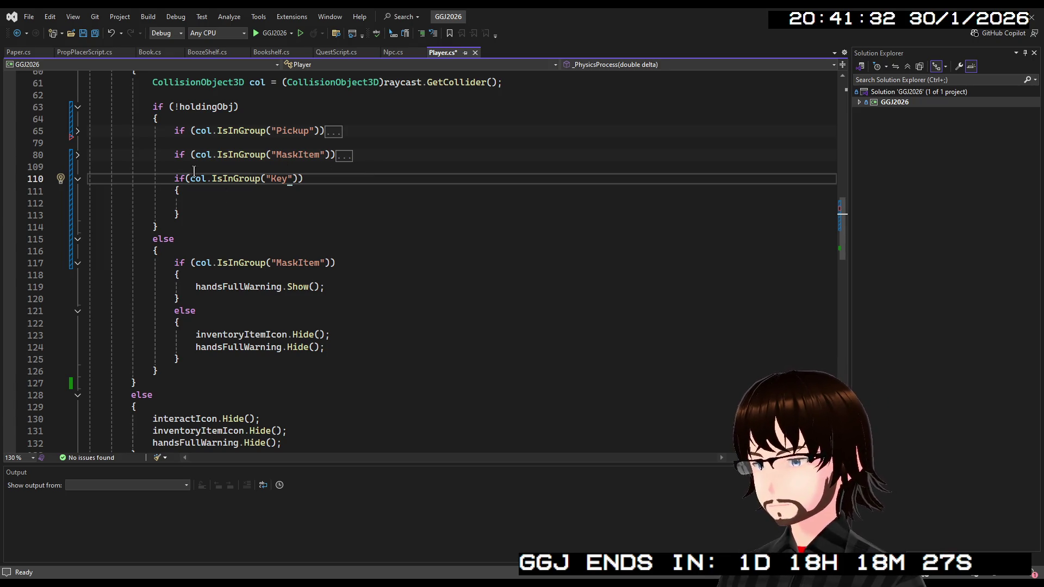
pyautogui.click(80, 134)
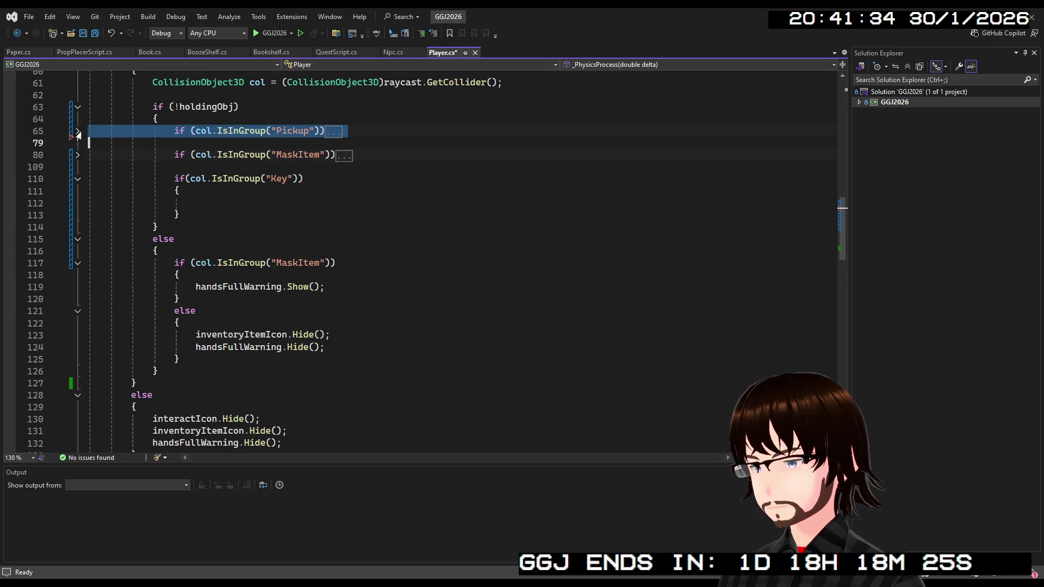
pyautogui.click(79, 133)
pyautogui.click(331, 203)
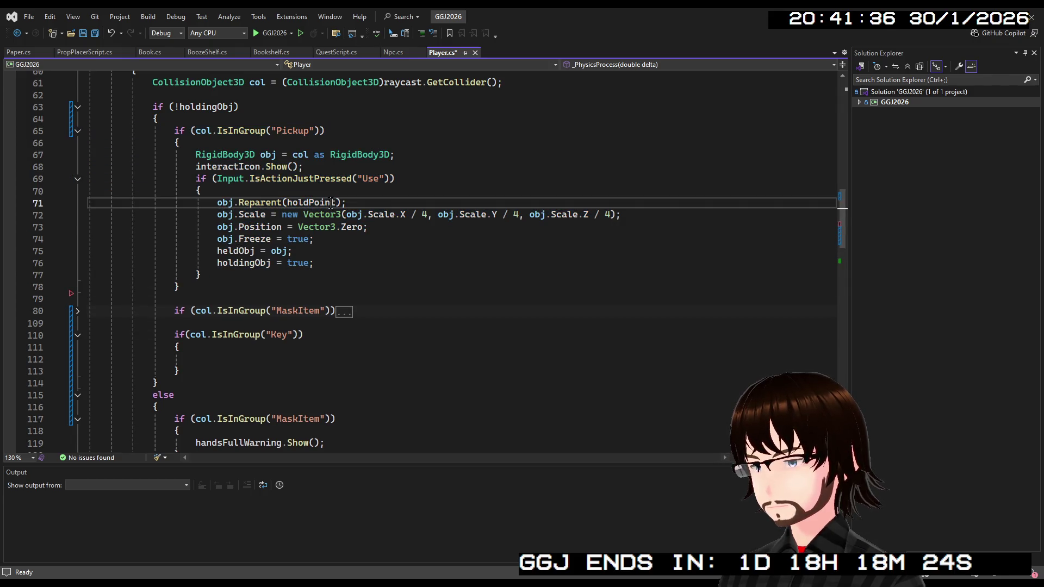
pyautogui.click(78, 136)
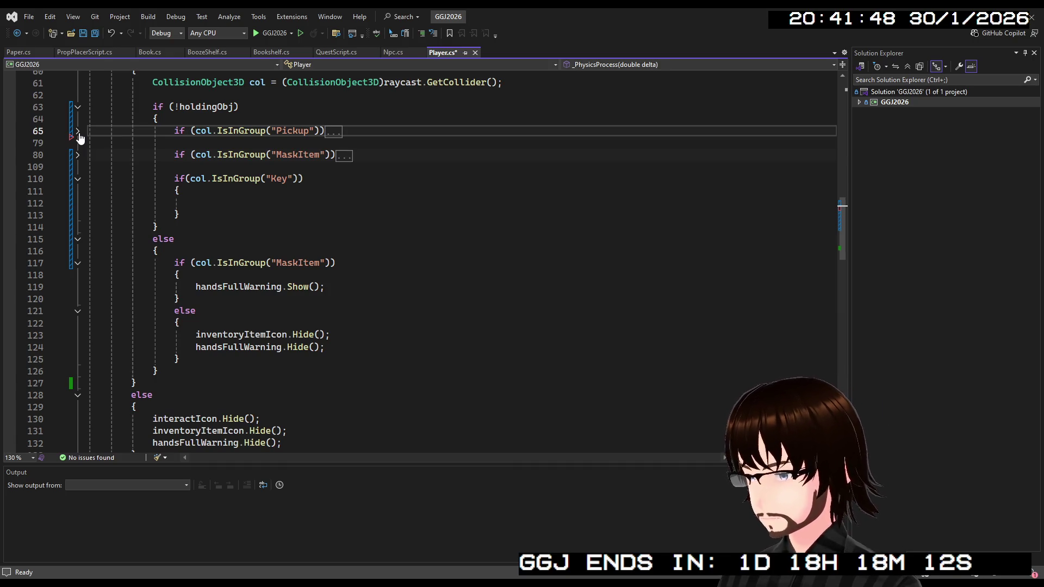
pyautogui.click(232, 203)
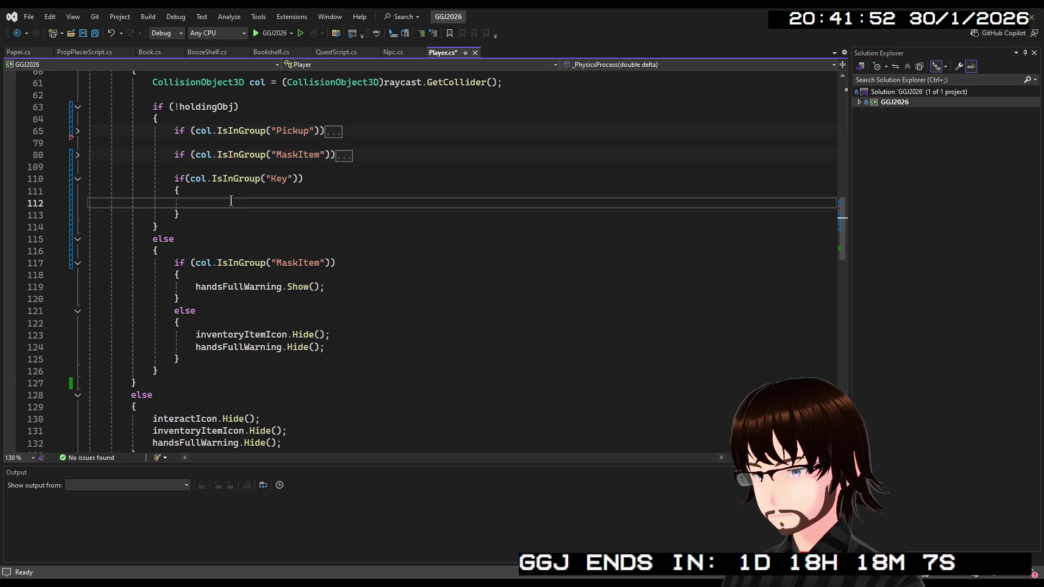
pyautogui.click(79, 135)
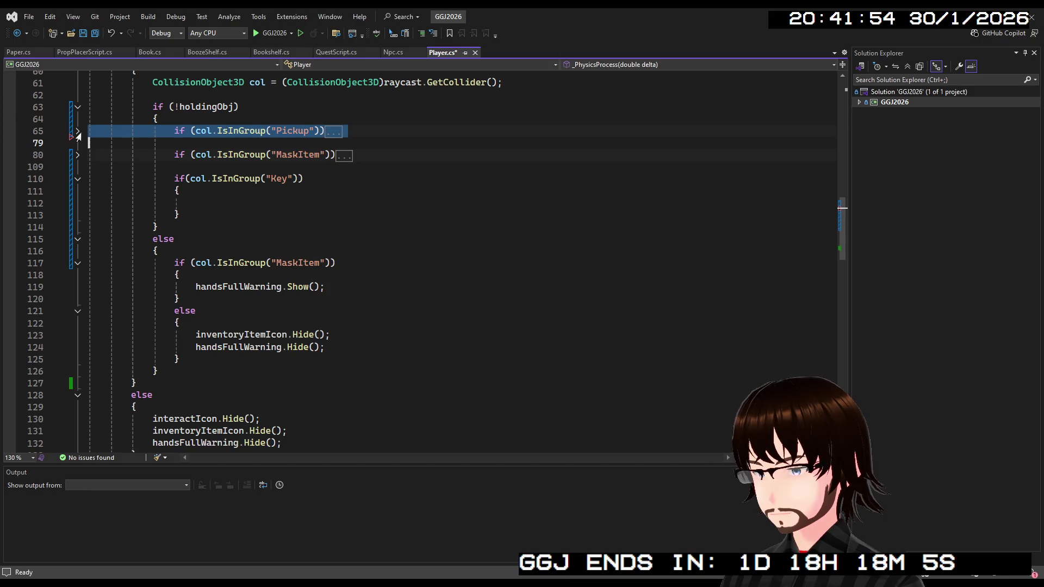
pyautogui.click(78, 133)
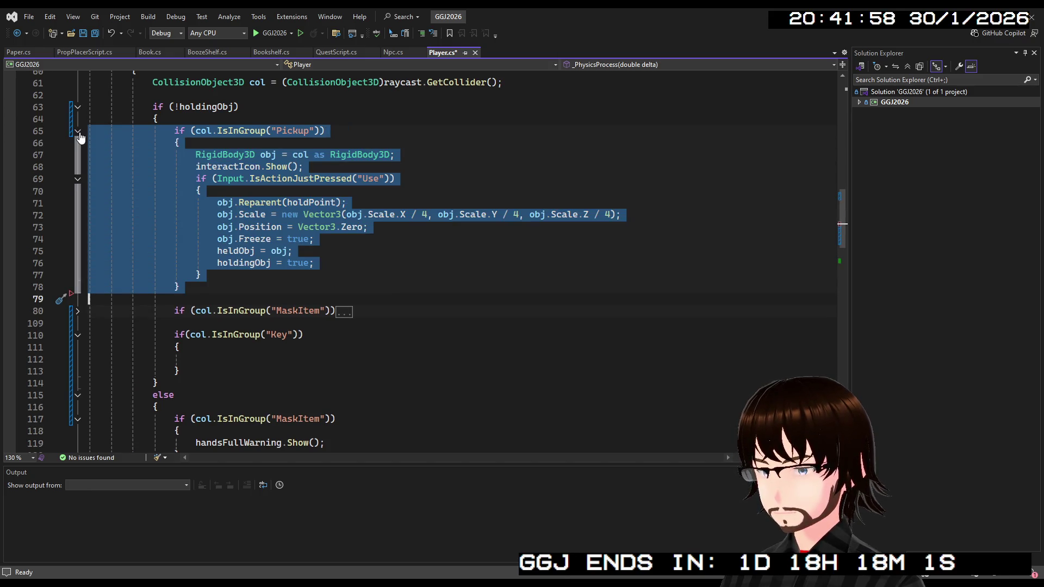
pyautogui.click(78, 134)
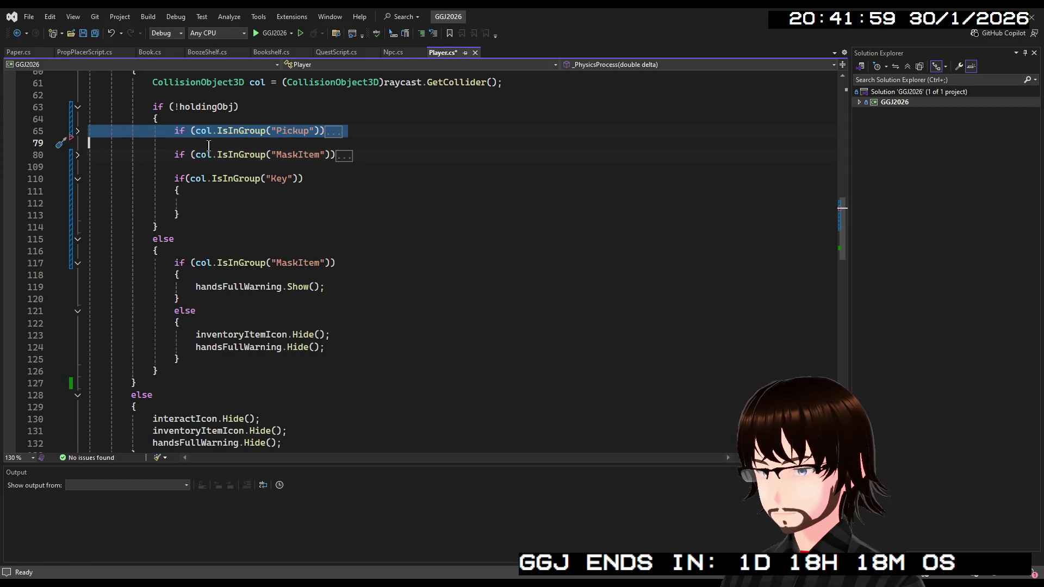
pyautogui.click(224, 204)
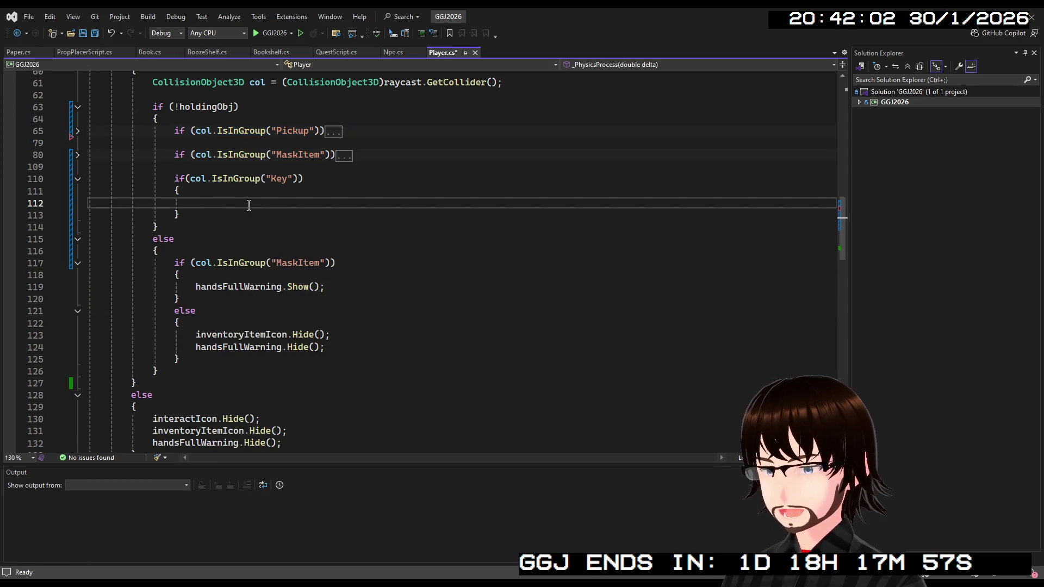
pyautogui.scroll(20, 249, 205)
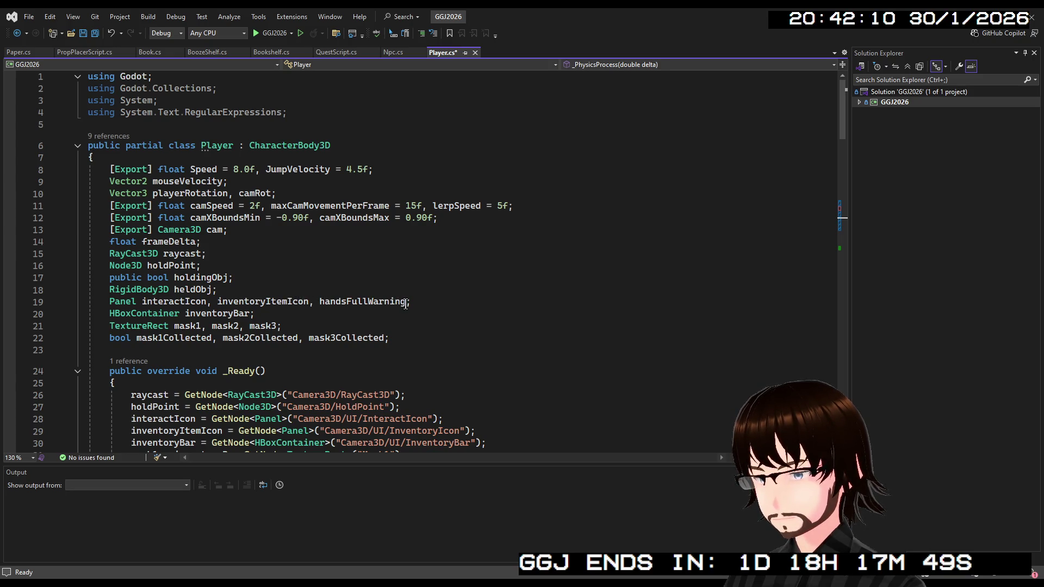
# Write inventoryItemIcon.Show() inside the Key block body.
pyautogui.doubleClick(257, 302)
pyautogui.click(375, 303)
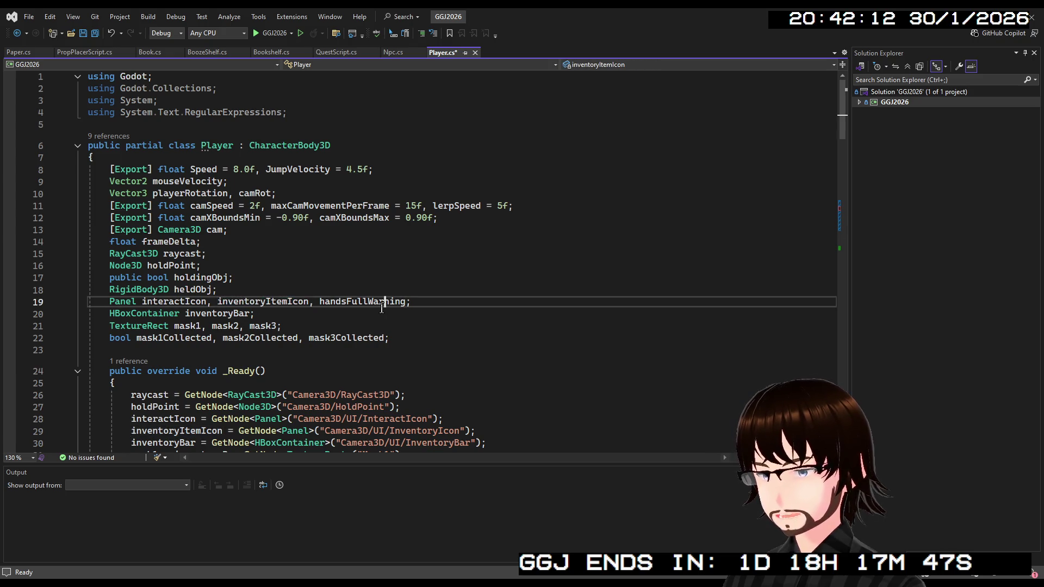
pyautogui.scroll(-7, 391, 288)
pyautogui.scroll(-3, 354, 276)
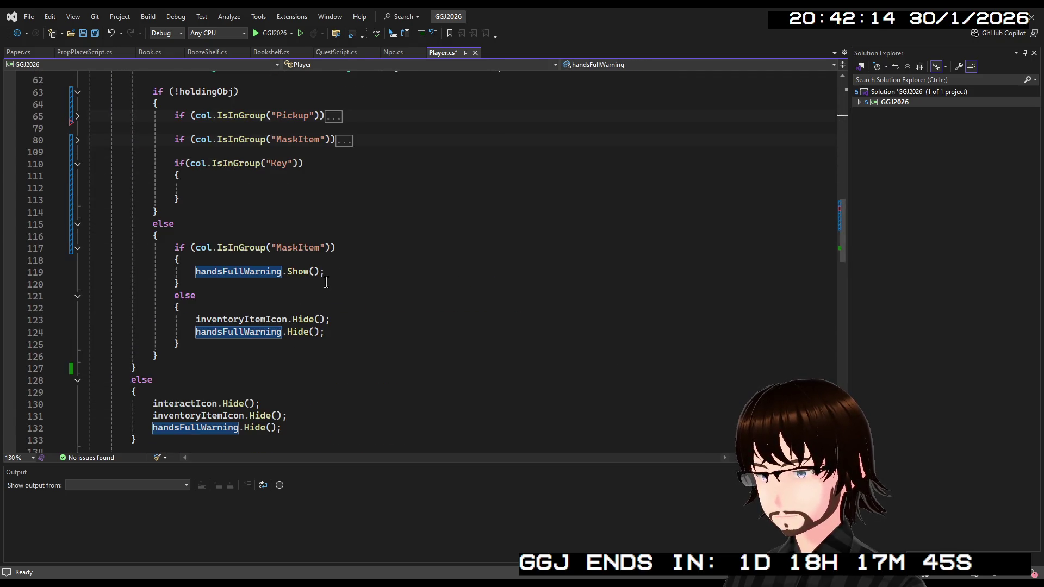
pyautogui.scroll(-3, 326, 282)
pyautogui.scroll(2, 288, 298)
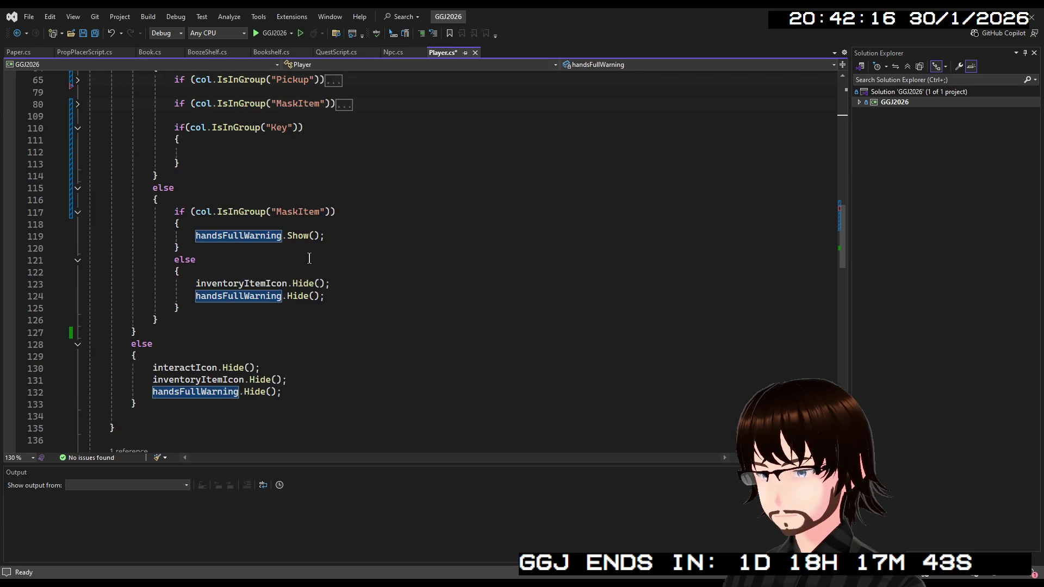
pyautogui.scroll(2, 291, 270)
pyautogui.click(226, 224)
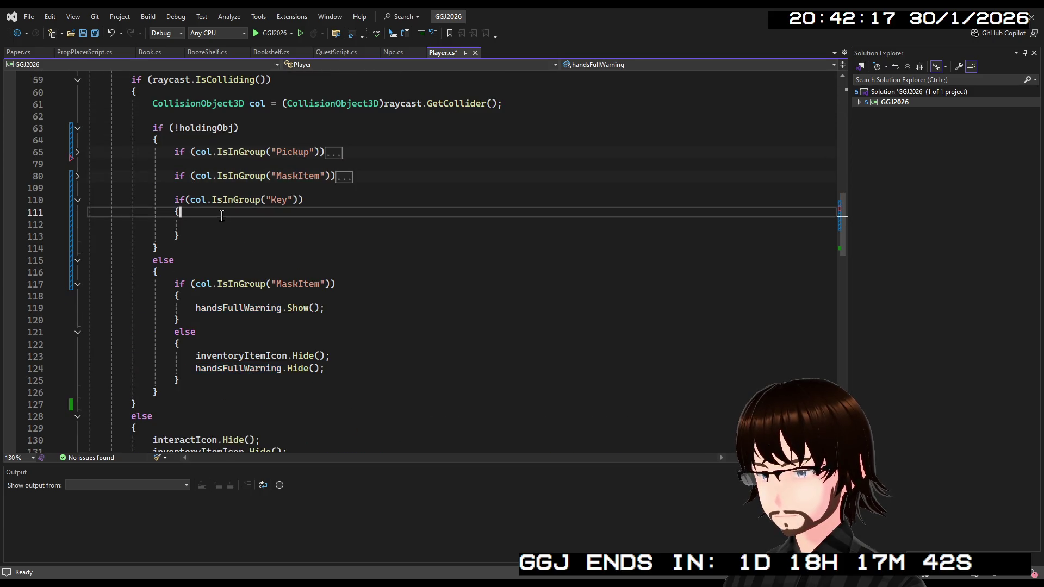
pyautogui.write('i')
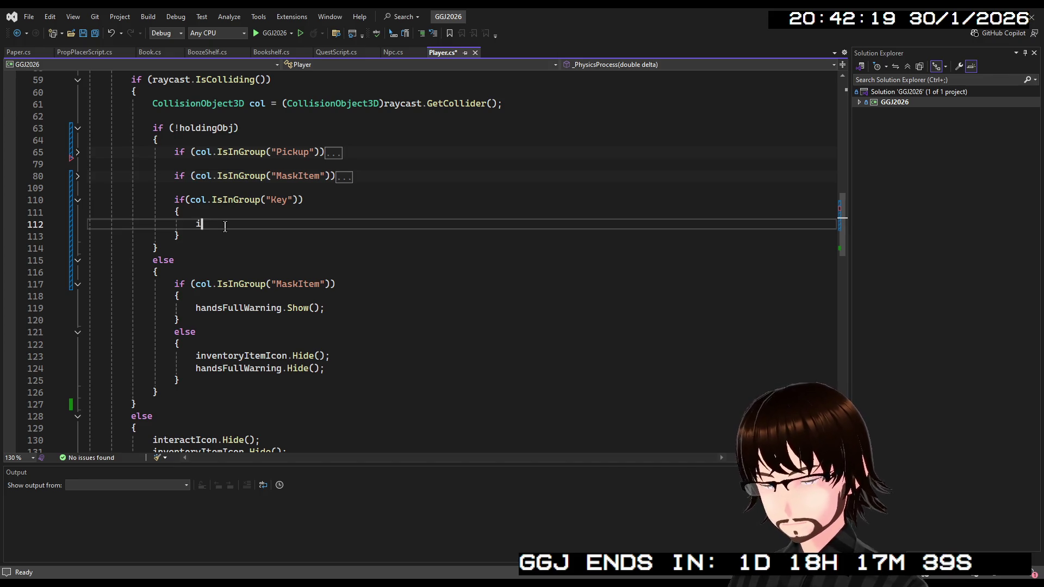
pyautogui.write('nv')
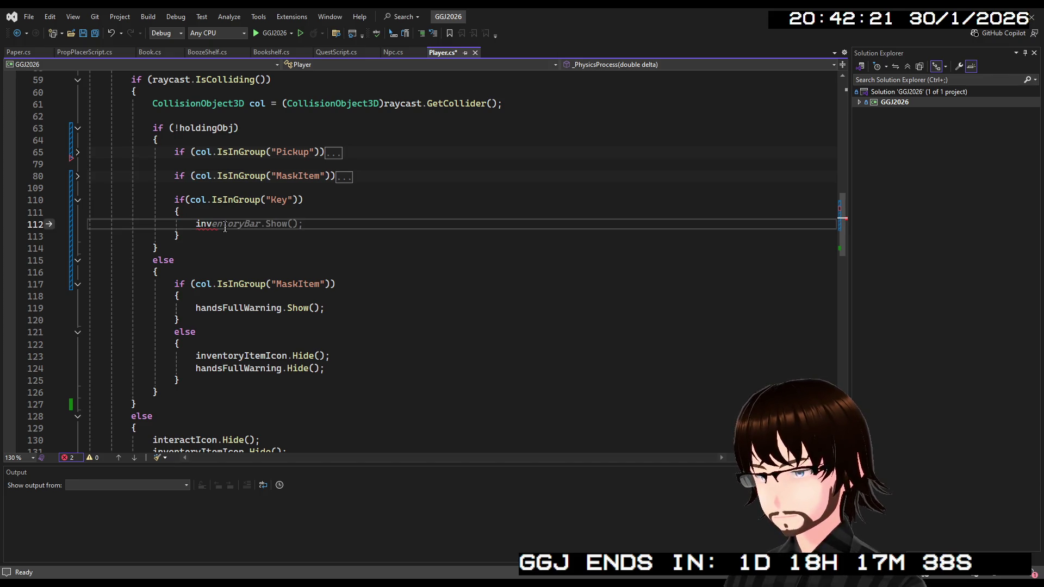
pyautogui.write('entoryItemIcon.Show')
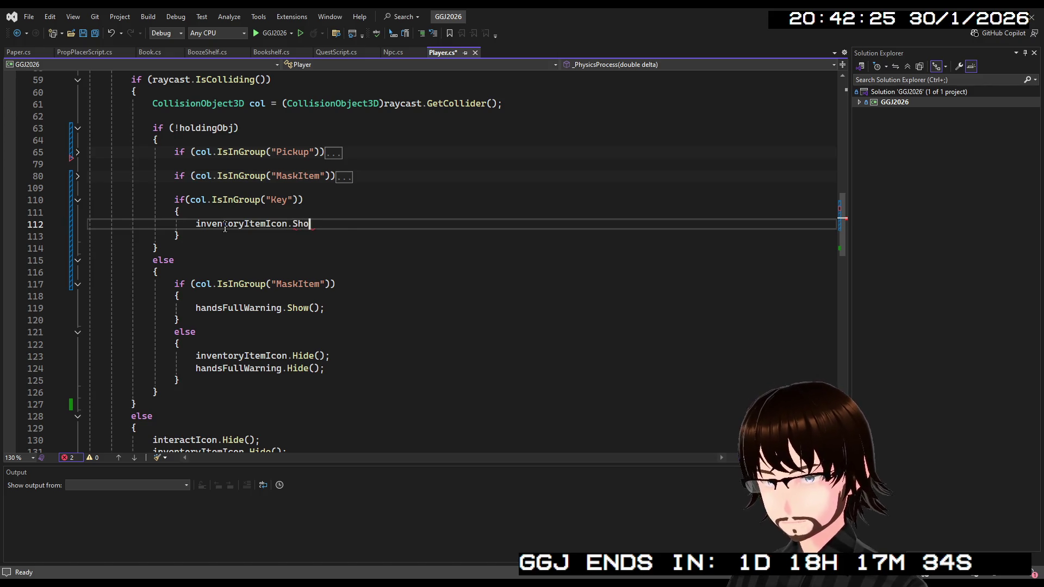
pyautogui.write('();')
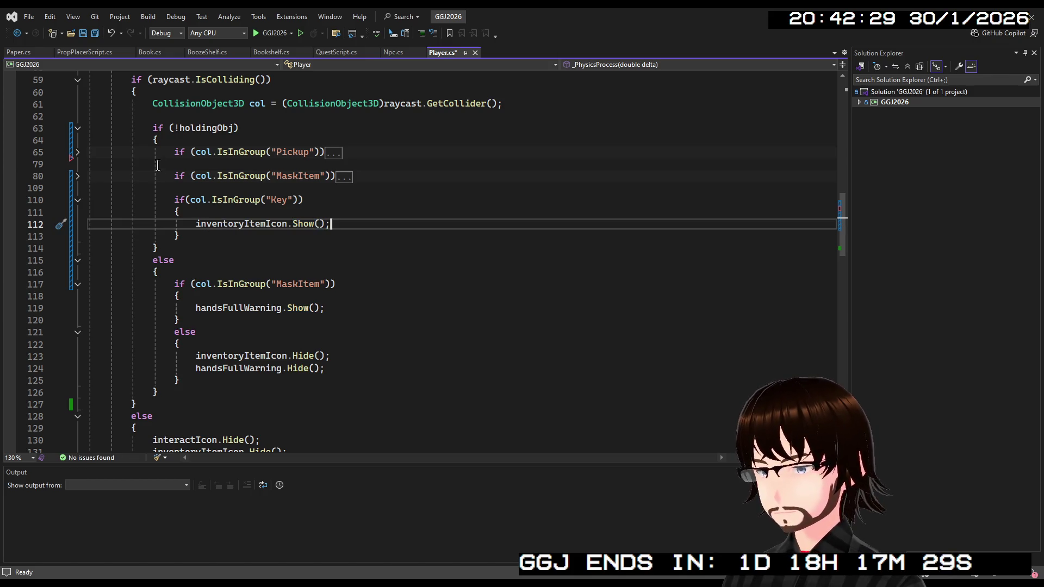
# Copy the 'StaticBody3D obj = col as StaticBody3D;' cast from the MaskItem block into the Key block.
pyautogui.click(78, 176)
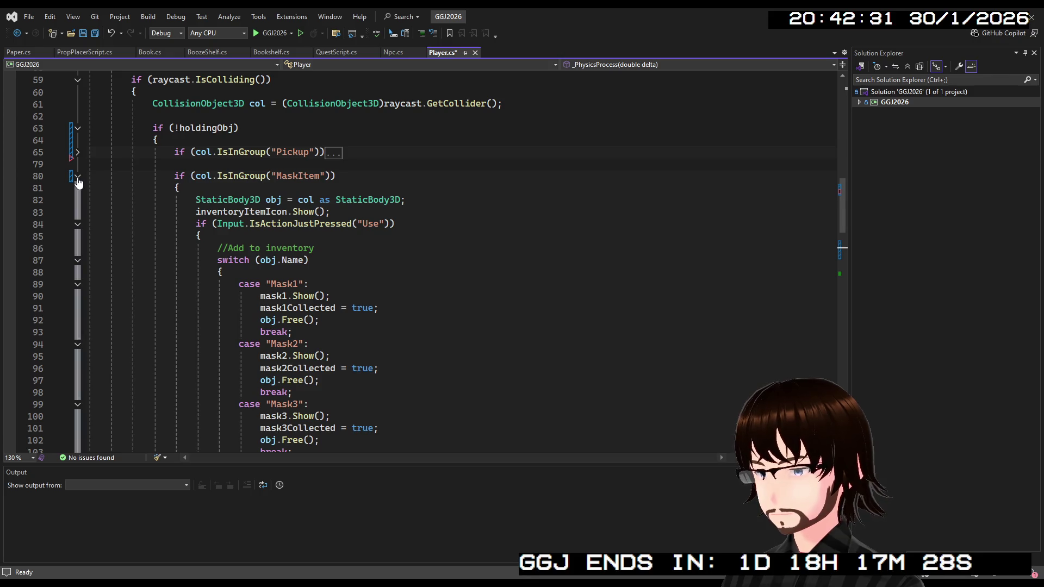
pyautogui.moveTo(406, 200); pyautogui.dragTo(201, 201)
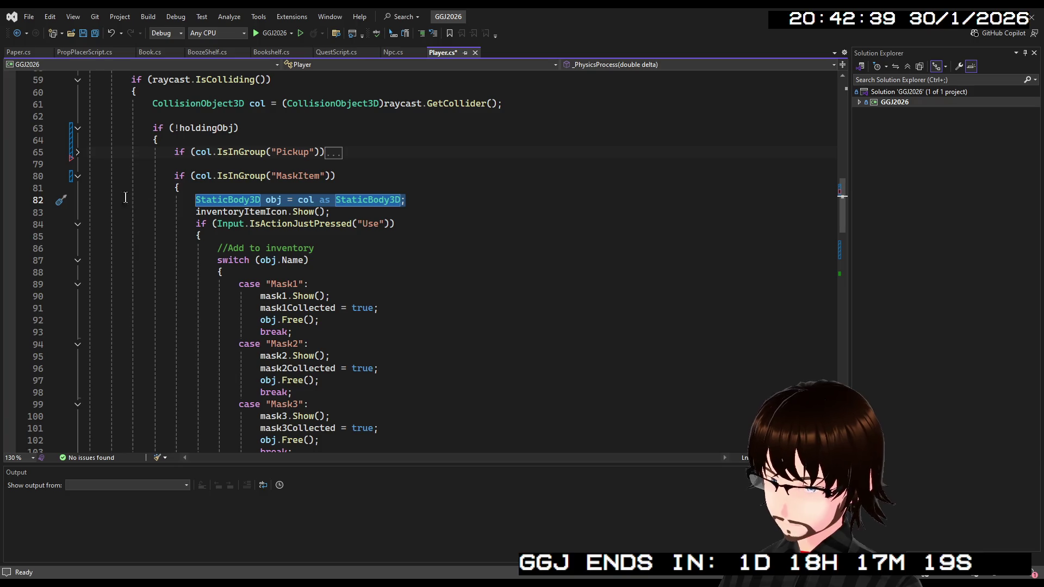
pyautogui.click(79, 177)
pyautogui.click(226, 212)
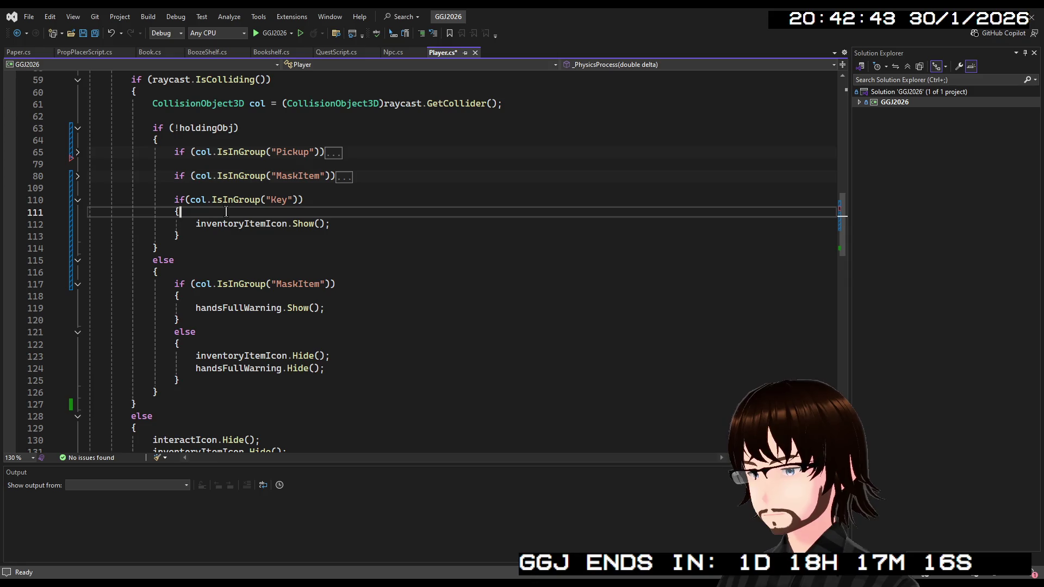
pyautogui.press('Return')
pyautogui.press('Tab')
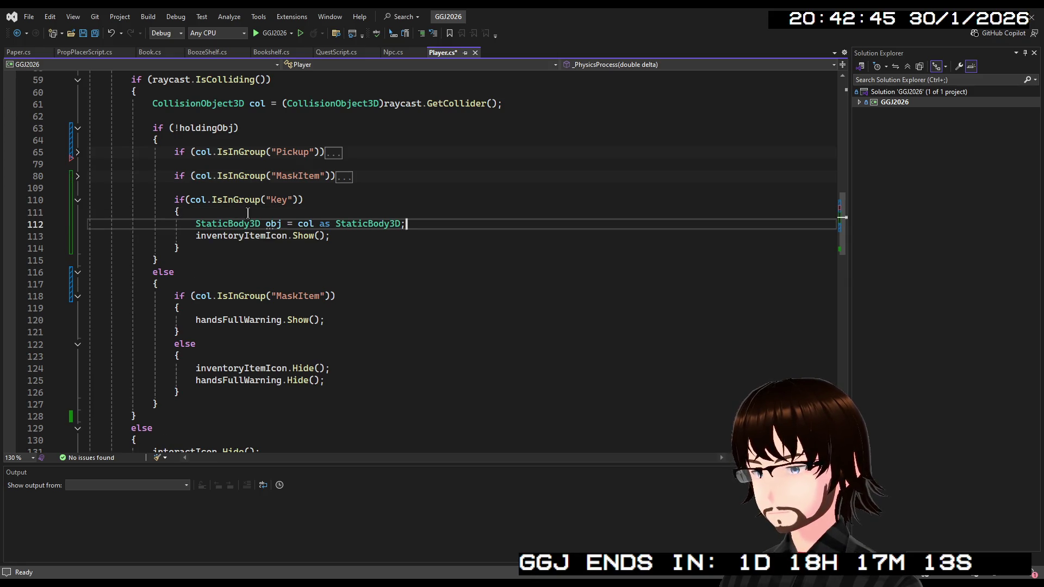
pyautogui.click(78, 176)
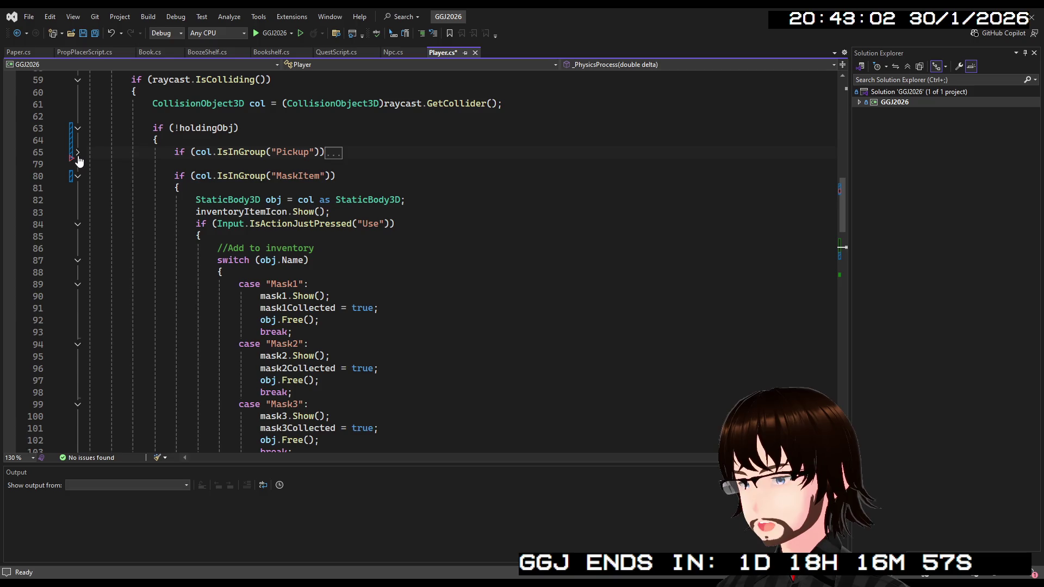
# Review the Pickup block's code, then fold the Pickup and MaskItem blocks.
pyautogui.click(78, 154)
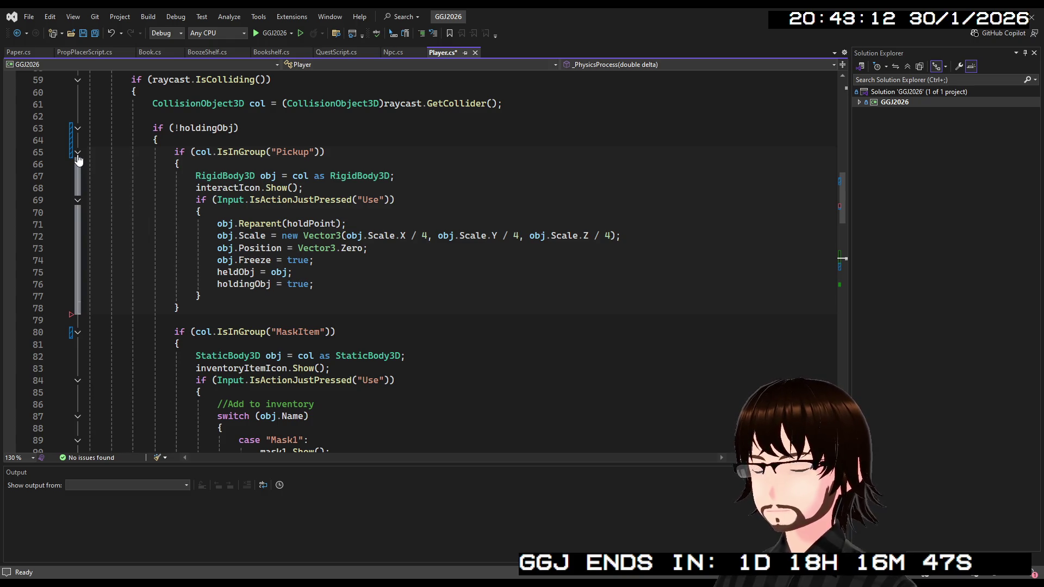
pyautogui.click(77, 154)
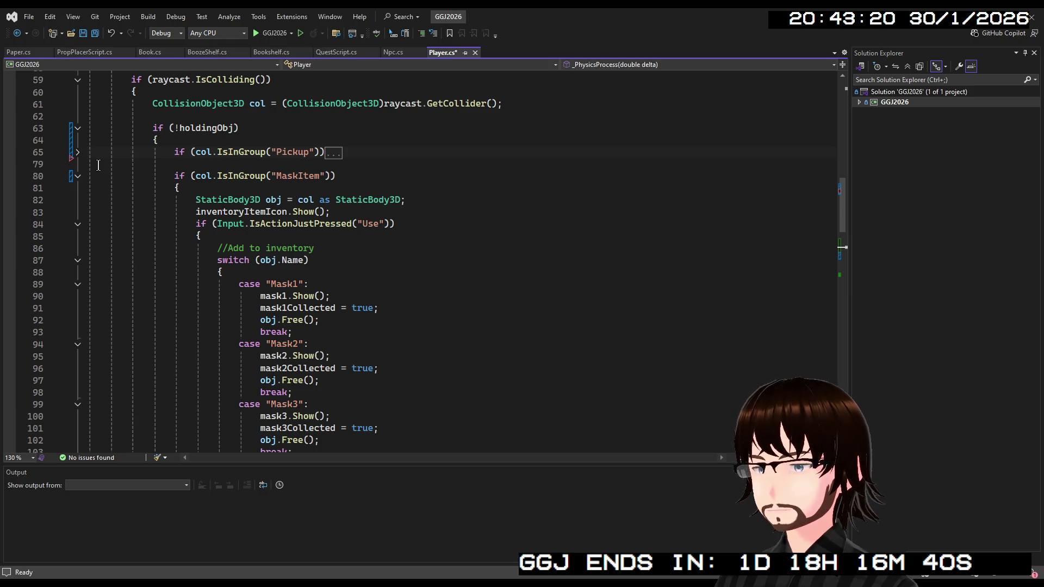
pyautogui.click(78, 153)
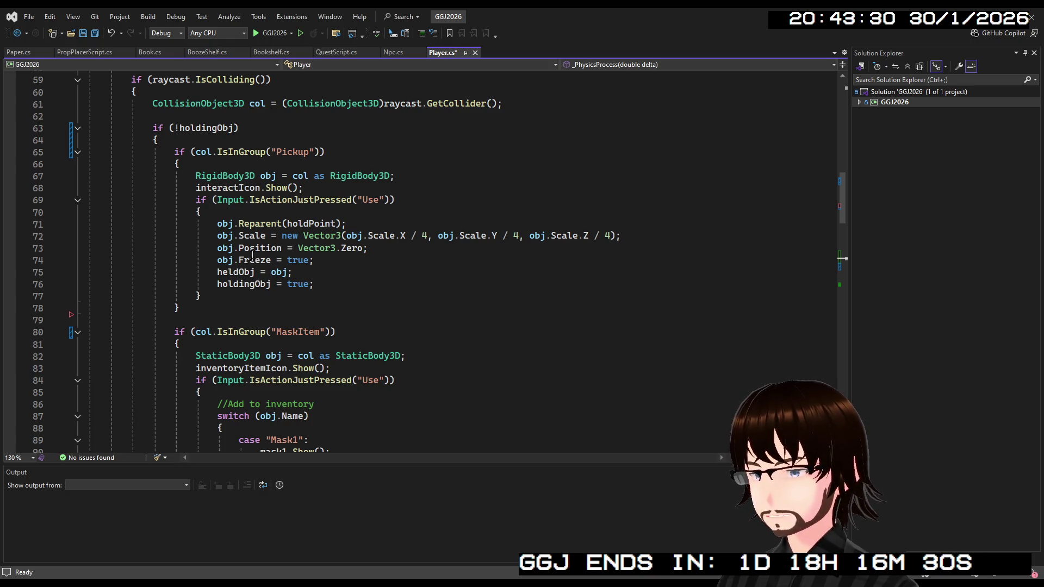
pyautogui.click(77, 154)
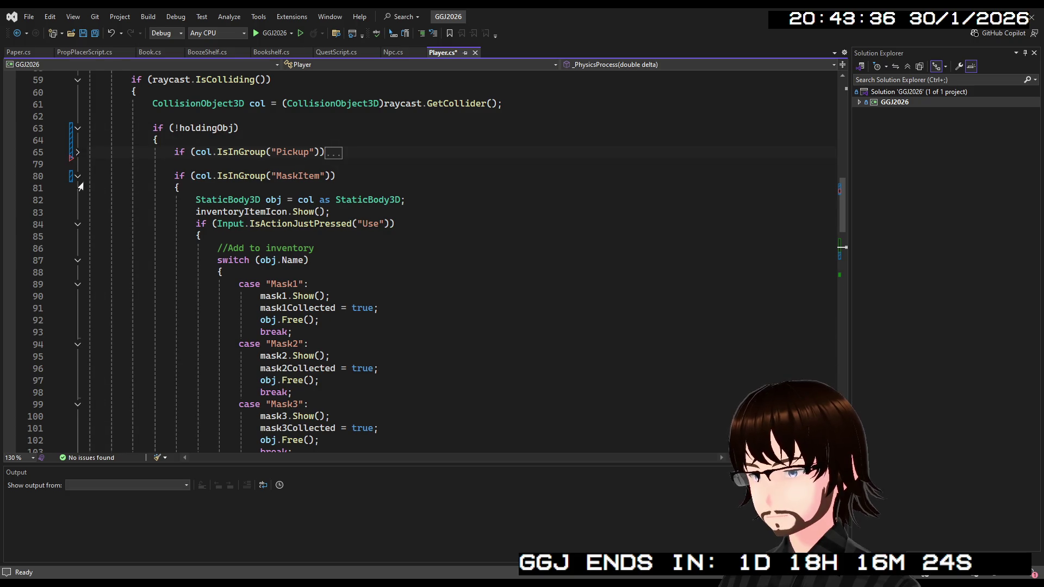
pyautogui.click(79, 177)
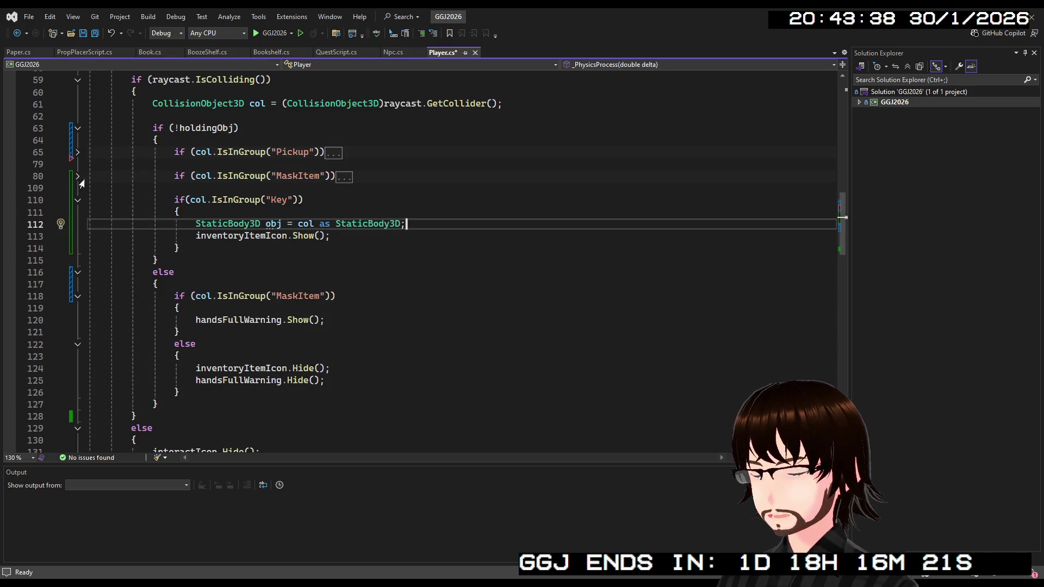
# Below inventoryItemIcon.Show(), add an empty if (Input.IsActionJustPressed("Use")) { } block.
pyautogui.click(352, 235)
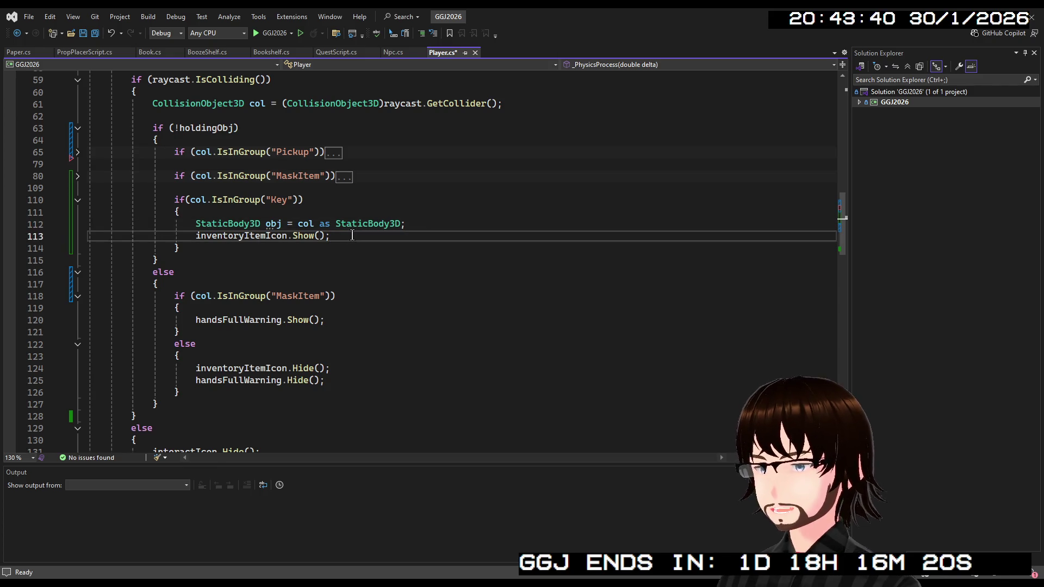
pyautogui.press('Return')
pyautogui.write('if(')
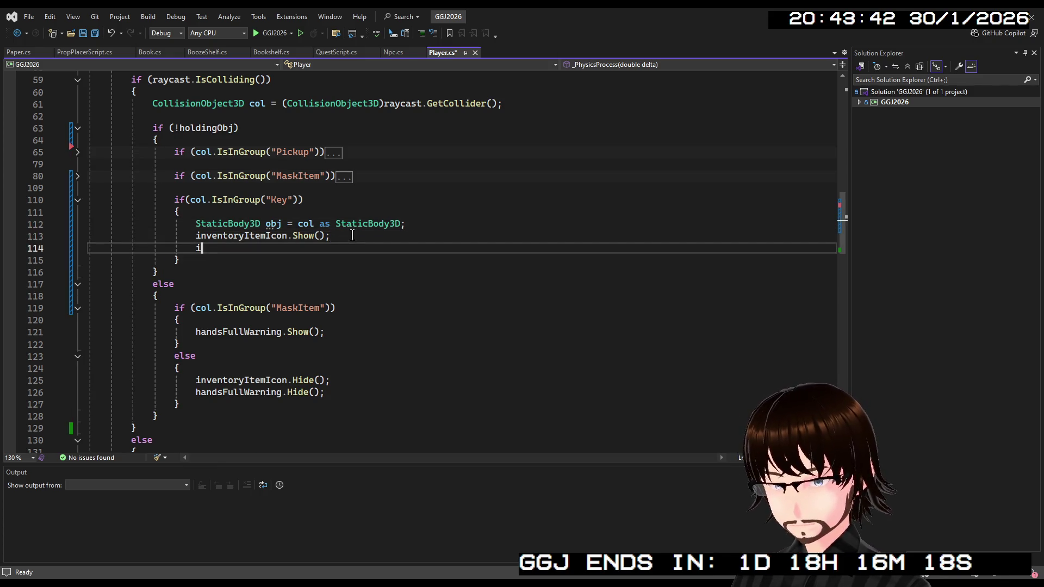
pyautogui.press('Tab')
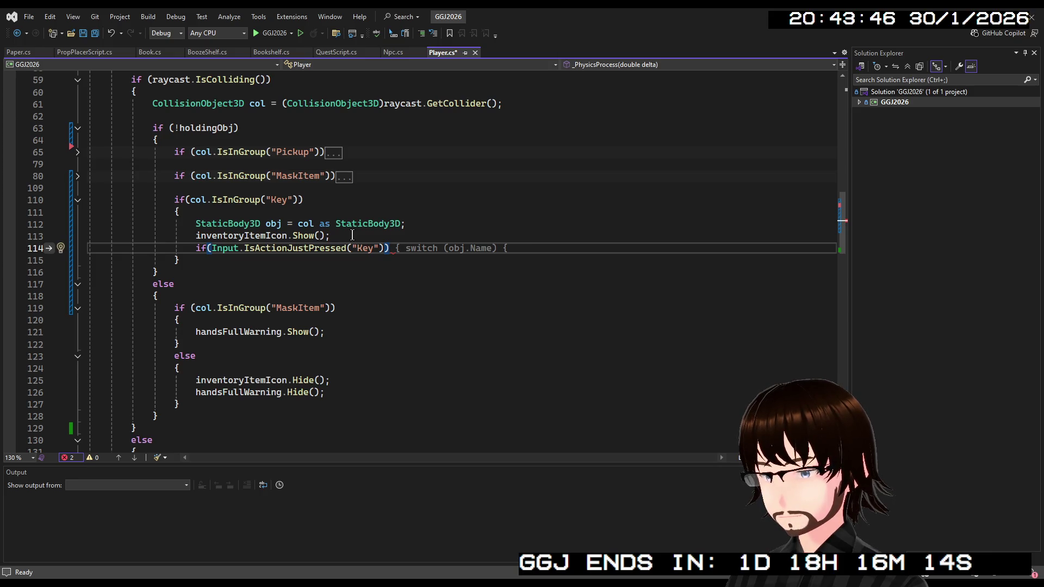
pyautogui.press('Return')
pyautogui.write('{')
pyautogui.press('Return')
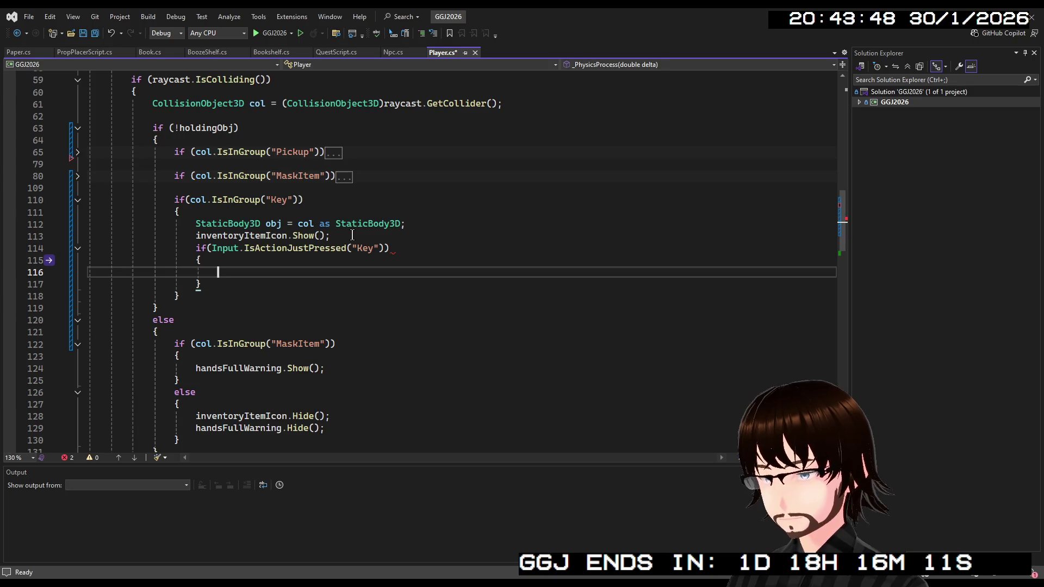
pyautogui.doubleClick(364, 248)
pyautogui.write('Use')
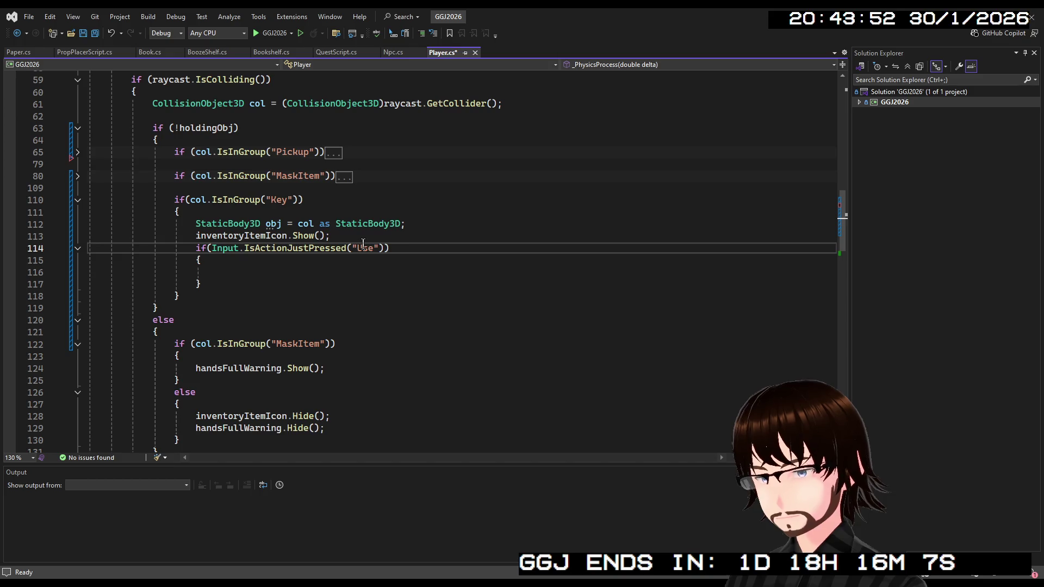
pyautogui.click(77, 176)
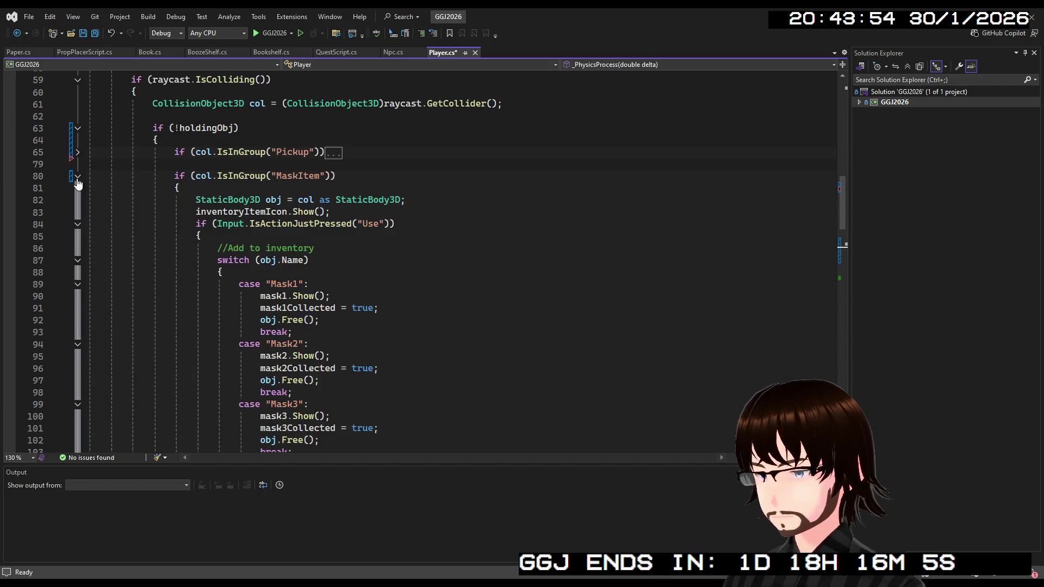
pyautogui.click(78, 176)
pyautogui.click(323, 268)
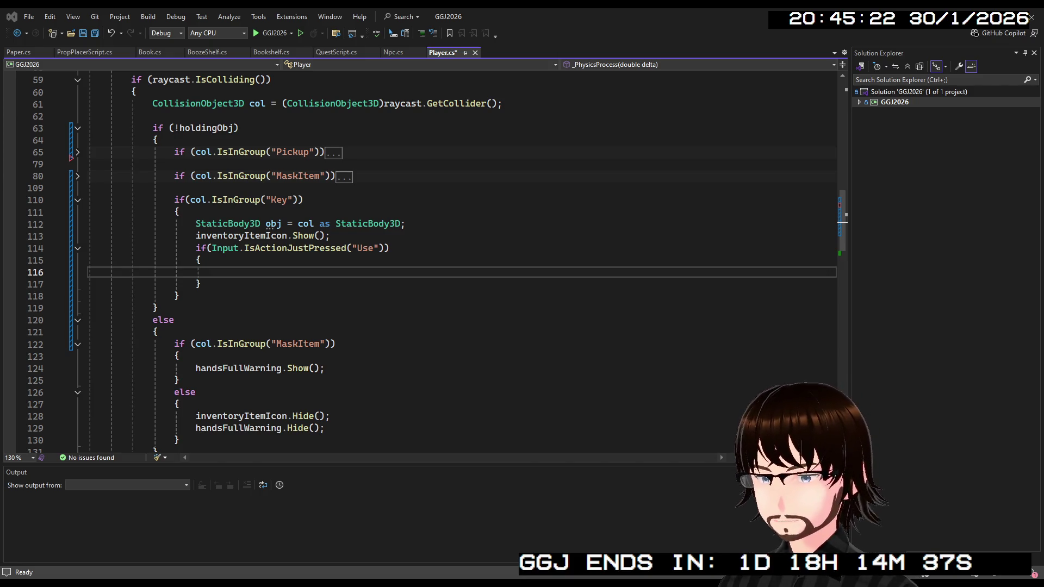
pyautogui.hotkey('alt', 'Tab')
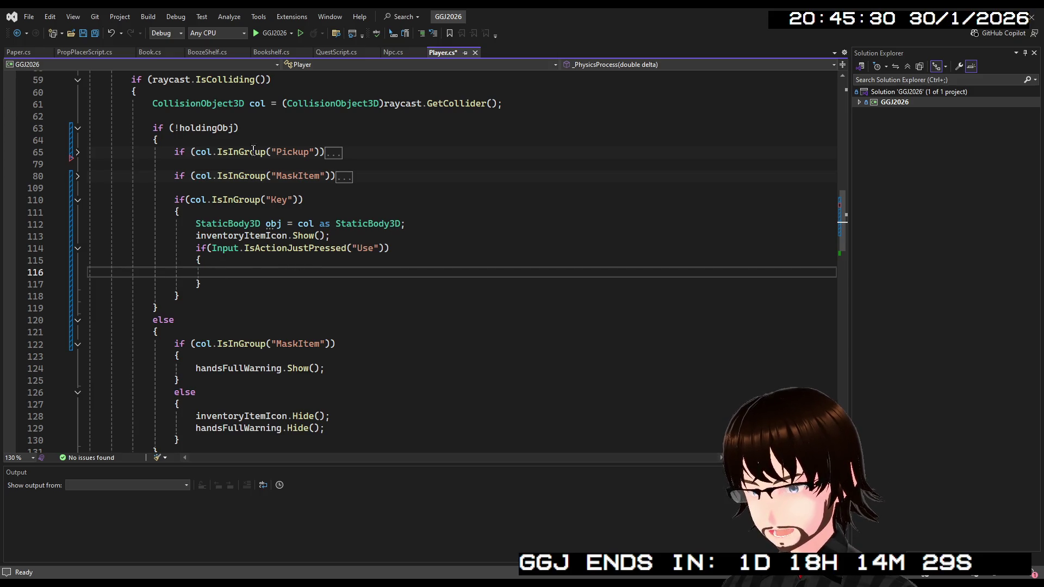
# Write the comments '//Go to key script' and '//Open area' in the Use block and save Player.cs.
pyautogui.write('//Go to key')
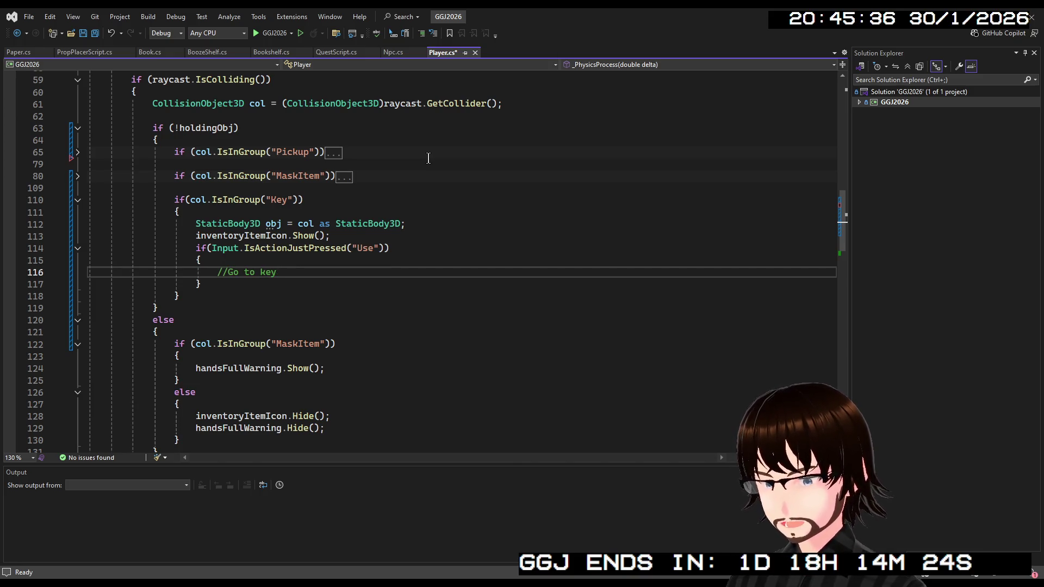
pyautogui.write(' script')
pyautogui.press('Return')
pyautogui.write('/')
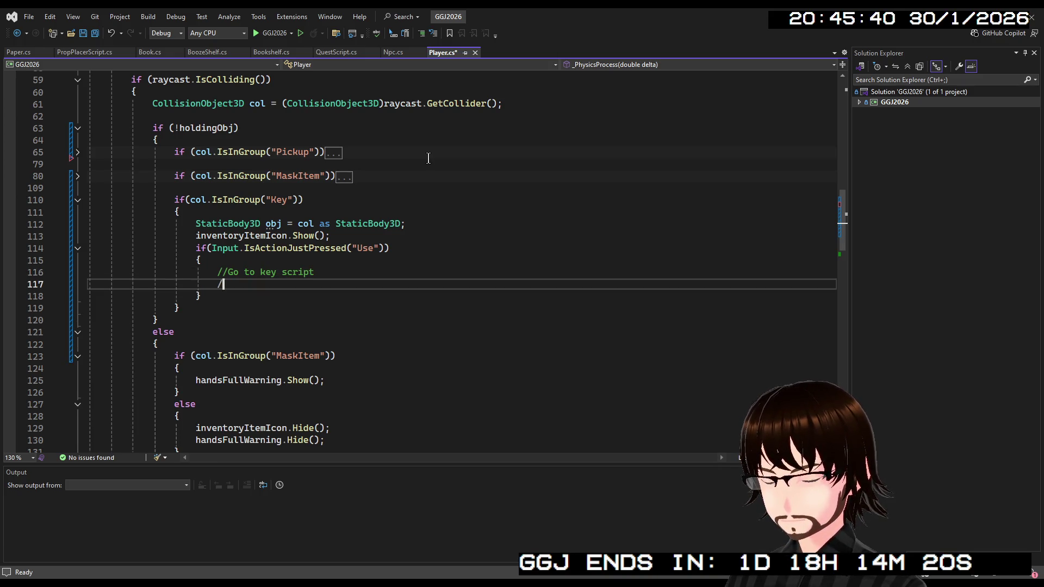
pyautogui.write('/Open area')
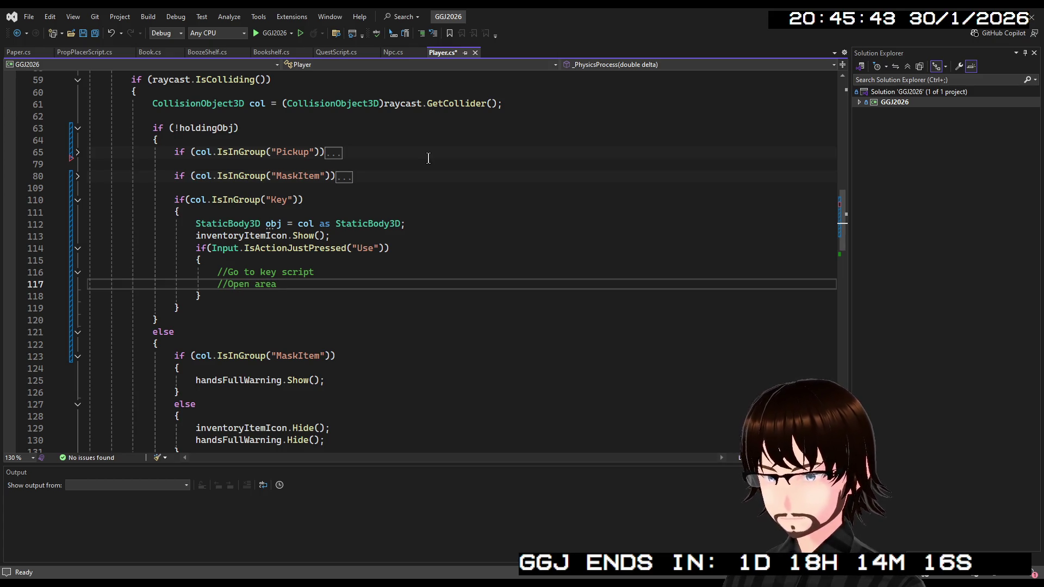
pyautogui.hotkey('ctrl', 's')
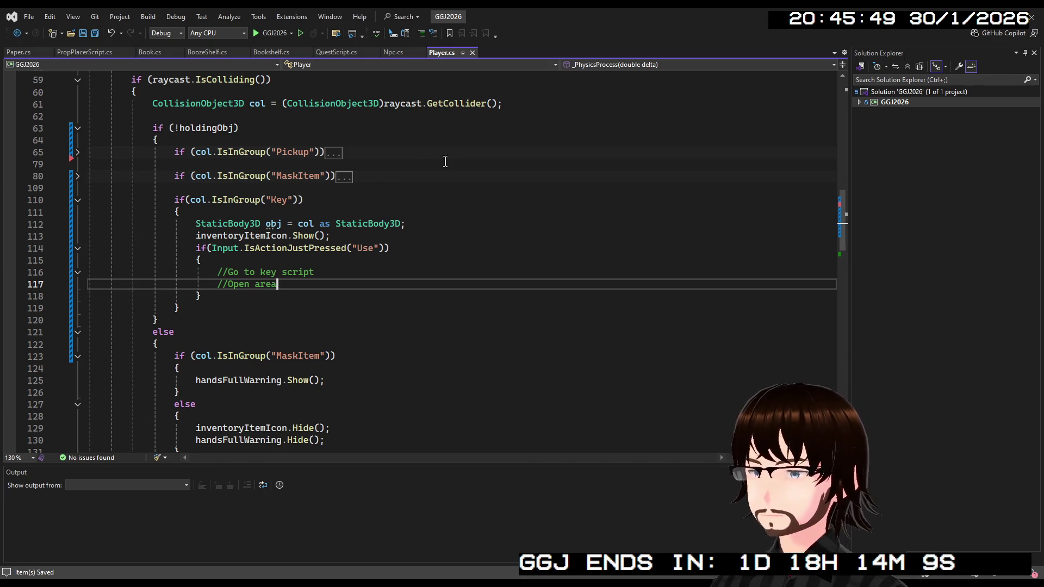
# Glance at the MaskItem block again, then move over to the QuestScript.cs file.
pyautogui.click(77, 177)
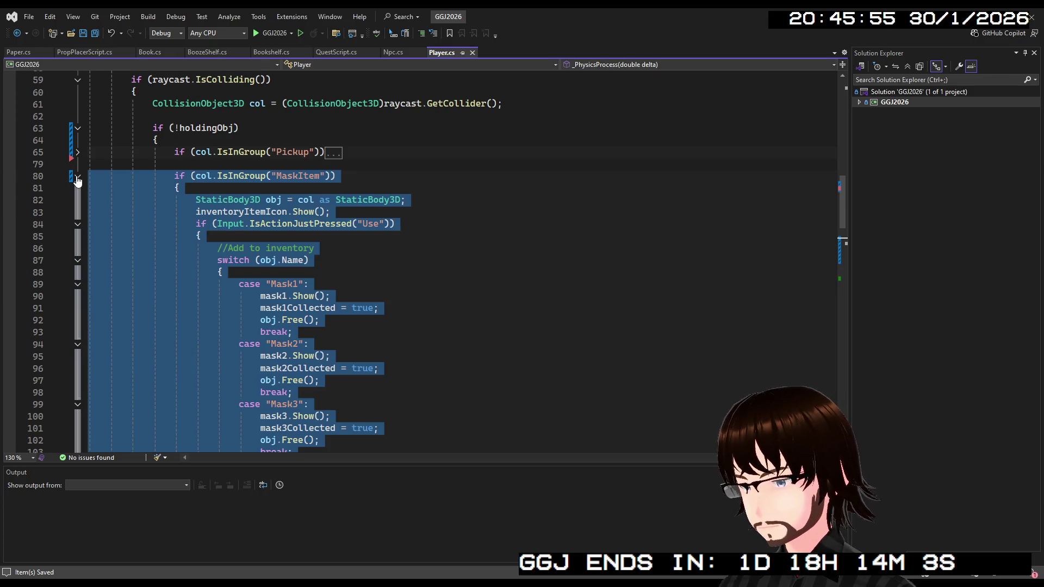
pyautogui.click(78, 177)
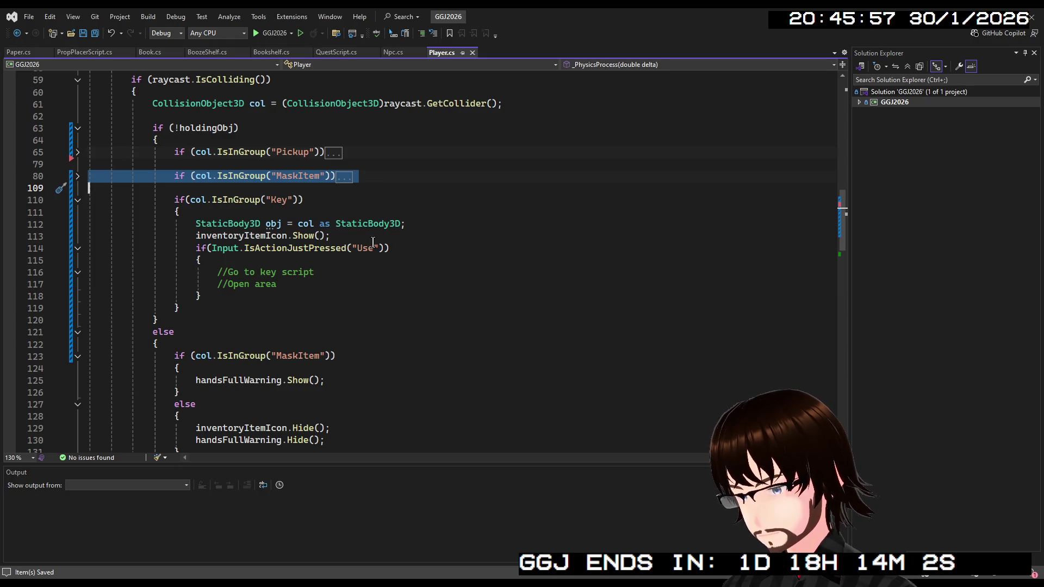
pyautogui.click(363, 265)
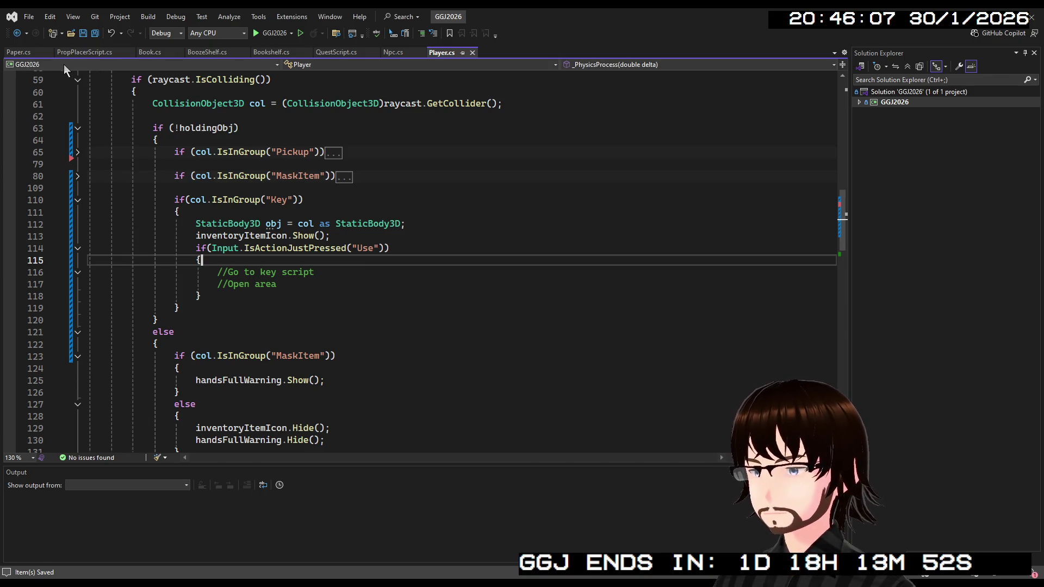
pyautogui.click(336, 54)
# Flip between the Npc.cs and Player.cs tabs and jump to Npc.cs's bodyMesh field declaration.
pyautogui.click(397, 55)
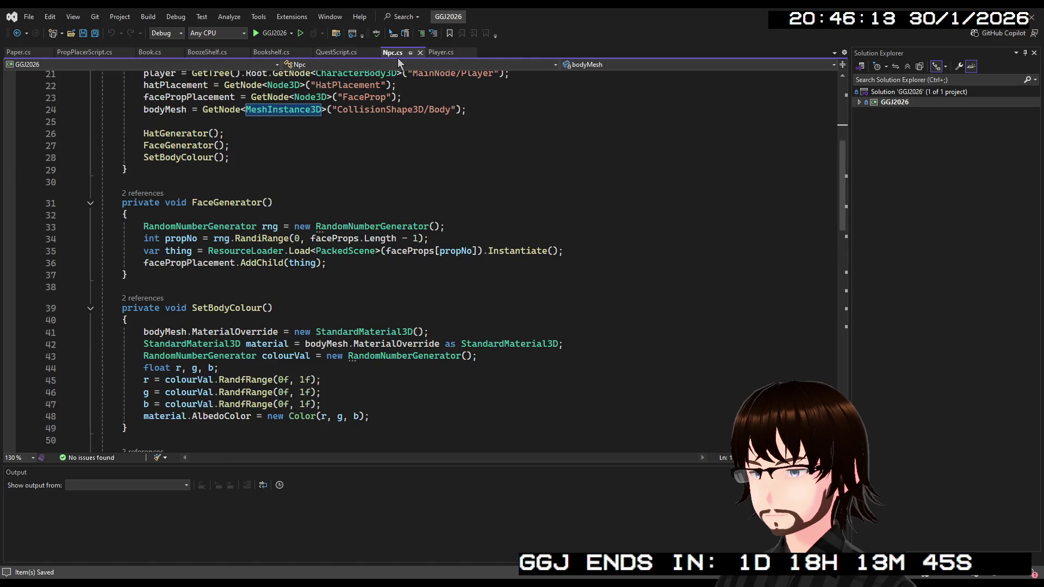
pyautogui.click(442, 55)
pyautogui.click(402, 54)
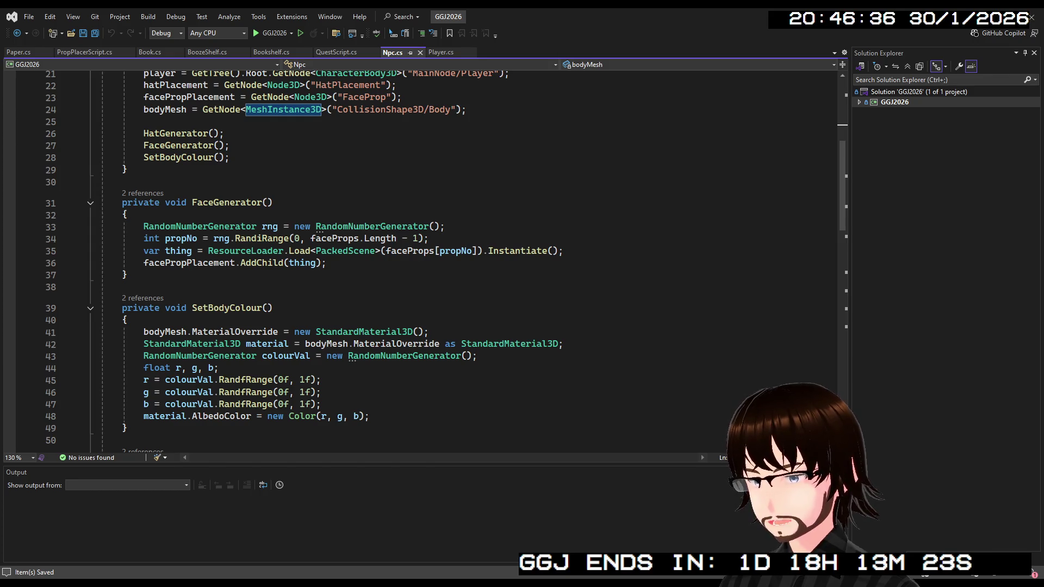
pyautogui.hotkey('ctrl', '-')
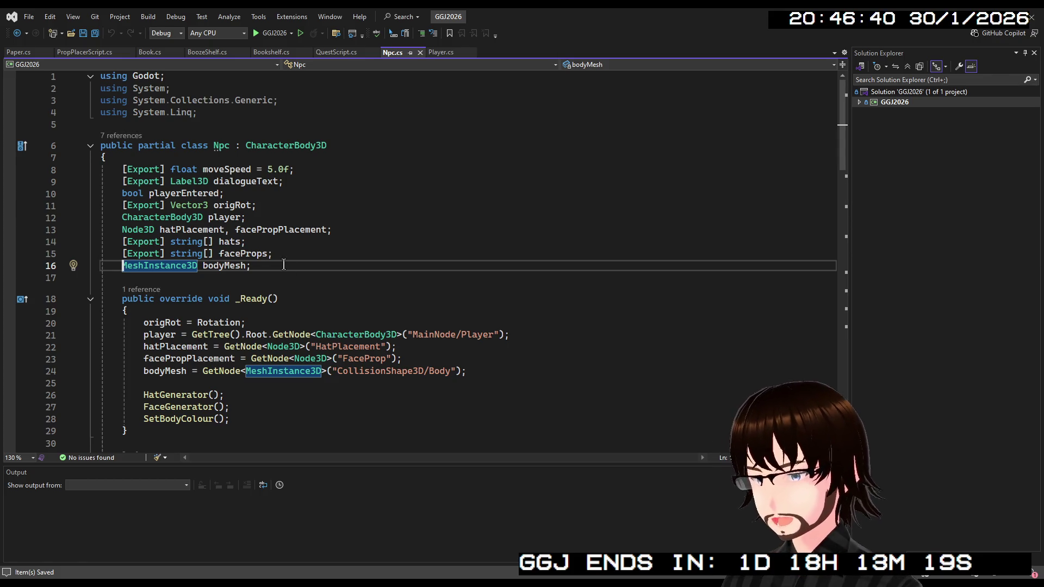
pyautogui.click(351, 54)
# Add an [Export] Node3D rewardItem field below the npcHolder declaration.
pyautogui.scroll(7, 222, 182)
pyautogui.click(222, 182)
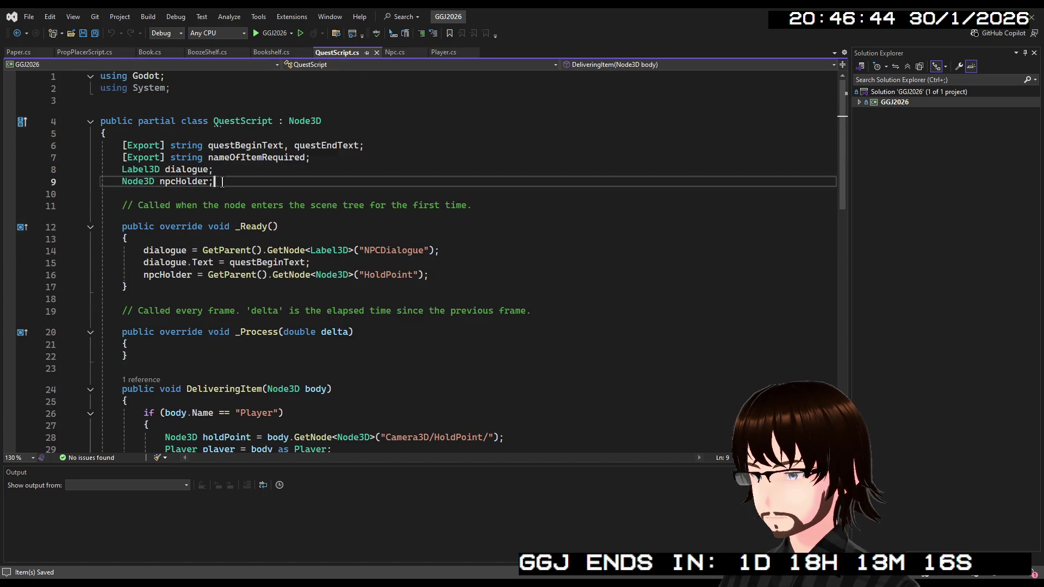
pyautogui.press('Return')
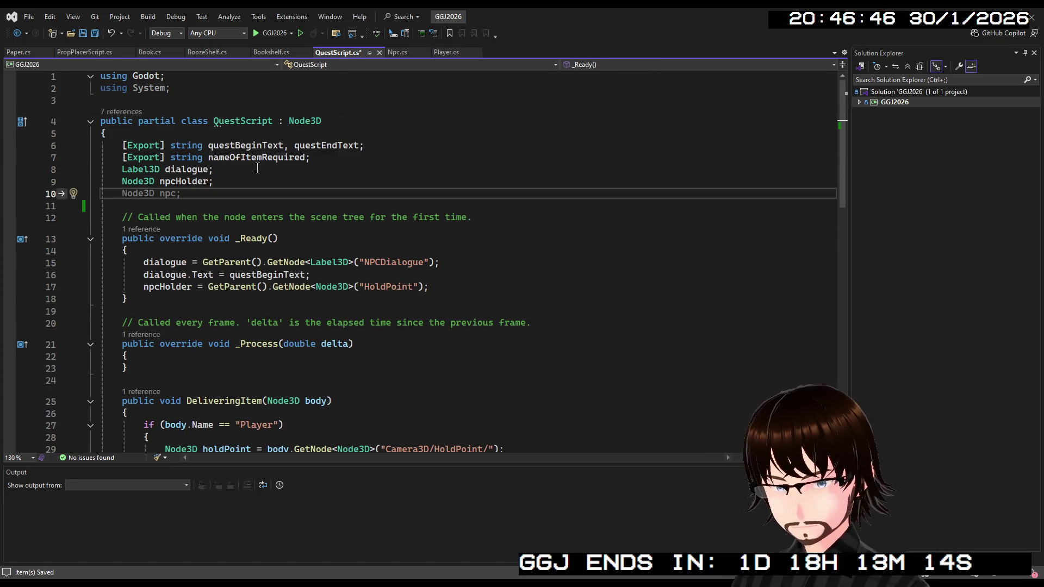
pyautogui.write('[Expo')
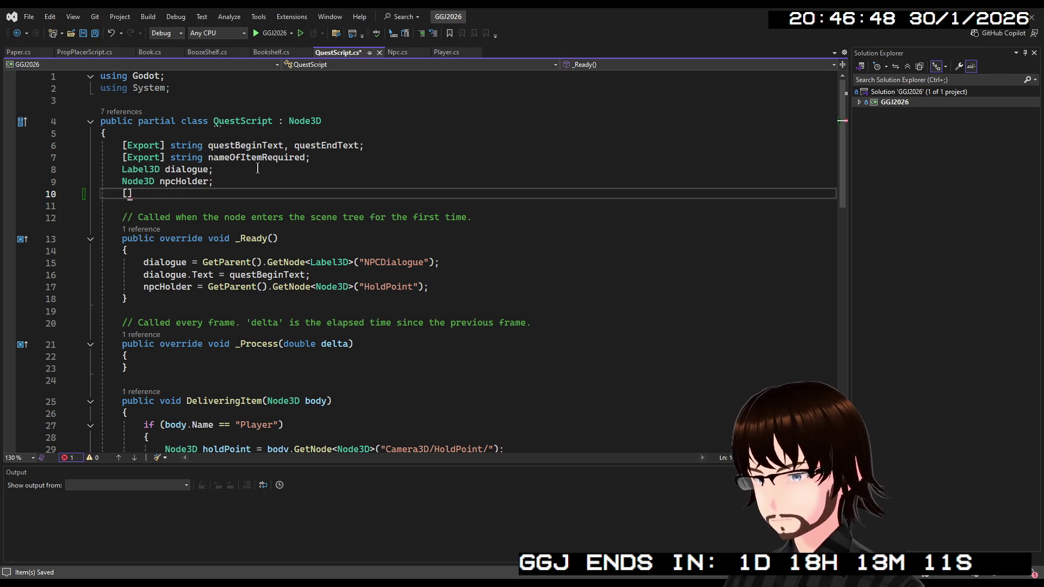
pyautogui.write('rt]')
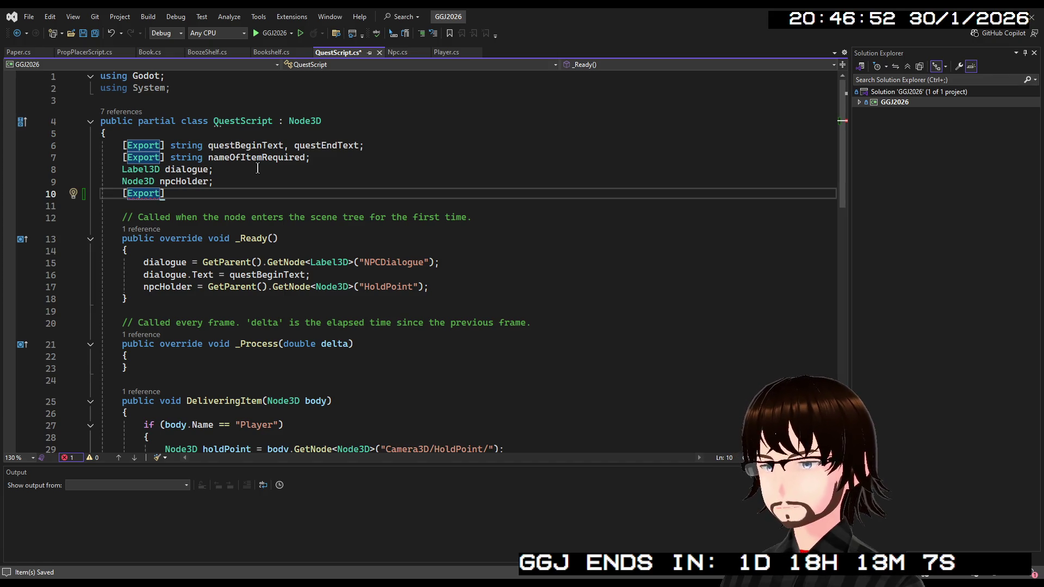
pyautogui.write(' Node3D rewardItem;')
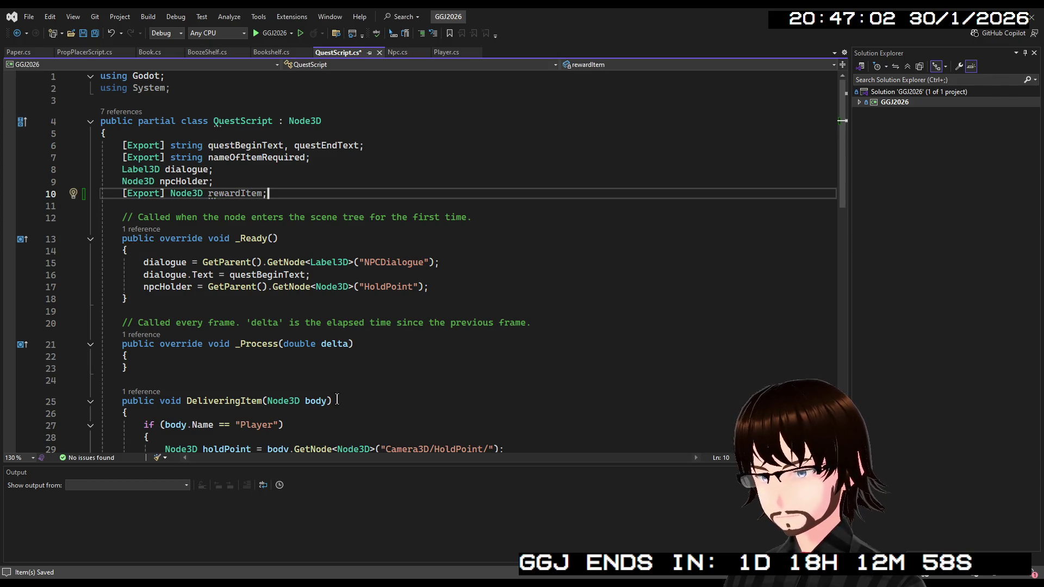
# Call rewardItem.Show() after the holdingObj line in DeliveringItem, save QuestScript.cs, and return to Godot.
pyautogui.scroll(-9, 334, 366)
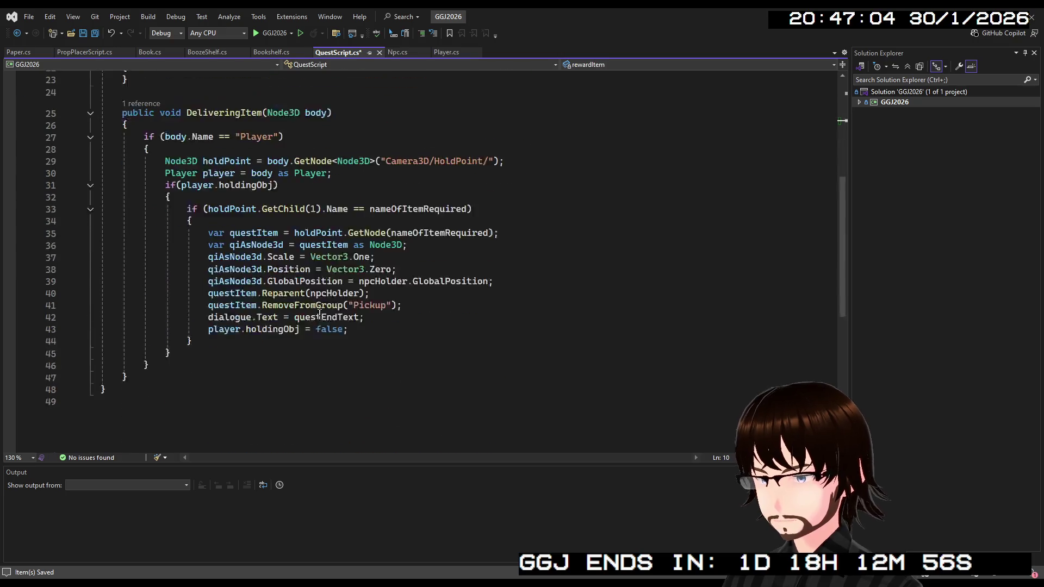
pyautogui.scroll(4, 348, 359)
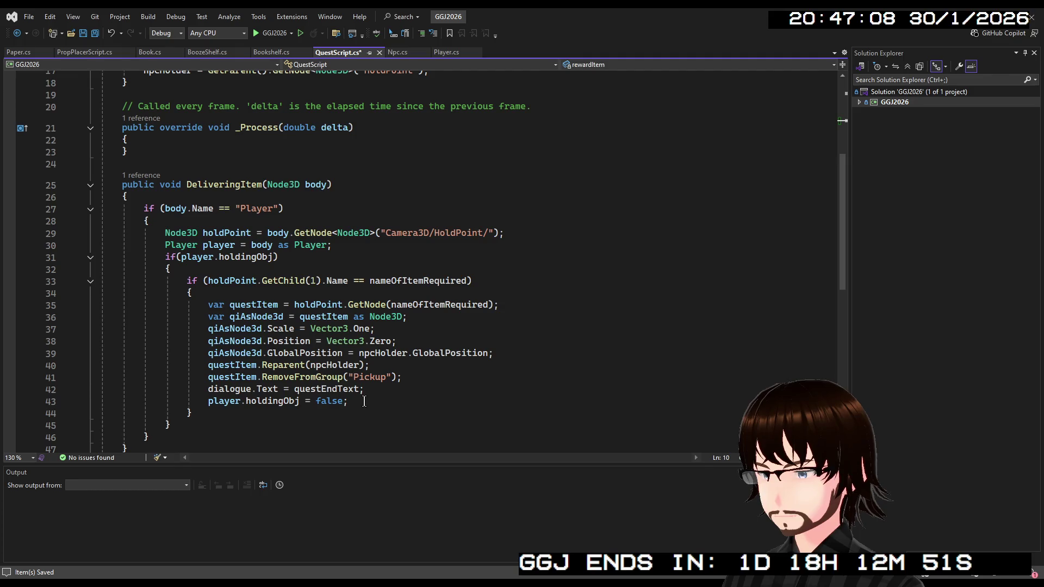
pyautogui.click(364, 402)
pyautogui.press('Return')
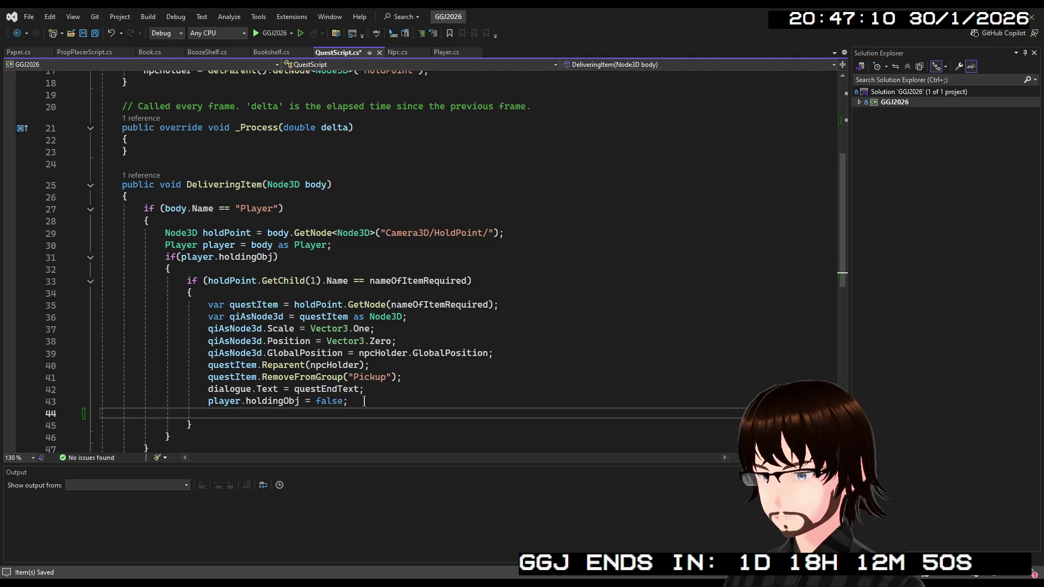
pyautogui.write('Re')
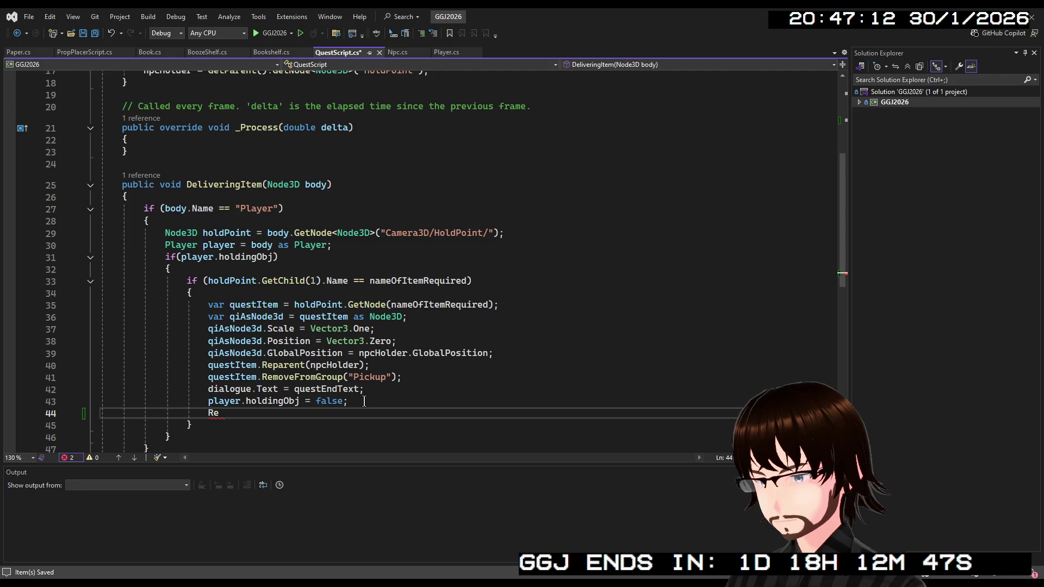
pyautogui.press('BackSpace')
pyautogui.press('BackSpace')
pyautogui.write('rew')
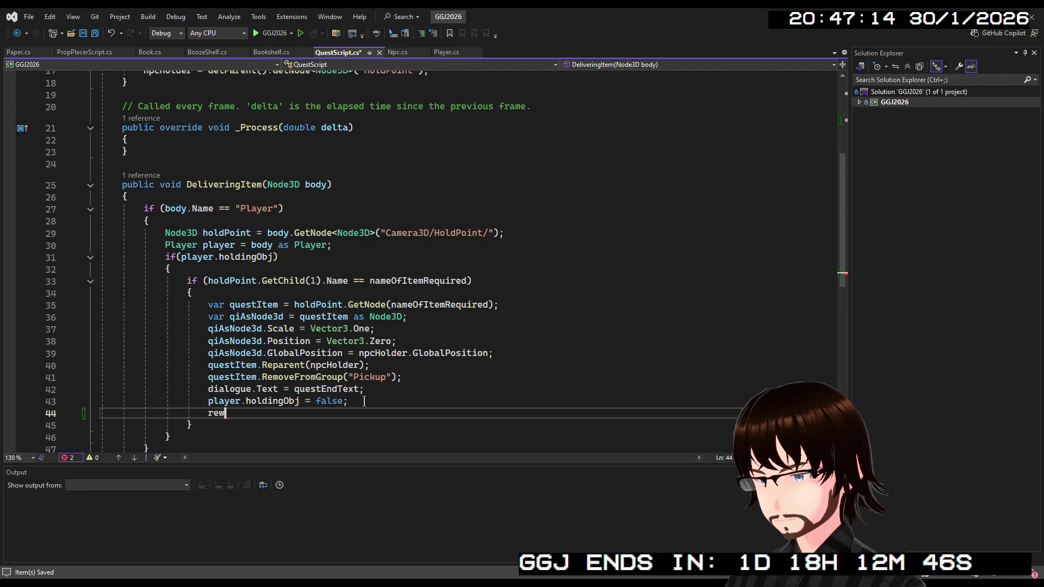
pyautogui.write('ardItem.')
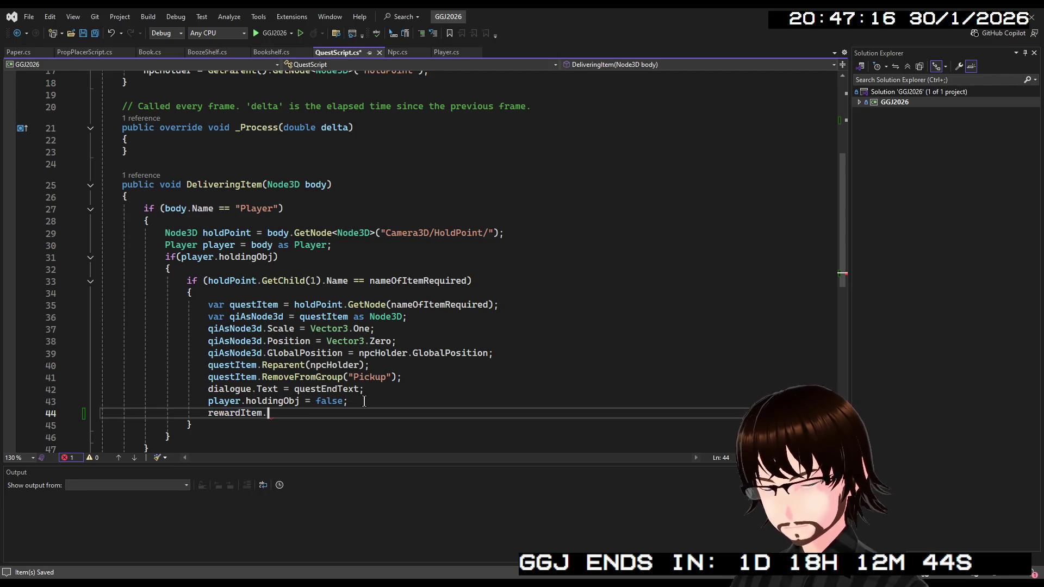
pyautogui.write('Show();')
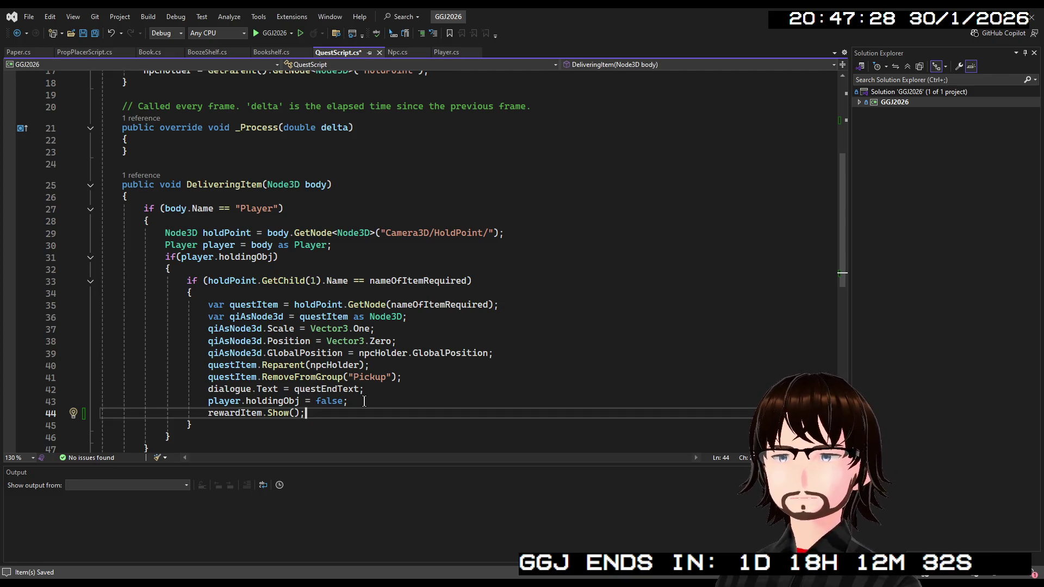
pyautogui.hotkey('ctrl', 's')
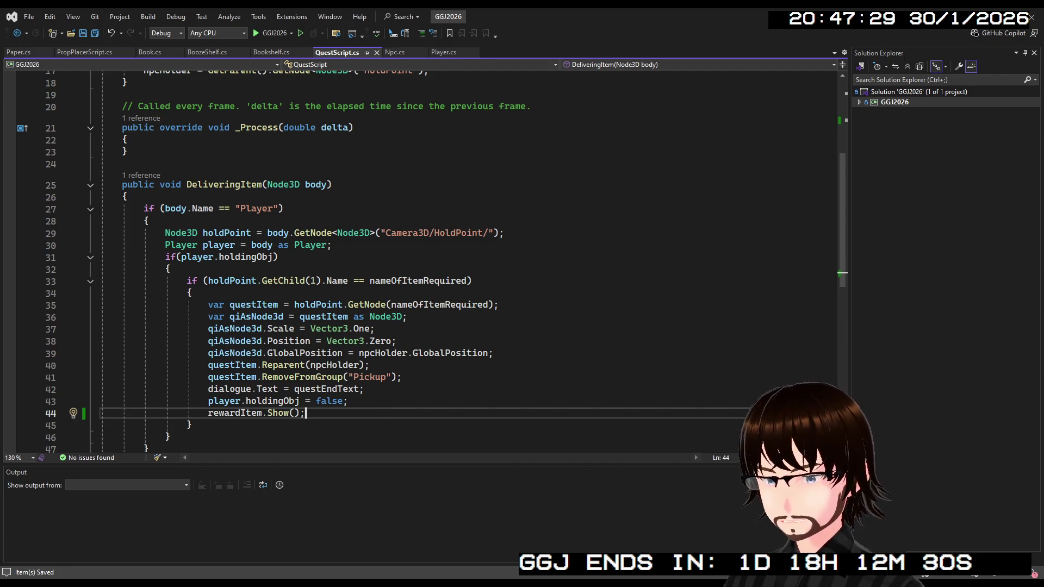
pyautogui.hotkey('alt', 'Tab')
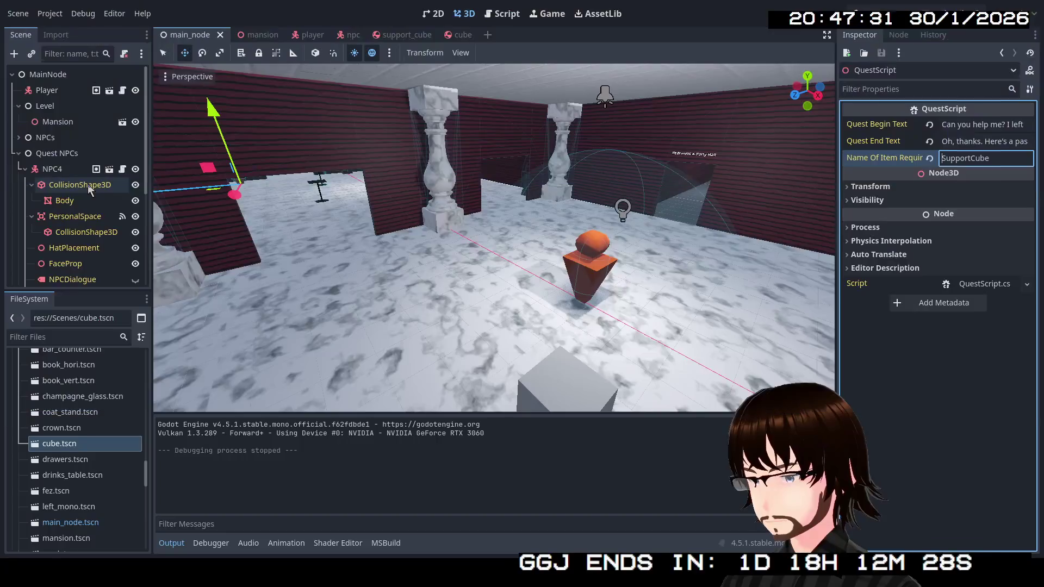
# Hide the grey SupportCube with its Scene dock eye icon, then save and launch the game.
pyautogui.click(564, 389)
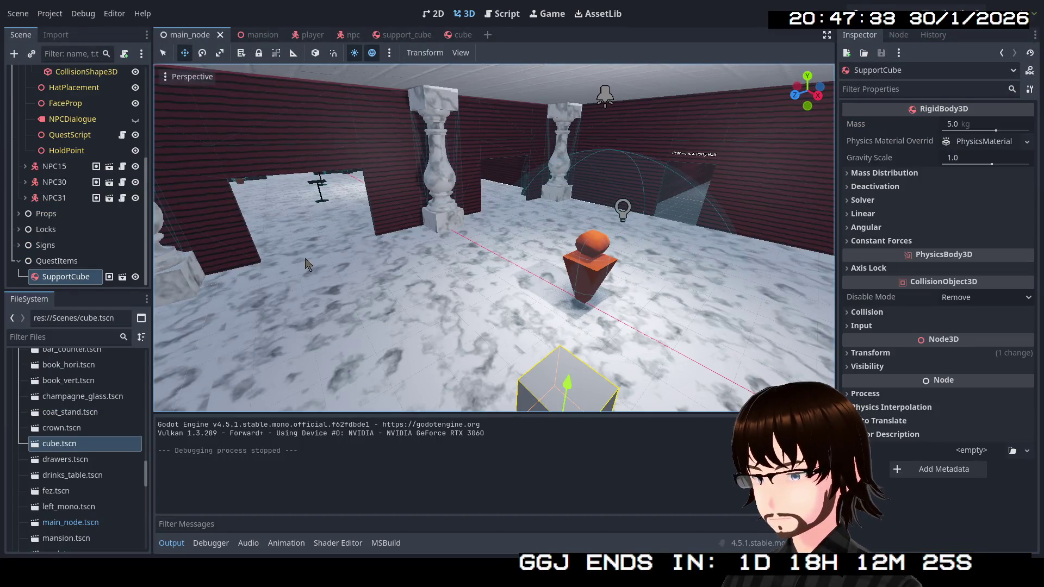
pyautogui.click(135, 276)
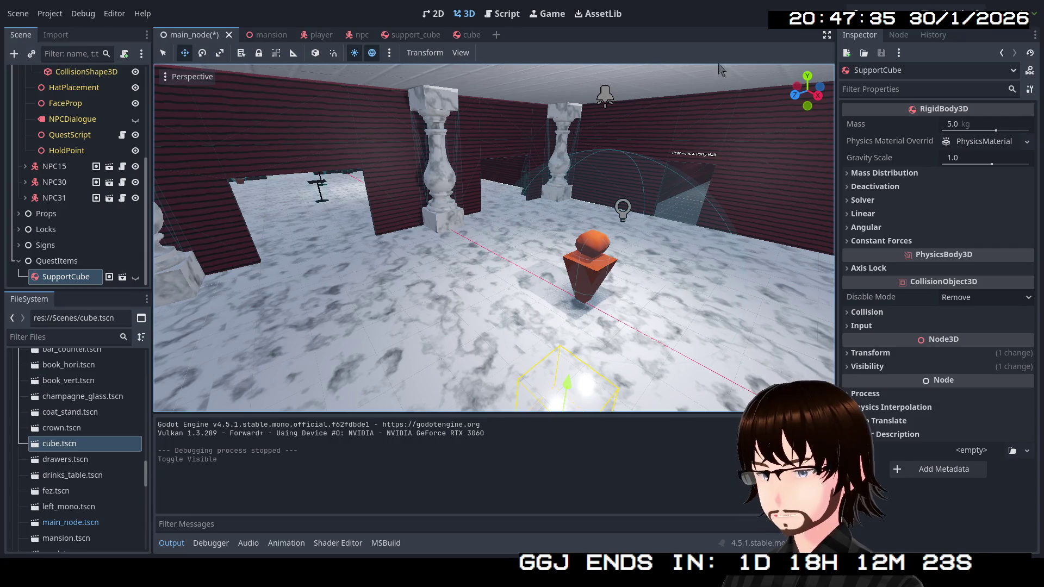
pyautogui.hotkey('ctrl', 's')
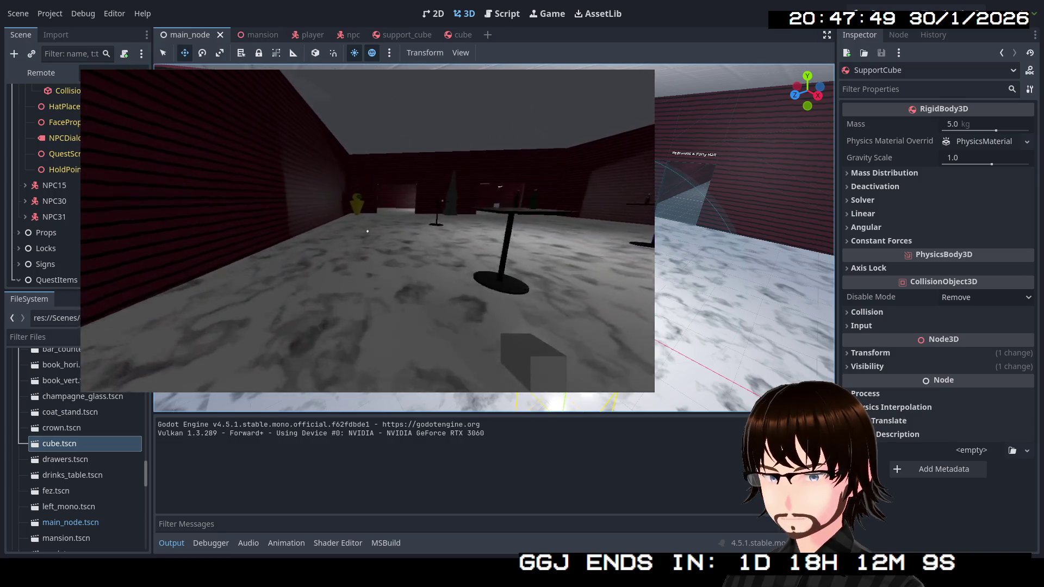
# Walk the player to the quest NPC for the thank-you dialogue, then stop the game with F8.
pyautogui.press('w')
pyautogui.press('e')
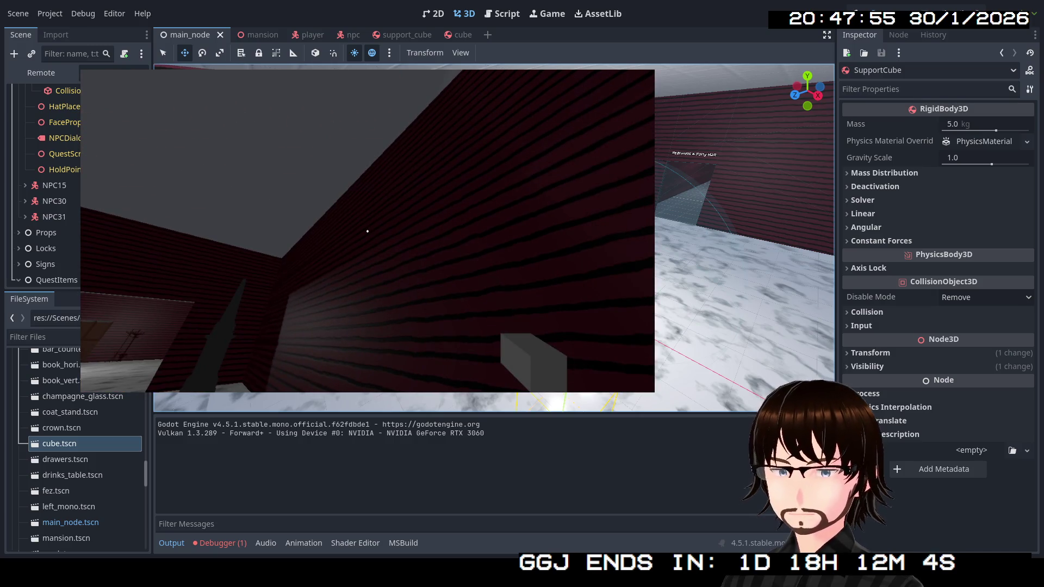
pyautogui.press('F8')
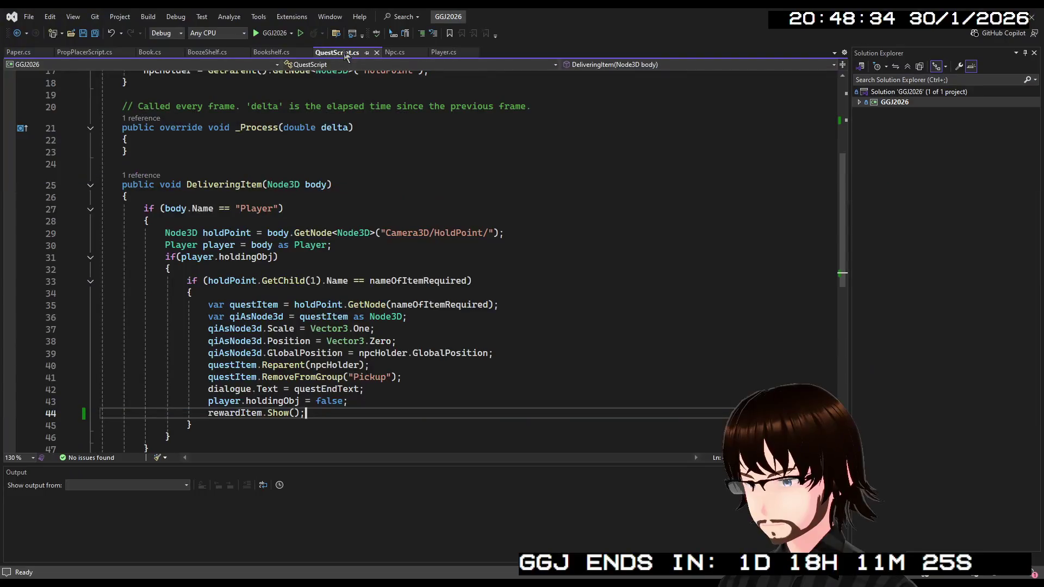
# Change the rewardItem field's type from Node3D to string.
pyautogui.moveTo(313, 417); pyautogui.dragTo(206, 416)
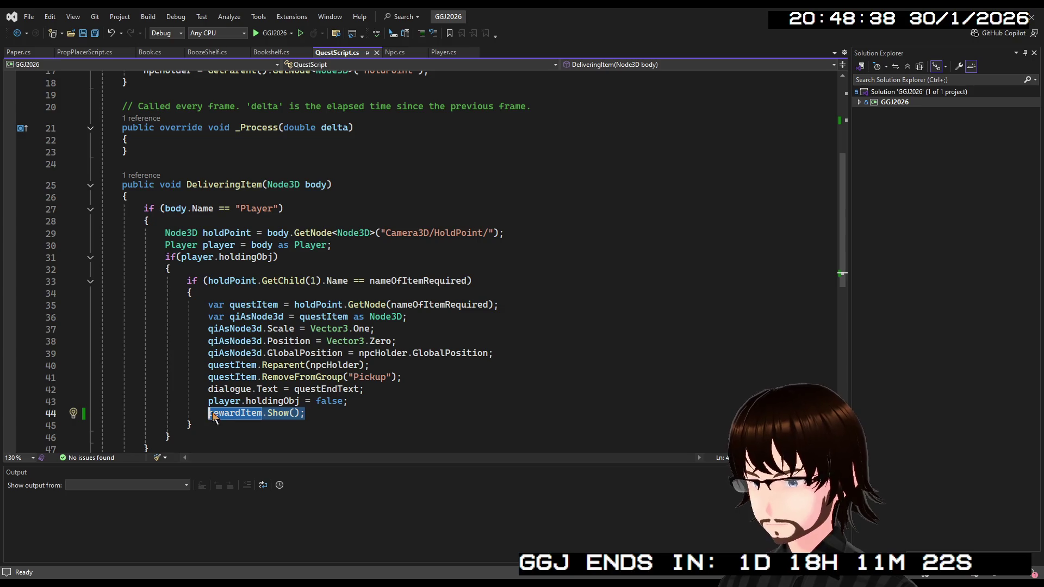
pyautogui.scroll(3, 286, 336)
pyautogui.scroll(1, 287, 337)
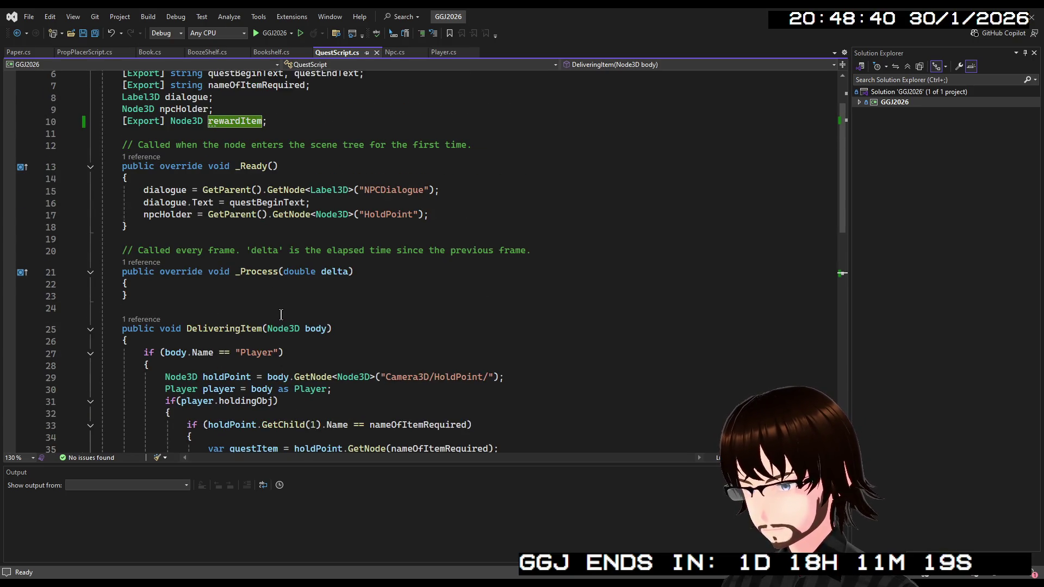
pyautogui.scroll(-5, 286, 293)
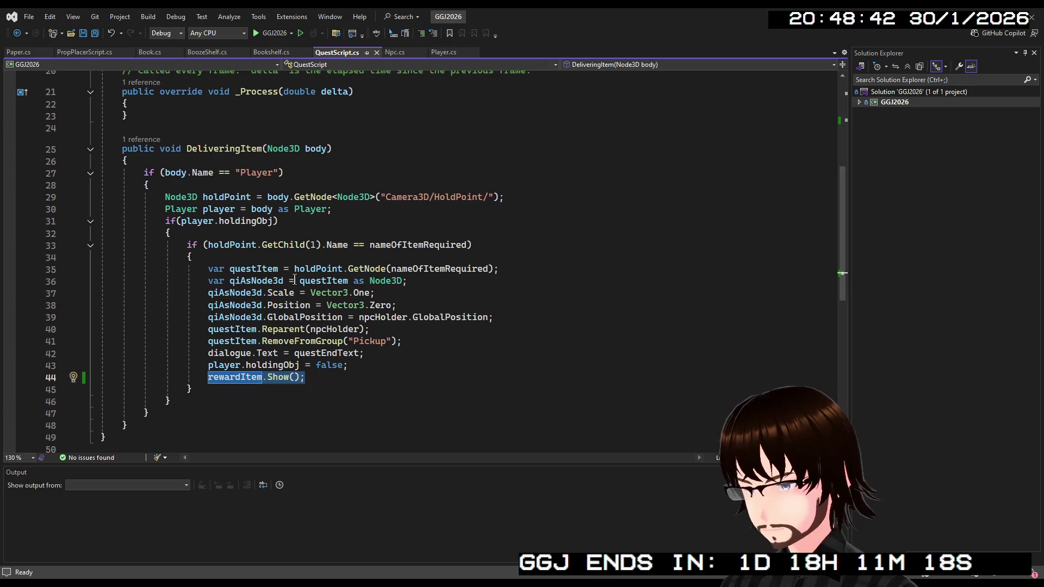
pyautogui.scroll(3, 314, 366)
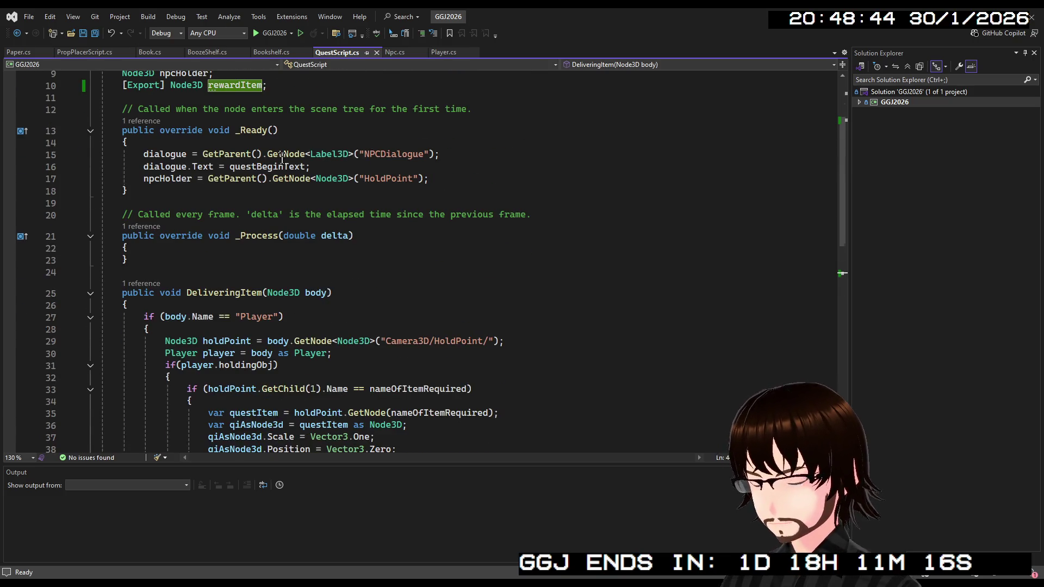
pyautogui.scroll(3, 209, 199)
pyautogui.doubleClick(191, 194)
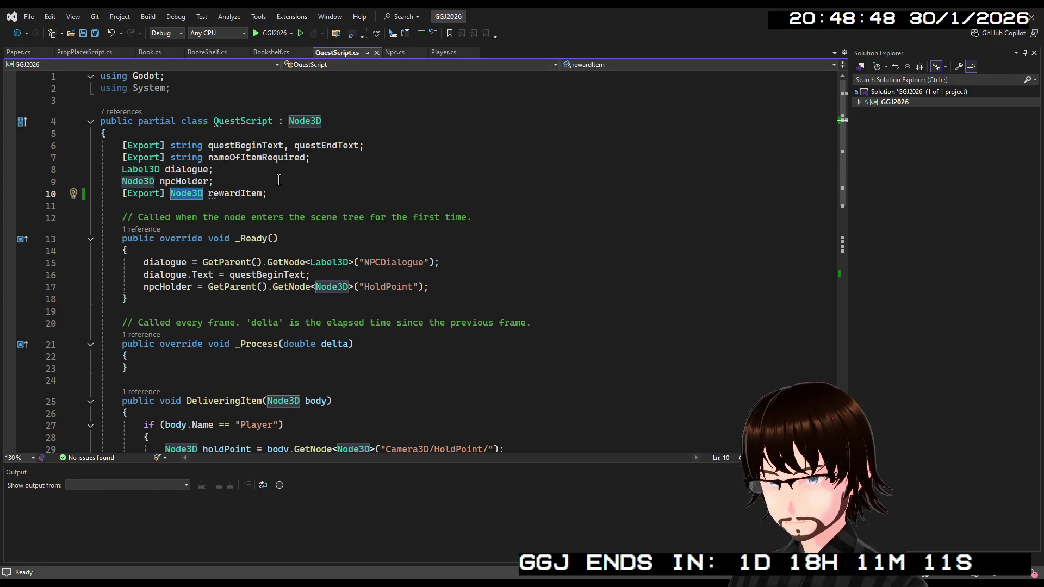
pyautogui.write('string')
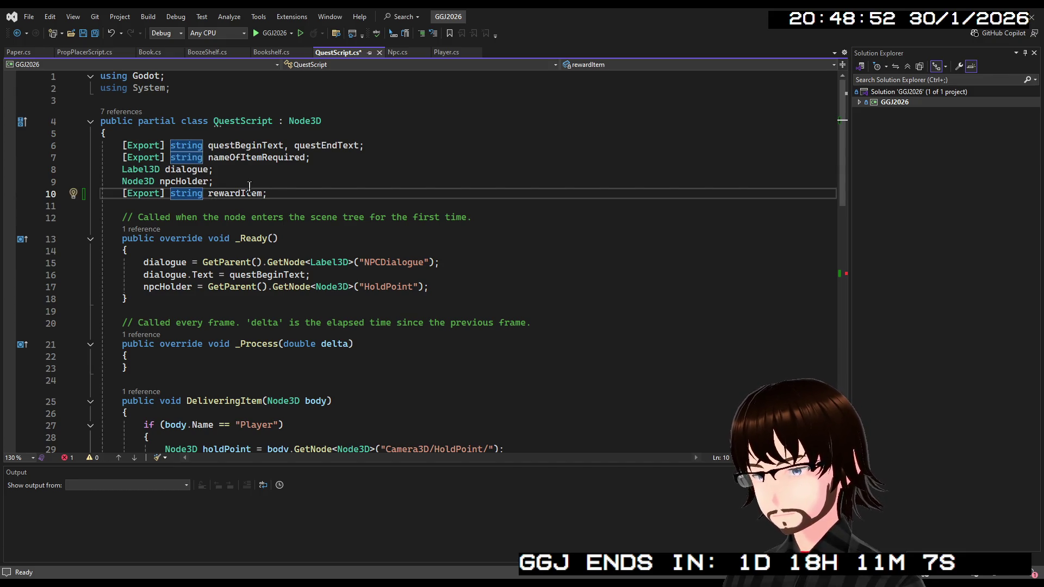
# Add an [Export] Node3D rewardLocation field on line 11.
pyautogui.click(279, 195)
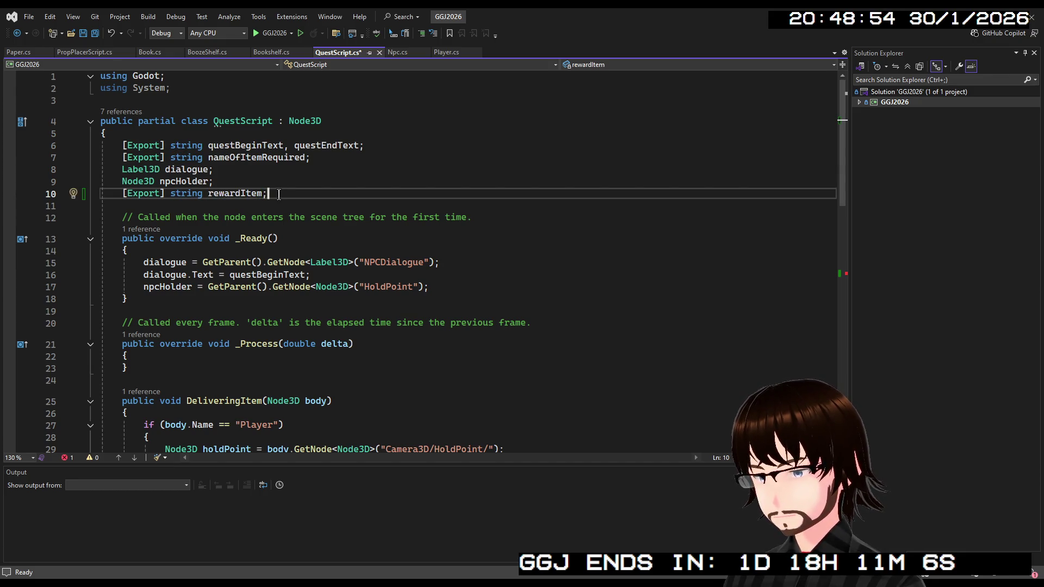
pyautogui.press('Return')
pyautogui.write('[Ex')
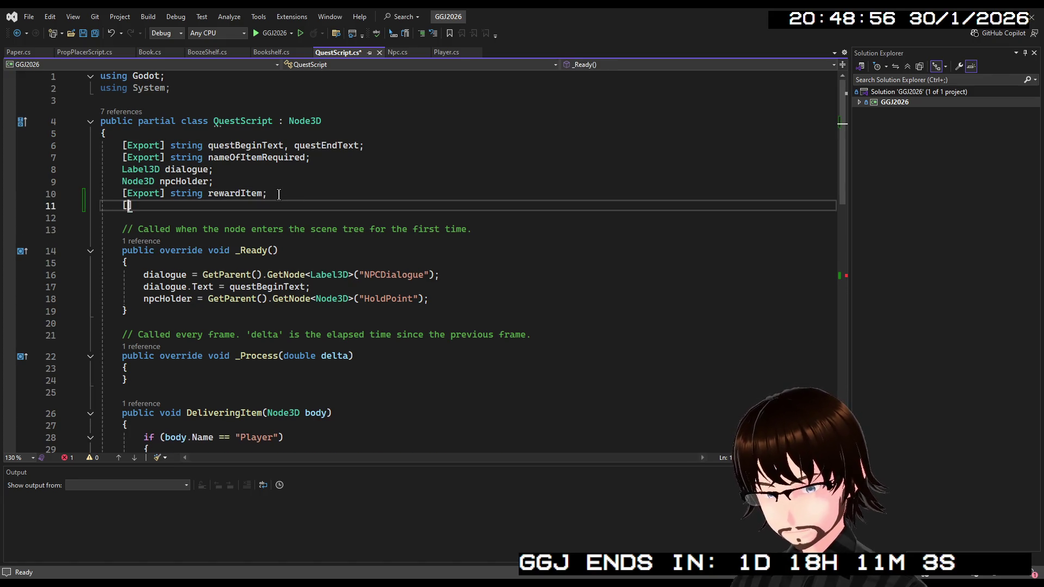
pyautogui.write('port]')
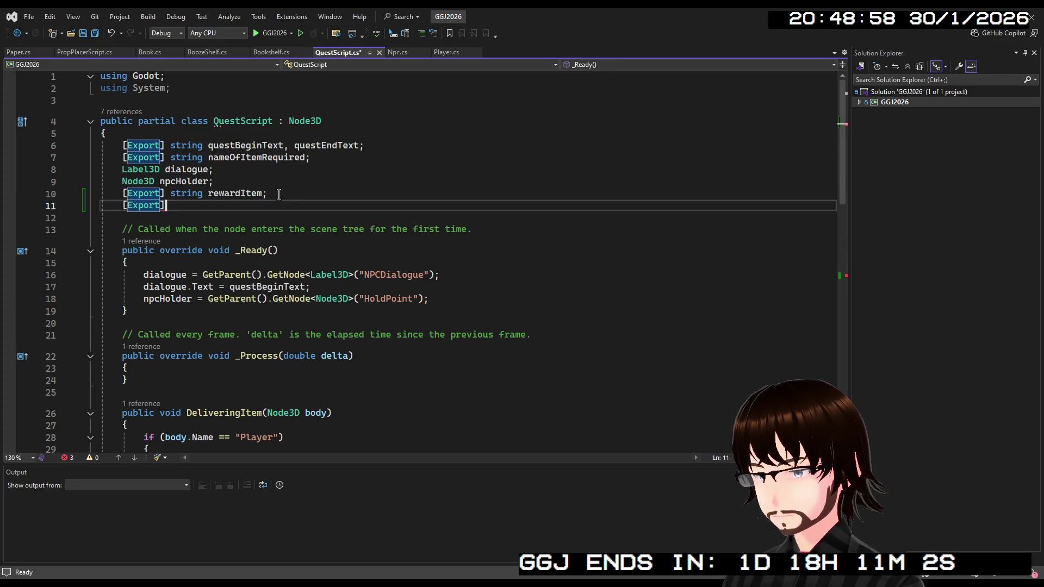
pyautogui.write(' N')
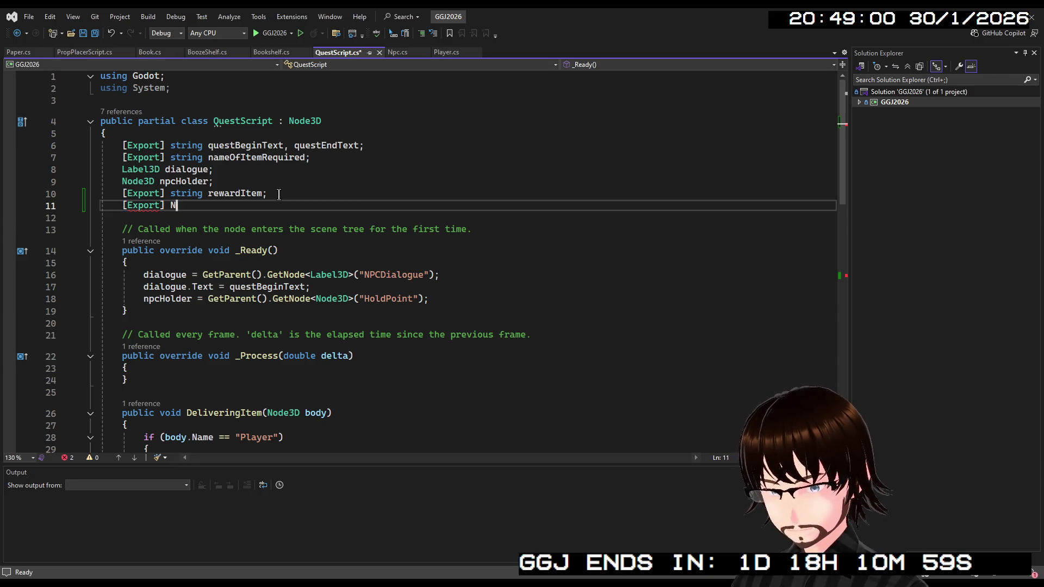
pyautogui.write('ode3D')
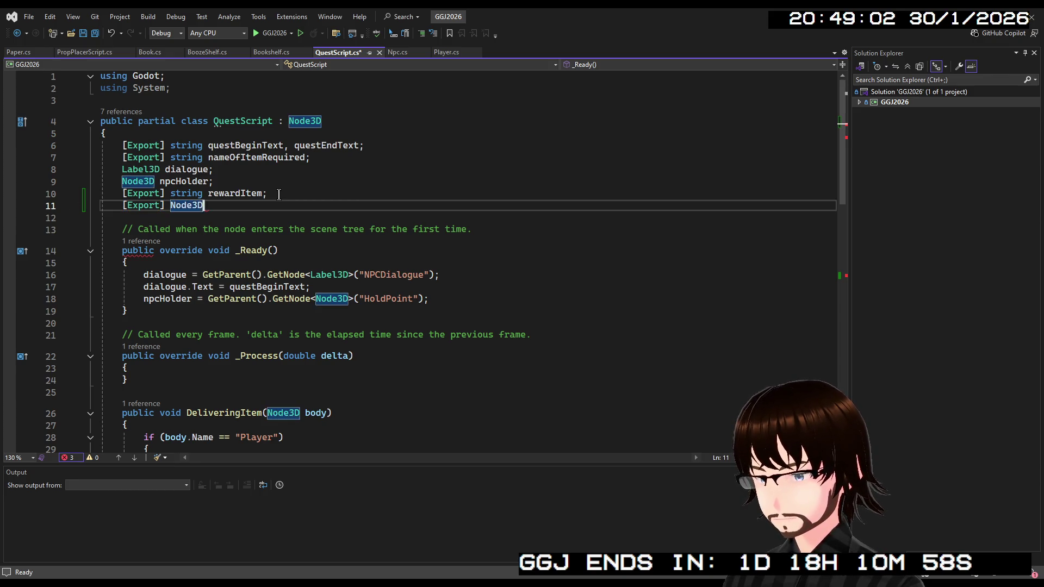
pyautogui.write(' rewardLocation;')
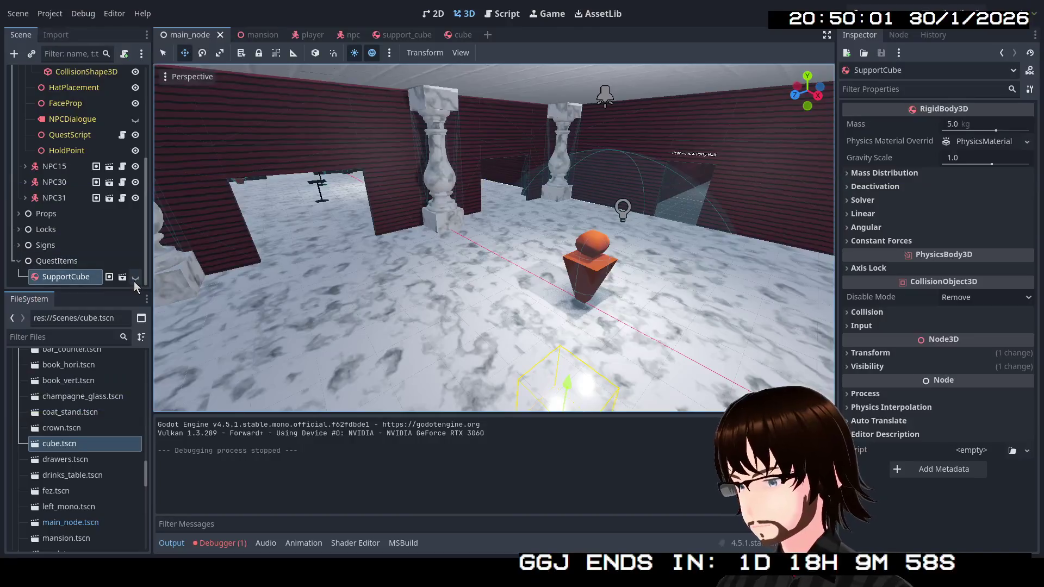
# Make SupportCube visible again and select NPC4's QuestScript node.
pyautogui.click(132, 282)
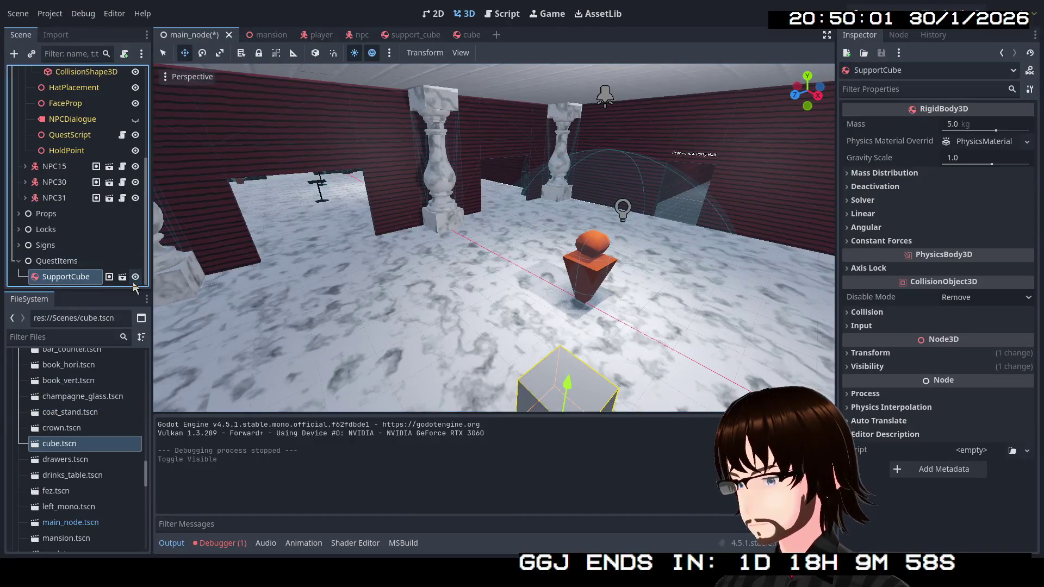
pyautogui.scroll(2, 106, 207)
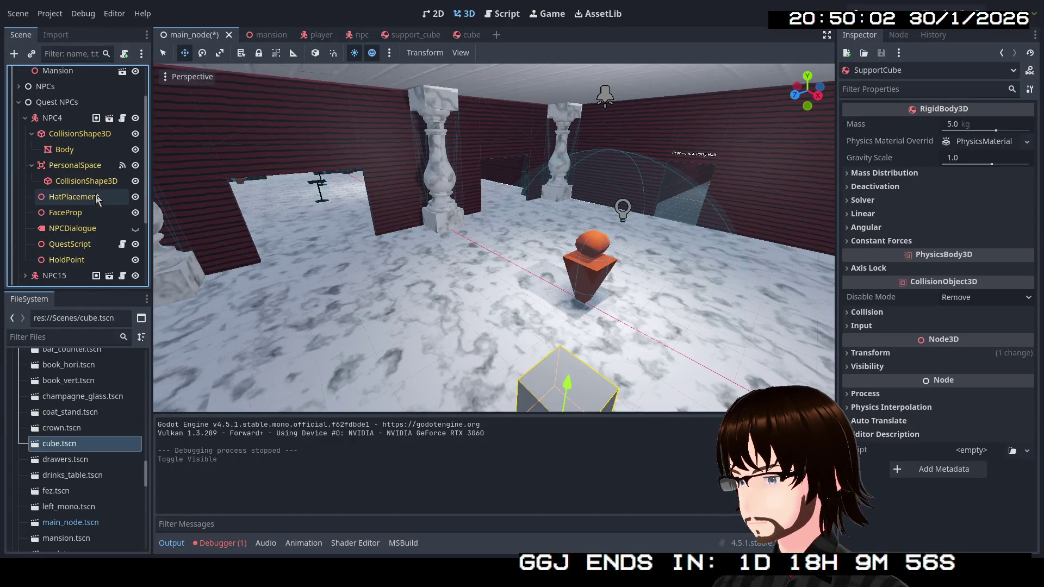
pyautogui.click(50, 119)
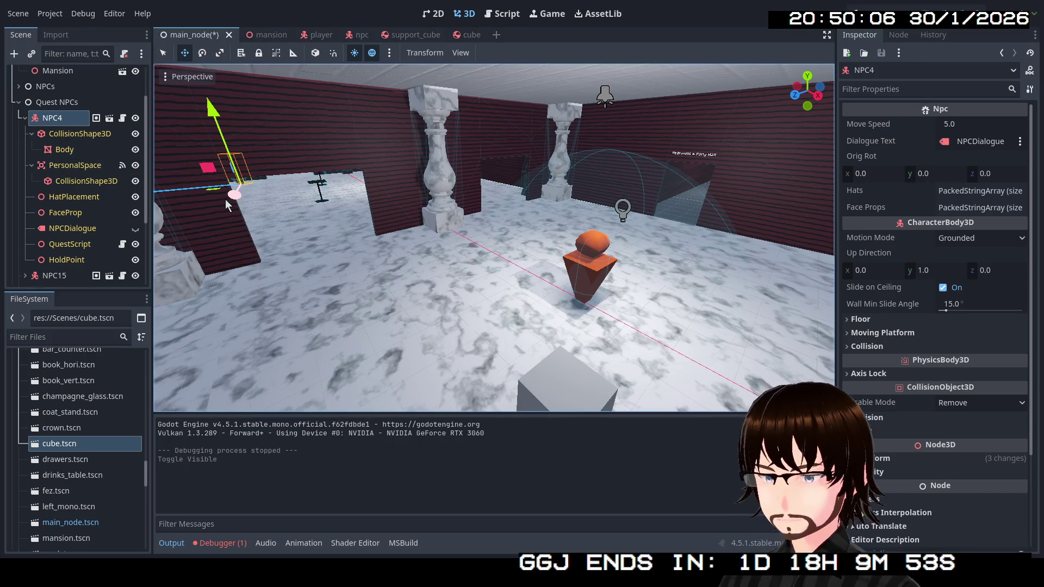
pyautogui.press('w')
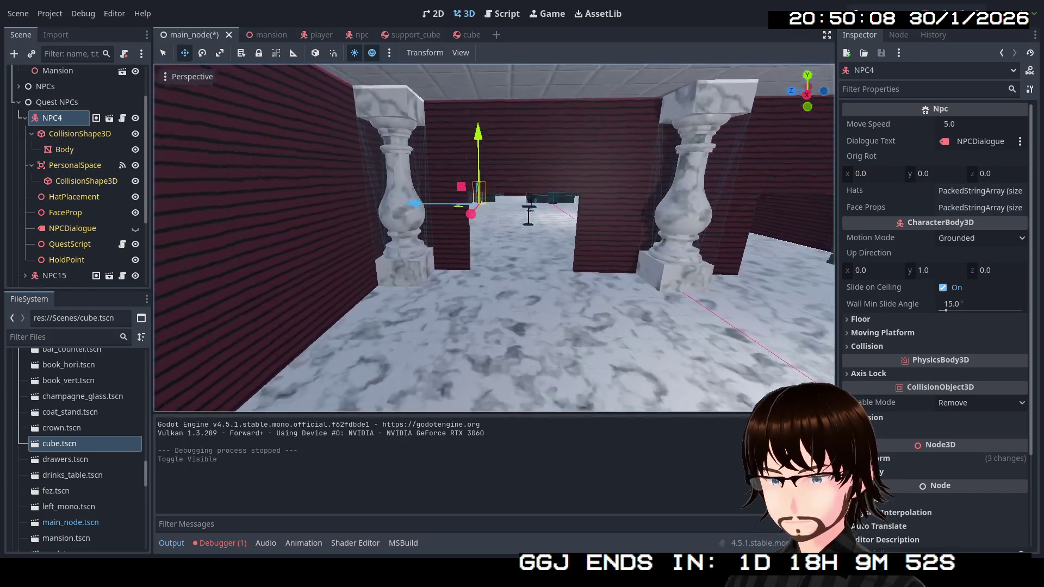
pyautogui.click(69, 244)
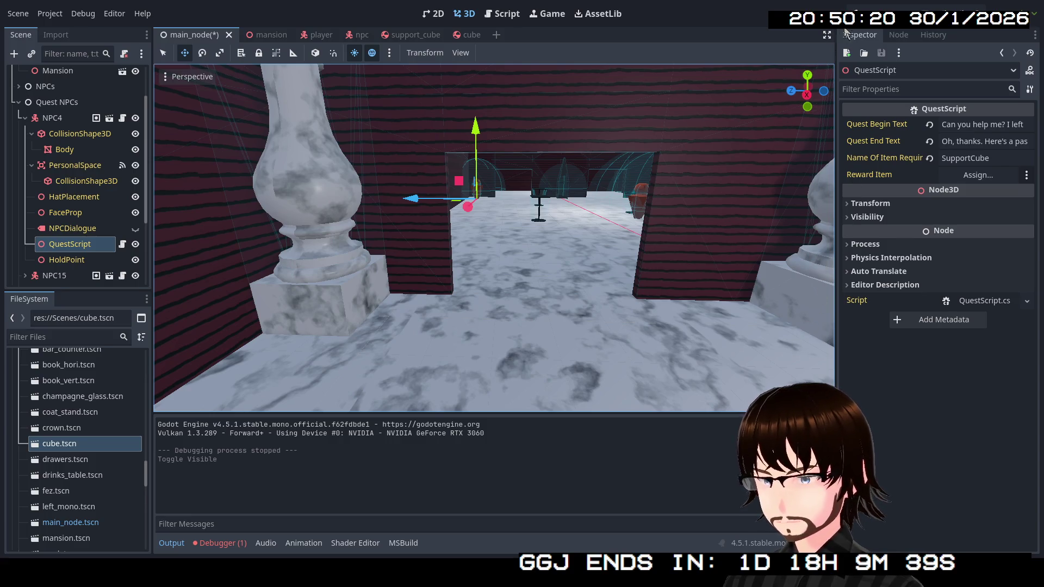
# Rebuild the C# project, dismissing the build error and rebuilding again.
pyautogui.click(860, 16)
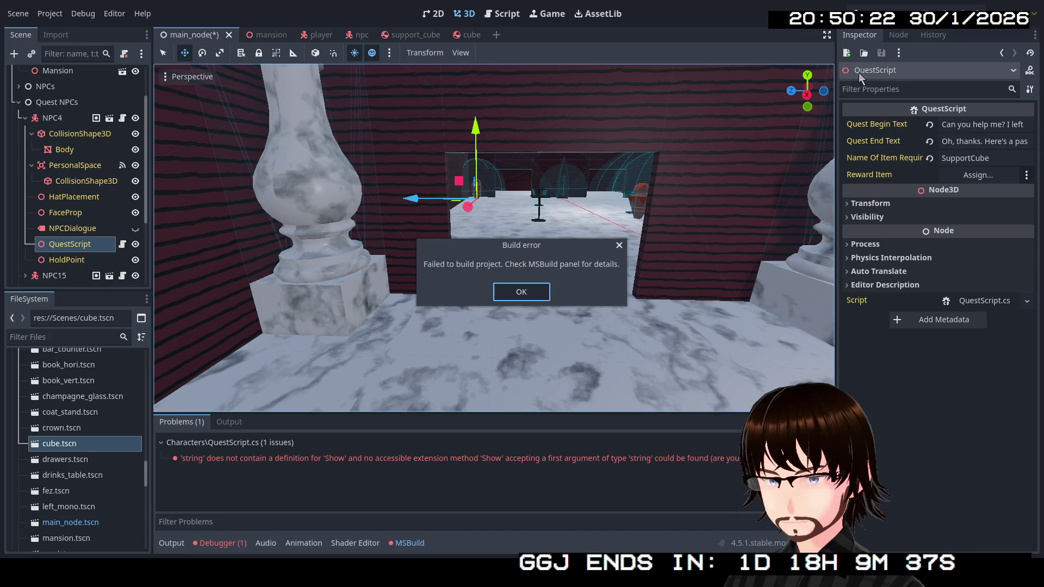
pyautogui.click(521, 292)
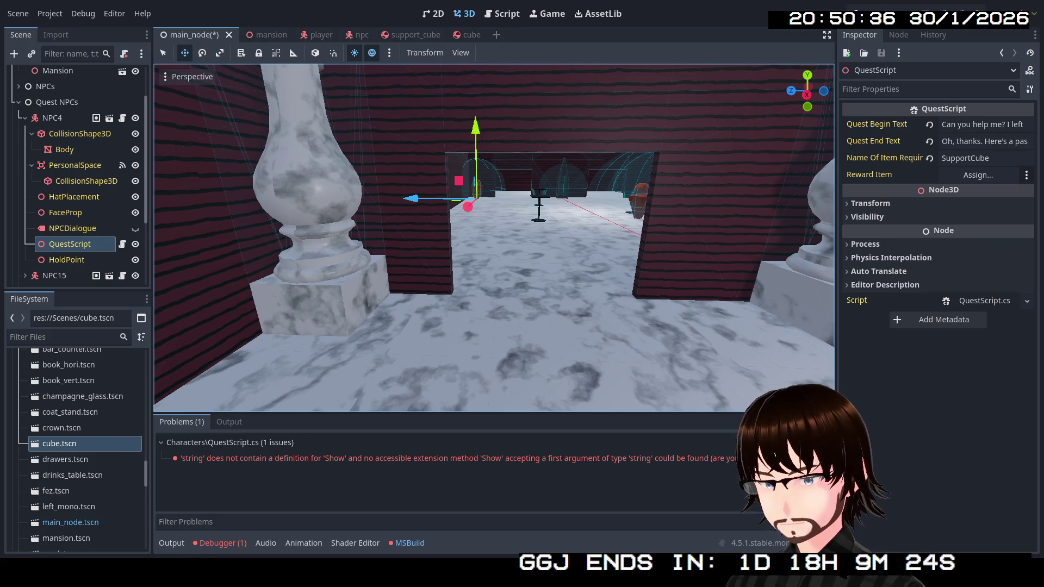
pyautogui.click(869, 14)
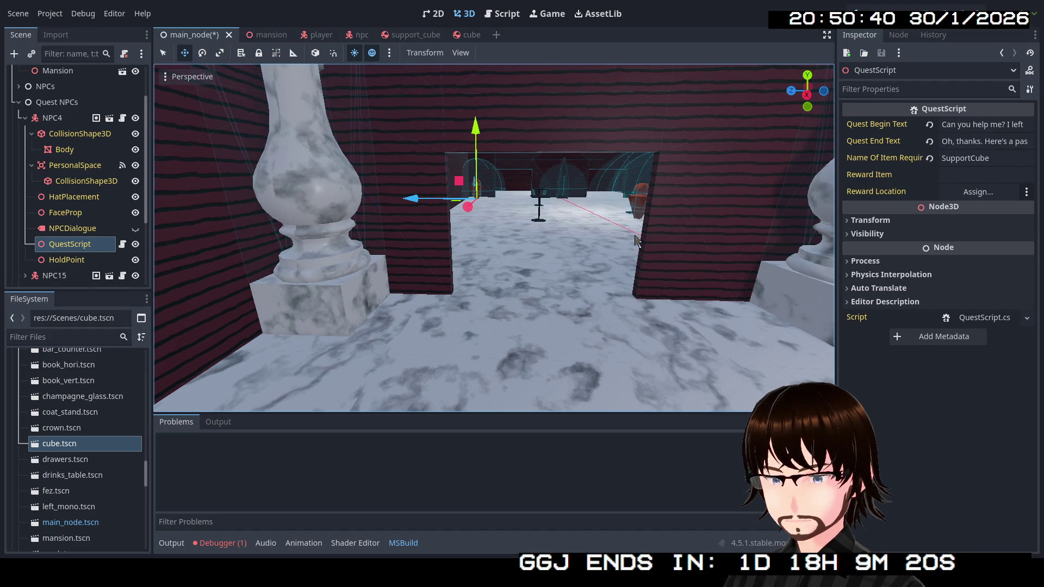
# Add a plain Node child under the Quest NPCs group.
pyautogui.scroll(-4, 636, 239)
pyautogui.scroll(5, 494, 239)
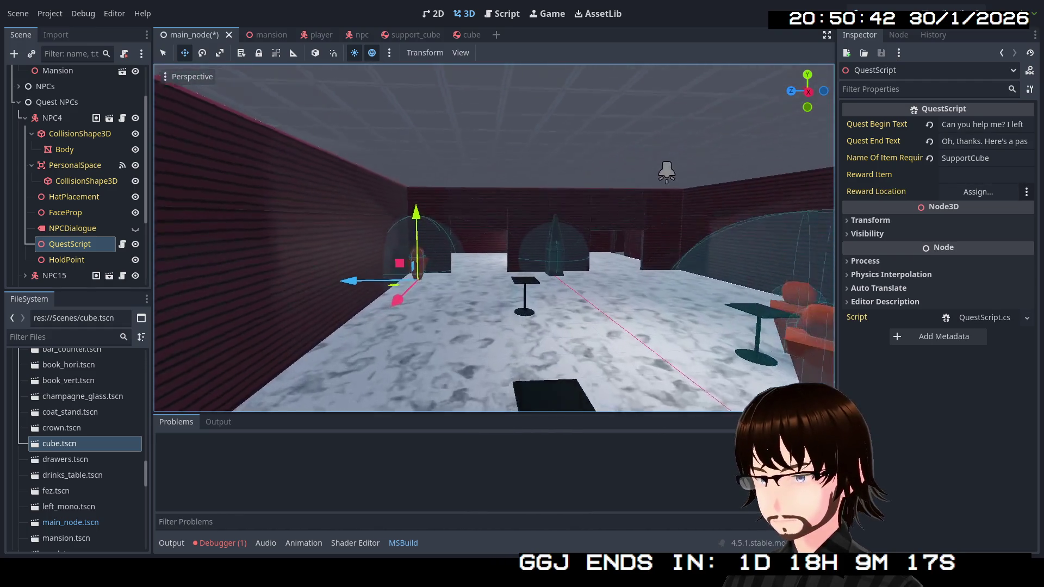
pyautogui.click(19, 102)
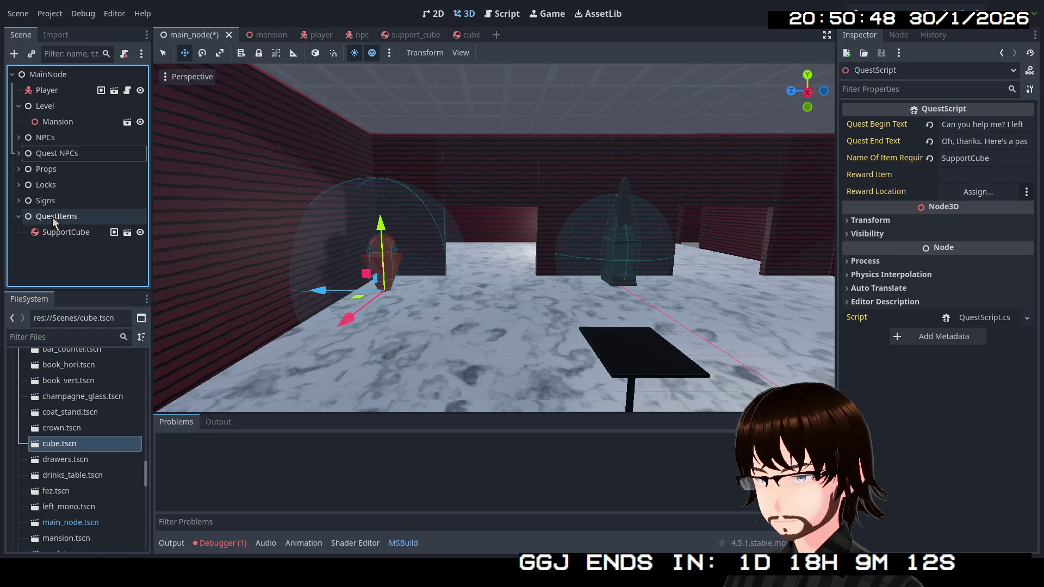
pyautogui.rightClick(41, 151)
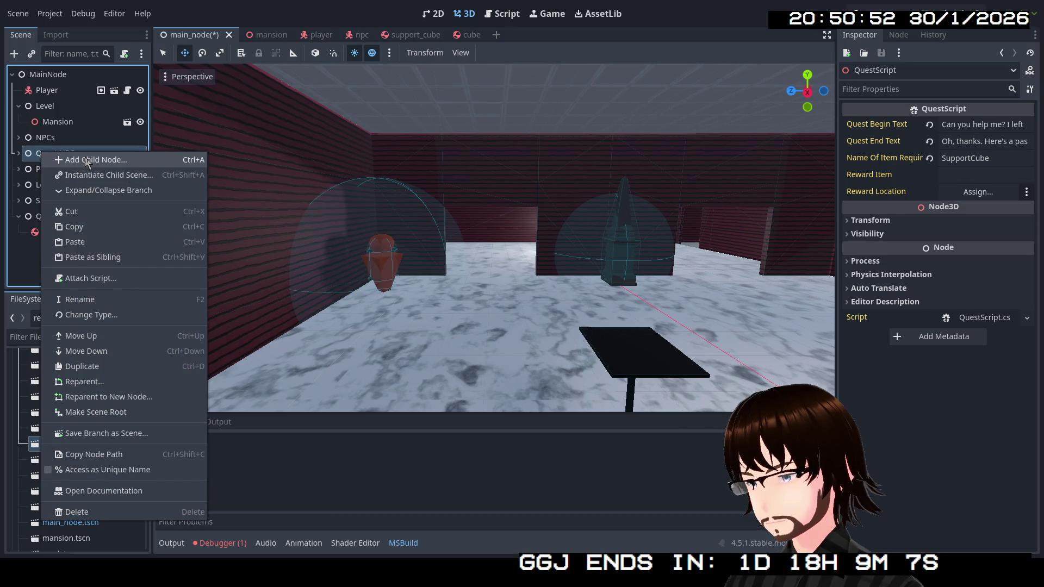
pyautogui.click(55, 158)
pyautogui.scroll(6, 457, 197)
pyautogui.doubleClick(410, 158)
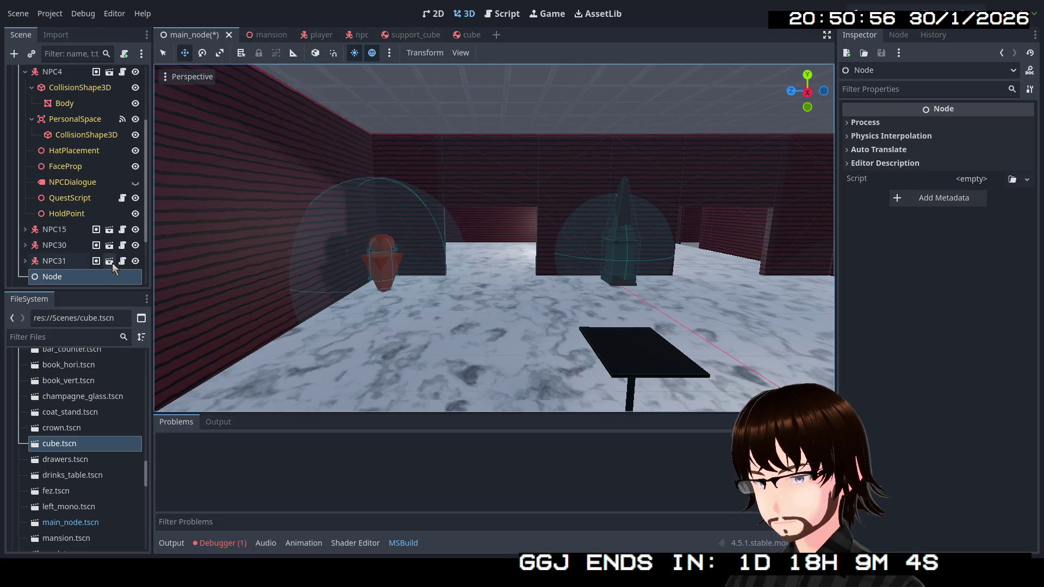
# Rename the new node to RewardLocations.
pyautogui.click(86, 278)
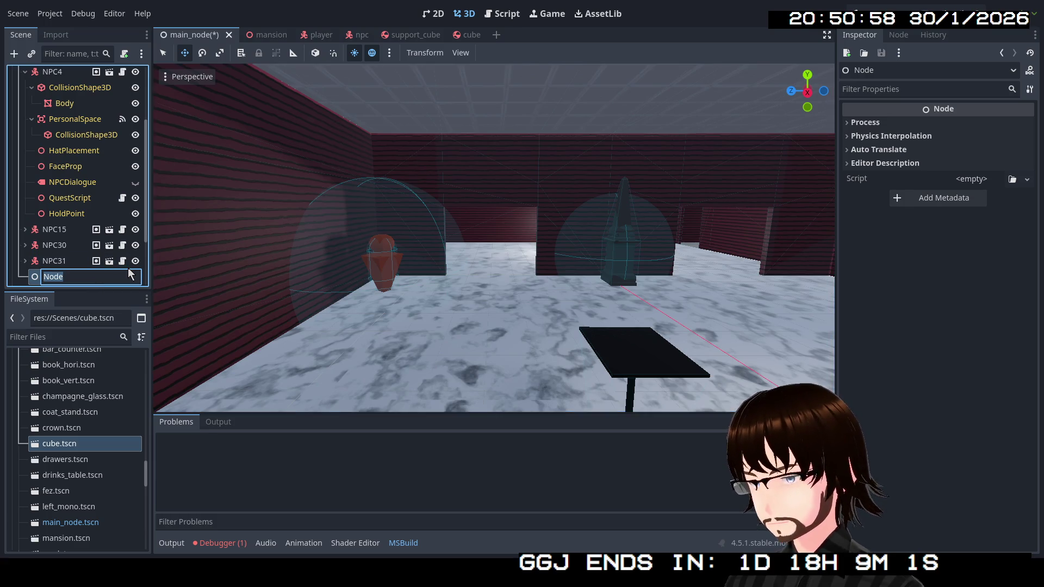
pyautogui.write('RewardLocation')
pyautogui.press('Return')
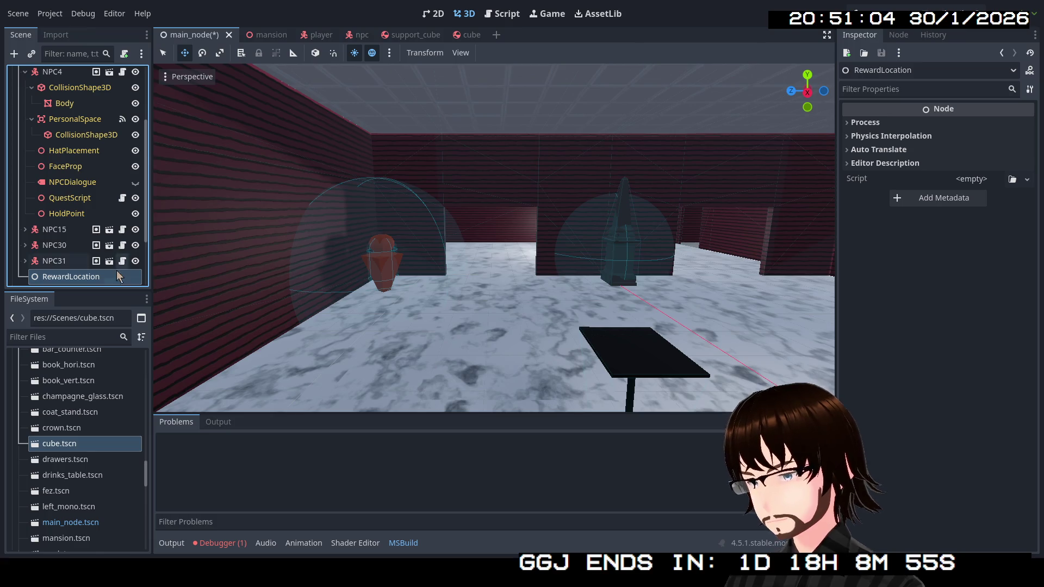
pyautogui.doubleClick(108, 277)
pyautogui.click(116, 276)
pyautogui.write('s')
pyautogui.press('Return')
# Drag RewardLocations out of Quest NPCs so it sits directly under MainNode above Props.
pyautogui.scroll(3, 112, 240)
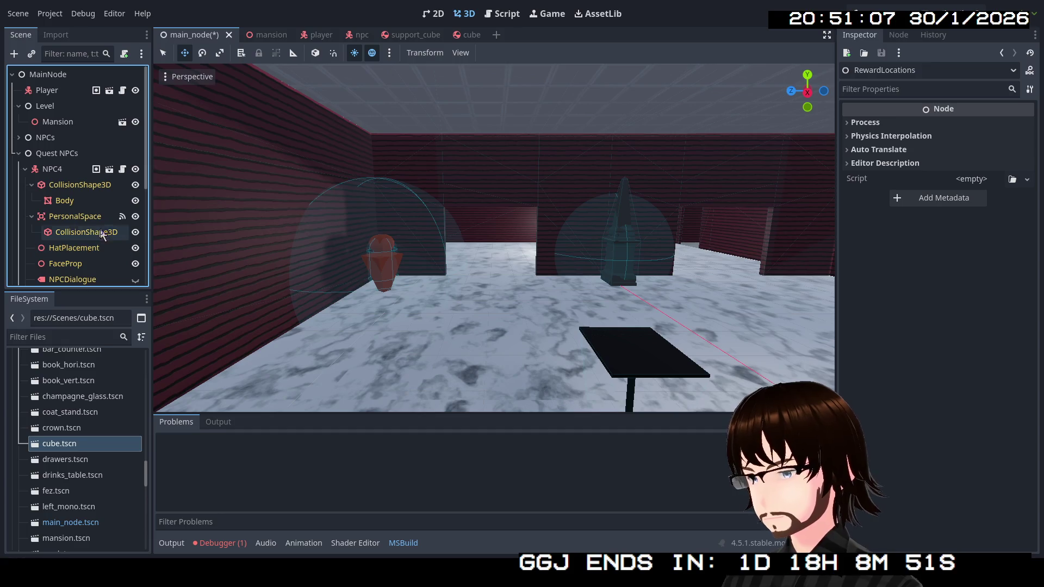
pyautogui.scroll(-4, 102, 235)
pyautogui.scroll(4, 65, 175)
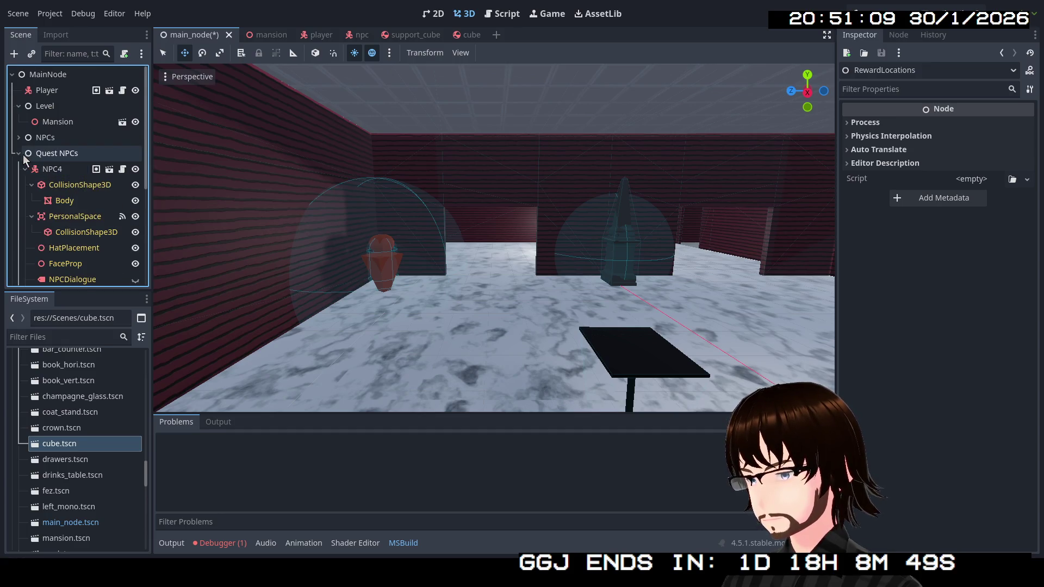
pyautogui.click(20, 154)
pyautogui.click(20, 153)
pyautogui.scroll(-5, 41, 182)
pyautogui.moveTo(70, 241); pyautogui.dragTo(79, 247)
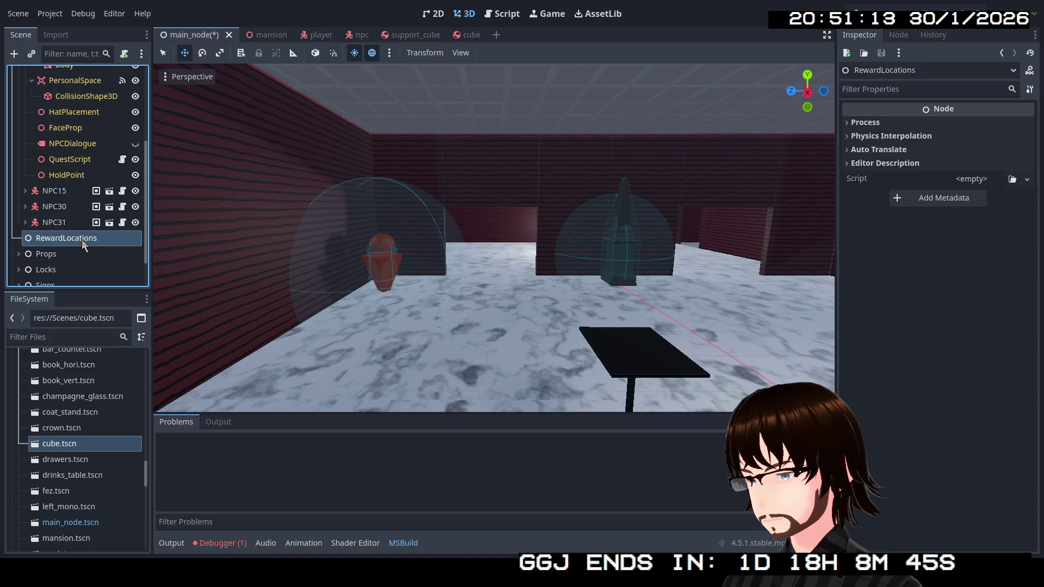
pyautogui.scroll(5, 82, 239)
pyautogui.click(19, 153)
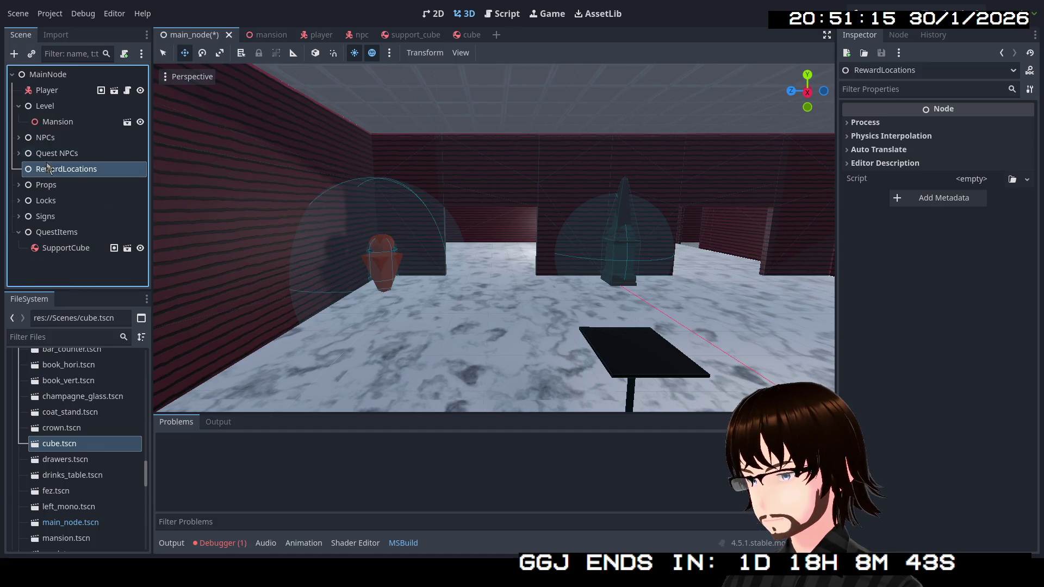
pyautogui.rightClick(61, 170)
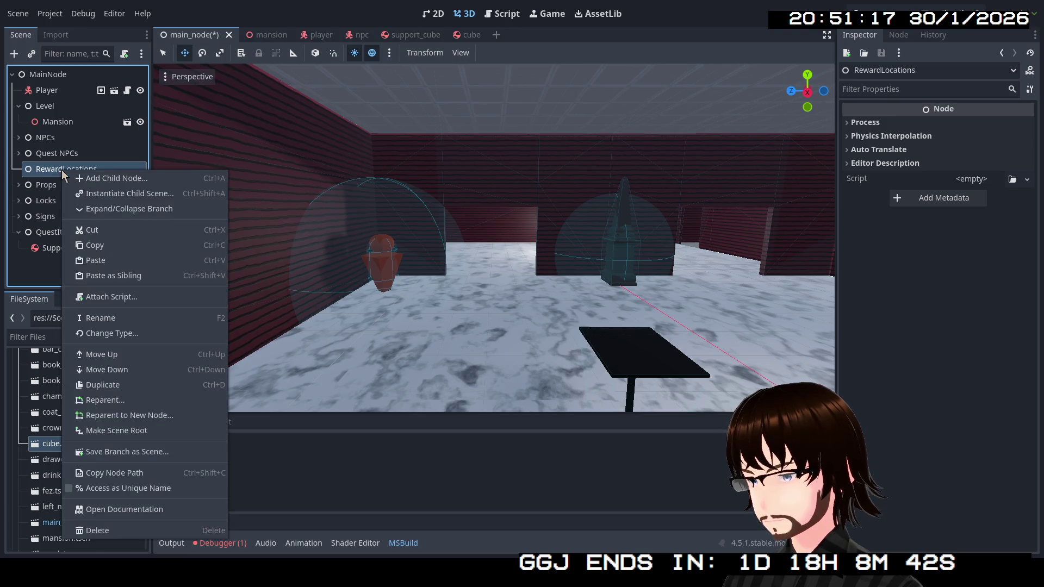
# Create a Node3D child under RewardLocations and frame it in the viewport.
pyautogui.click(90, 179)
pyautogui.scroll(2, 445, 227)
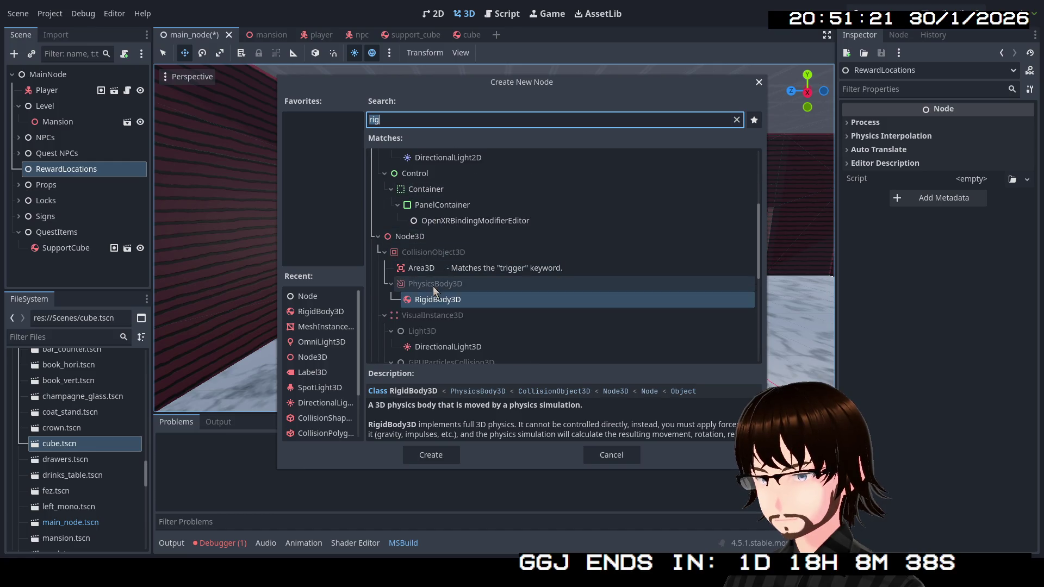
pyautogui.click(424, 239)
pyautogui.press('Return')
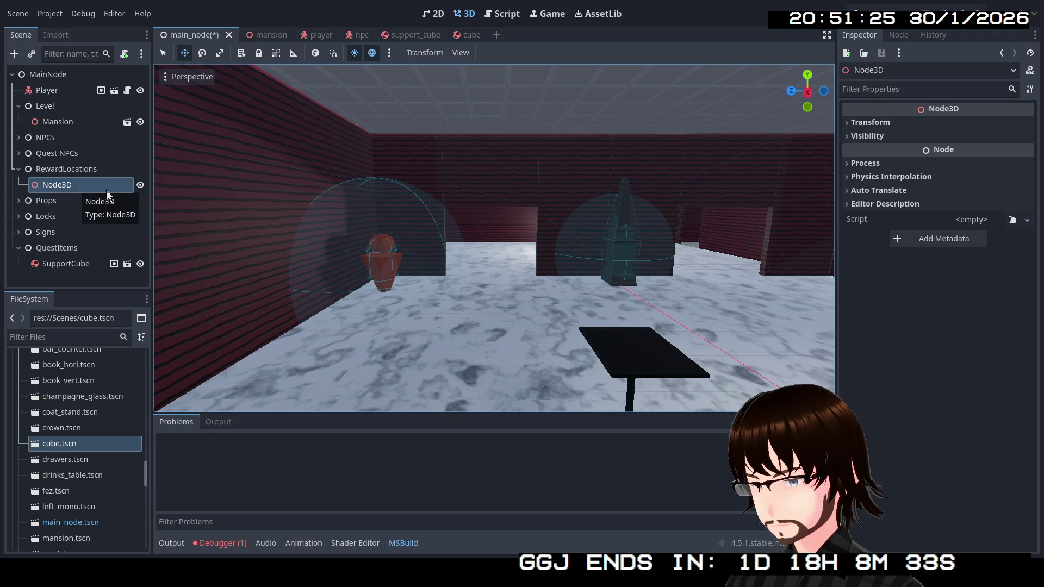
pyautogui.press('f')
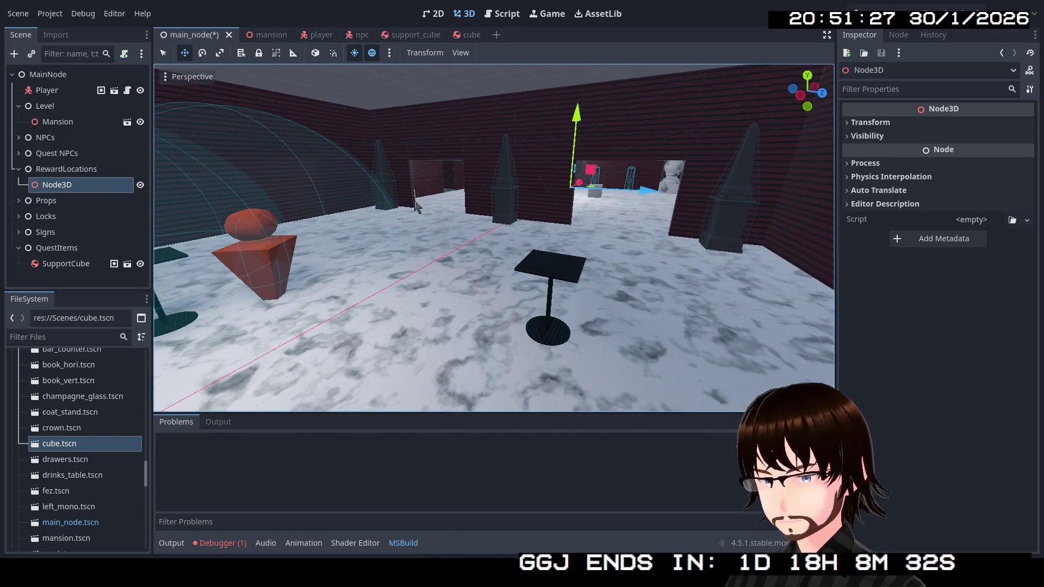
# Drag the Node3D onto the floor beside the quest NPC and begin renaming it.
pyautogui.moveTo(581, 186)
pyautogui.mouseDown()
pyautogui.moveTo(393, 258)
pyautogui.moveTo(503, 239)
pyautogui.moveTo(485, 240)
pyautogui.mouseUp()
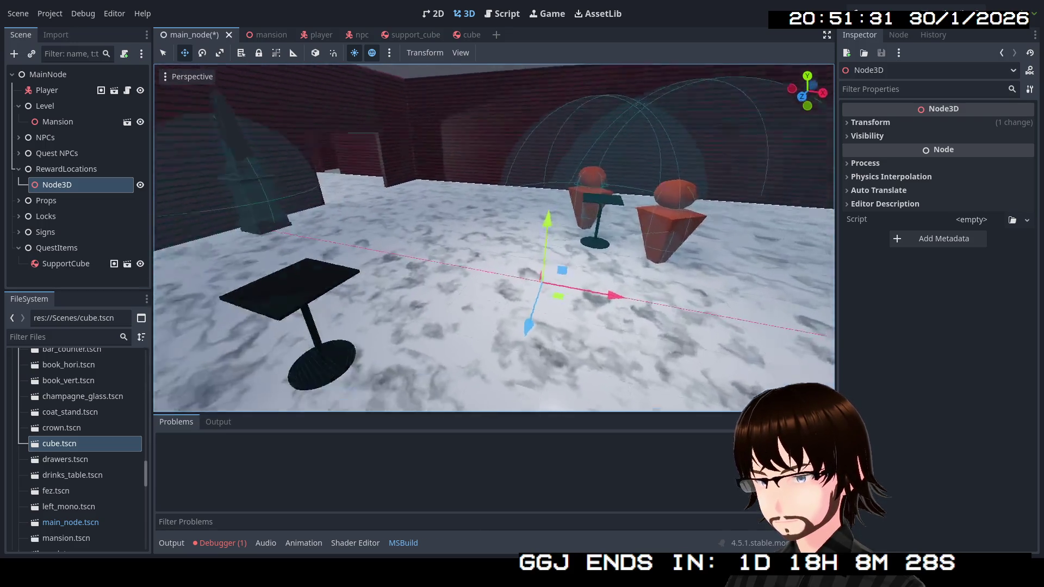
pyautogui.moveTo(679, 375)
pyautogui.mouseDown()
pyautogui.moveTo(425, 291)
pyautogui.moveTo(342, 205)
pyautogui.moveTo(357, 194)
pyautogui.mouseUp()
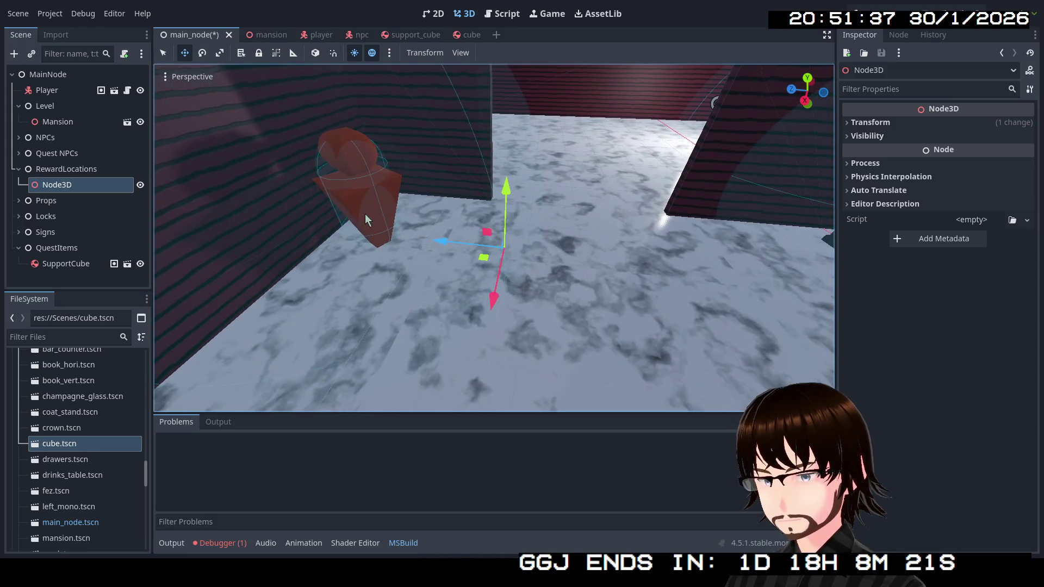
pyautogui.moveTo(484, 260); pyautogui.dragTo(490, 260)
pyautogui.click(74, 187)
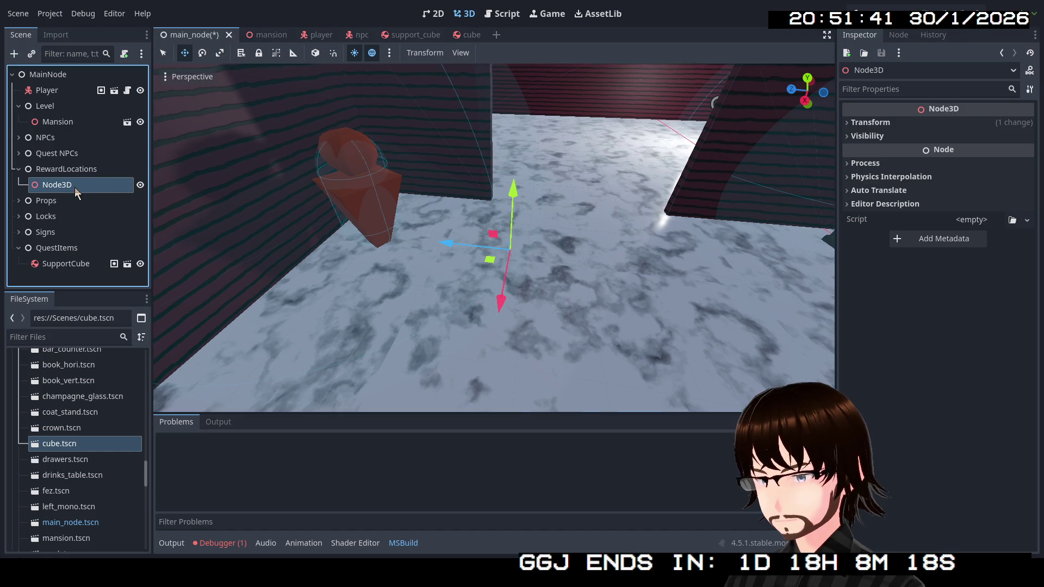
pyautogui.click(76, 187)
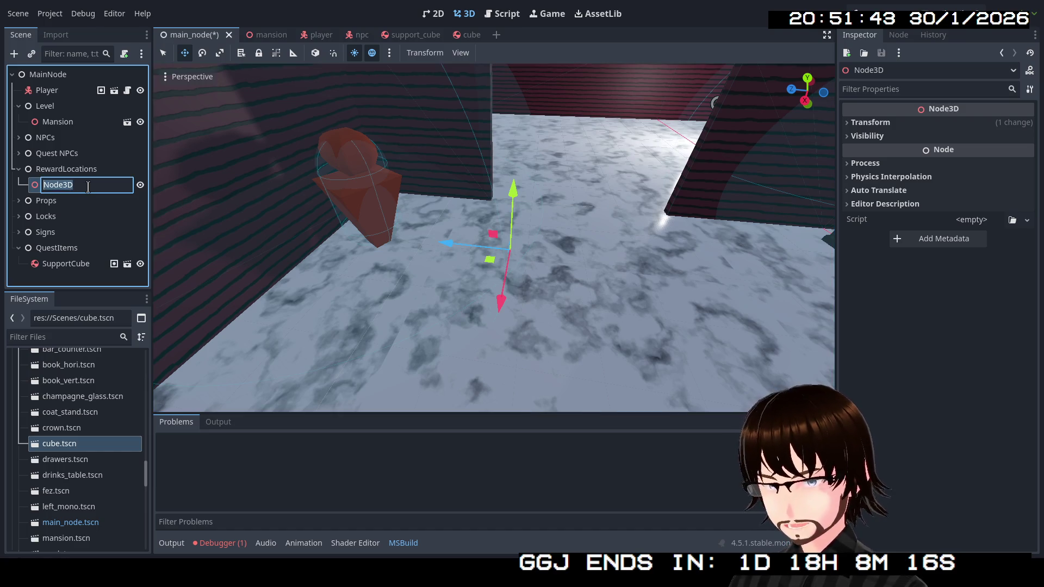
pyautogui.write('S')
pyautogui.write('pport')
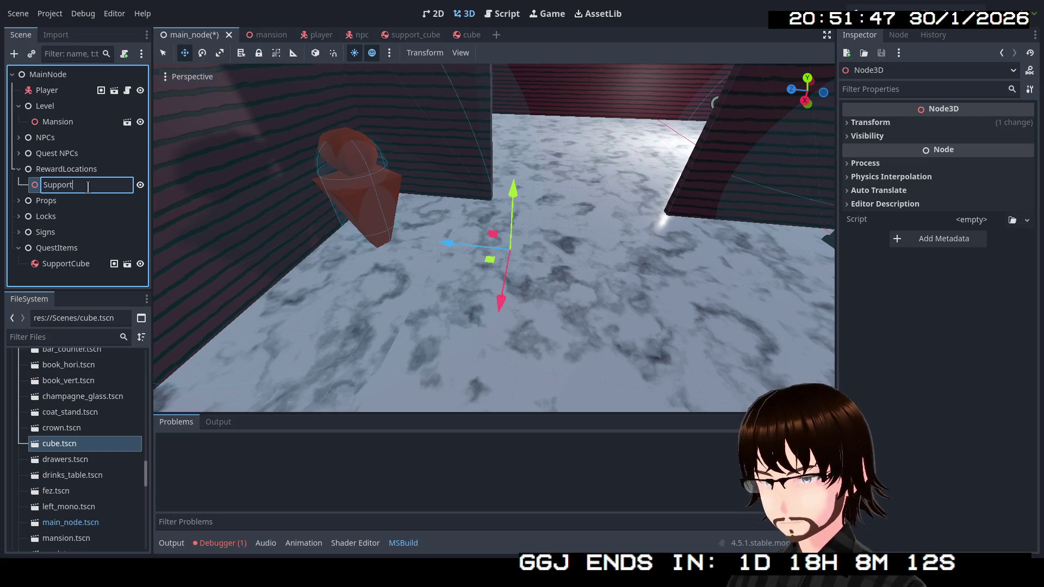
pyautogui.write('CubeR')
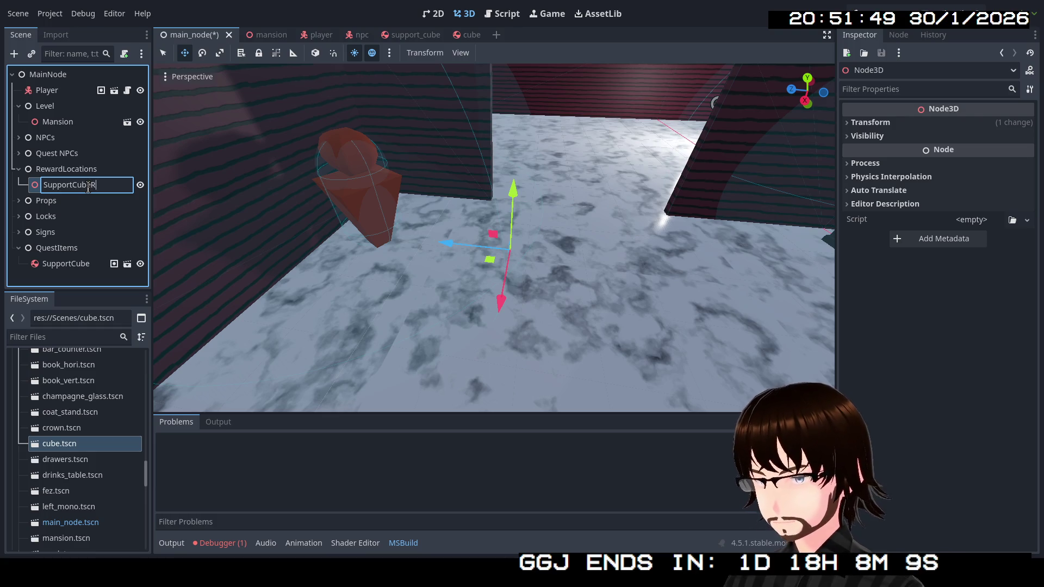
pyautogui.write('ed')
# Name the point SupportCubeReward and assign it as NPC4's QuestScript Reward Location.
pyautogui.press('Return')
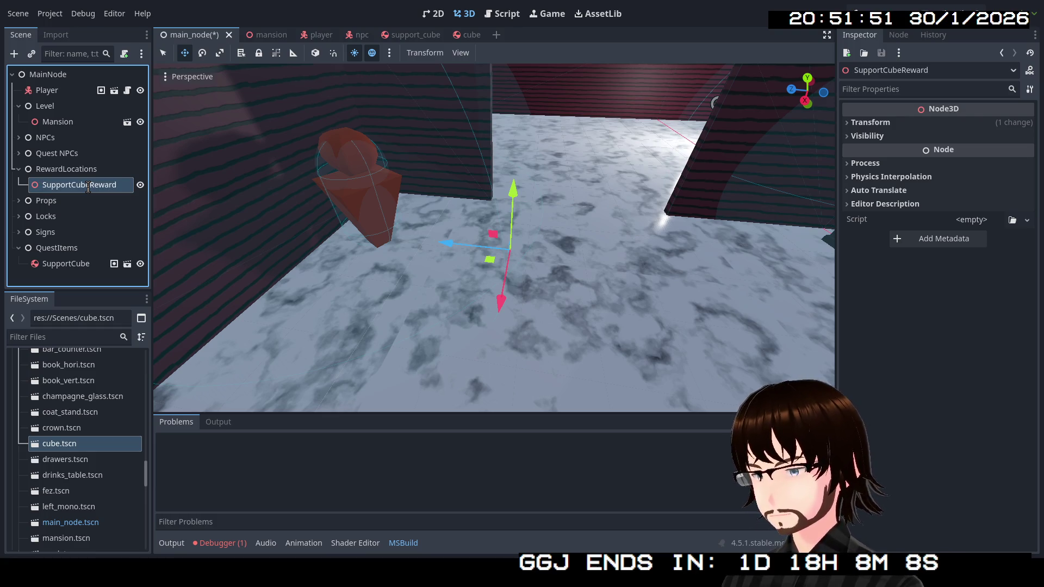
pyautogui.click(22, 155)
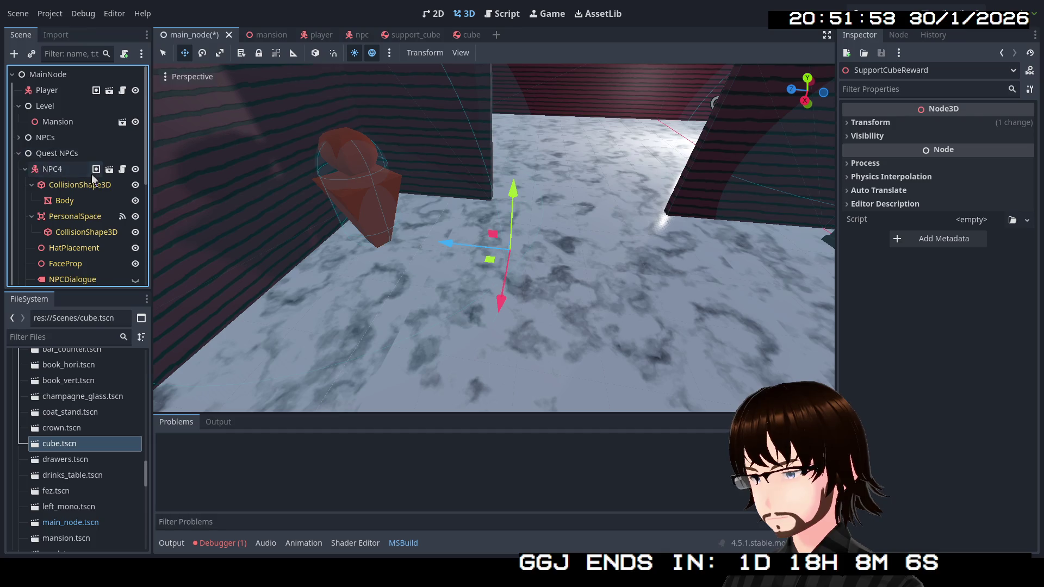
pyautogui.scroll(-3, 91, 174)
pyautogui.click(85, 219)
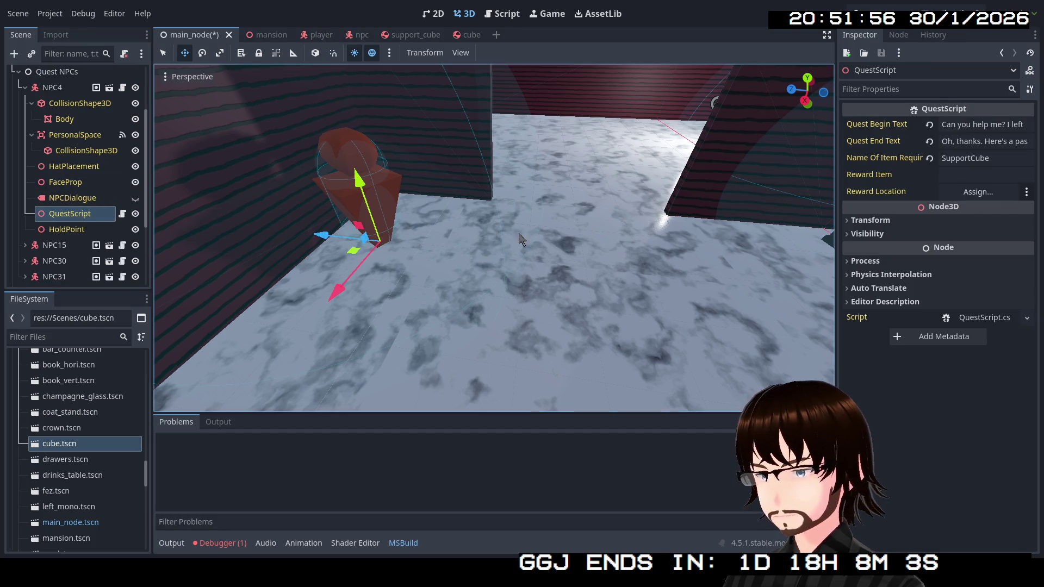
pyautogui.click(980, 197)
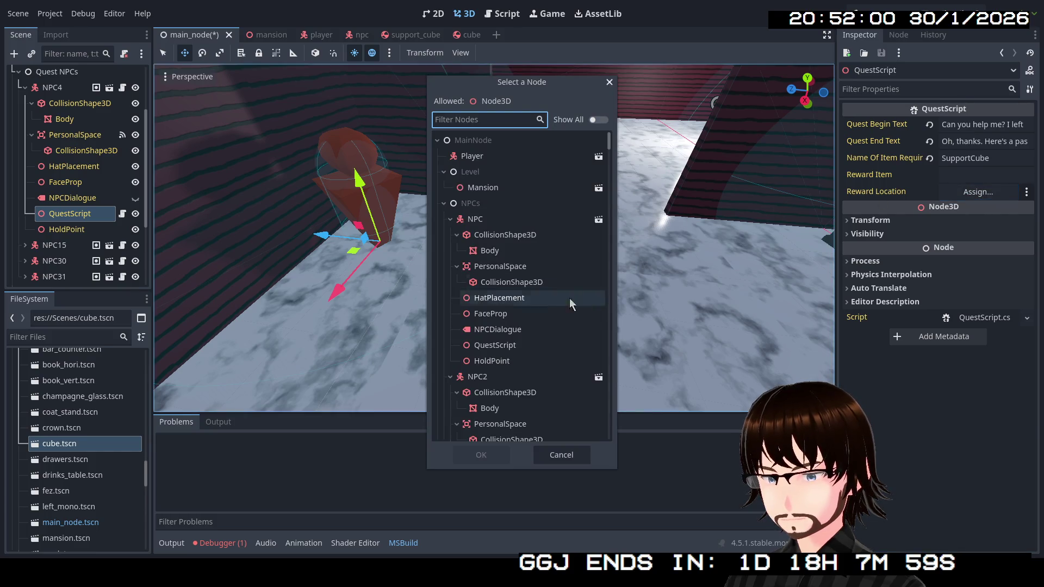
pyautogui.write('su')
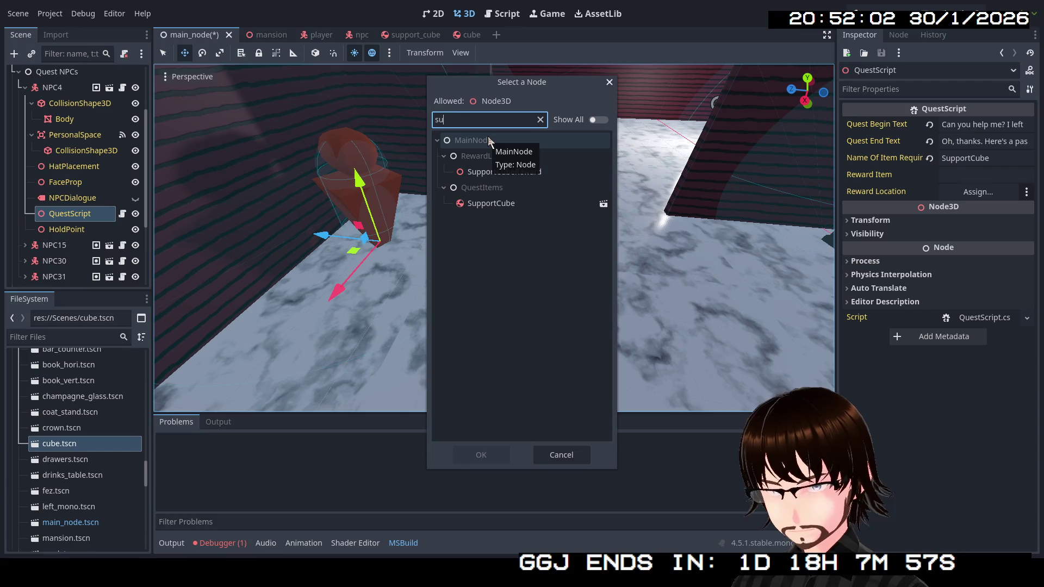
pyautogui.doubleClick(533, 173)
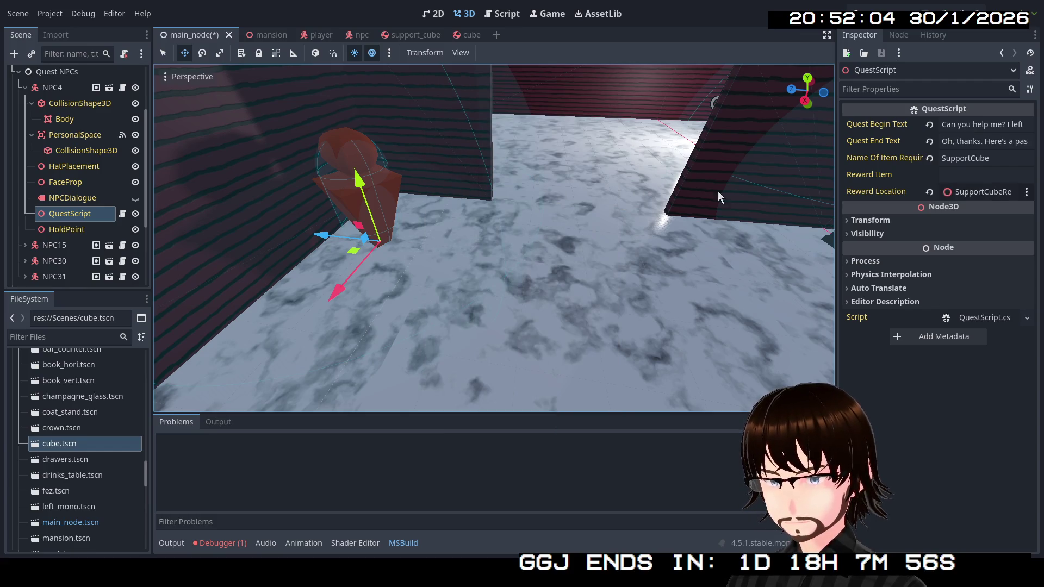
pyautogui.click(969, 173)
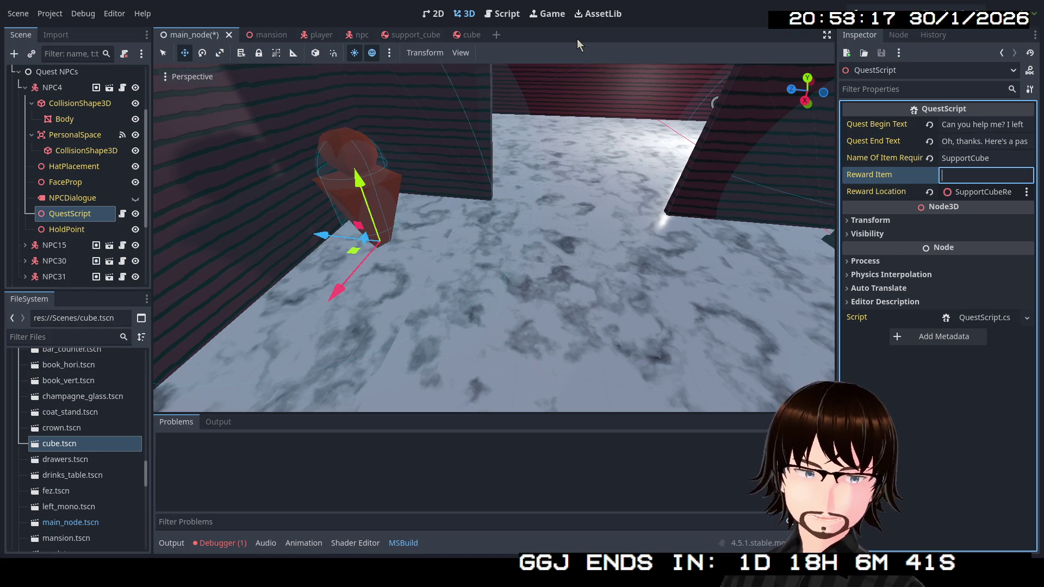
pyautogui.scroll(-5, 94, 419)
# Create a Key.cs script in the Scripts folder and open it from the FileSystem panel.
pyautogui.scroll(-5, 98, 415)
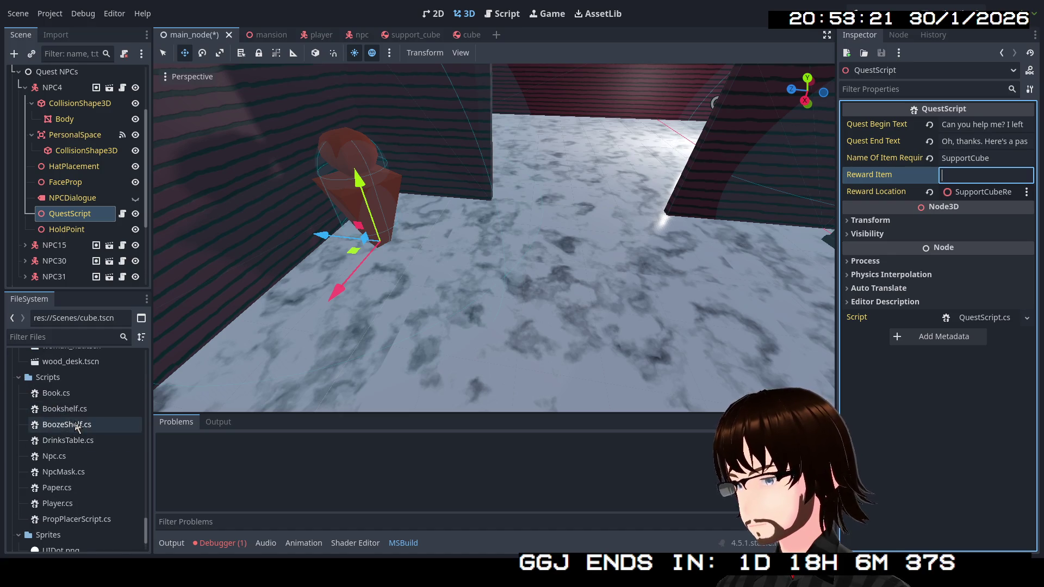
pyautogui.rightClick(55, 377)
pyautogui.moveTo(181, 332)
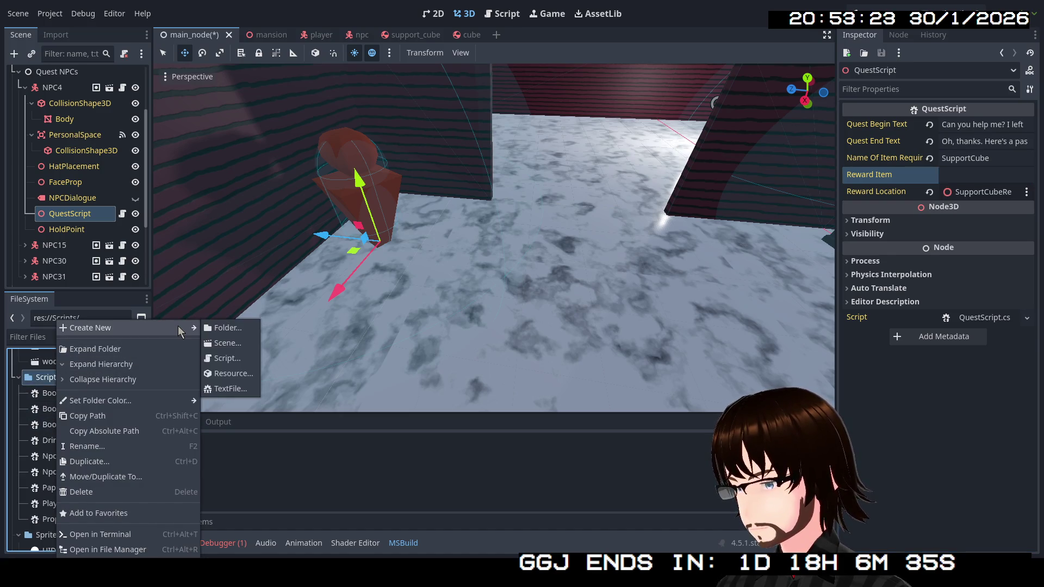
pyautogui.click(227, 359)
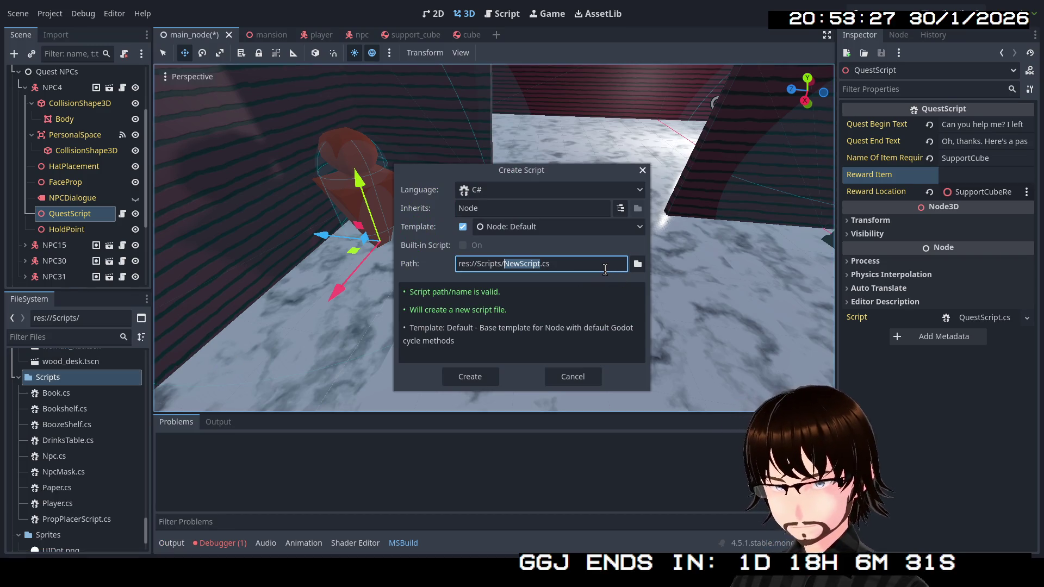
pyautogui.write('Key')
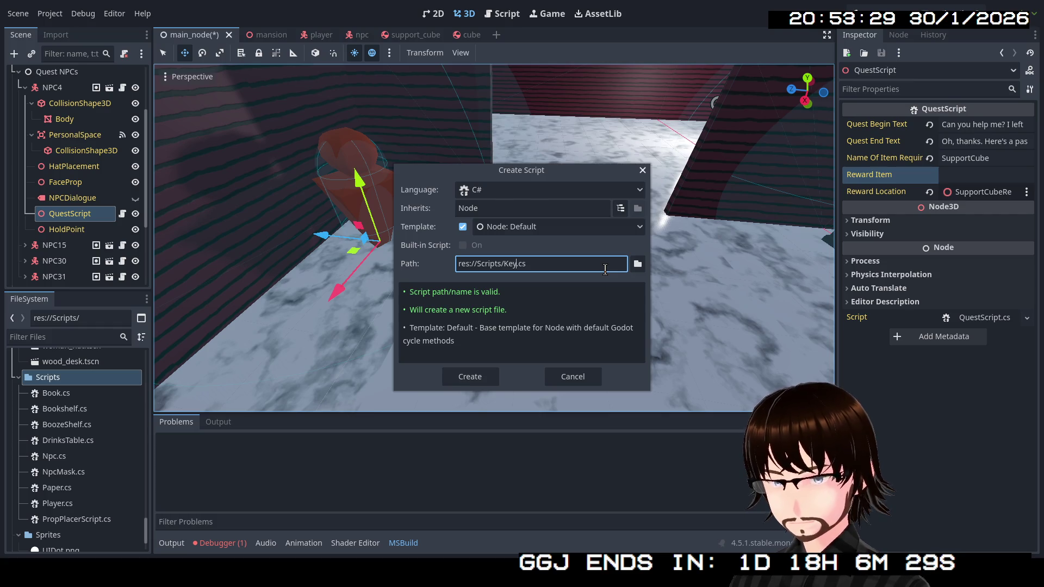
pyautogui.press('Return')
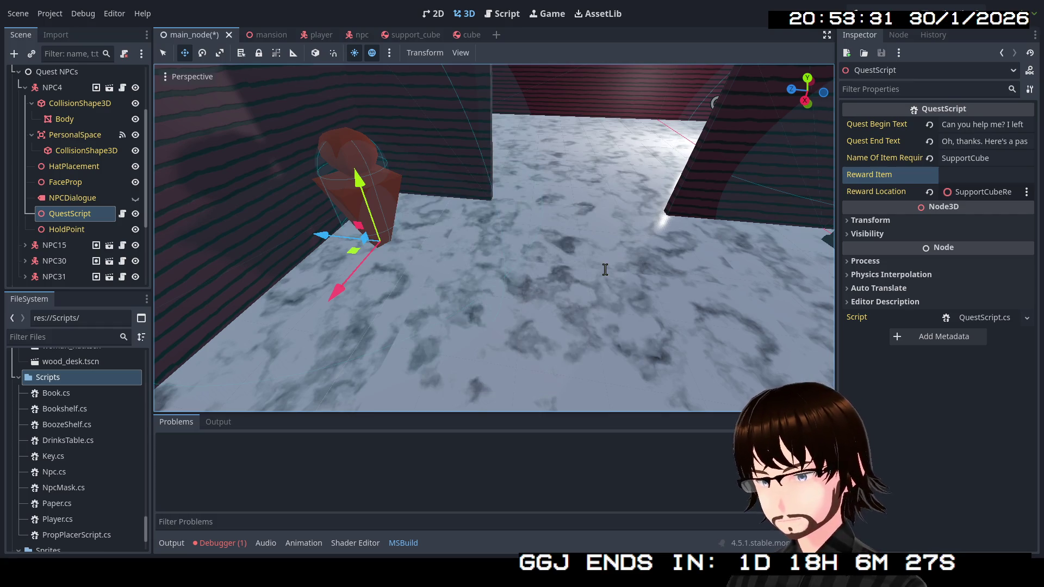
pyautogui.click(57, 458)
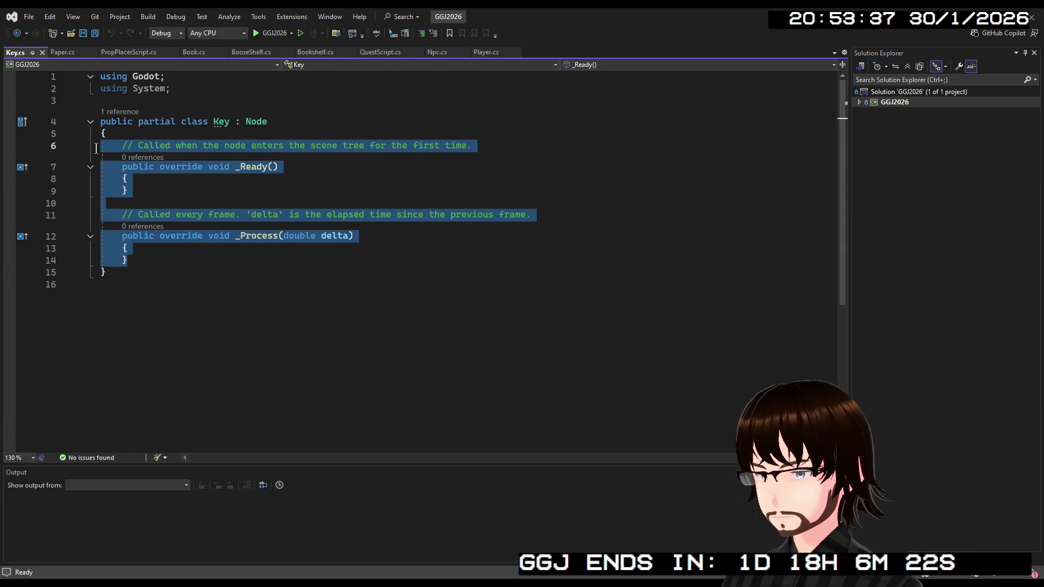
# Insert blank lines right after the Key class's opening brace, above the _Ready stub.
pyautogui.click(146, 133)
pyautogui.press('Return')
pyautogui.press('Return')
pyautogui.click(151, 145)
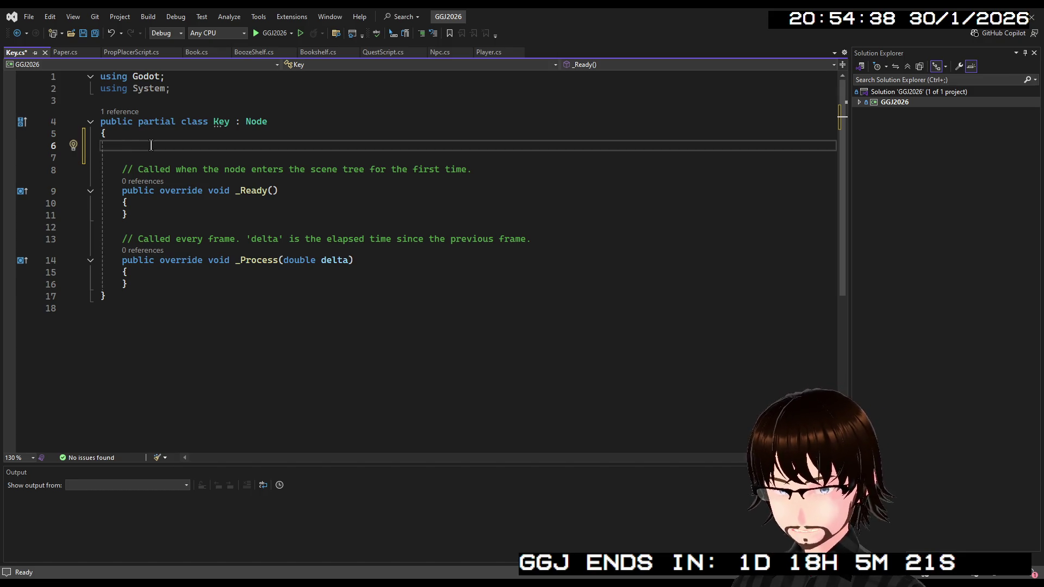
# Declare [Export] Node3D areaToUnlock; and add public void OpenArea() calling areaToUnlock.QueueFree() after _Process.
pyautogui.write('[Export] ')
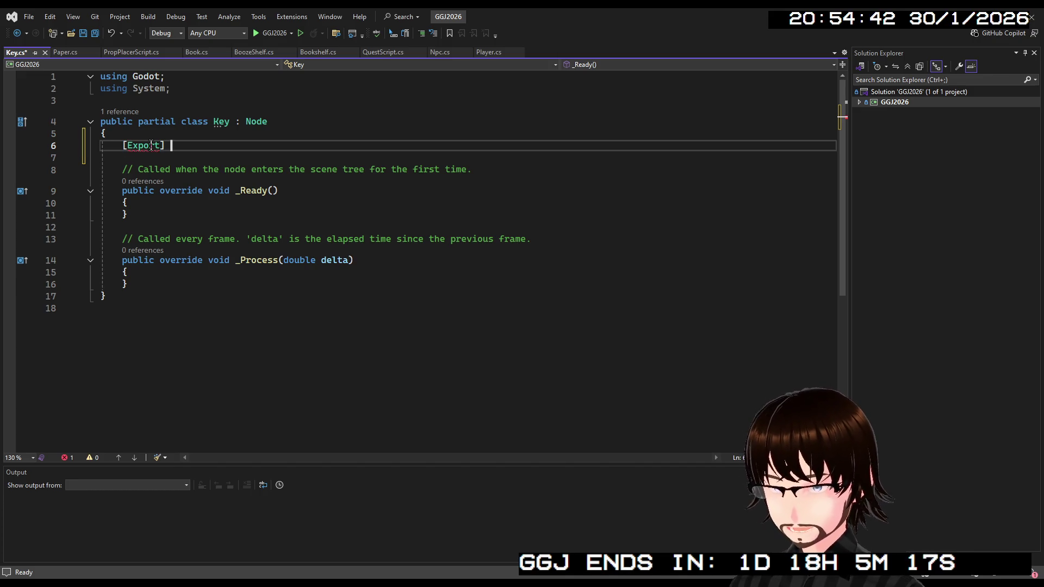
pyautogui.write('Node3D area')
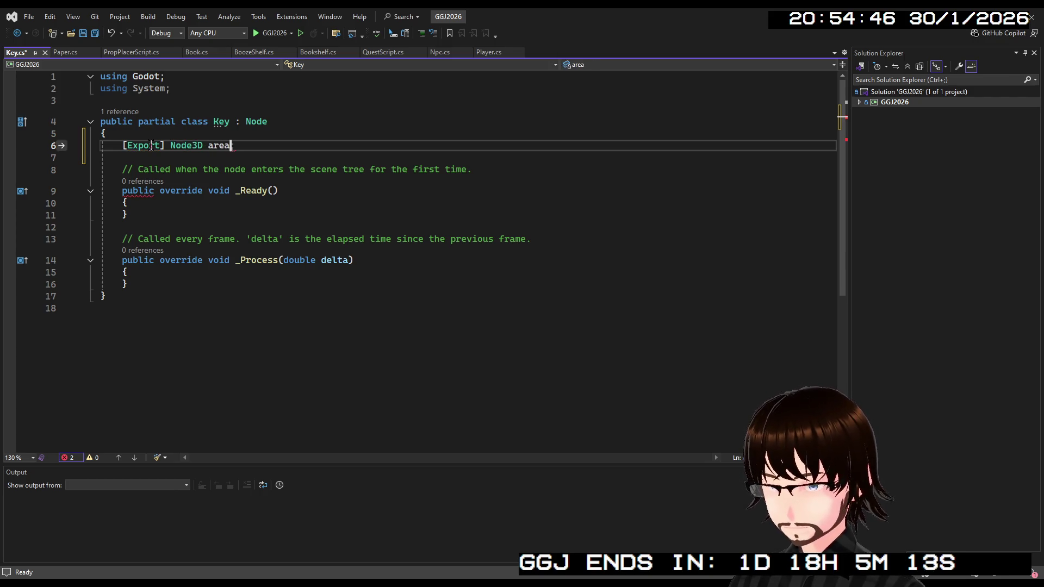
pyautogui.write('ToUnlock')
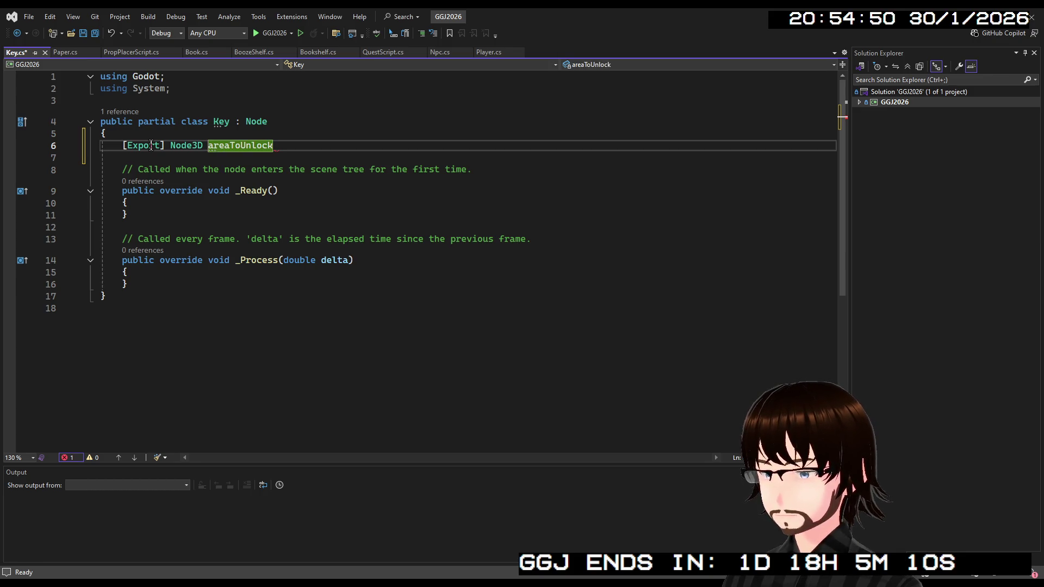
pyautogui.write(';')
pyautogui.click(206, 288)
pyautogui.press('Return')
pyautogui.press('Return')
pyautogui.write('public void Open')
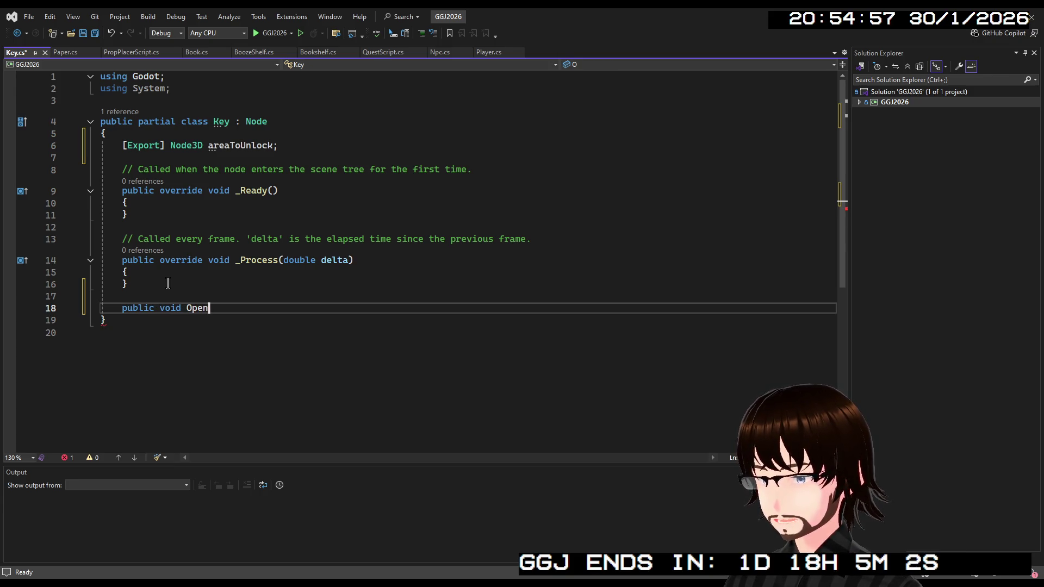
pyautogui.write('Area()')
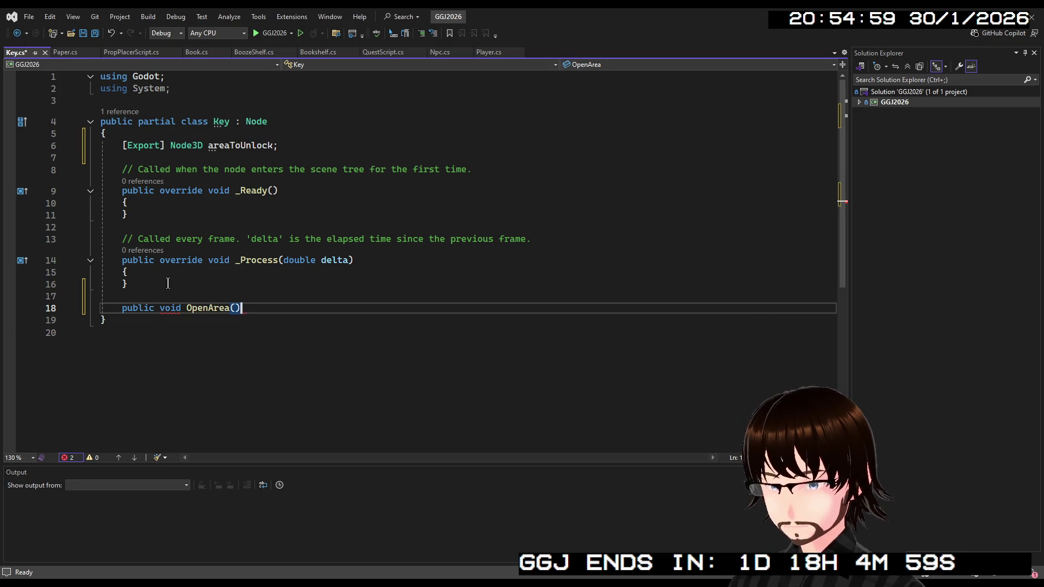
pyautogui.press('Return')
pyautogui.write('{')
pyautogui.press('Return')
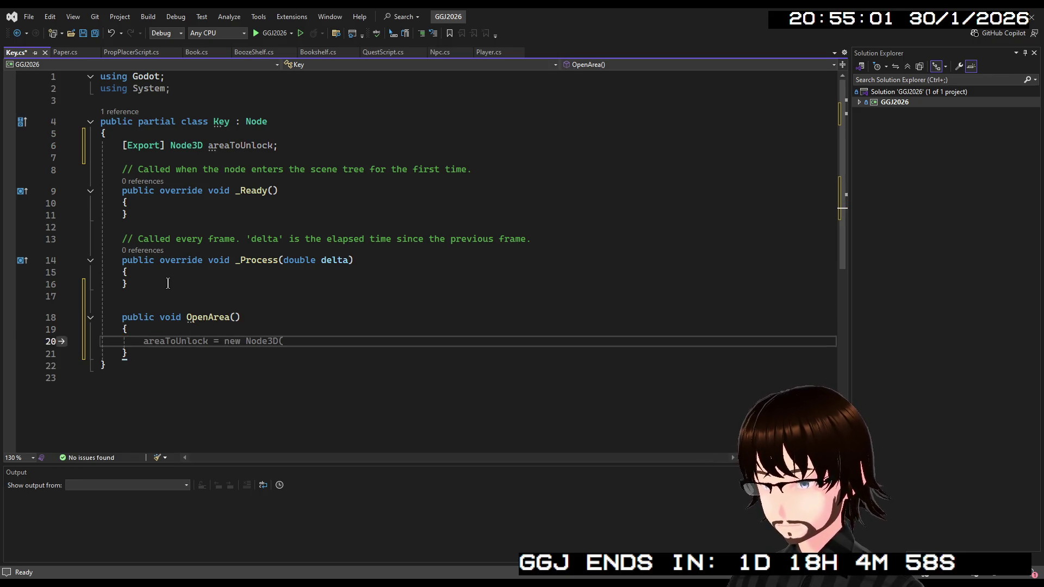
pyautogui.write('area')
pyautogui.press('Tab')
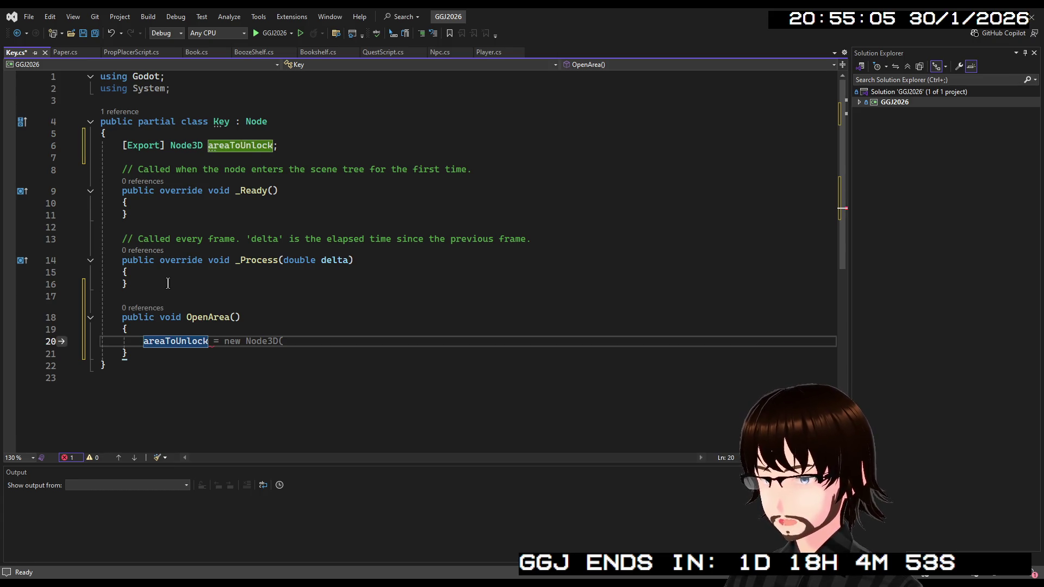
pyautogui.write('.')
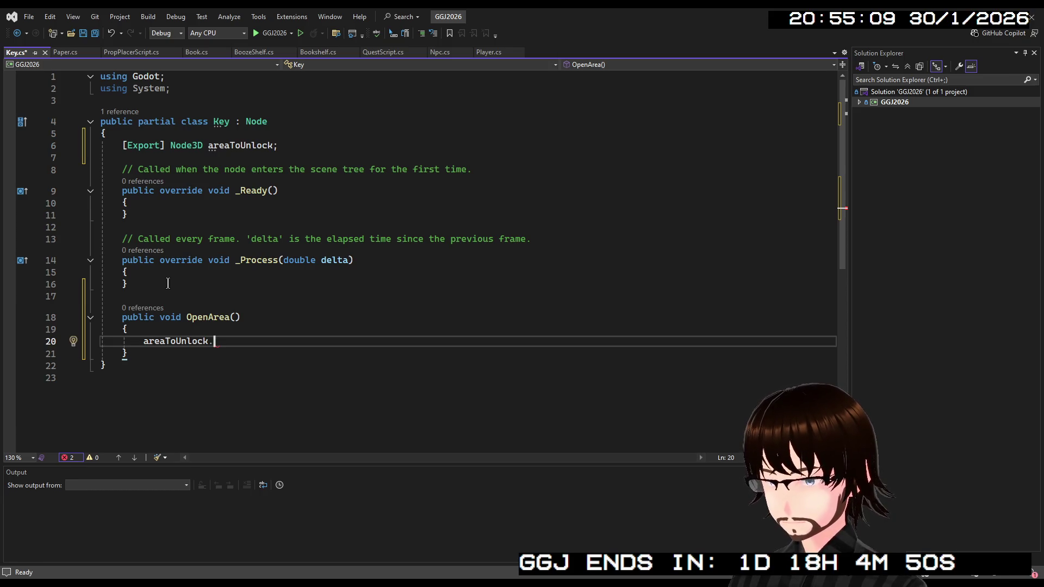
pyautogui.write('Q')
pyautogui.press('Tab')
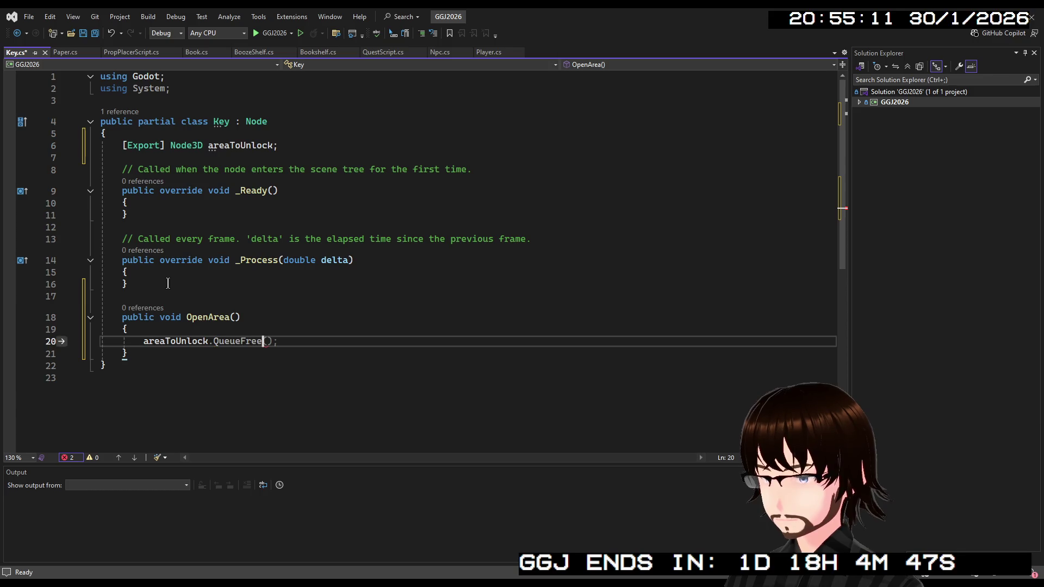
pyautogui.write('();')
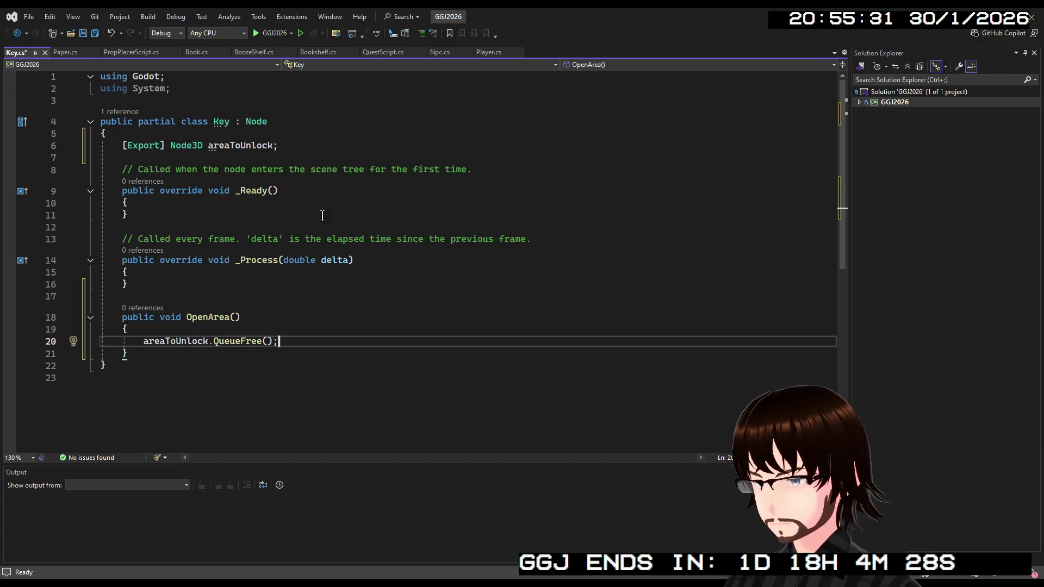
# Copy the three rotation-easing lines from the else branch of Npc.cs's _PhysicsProcess.
pyautogui.click(434, 56)
pyautogui.scroll(-9, 287, 267)
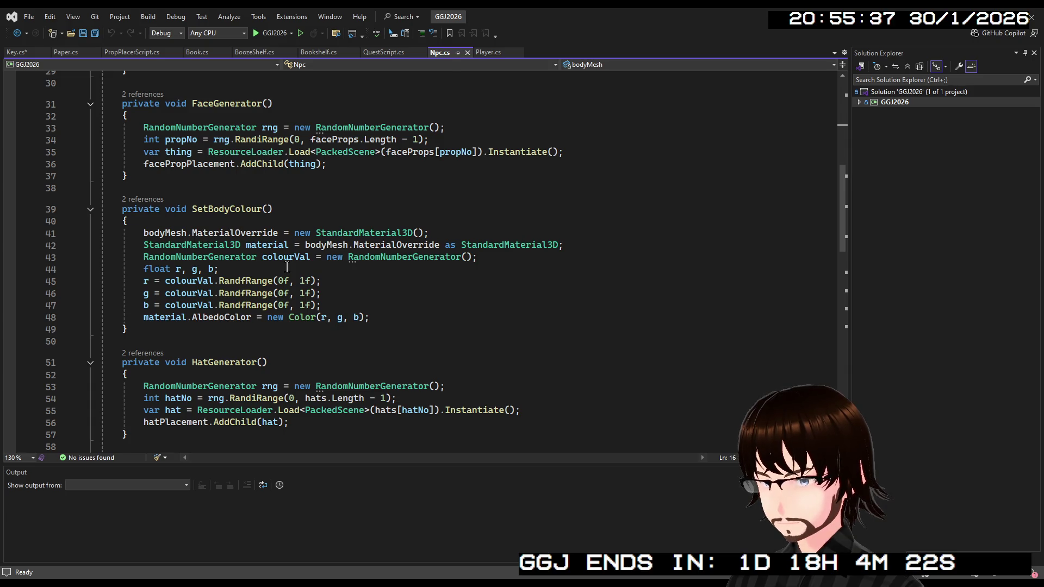
pyautogui.scroll(-4, 280, 286)
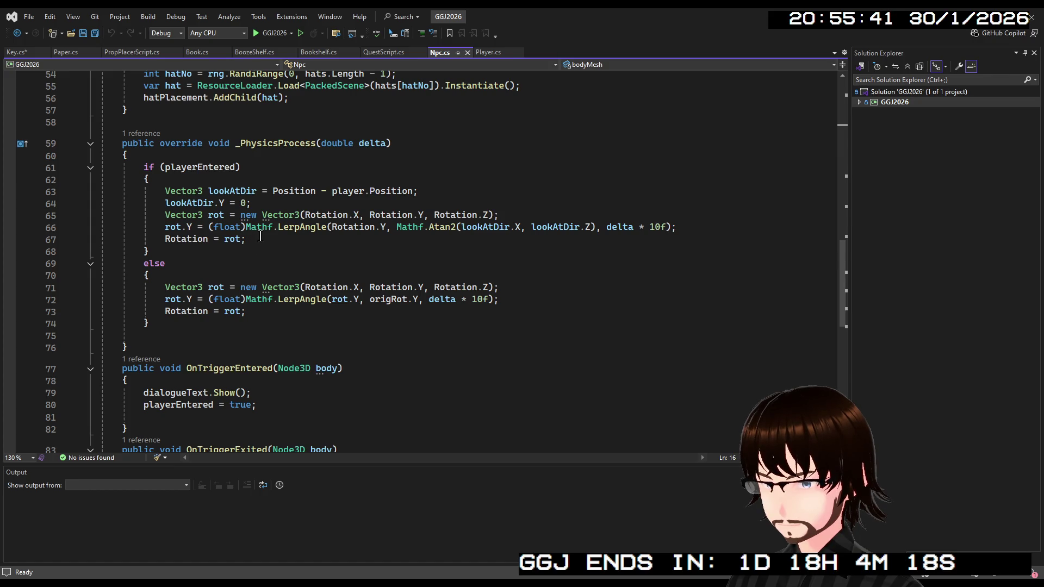
pyautogui.moveTo(247, 239)
pyautogui.mouseDown()
pyautogui.moveTo(163, 239)
pyautogui.moveTo(159, 190)
pyautogui.moveTo(165, 215)
pyautogui.mouseUp()
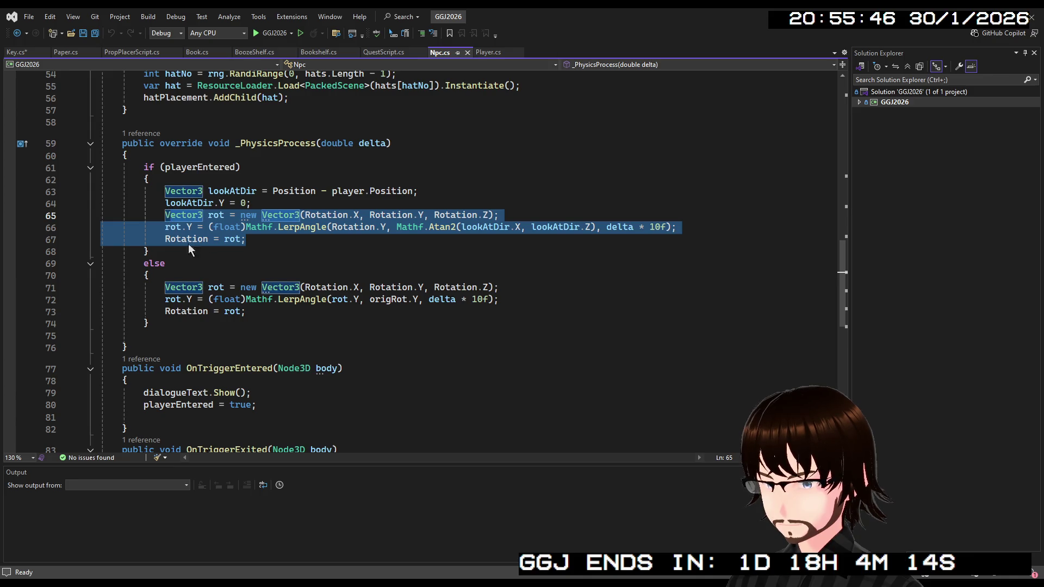
pyautogui.click(250, 301)
pyautogui.click(257, 312)
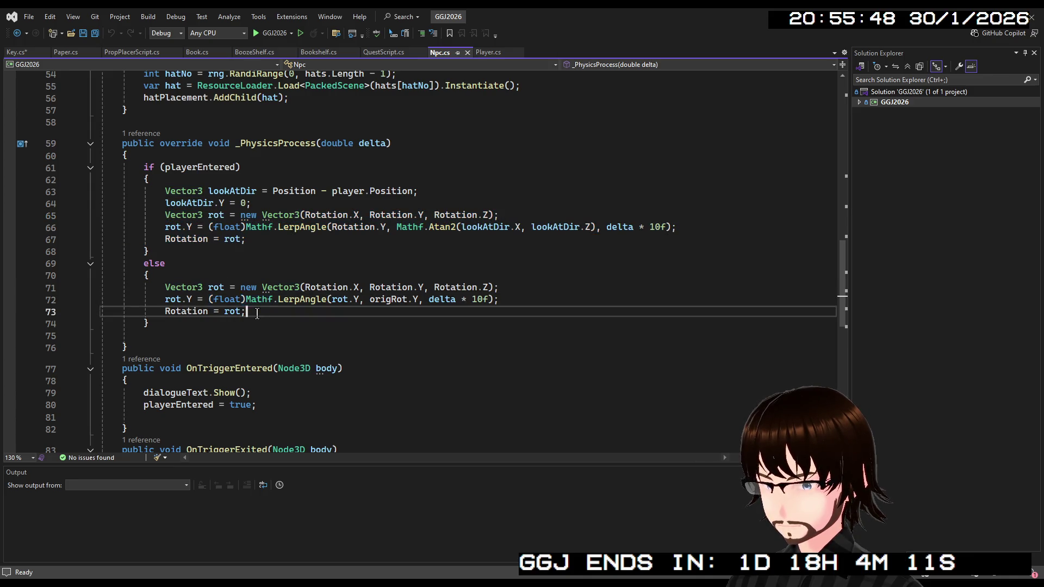
pyautogui.moveTo(257, 312); pyautogui.dragTo(166, 287)
pyautogui.hotkey('ctrl', 'c')
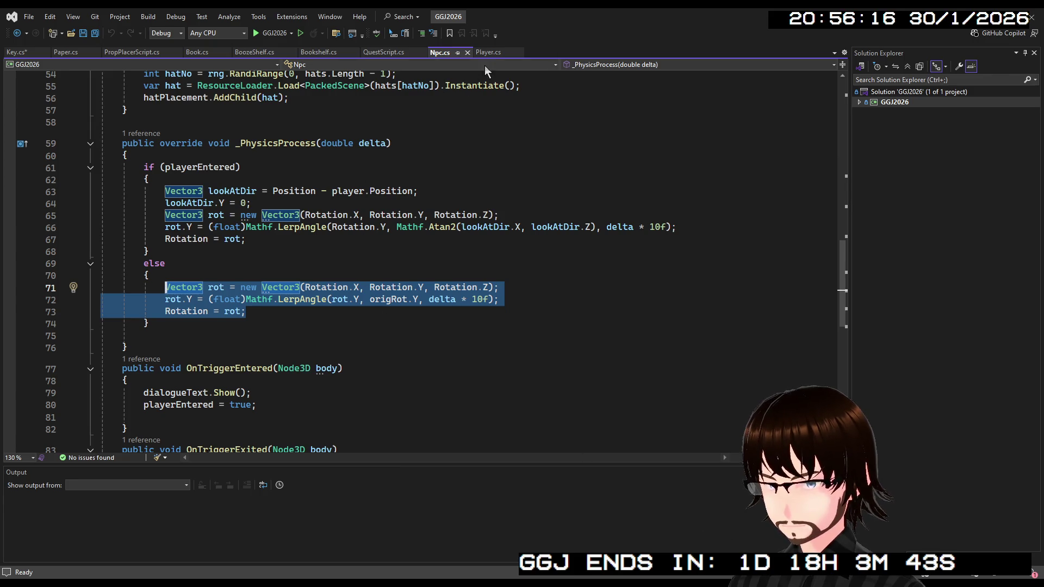
pyautogui.click(27, 51)
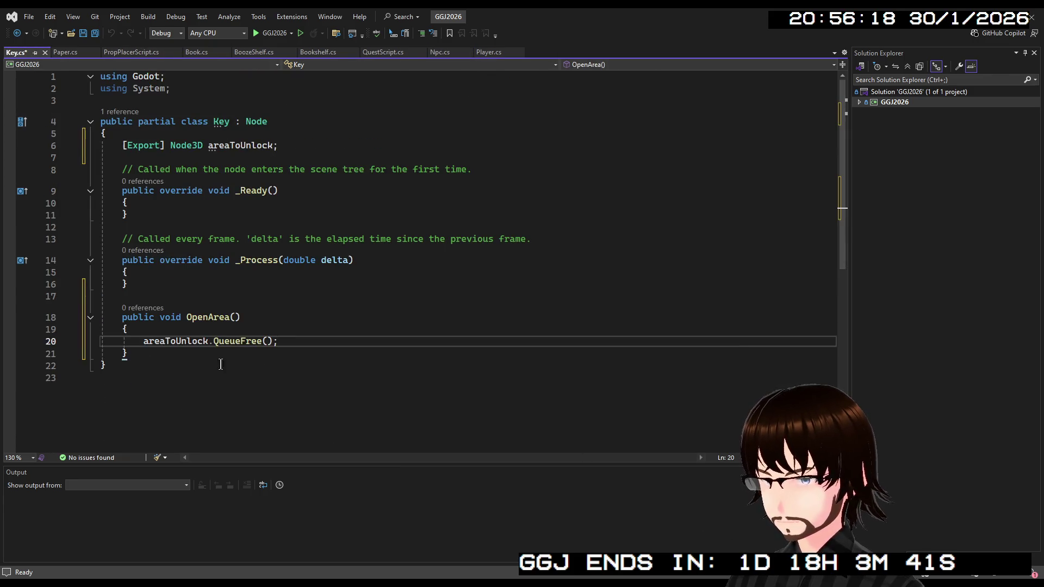
# Paste the rotation-easing lines into Key's _Process and change its base class to Node3D.
pyautogui.click(206, 286)
pyautogui.press('Return')
pyautogui.hotkey('ctrl', 'v')
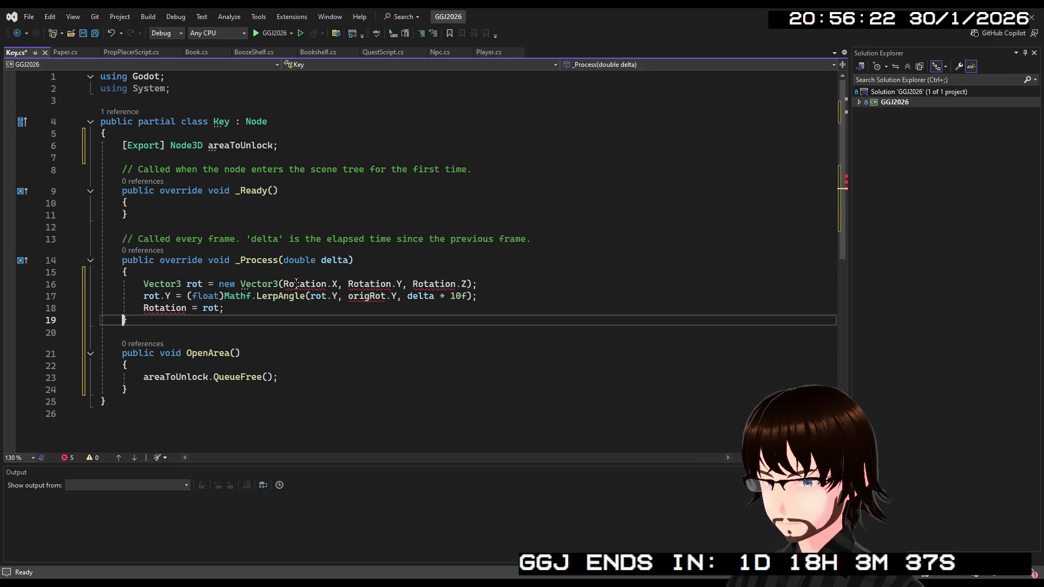
pyautogui.scroll(-1, 295, 284)
pyautogui.scroll(1, 295, 284)
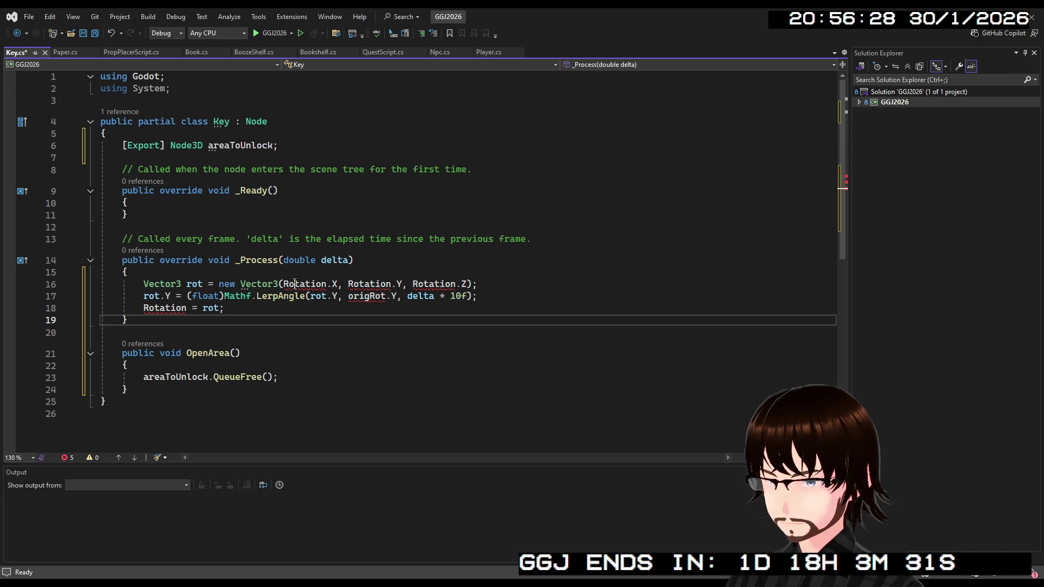
pyautogui.click(287, 121)
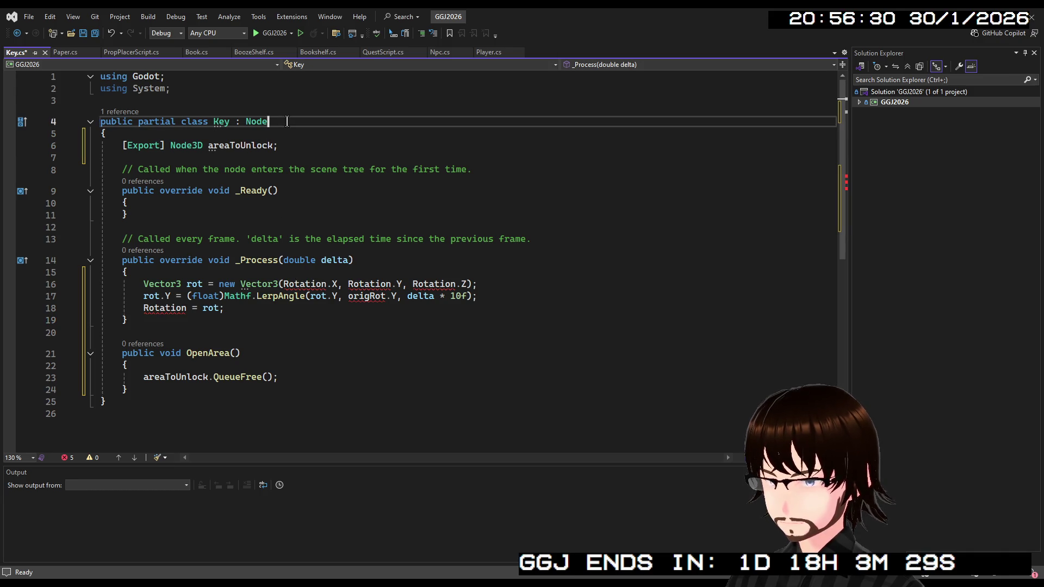
pyautogui.write('3D')
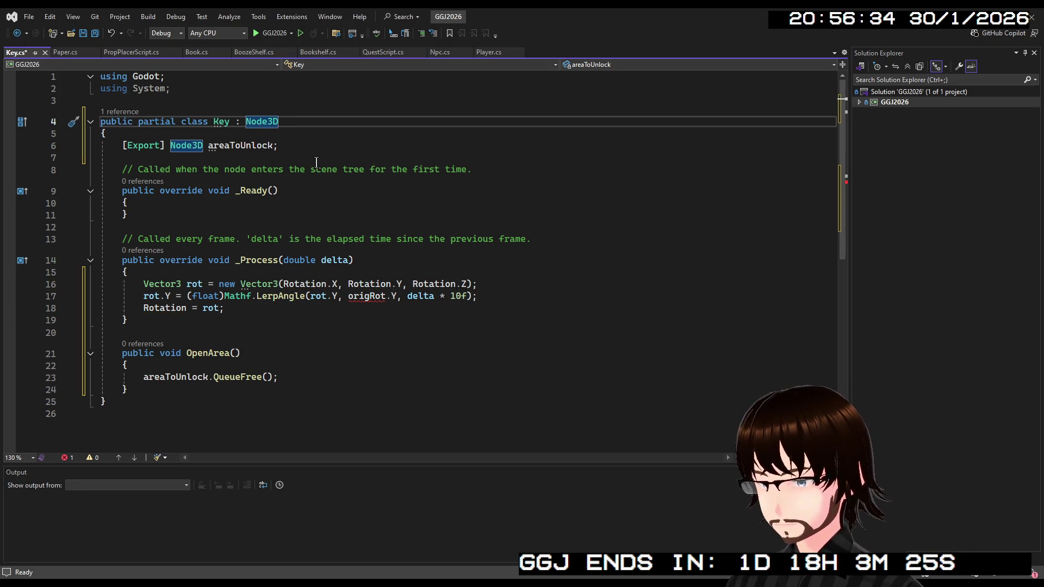
# Add a MeshInstance3D keyMesh; field below areaToUnlock.
pyautogui.click(290, 144)
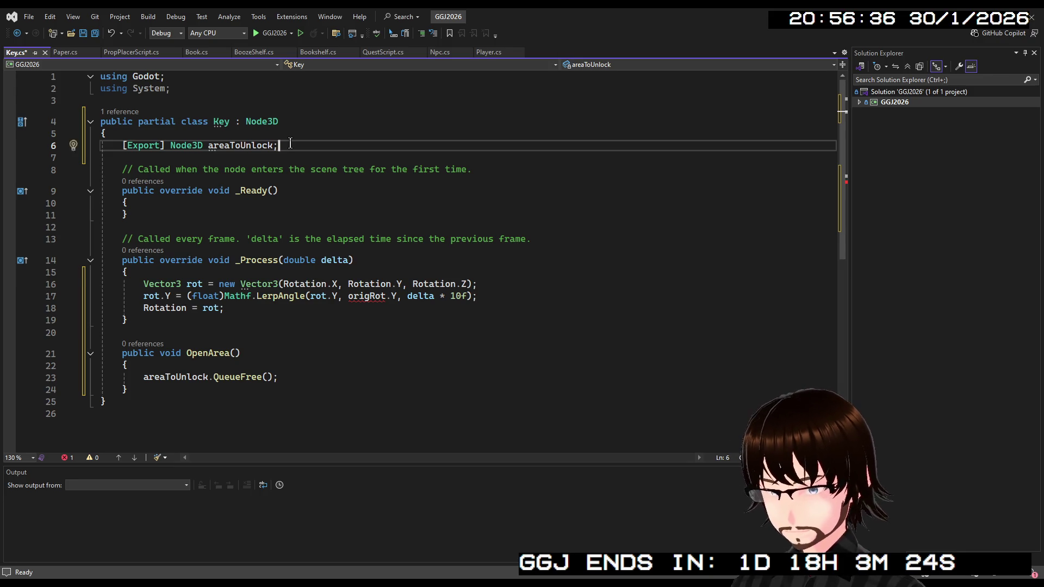
pyautogui.press('Return')
pyautogui.write('MeshIn')
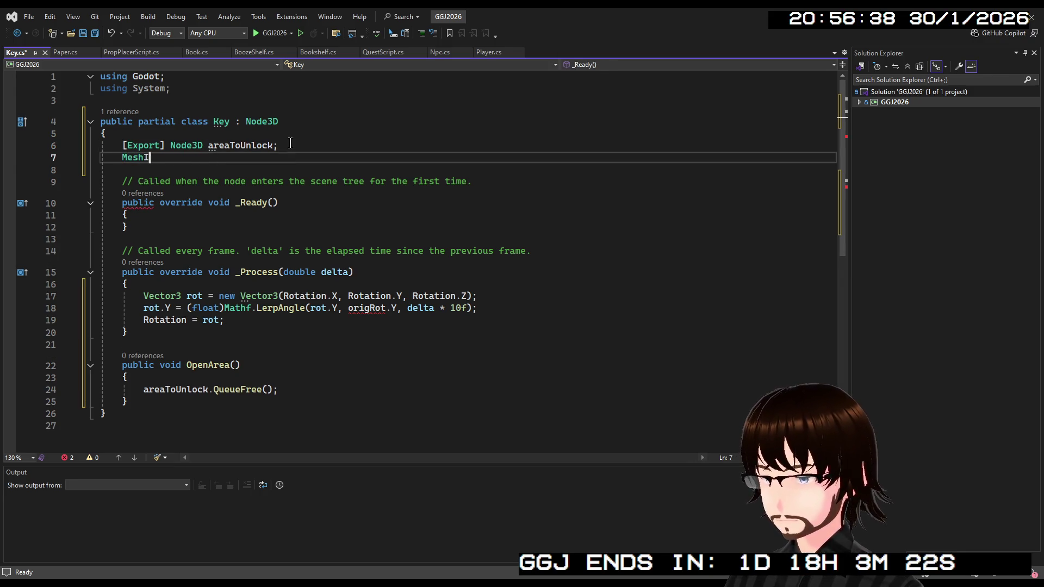
pyautogui.press('Tab')
pyautogui.write('key')
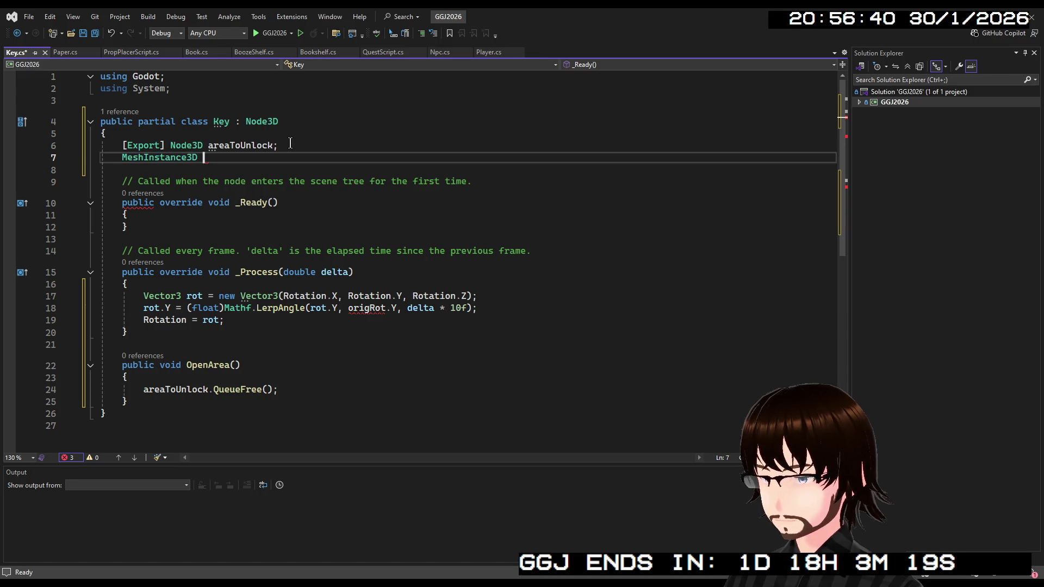
pyautogui.write('Mesh;')
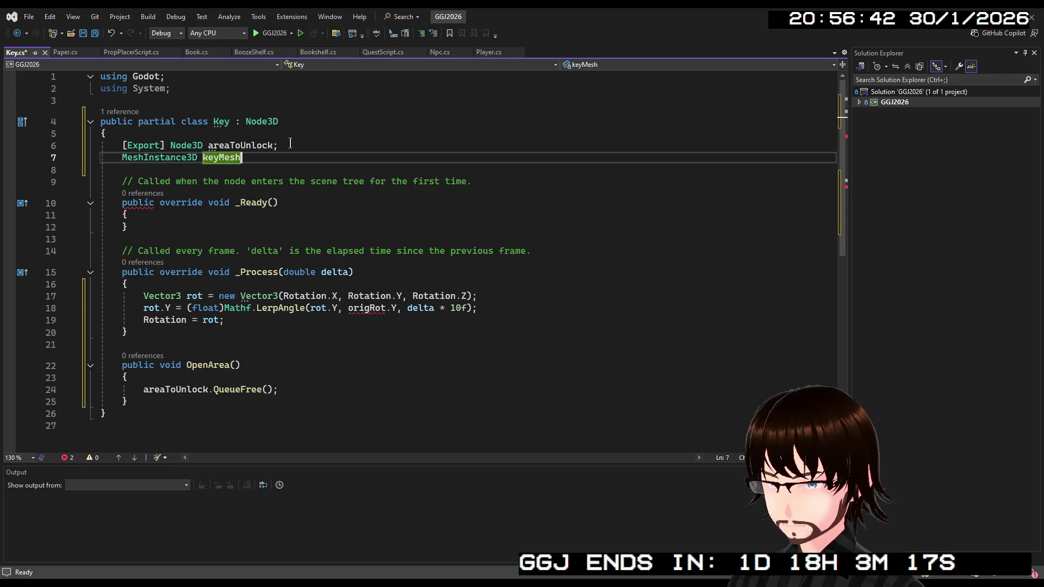